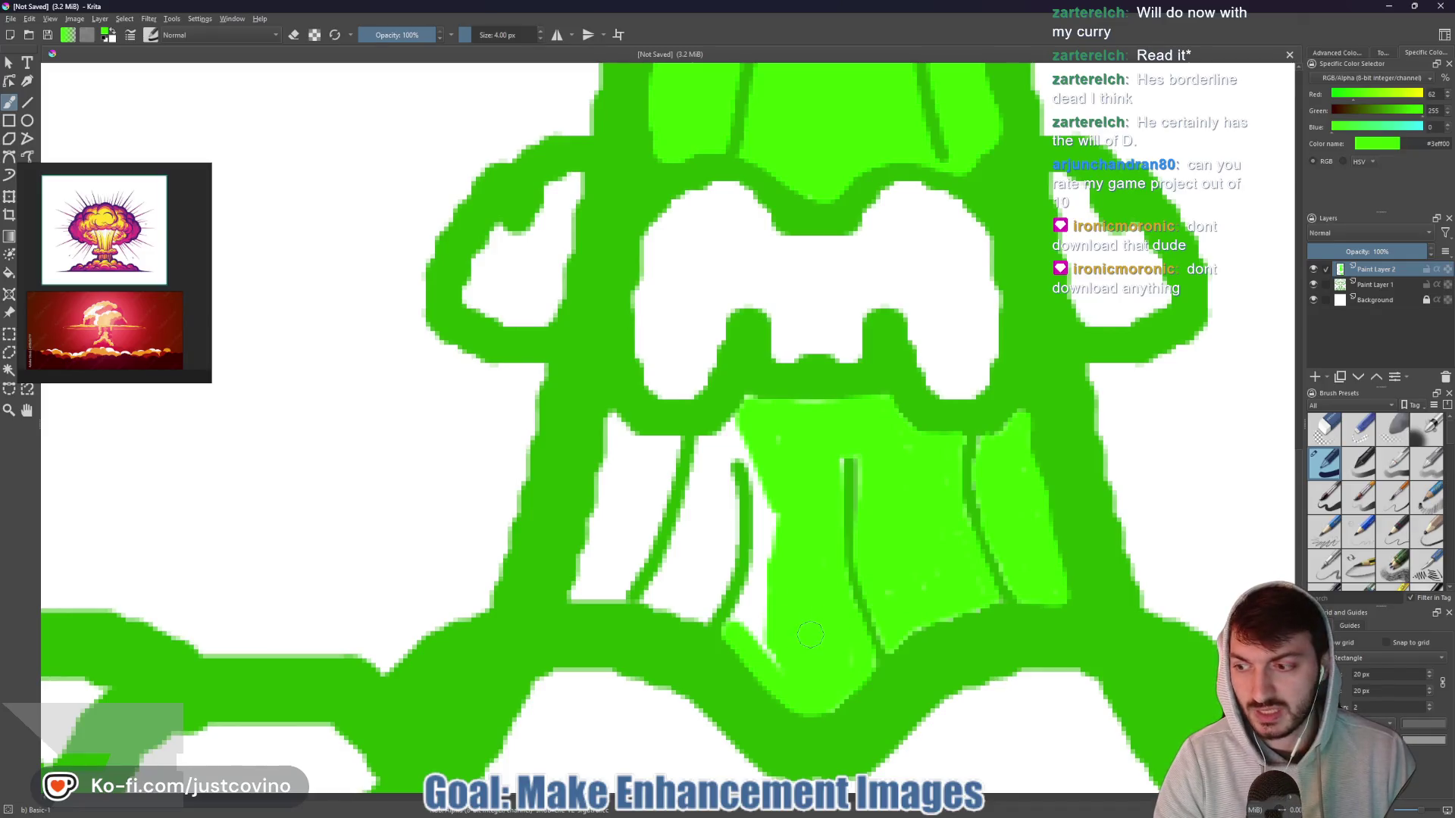
- Paint bright green over the white gaps and slivers left of and beside the lower stem
mouse_move(777, 666)
left_mouse_down()
mouse_move(739, 617)
mouse_move(778, 536)
mouse_move(759, 624)
left_mouse_up()
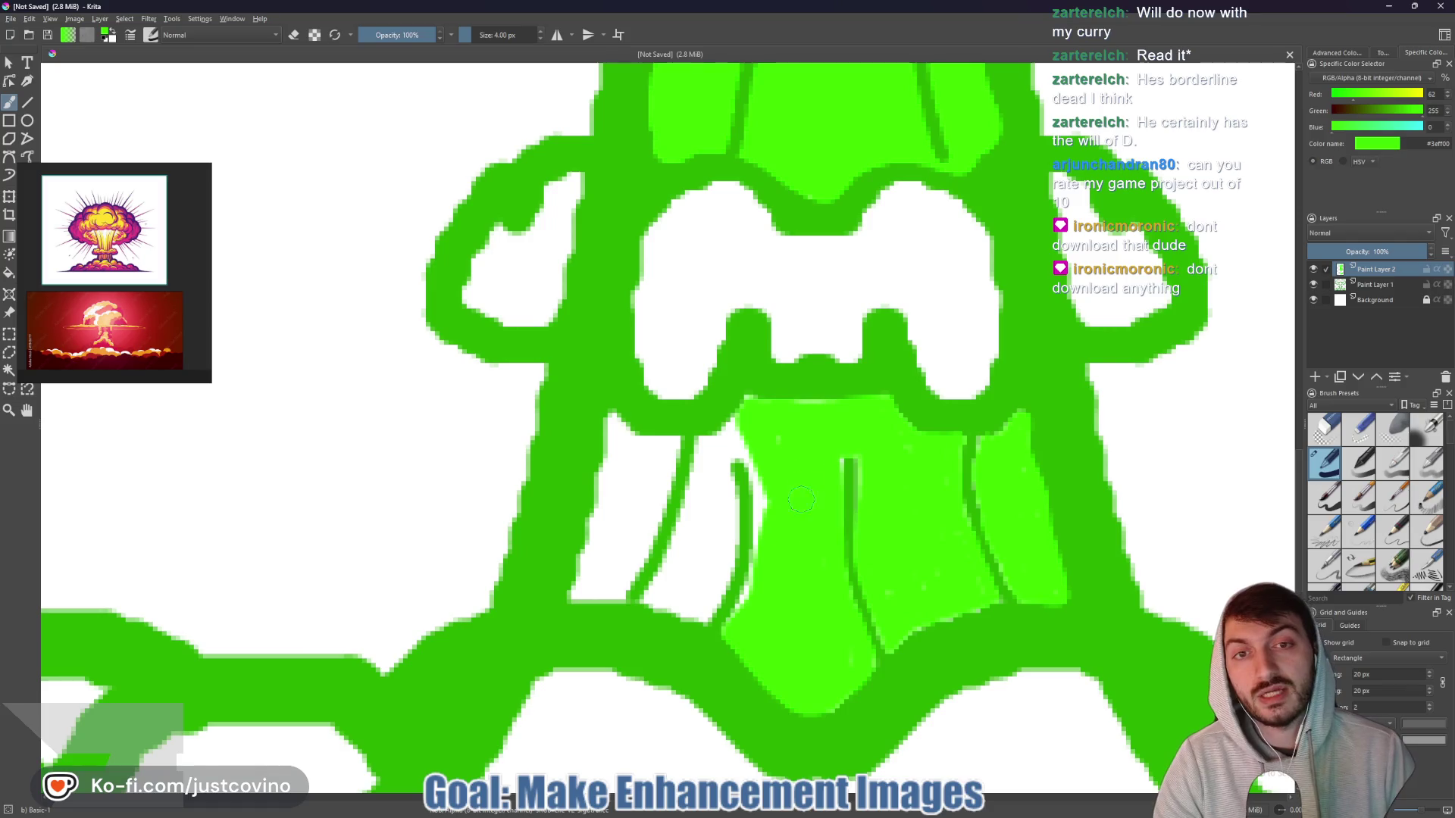
left_click_drag(756, 462, 760, 570)
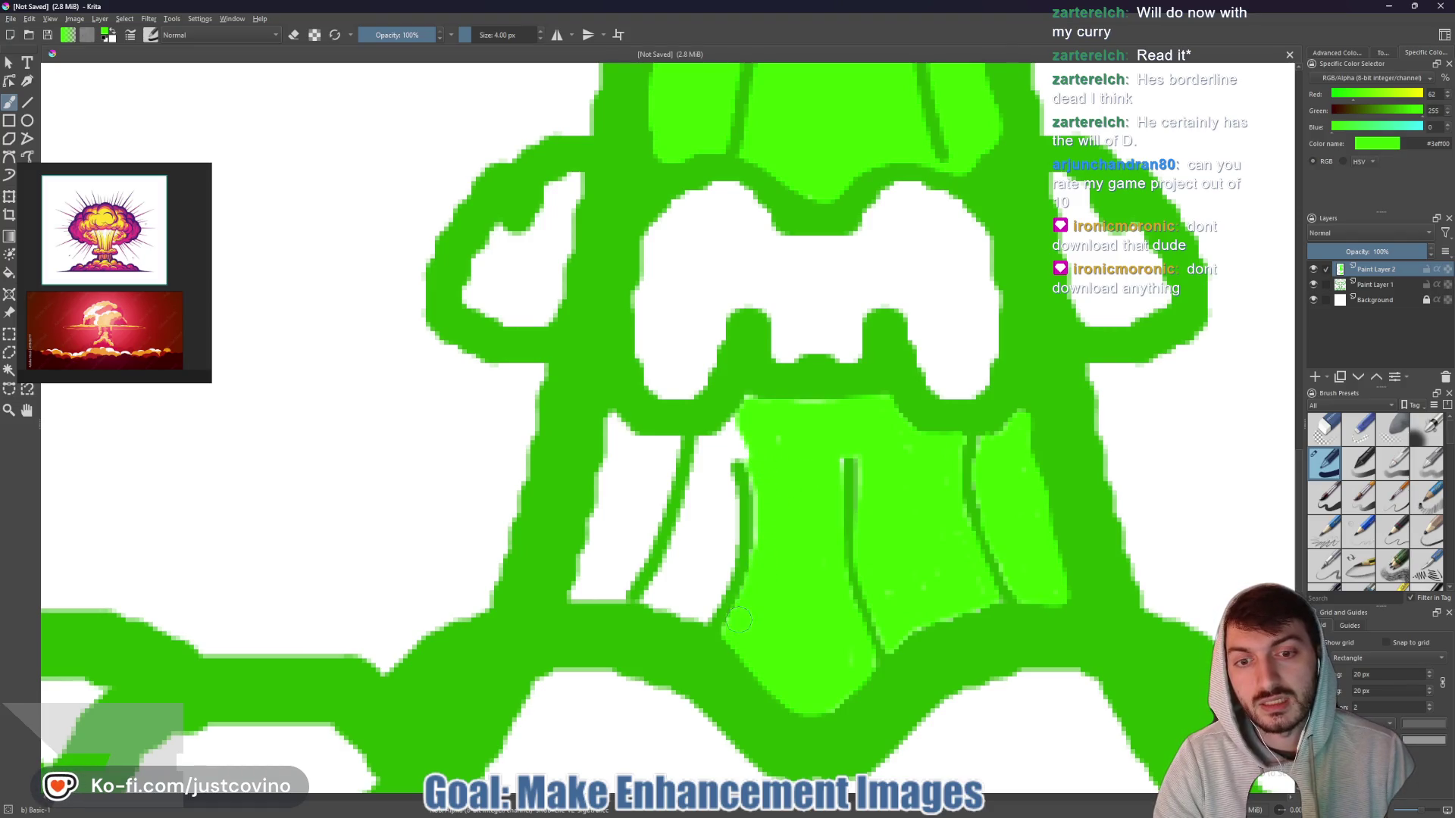
left_click_drag(764, 525, 744, 449)
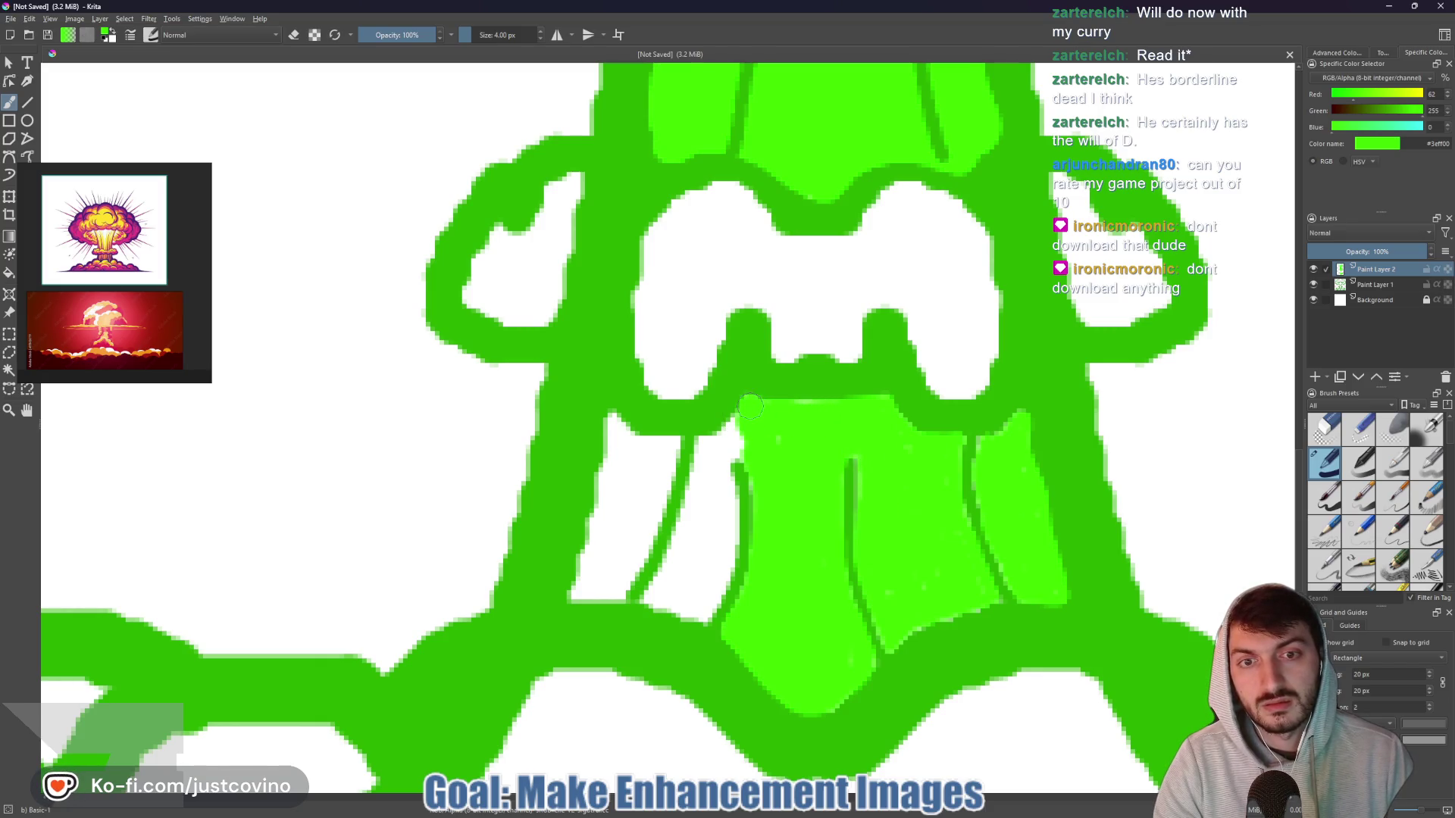
mouse_move(746, 416)
left_mouse_down()
mouse_move(706, 445)
mouse_move(724, 453)
mouse_move(731, 523)
mouse_move(716, 588)
mouse_move(703, 611)
mouse_move(668, 602)
left_mouse_up()
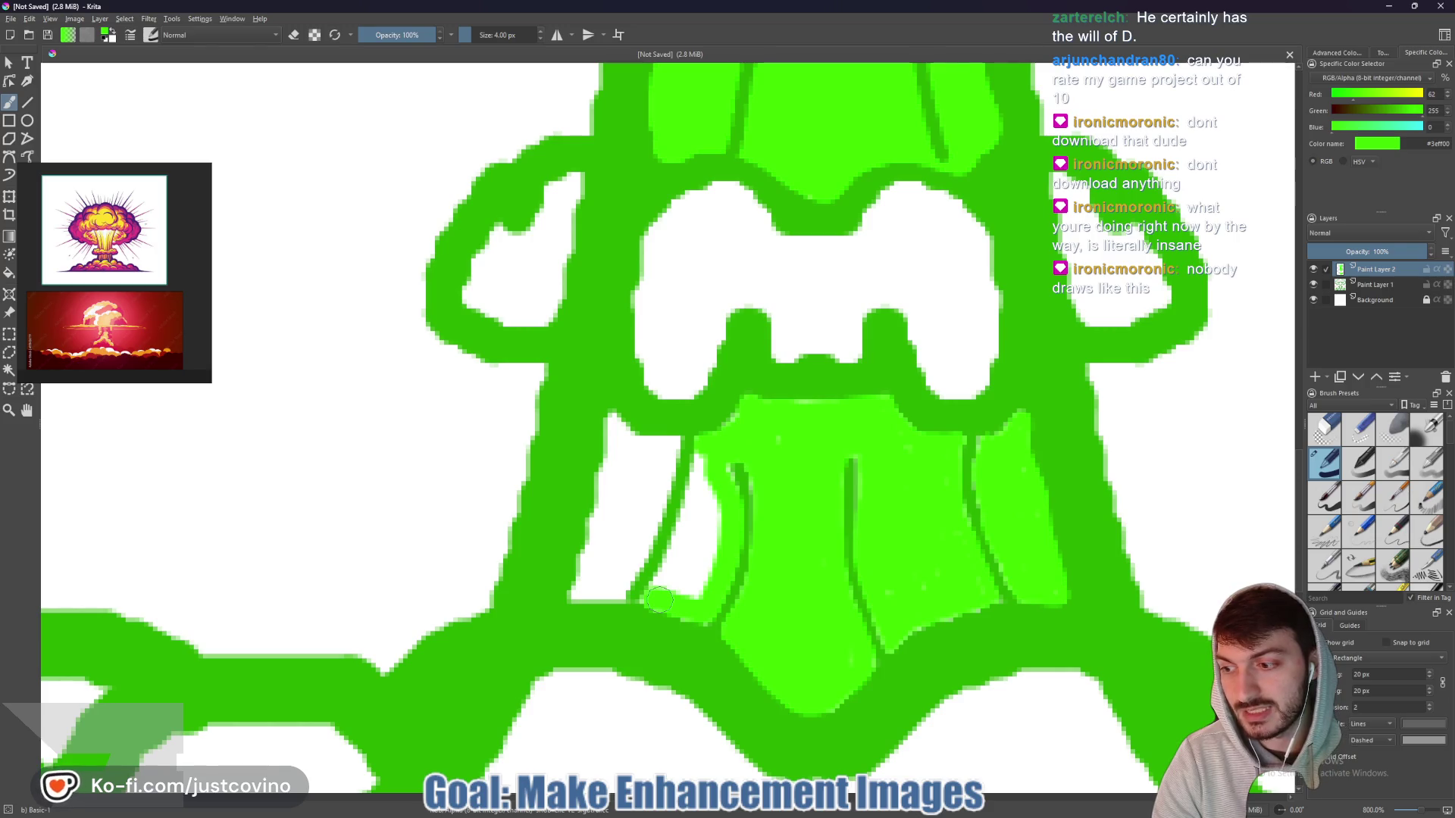
left_click_drag(656, 590, 701, 456)
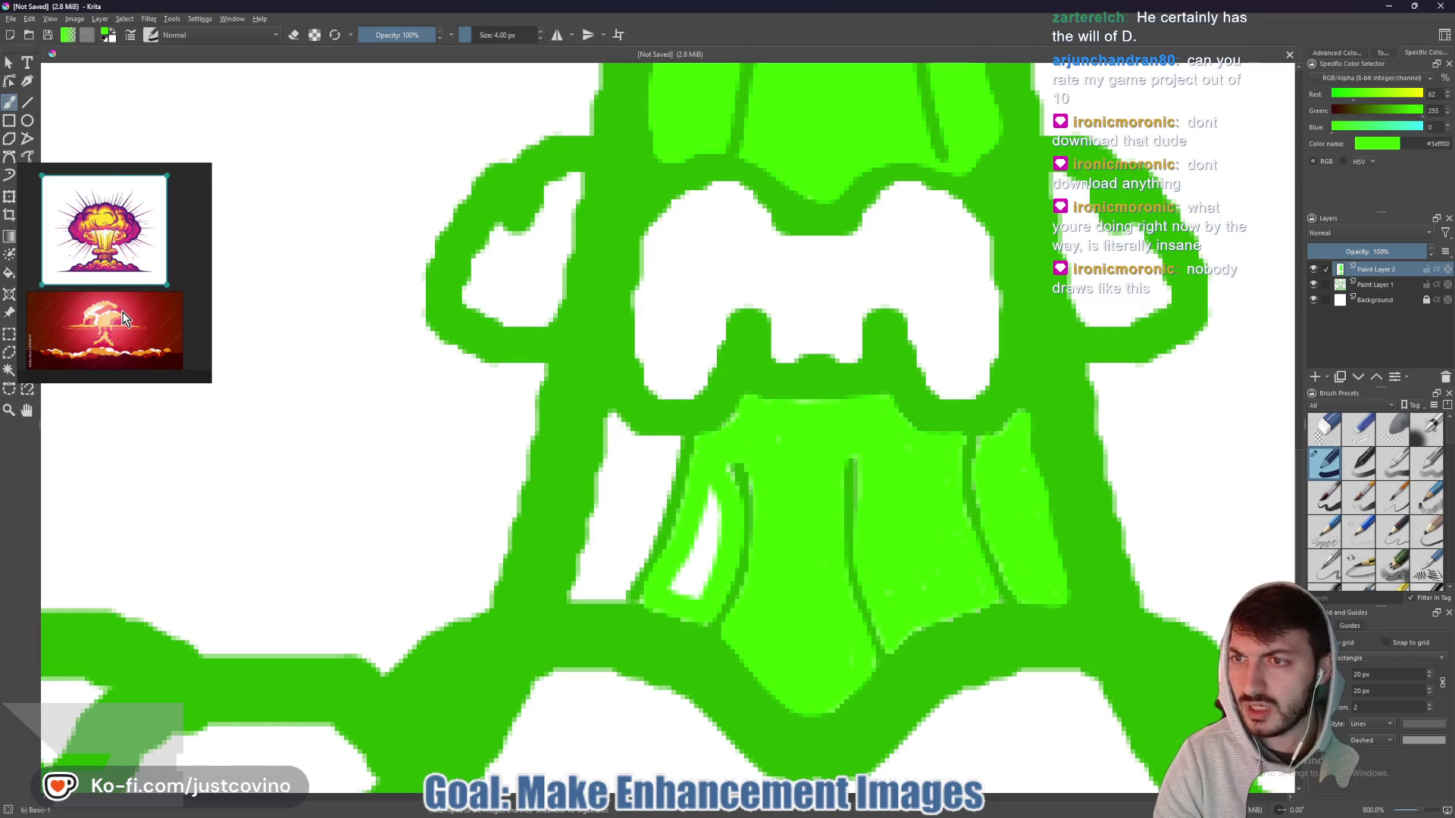
- Cover the stem's remaining white highlight, left strip and top corner with green
scroll(122, 307, "up", 5)
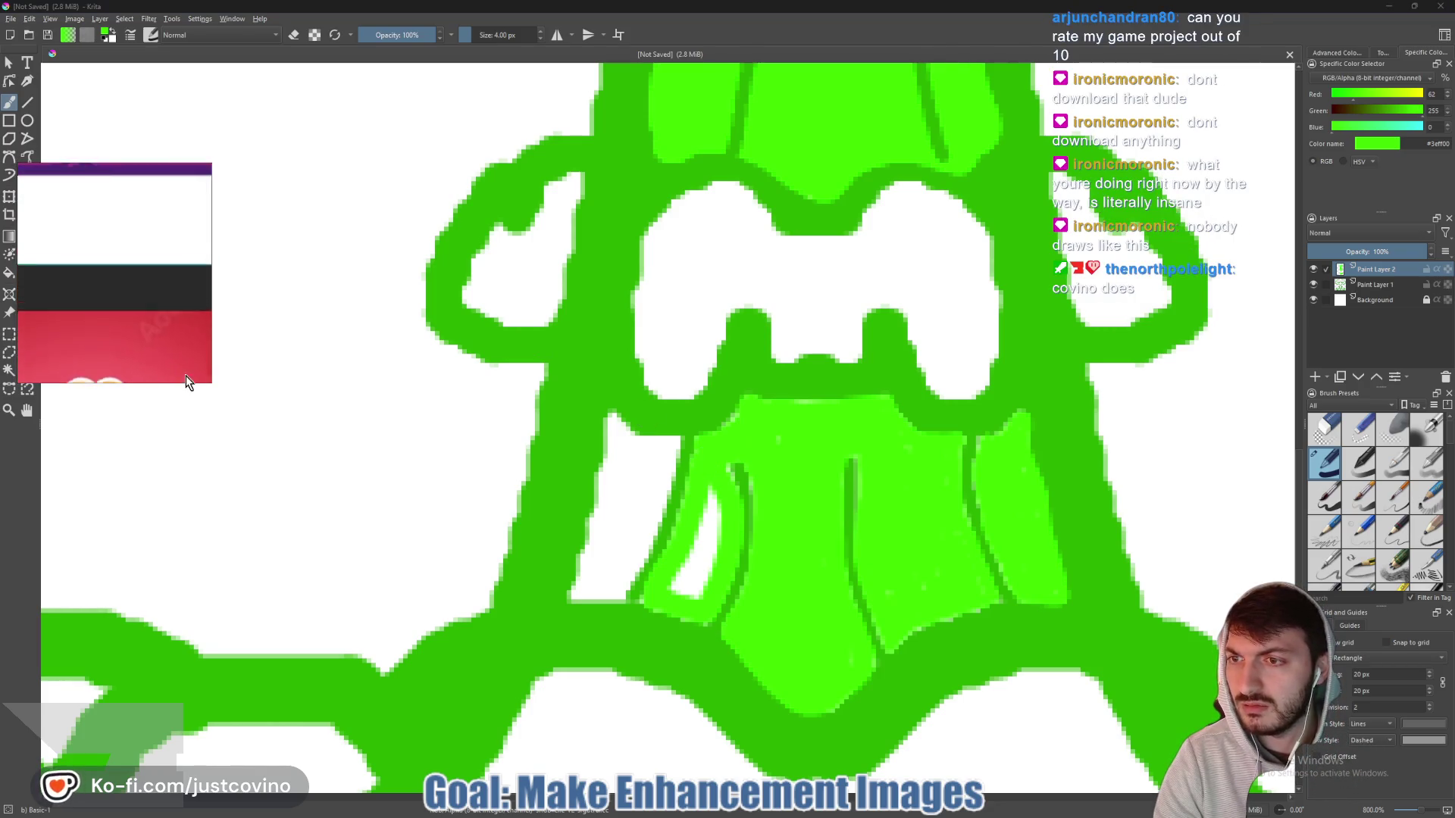
scroll(188, 381, "down", 3)
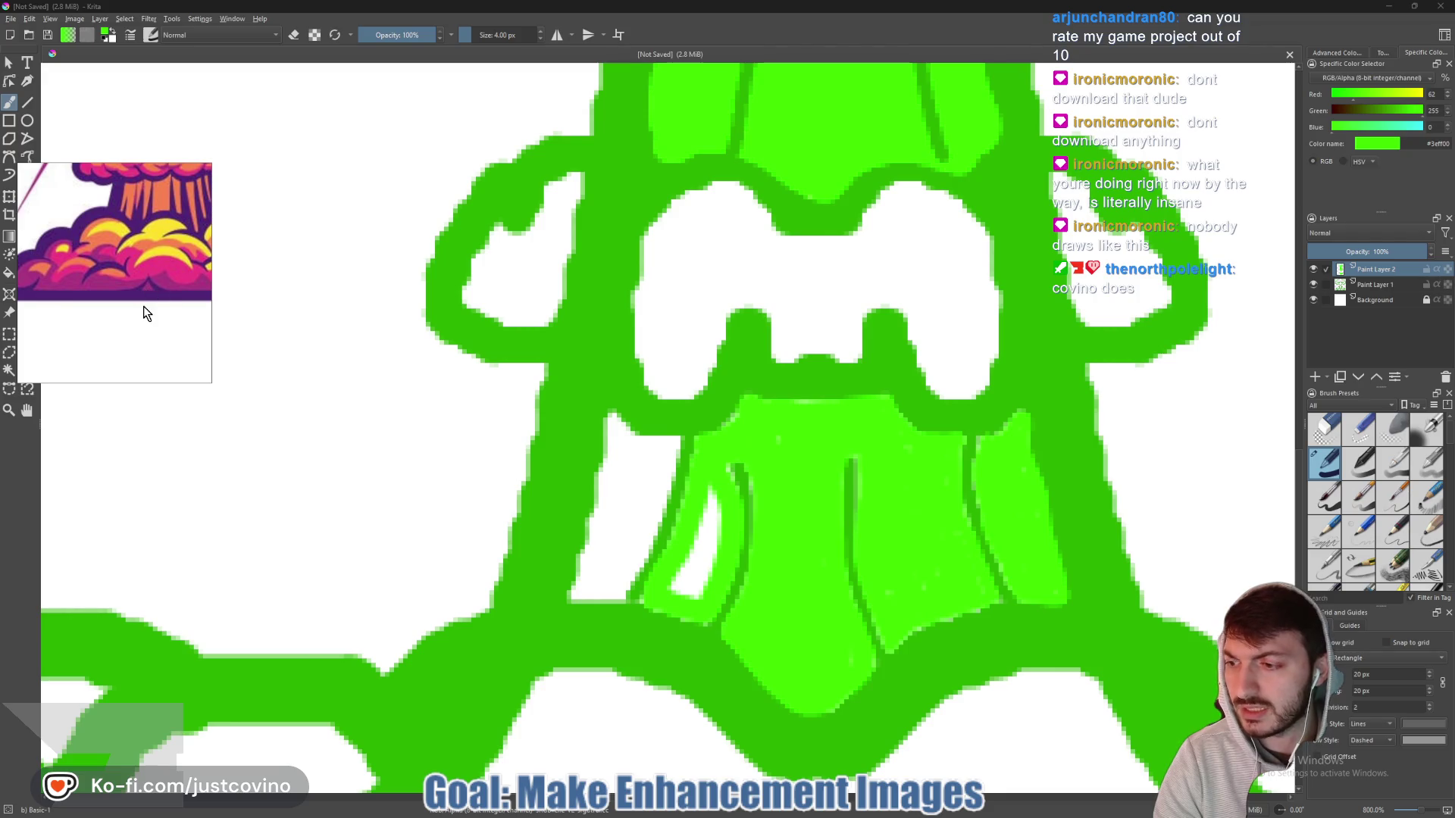
scroll(146, 312, "down", 5)
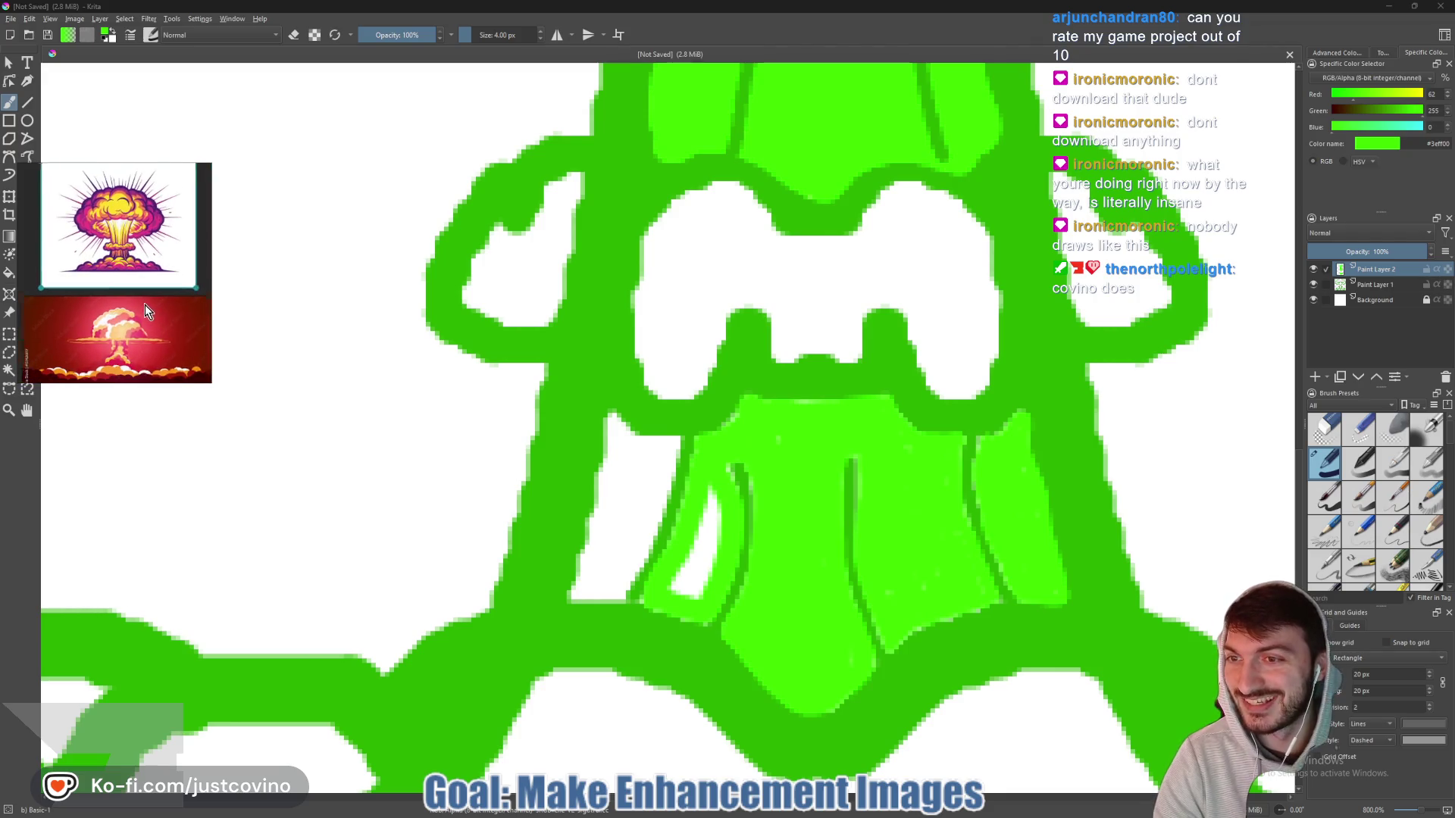
left_click_drag(692, 584, 708, 505)
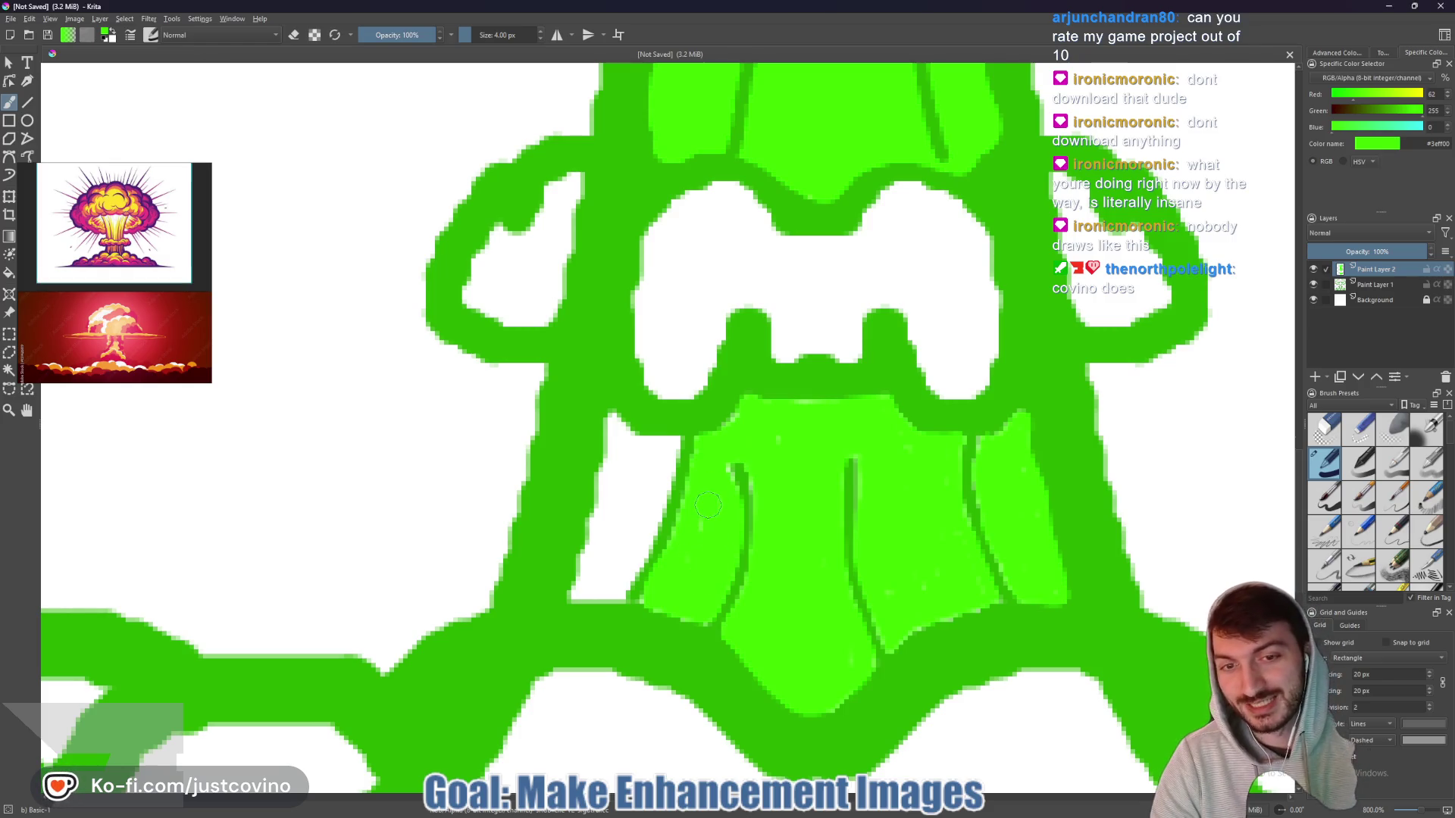
left_click_drag(614, 416, 578, 597)
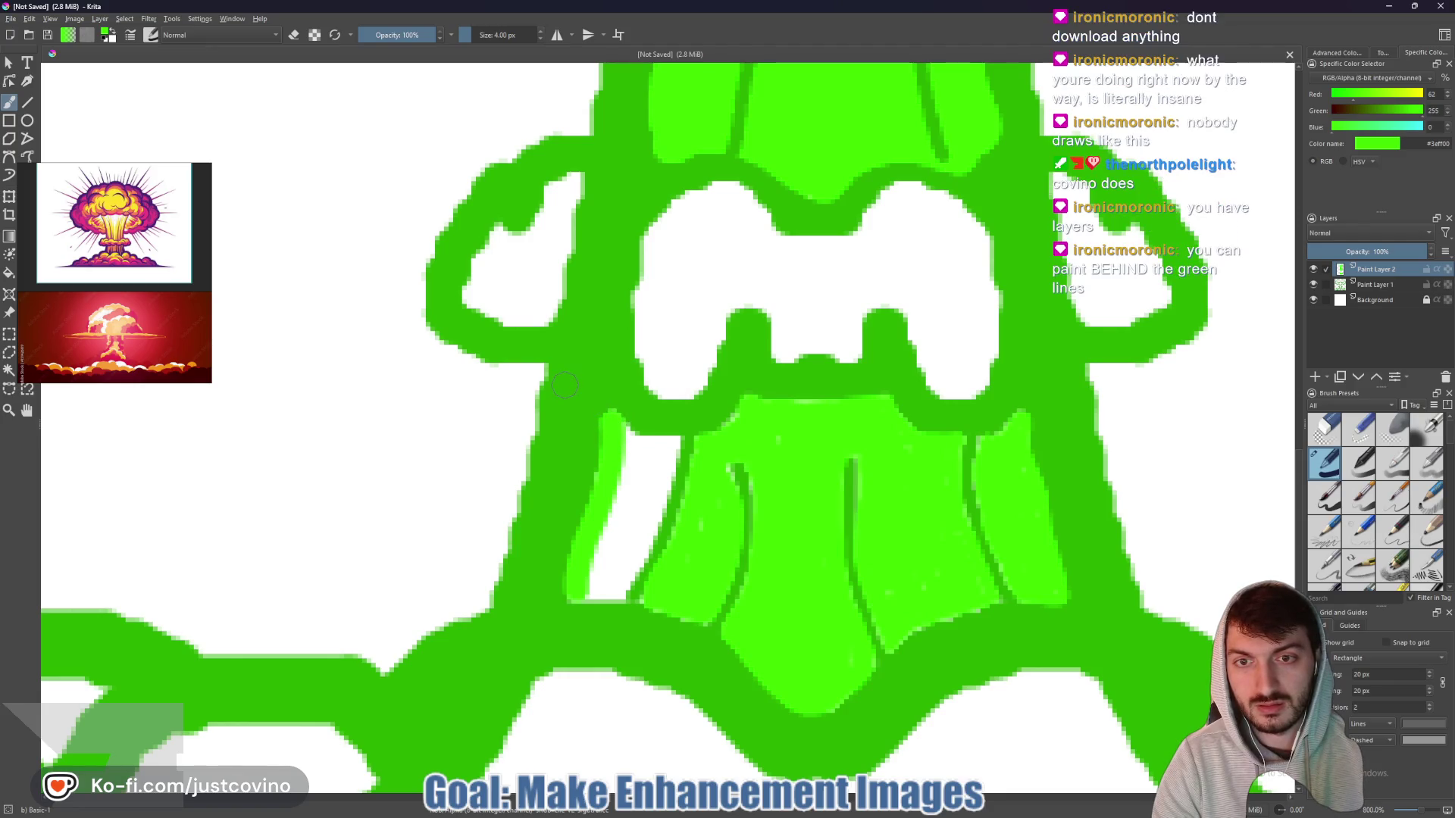
mouse_move(570, 385)
left_mouse_down()
mouse_move(606, 417)
mouse_move(574, 444)
mouse_move(544, 599)
mouse_move(587, 447)
mouse_move(671, 443)
mouse_move(646, 534)
mouse_move(595, 595)
mouse_move(635, 463)
mouse_move(649, 466)
mouse_move(628, 554)
mouse_move(656, 455)
mouse_move(713, 536)
left_mouse_up()
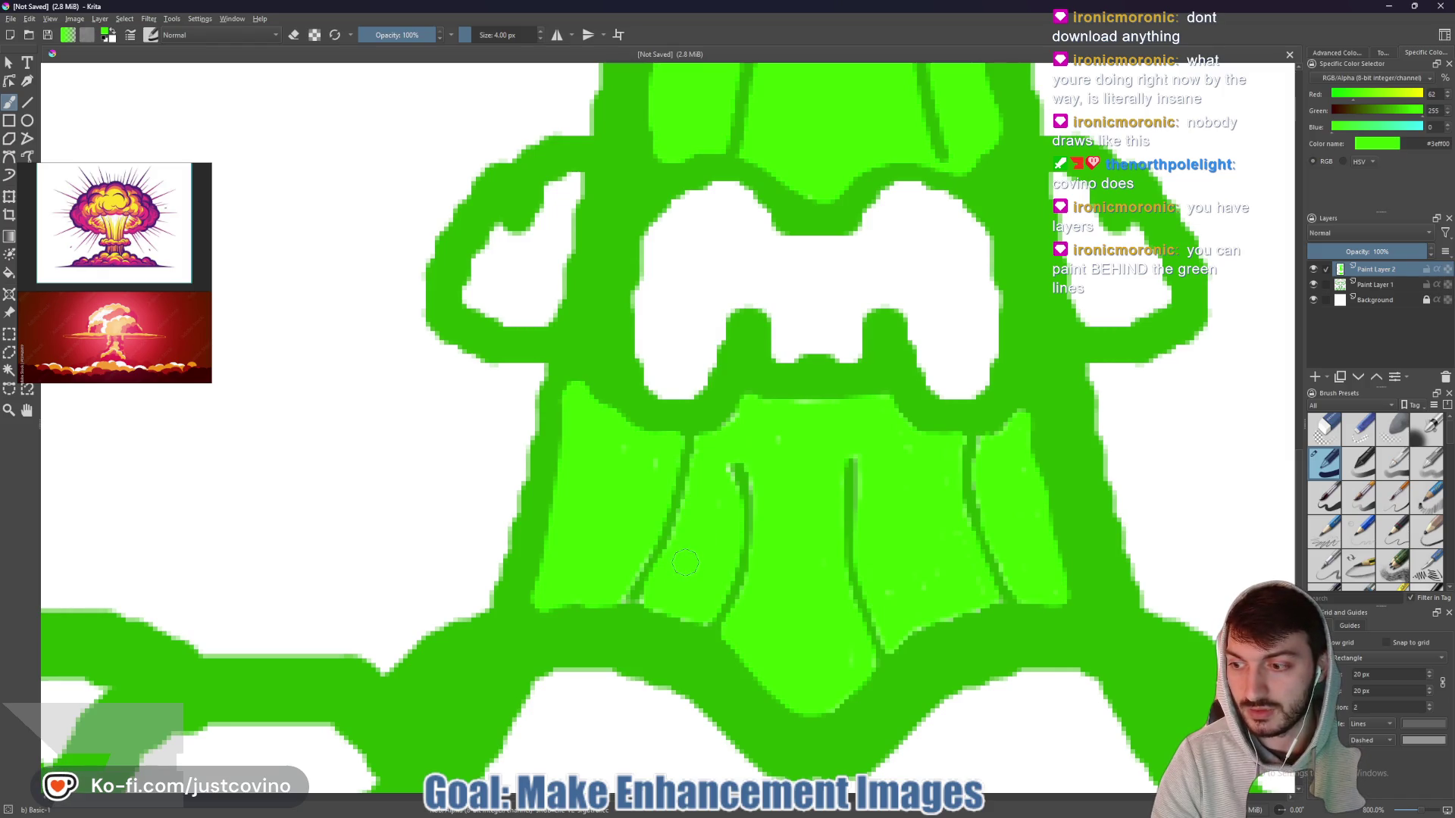
scroll(685, 561, "down", 6)
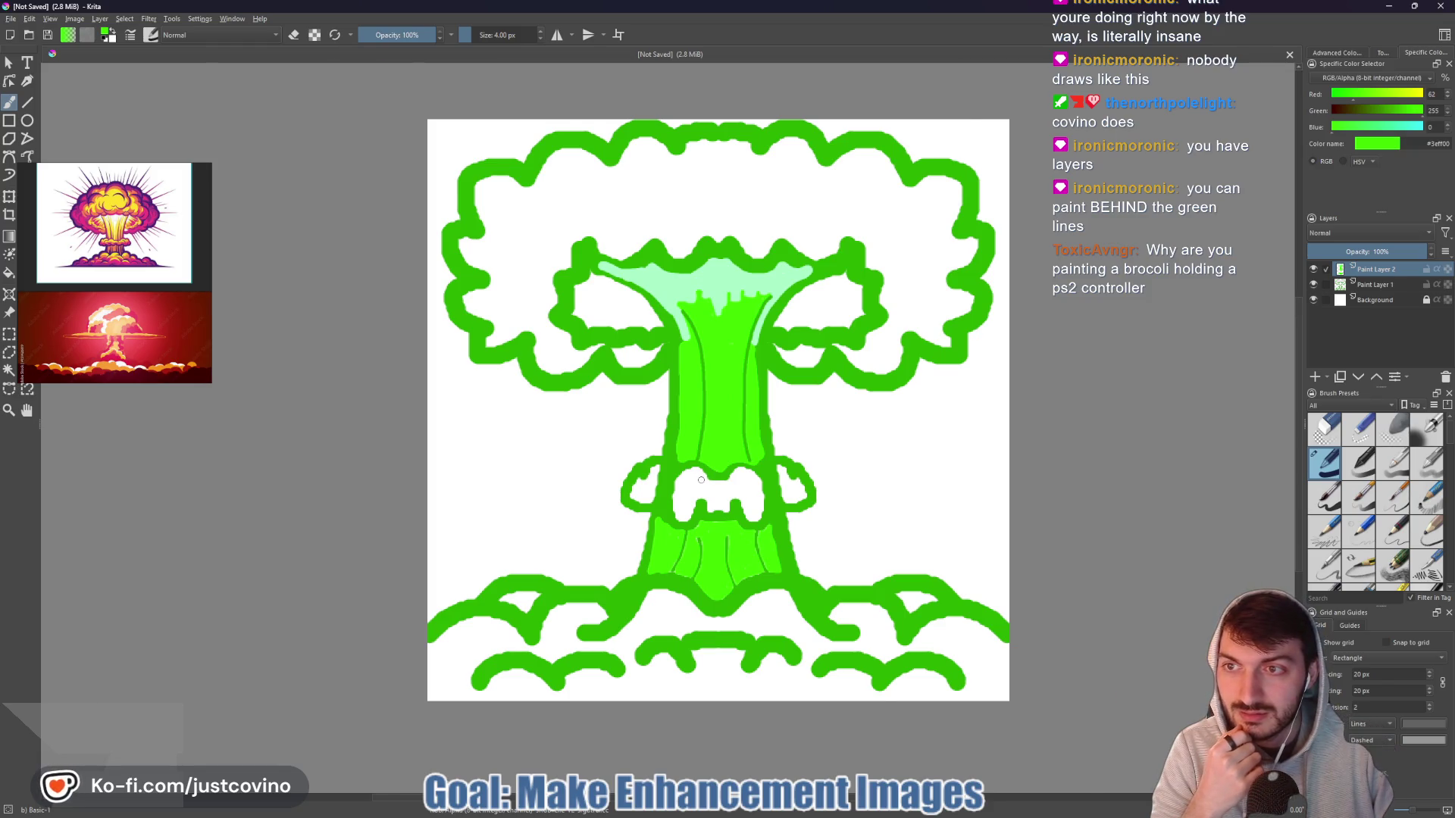
- Brush green over the collar's left lobe, middle and right lobe, enlarging the brush to 10 px
scroll(701, 480, "up", 2)
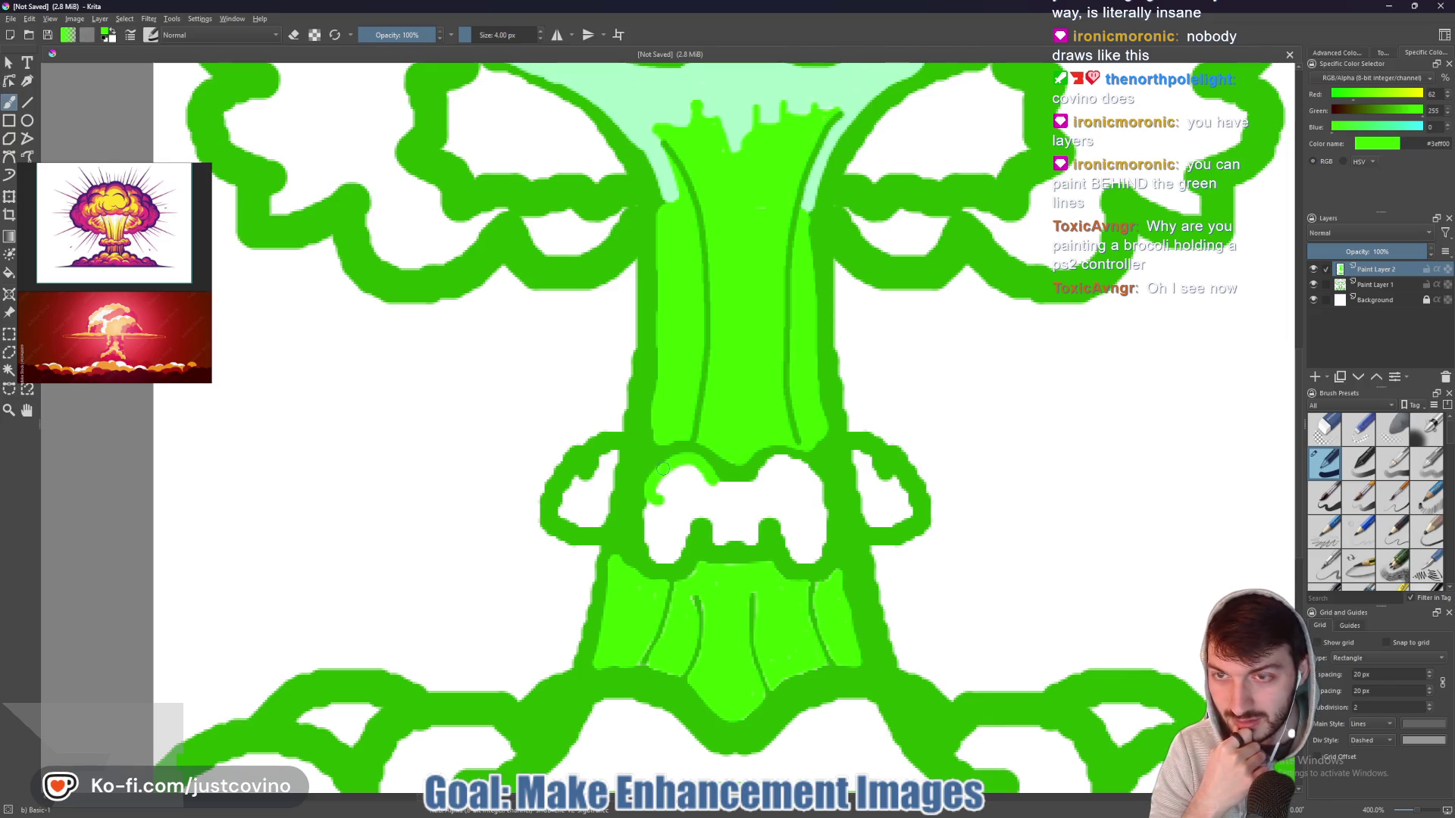
mouse_move(626, 487)
left_mouse_down()
mouse_move(612, 461)
mouse_move(582, 479)
left_mouse_up()
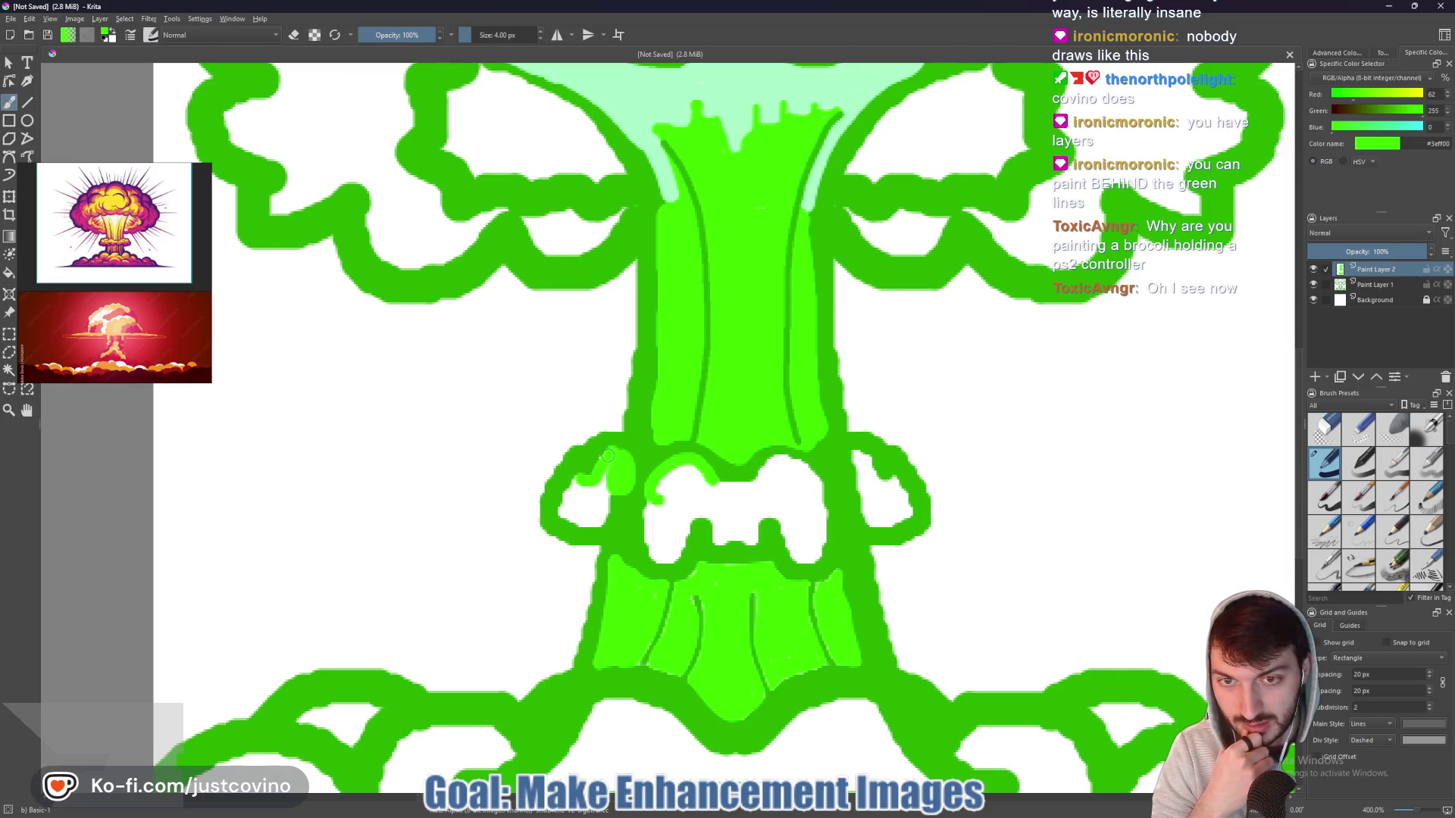
mouse_move(589, 526)
left_mouse_down()
mouse_move(583, 479)
mouse_move(577, 516)
mouse_move(604, 511)
mouse_move(587, 503)
left_mouse_up()
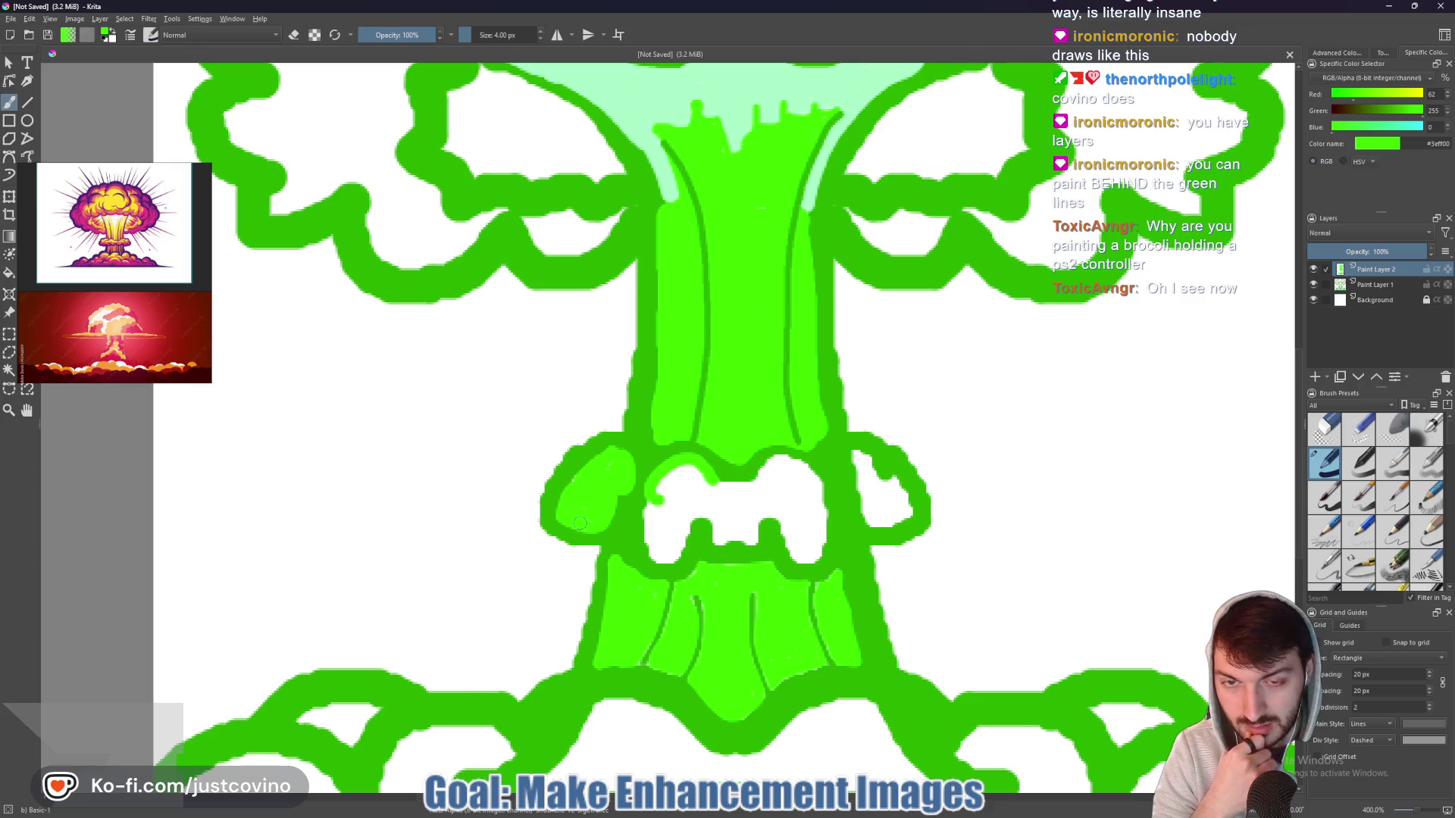
mouse_move(645, 502)
left_mouse_down()
mouse_move(650, 541)
mouse_move(678, 546)
mouse_move(702, 518)
mouse_move(752, 543)
left_mouse_up()
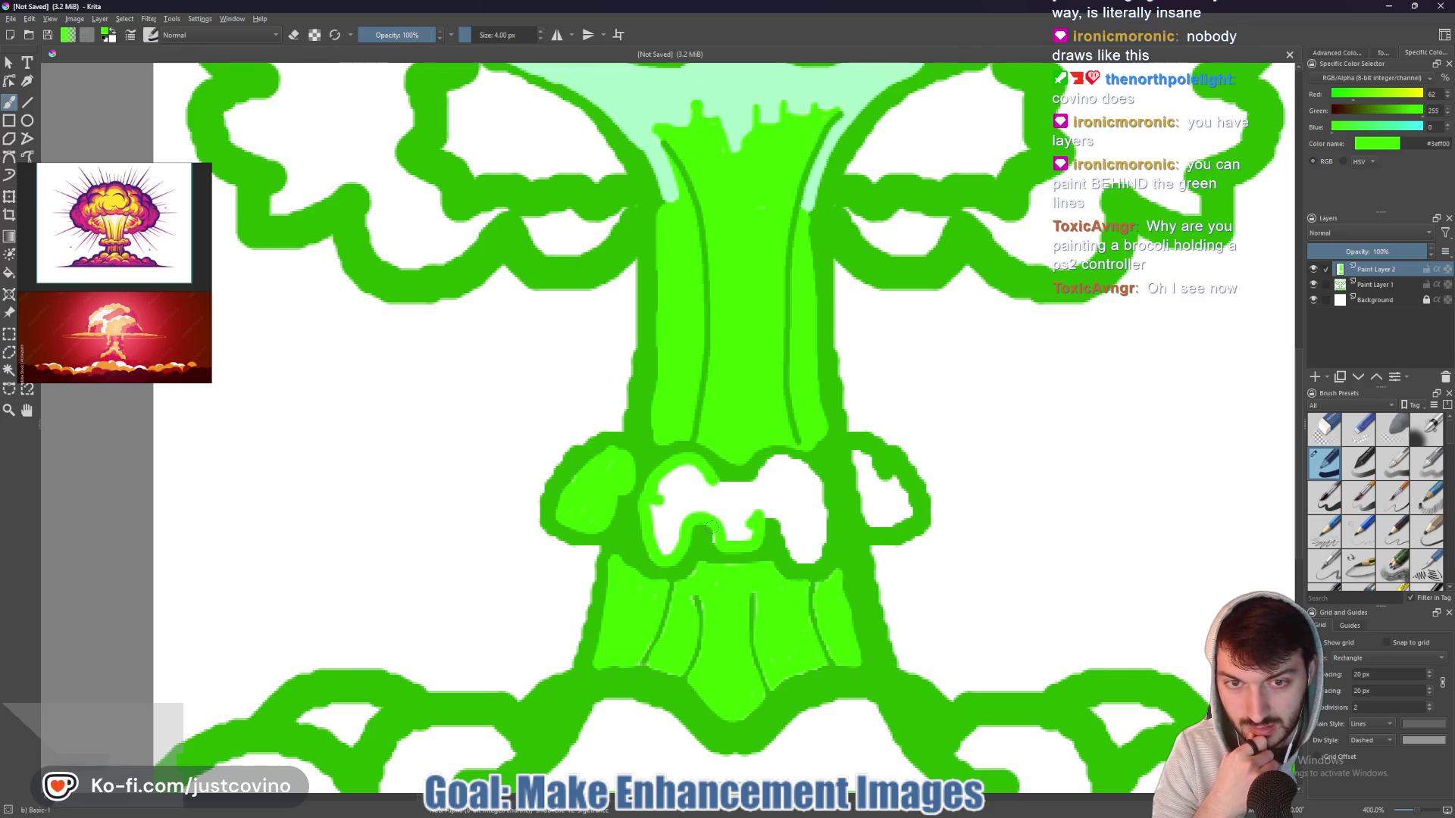
mouse_move(731, 531)
left_mouse_down()
mouse_move(750, 533)
mouse_move(709, 500)
mouse_move(667, 547)
mouse_move(711, 512)
mouse_move(667, 477)
mouse_move(746, 497)
mouse_move(776, 473)
mouse_move(761, 489)
mouse_move(819, 515)
mouse_move(804, 553)
mouse_move(769, 504)
mouse_move(804, 534)
left_mouse_up()
key("bracketright")
key("bracketright")
key("bracketright")
mouse_move(860, 460)
left_mouse_down()
mouse_move(856, 504)
mouse_move(879, 523)
mouse_move(900, 503)
mouse_move(877, 473)
mouse_move(875, 498)
mouse_move(827, 505)
left_mouse_up()
- Sample the mint shade from the reference image's cap highlight as the paint colour
scroll(873, 497, "down", 8)
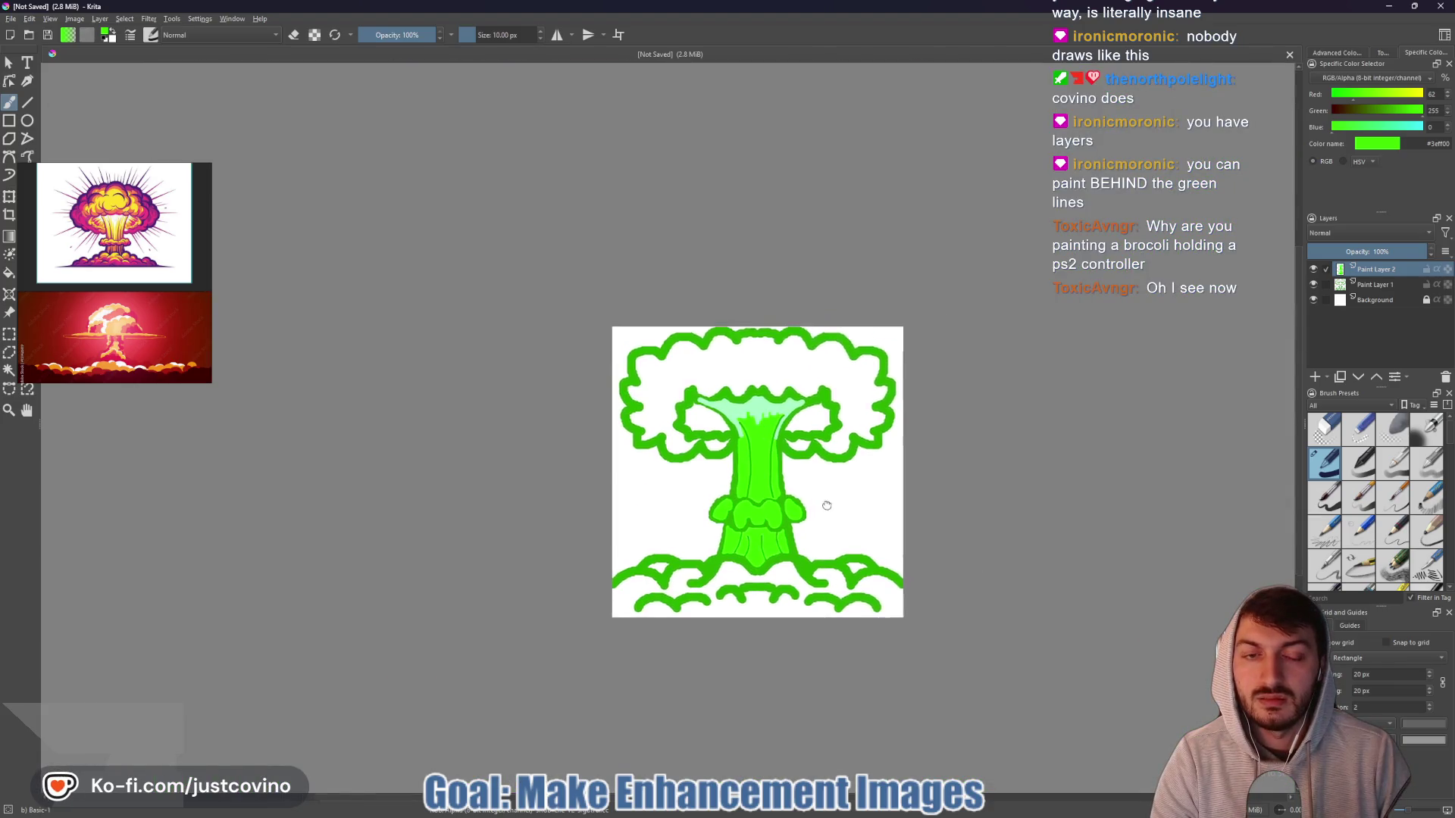
scroll(826, 506, "up", 6)
scroll(788, 509, "down", 5)
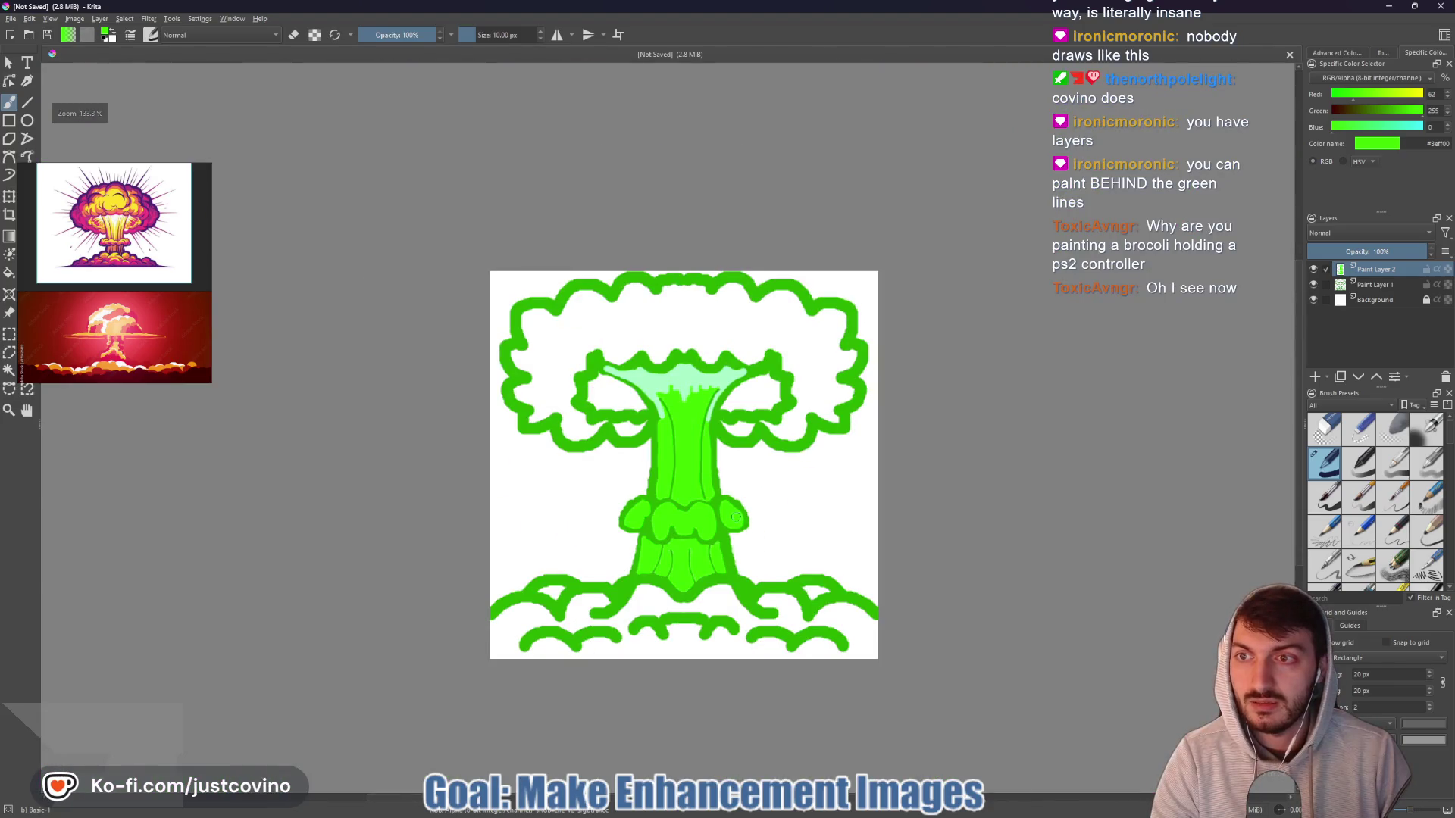
scroll(735, 517, "up", 1)
scroll(701, 521, "up", 1)
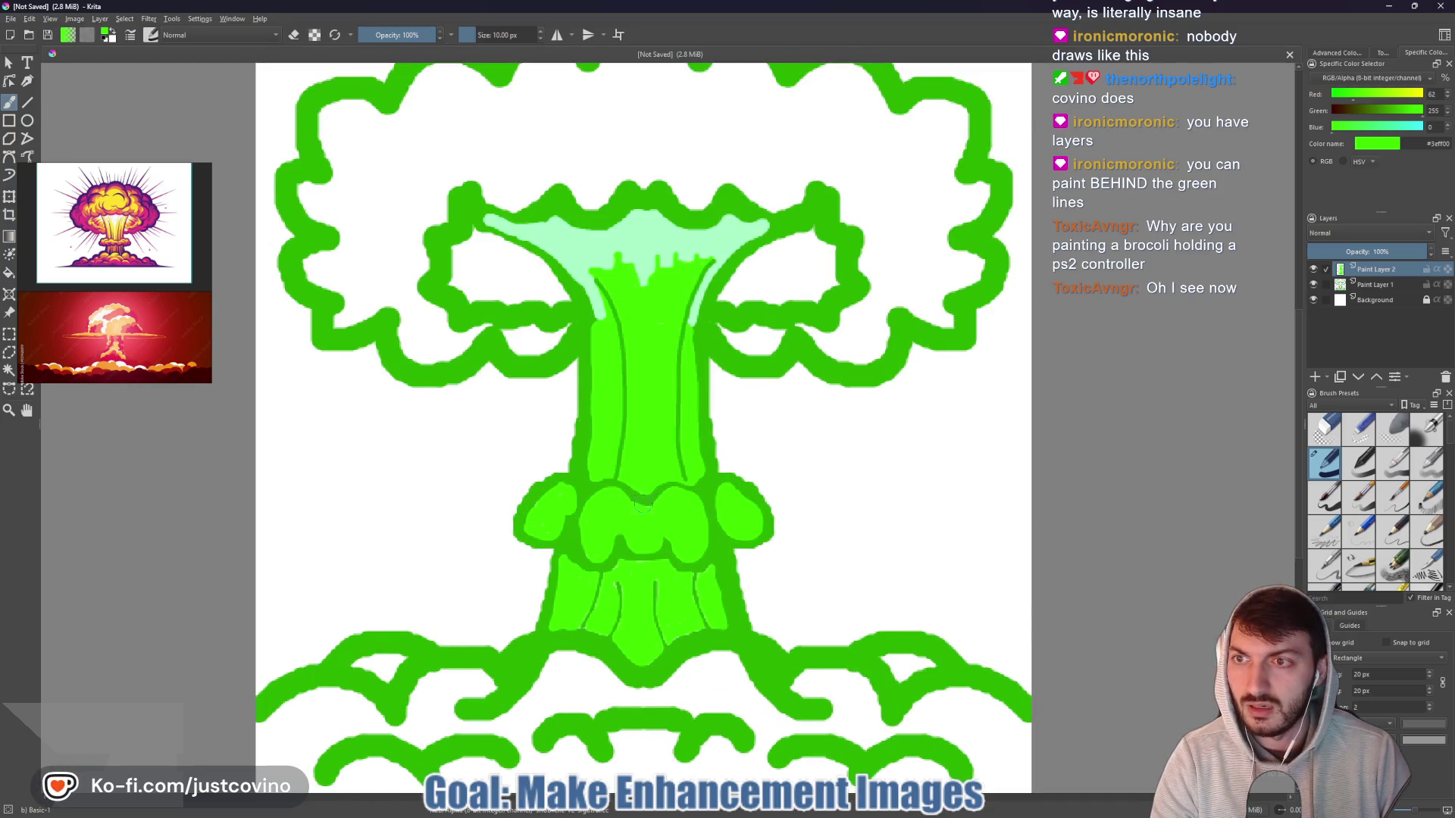
scroll(125, 241, "up", 3)
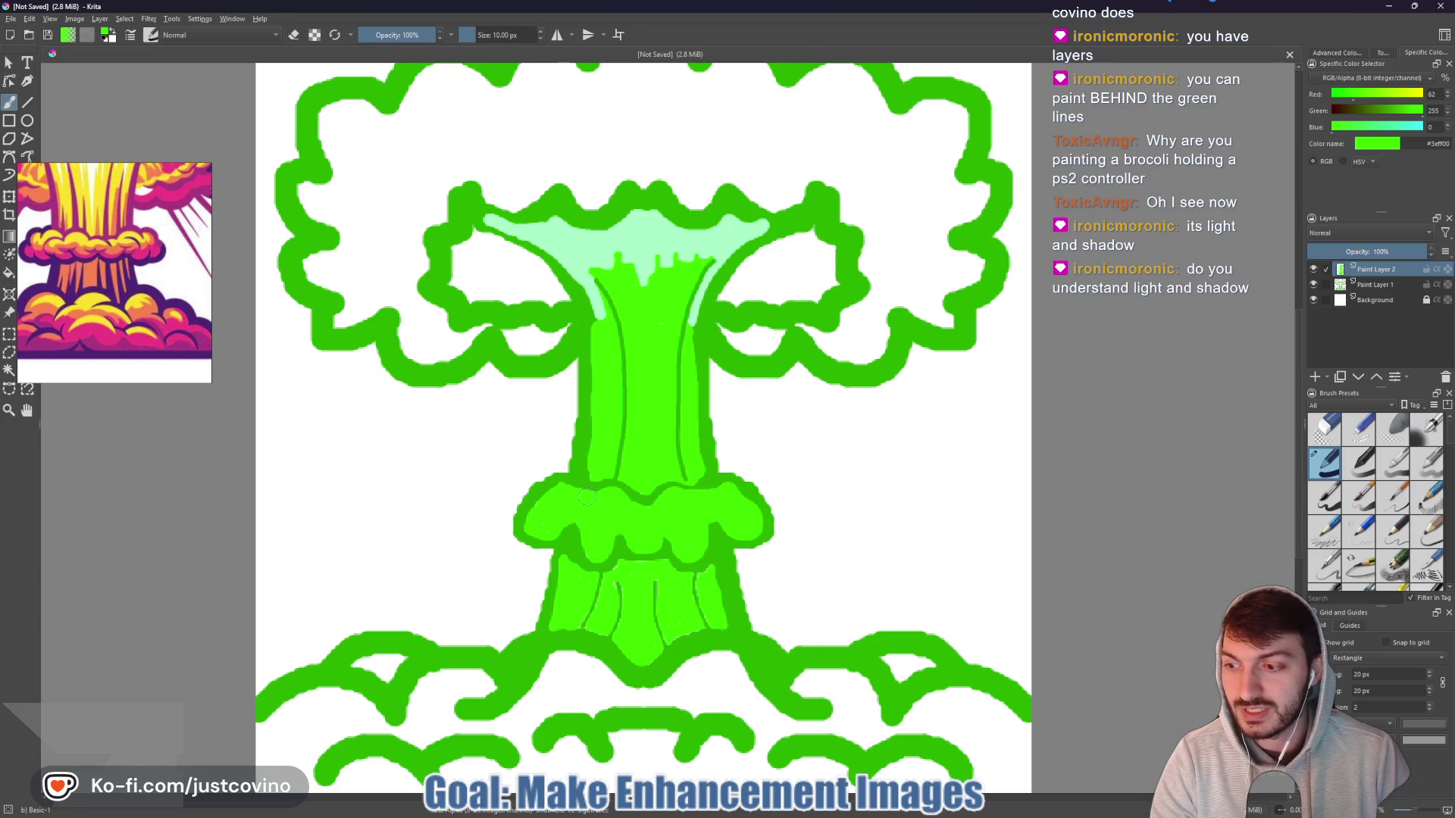
scroll(588, 497, "down", 2)
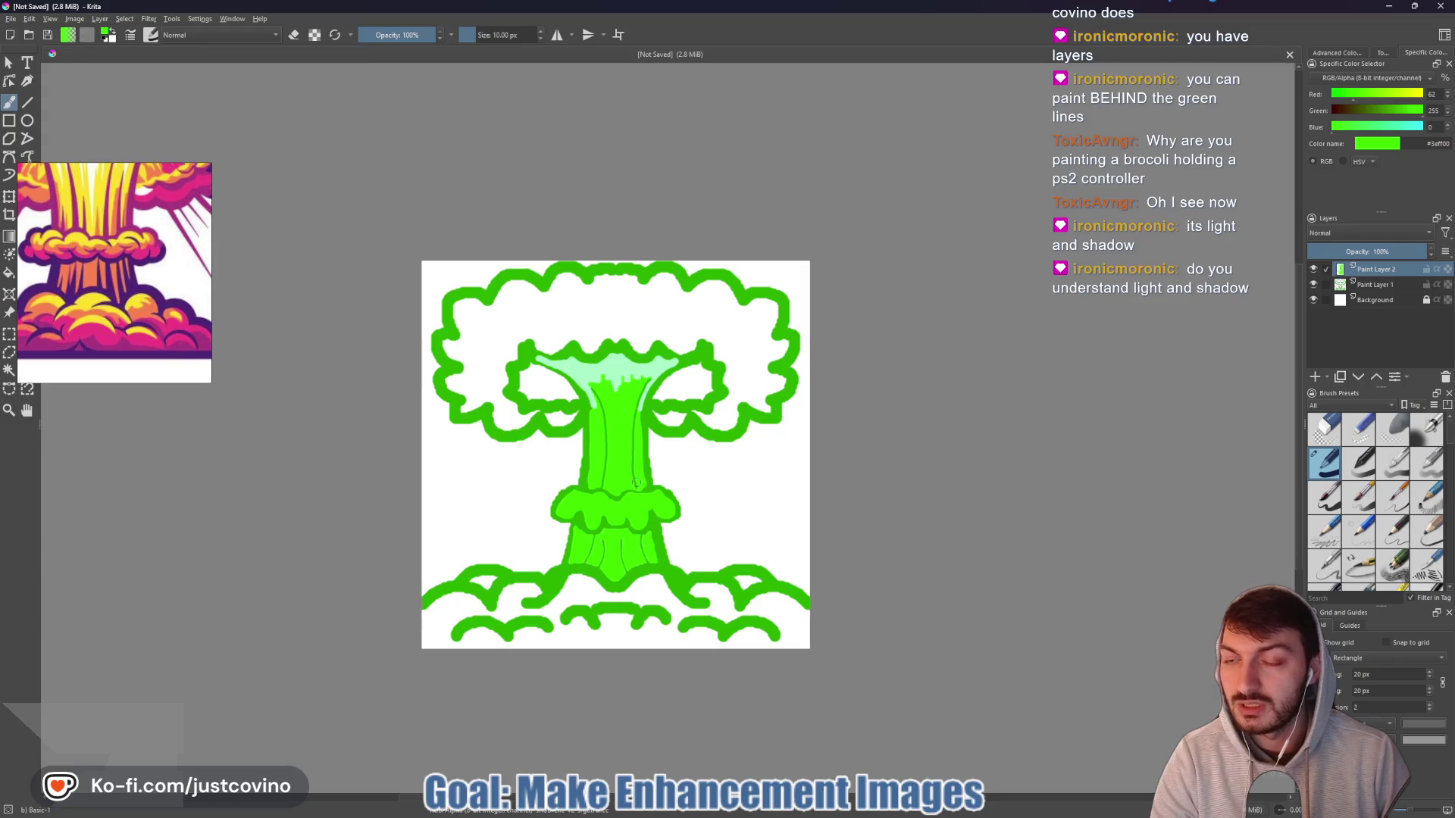
left_click_drag(136, 315, 156, 338)
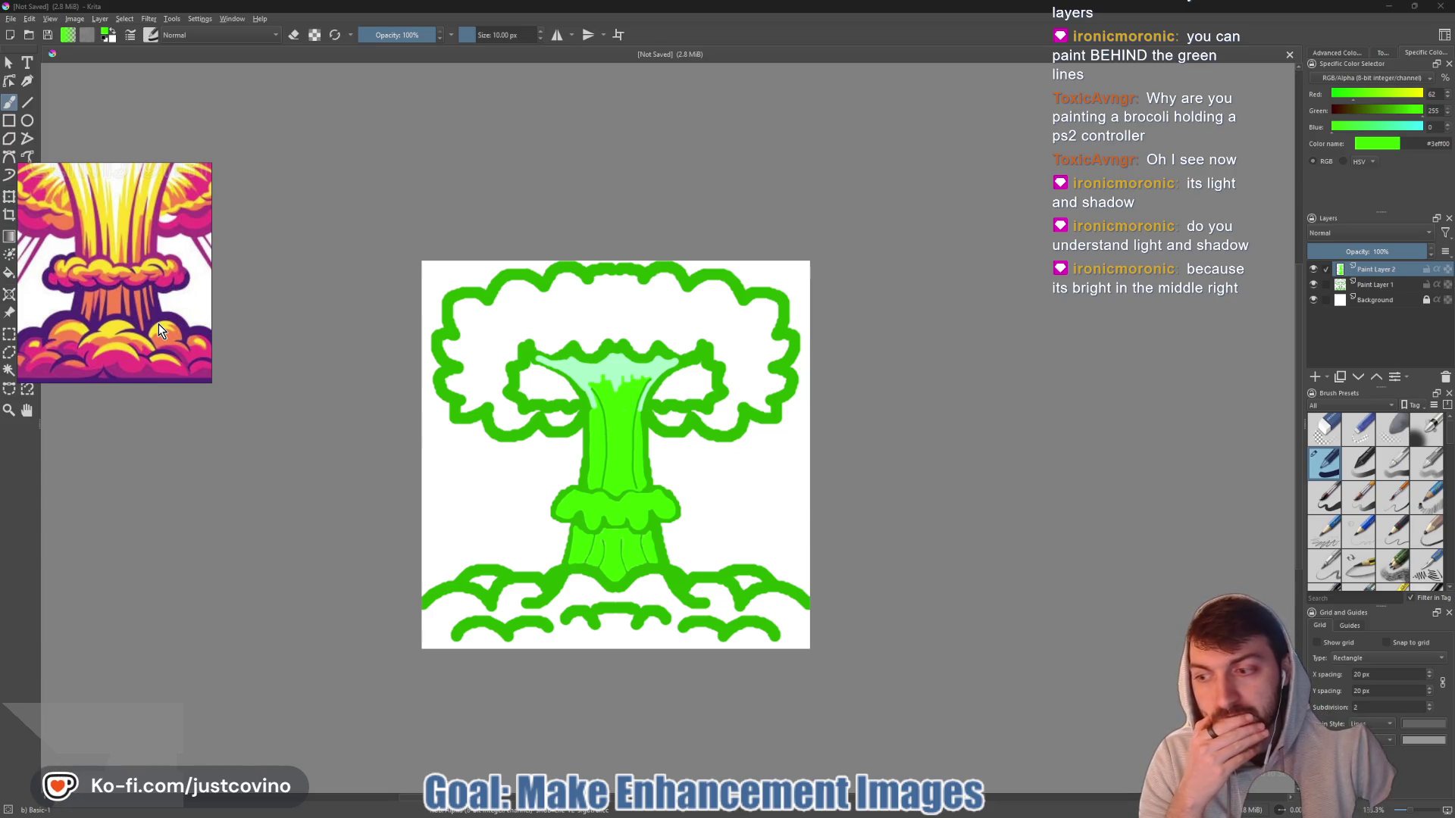
scroll(126, 301, "up", 5)
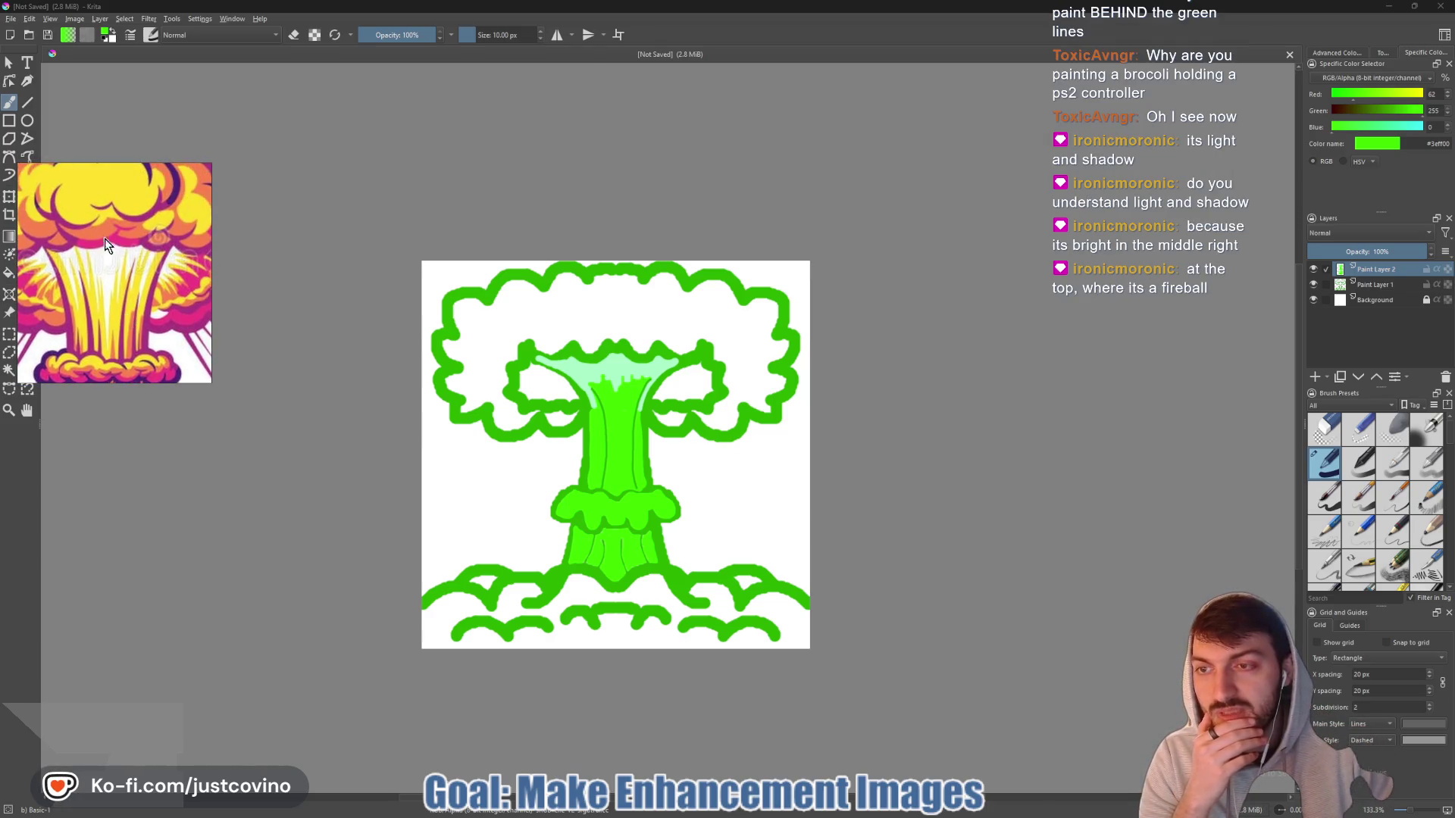
scroll(112, 307, "down", 2)
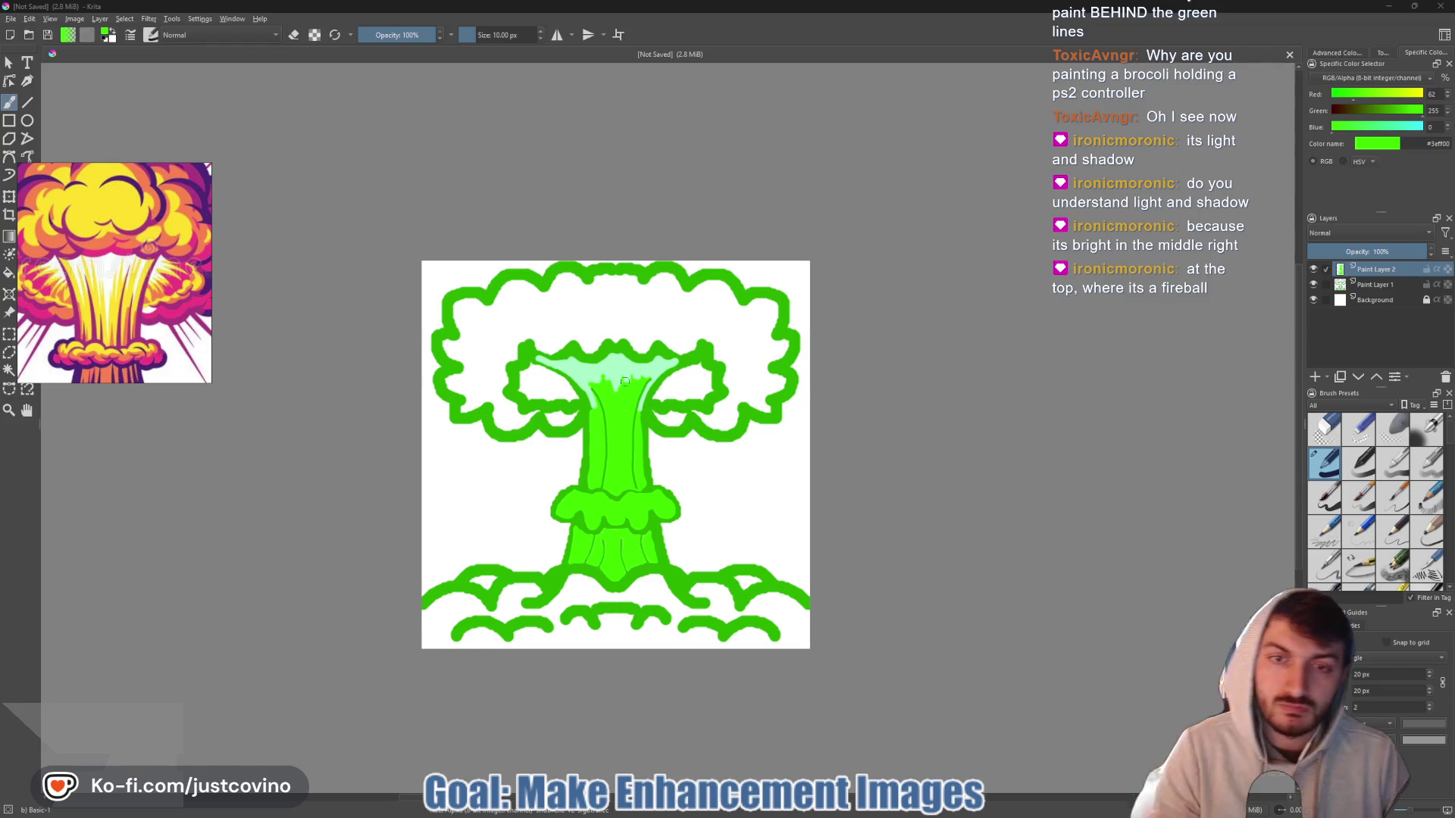
left_click(640, 399, "ctrl")
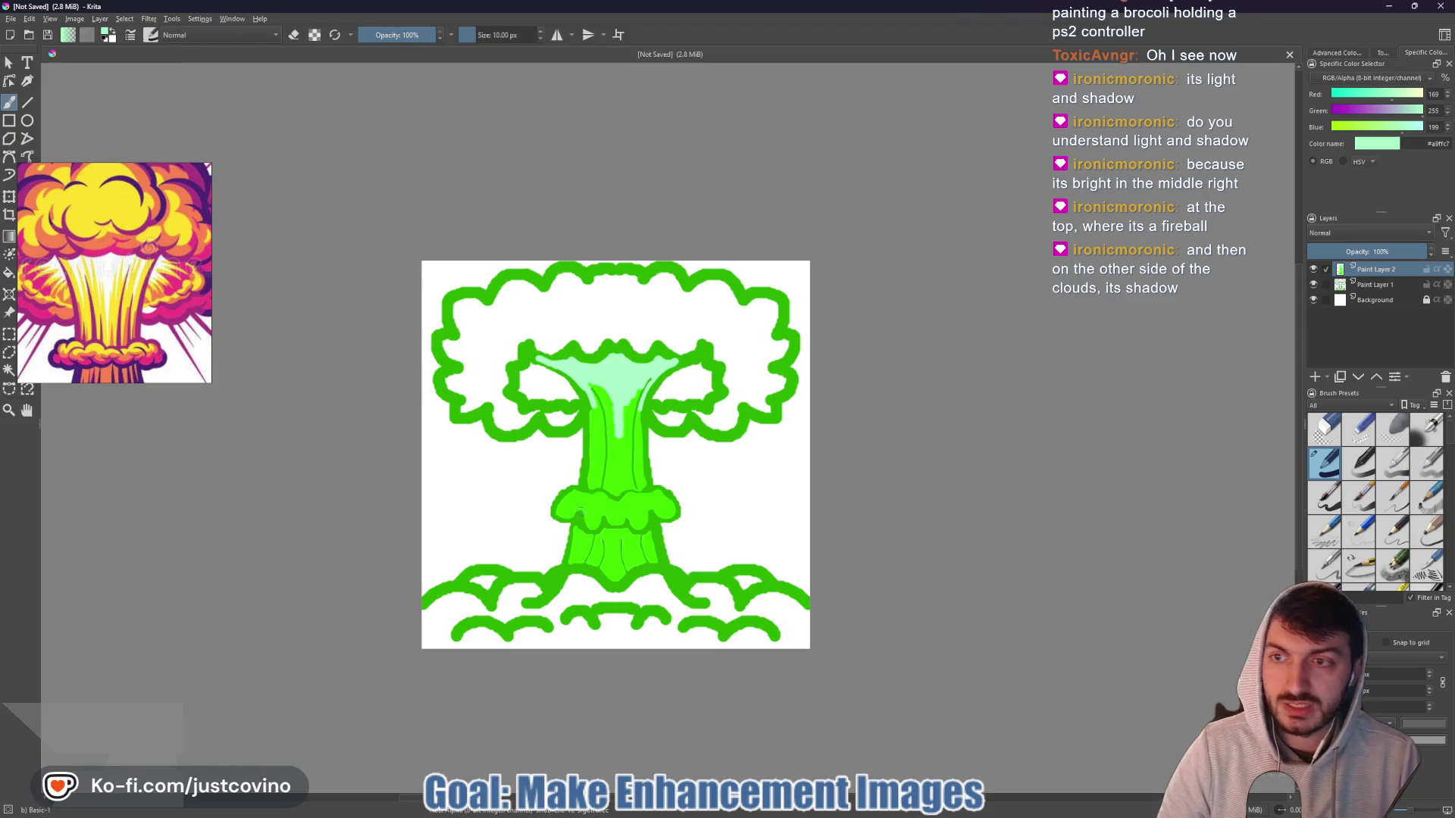
scroll(580, 511, "up", 5)
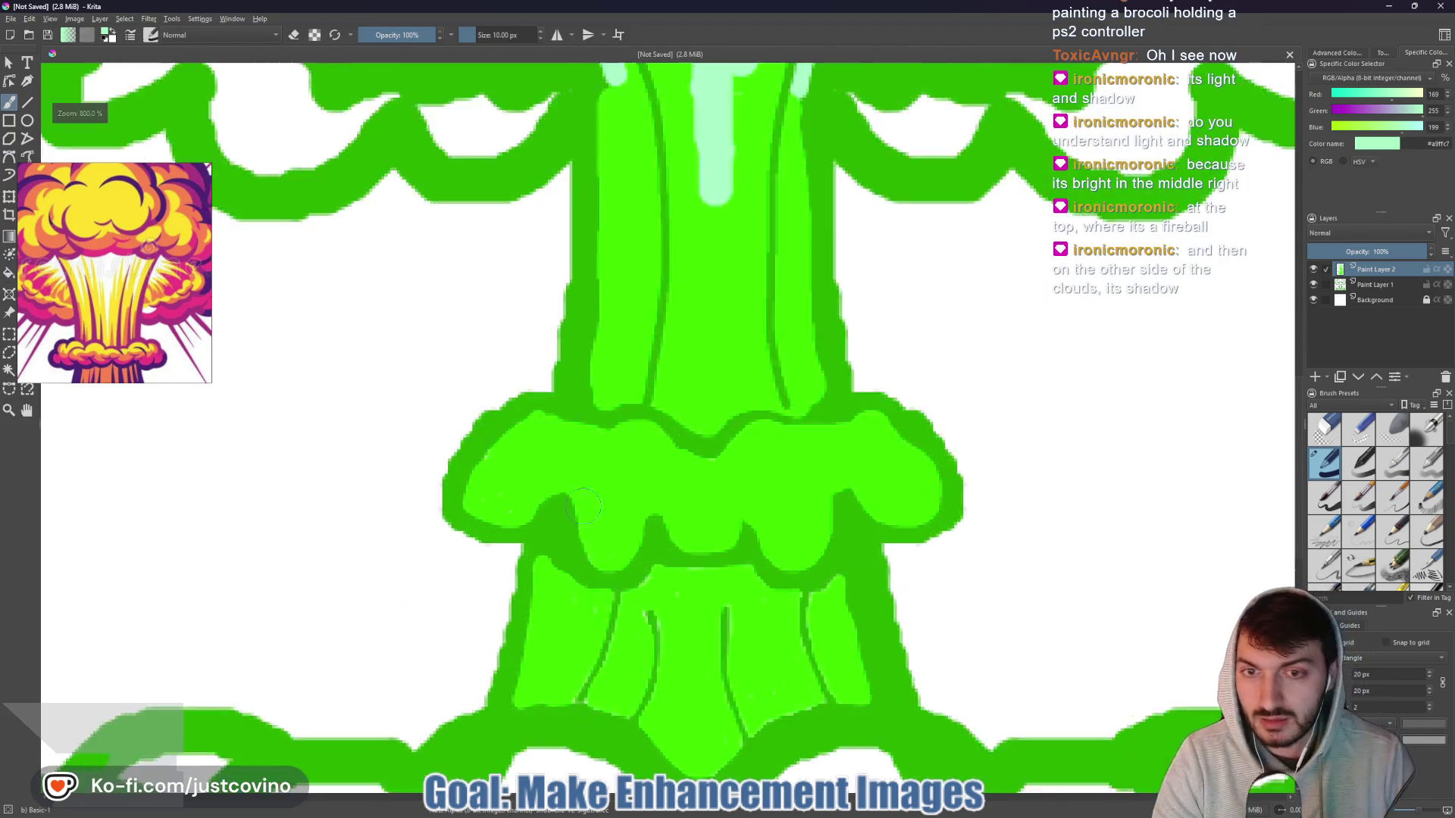
- Stroke a wavy mint highlight along the collar ring's whole top edge with a 4 px brush
scroll(584, 506, "up", 2)
key("[")
key("[")
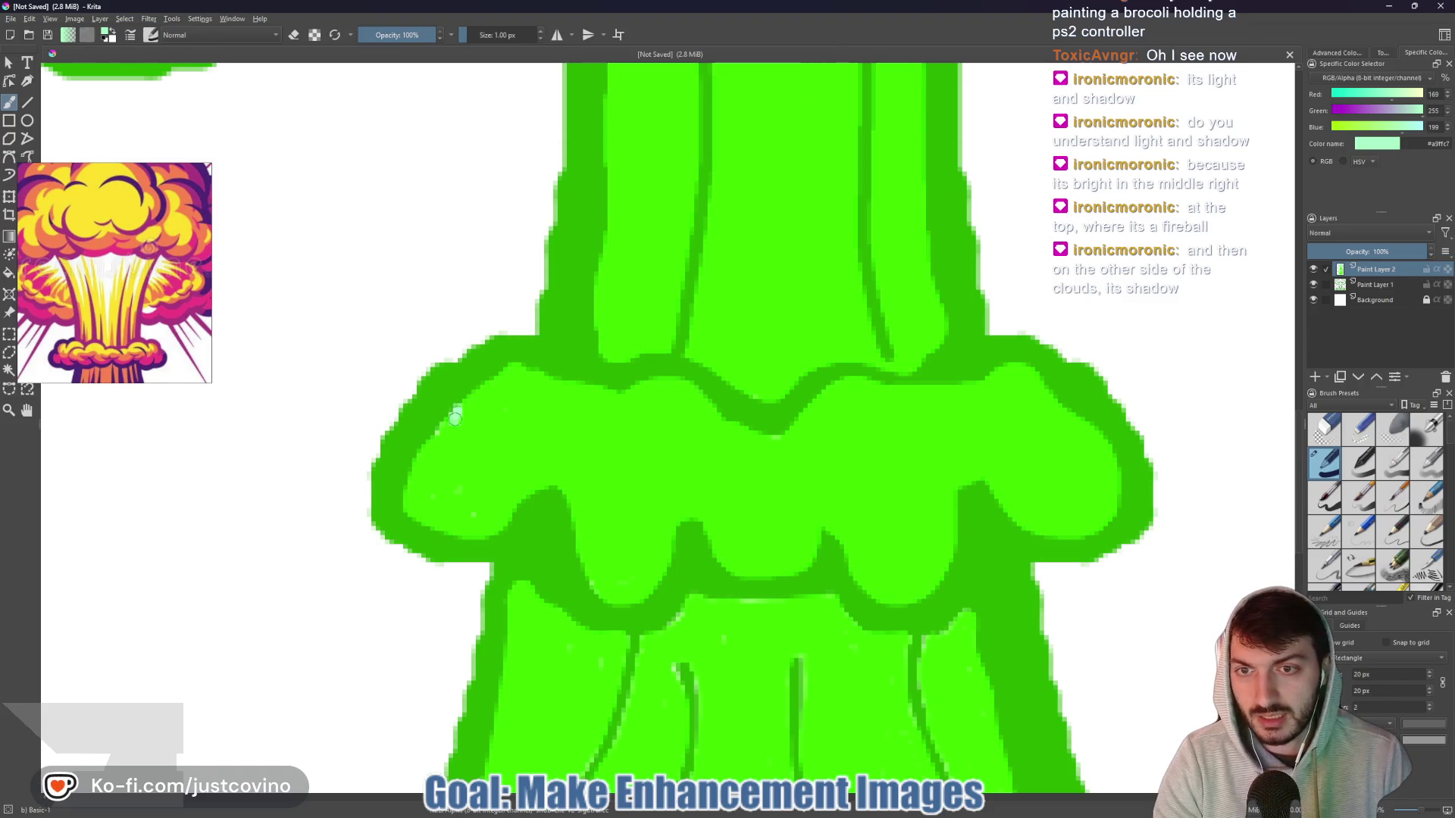
left_click_drag(476, 383, 514, 362)
key("bracketright")
key("bracketright")
key("bracketright")
mouse_move(439, 426)
left_mouse_down()
mouse_move(503, 373)
mouse_move(612, 394)
mouse_move(666, 386)
mouse_move(774, 440)
mouse_move(843, 391)
mouse_move(944, 397)
mouse_move(1029, 378)
left_mouse_up()
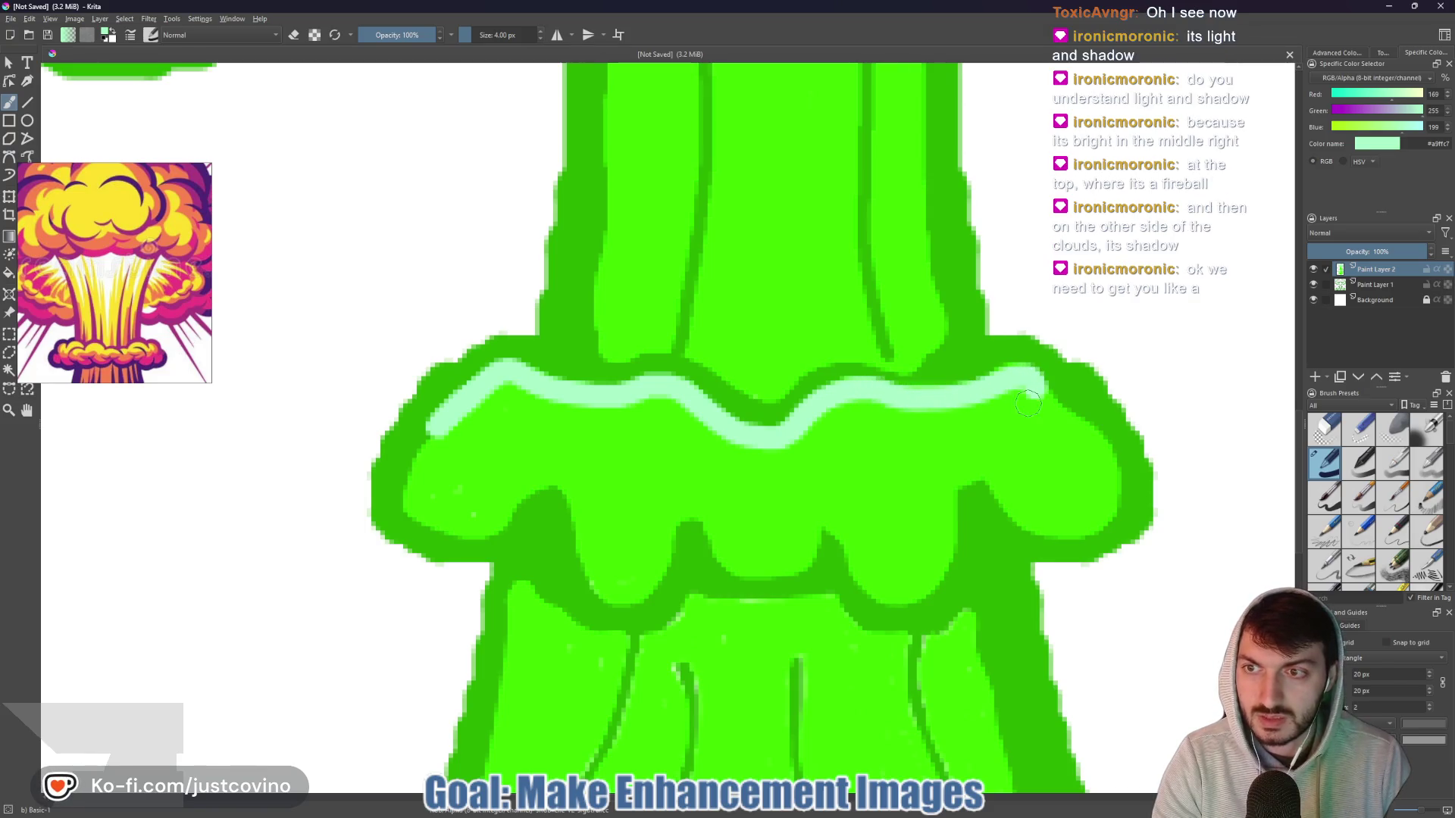
left_click_drag(1078, 416, 1024, 373)
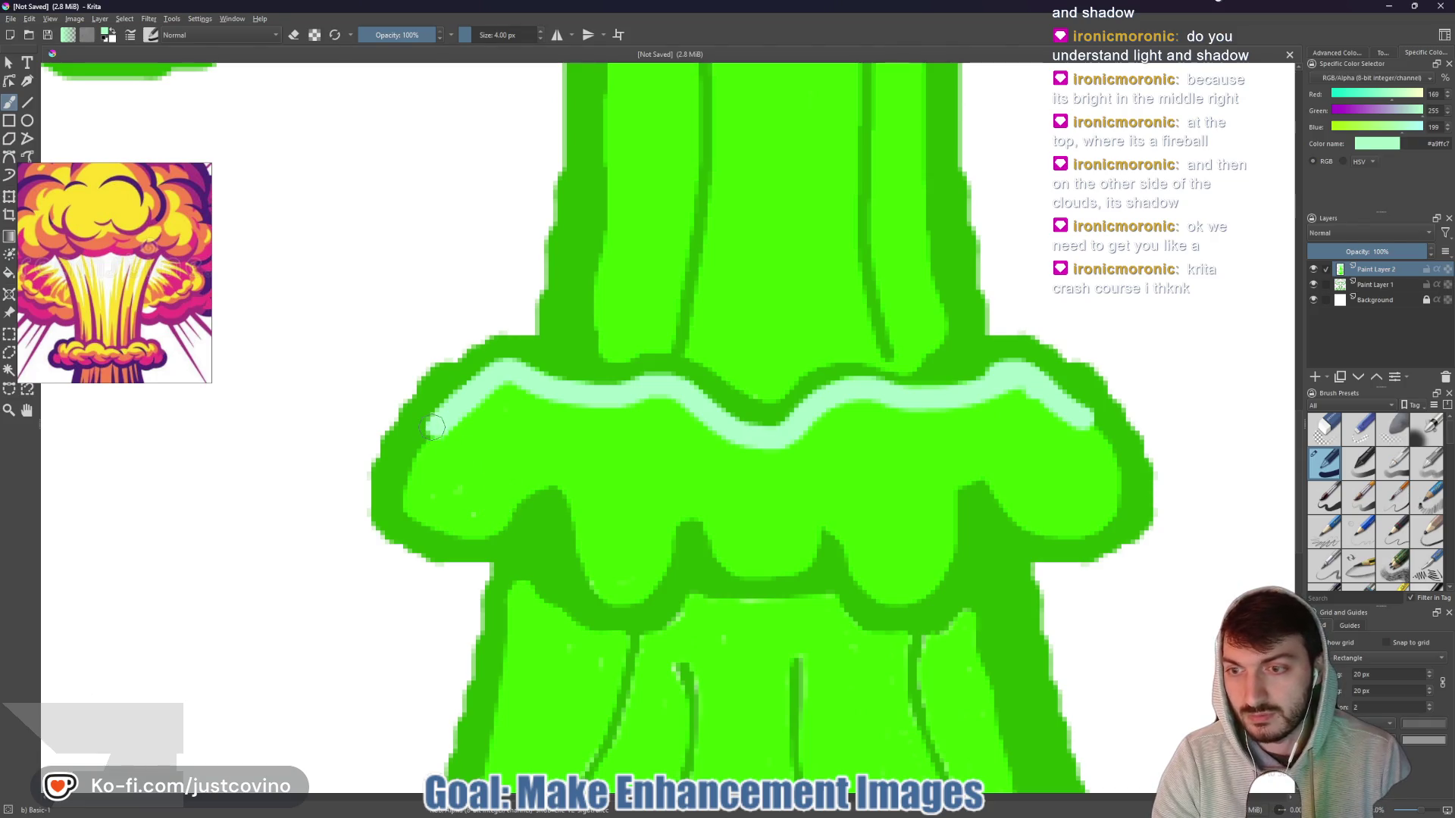
scroll(609, 509, "down", 2)
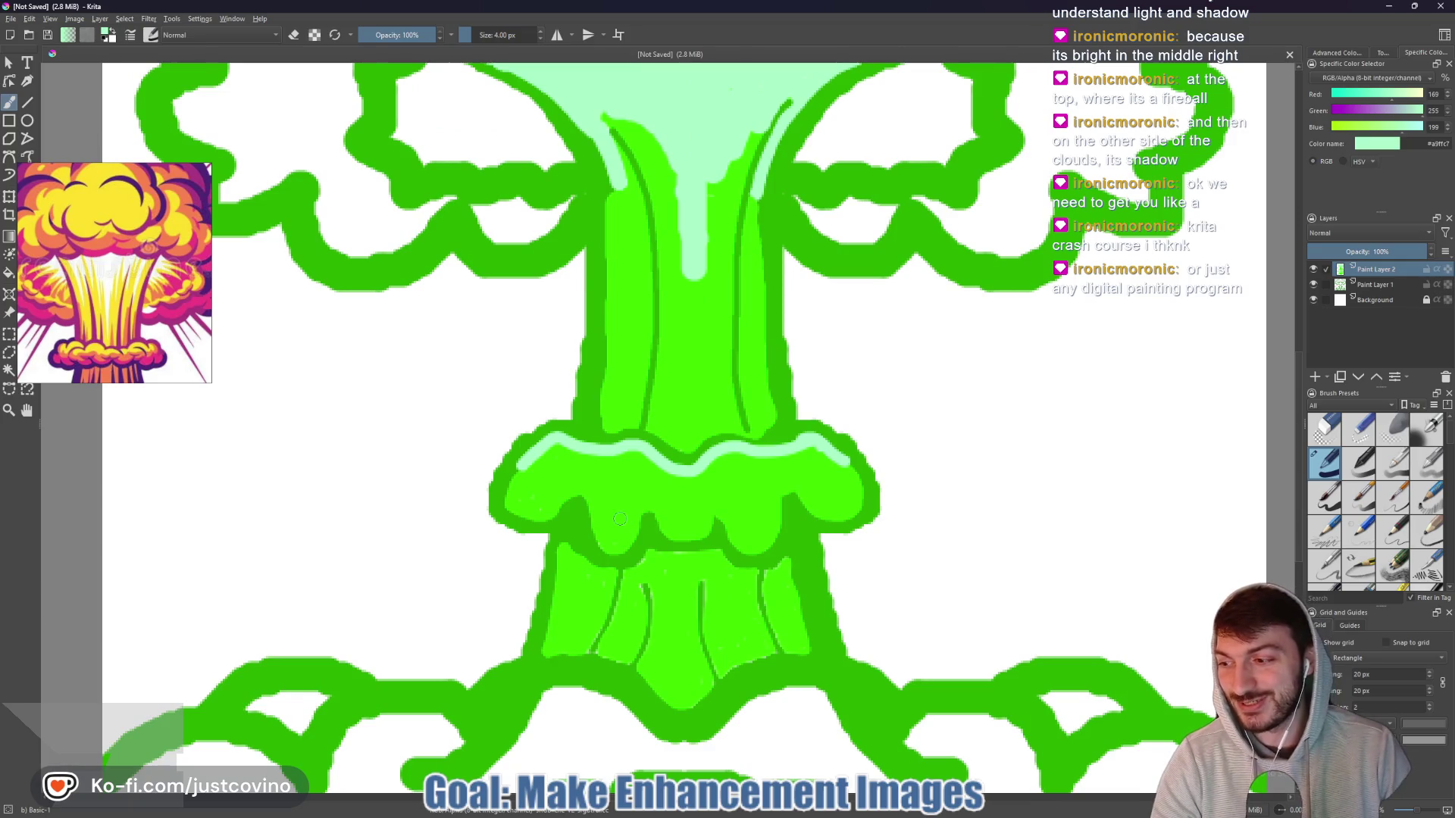
scroll(619, 519, "down", 3)
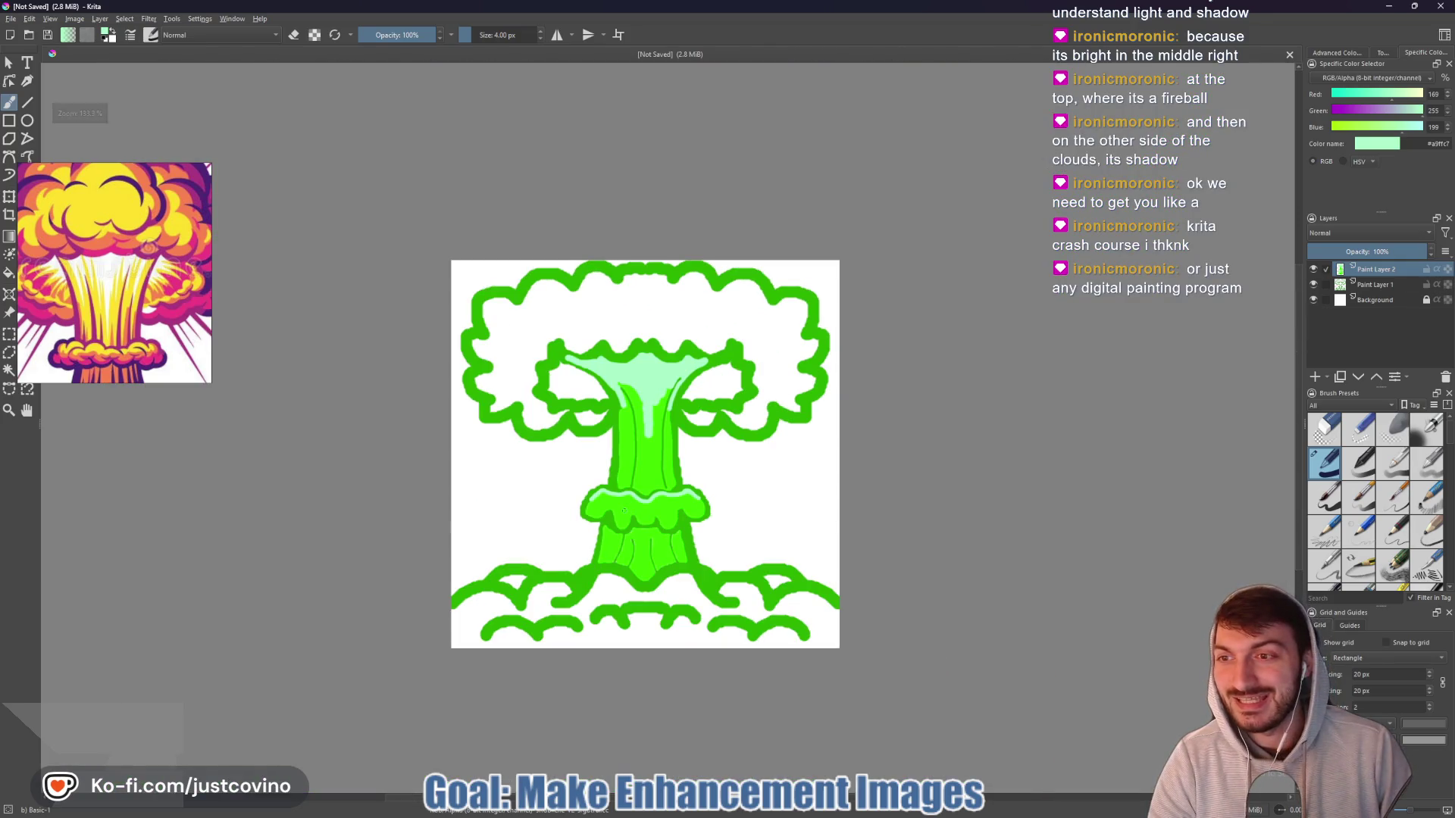
- With a smaller brush, extend a jagged mint highlight under the cap's left edge
scroll(626, 512, "up", 1)
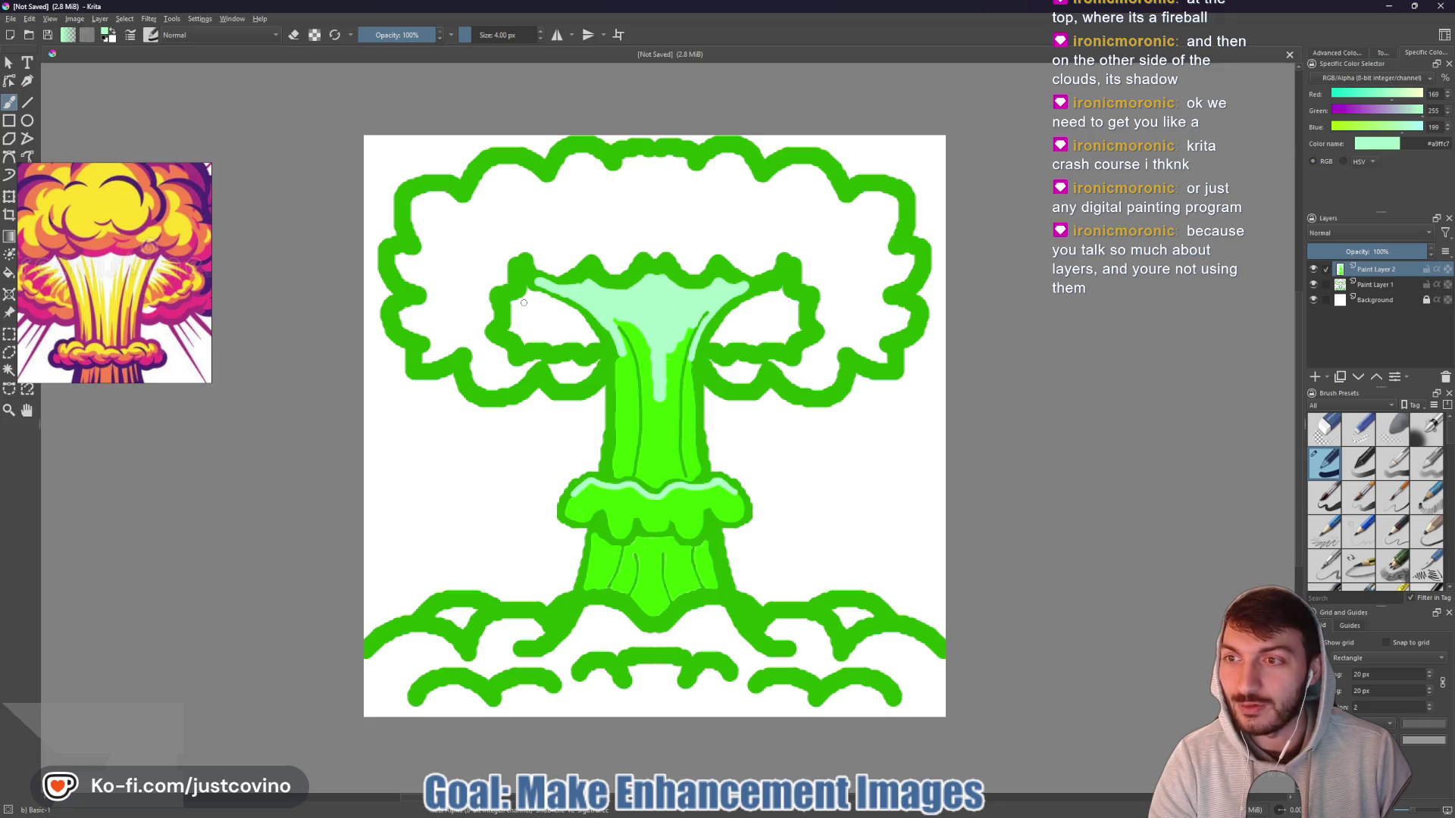
scroll(524, 302, "up", 4)
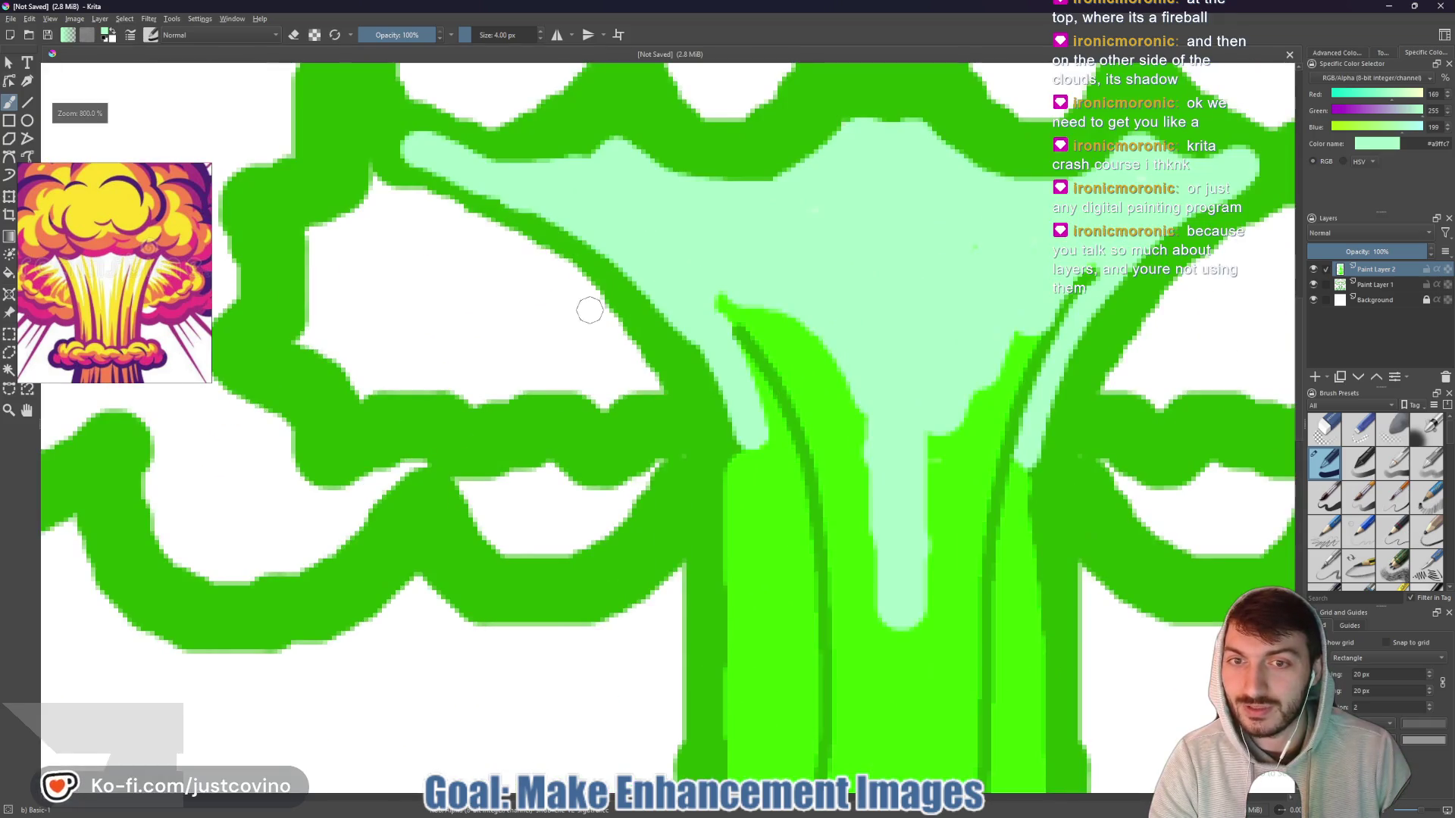
key("bracketleft")
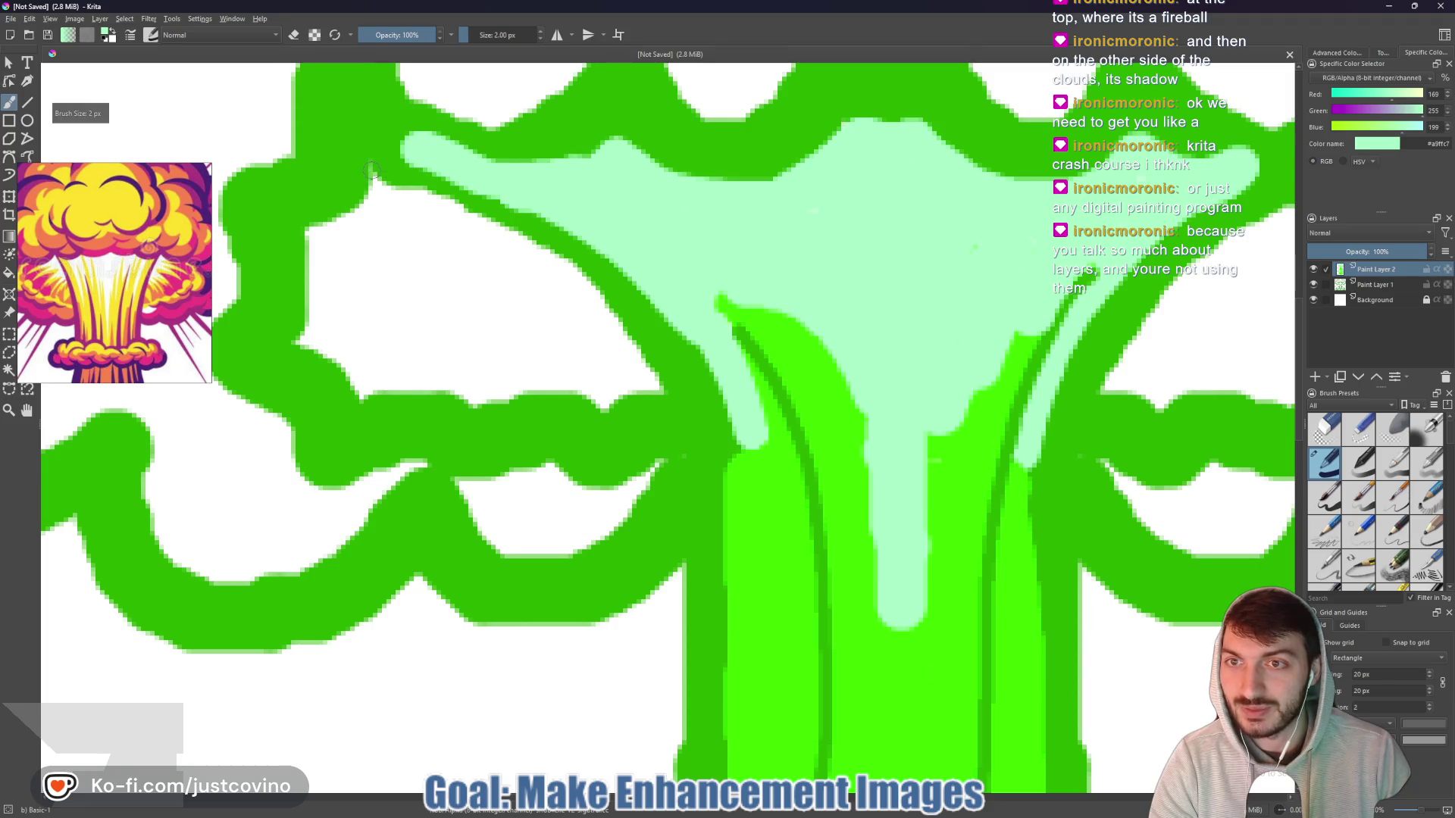
left_click_drag(386, 188, 493, 238)
mouse_move(376, 180)
left_mouse_down()
mouse_move(363, 248)
mouse_move(409, 233)
mouse_move(432, 248)
mouse_move(430, 285)
mouse_move(473, 259)
mouse_move(479, 297)
mouse_move(519, 249)
mouse_move(470, 216)
mouse_move(478, 250)
mouse_move(497, 246)
mouse_move(485, 269)
mouse_move(433, 234)
mouse_move(415, 252)
mouse_move(390, 214)
mouse_move(428, 207)
left_mouse_up()
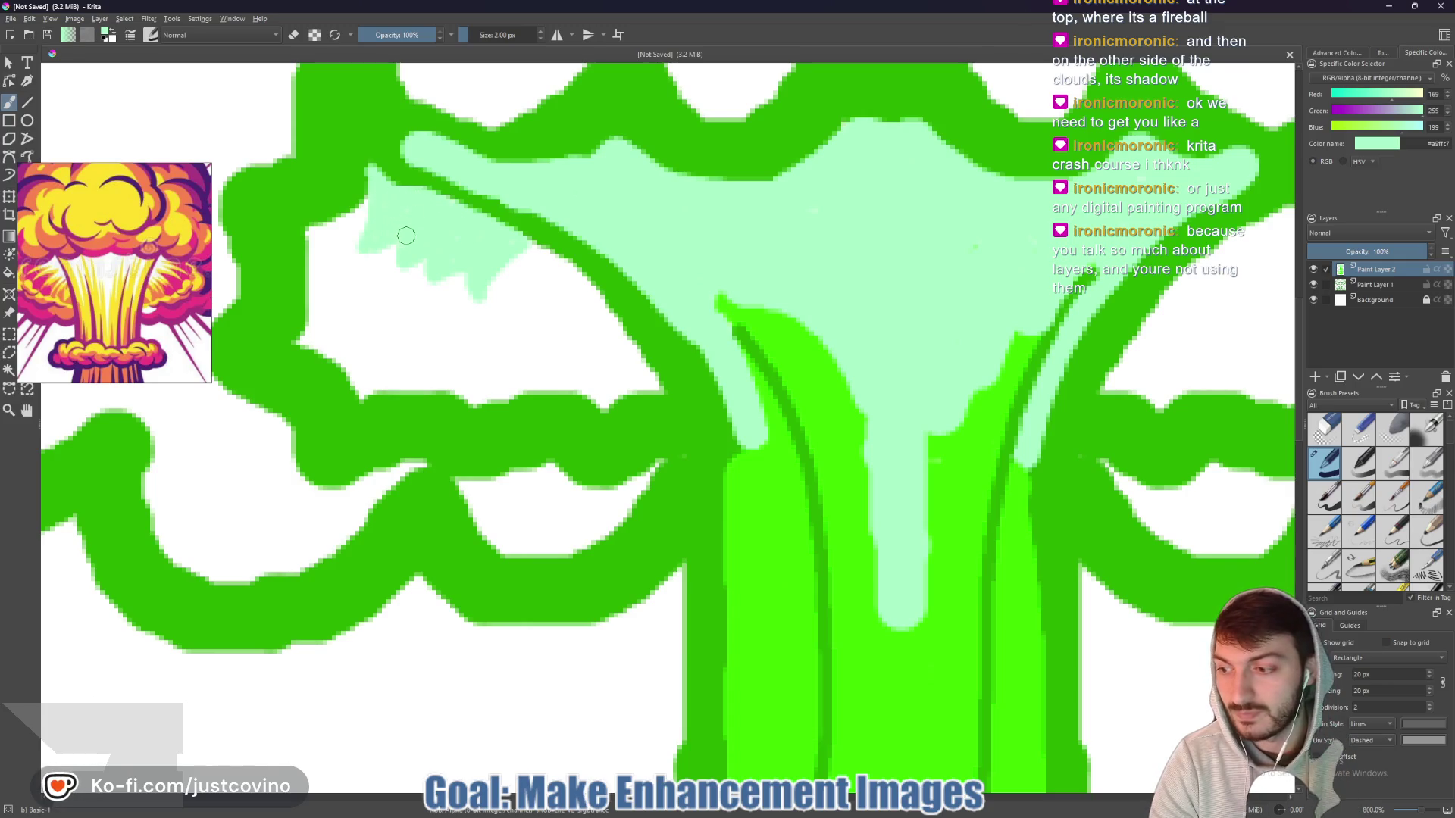
scroll(487, 296, "down", 4)
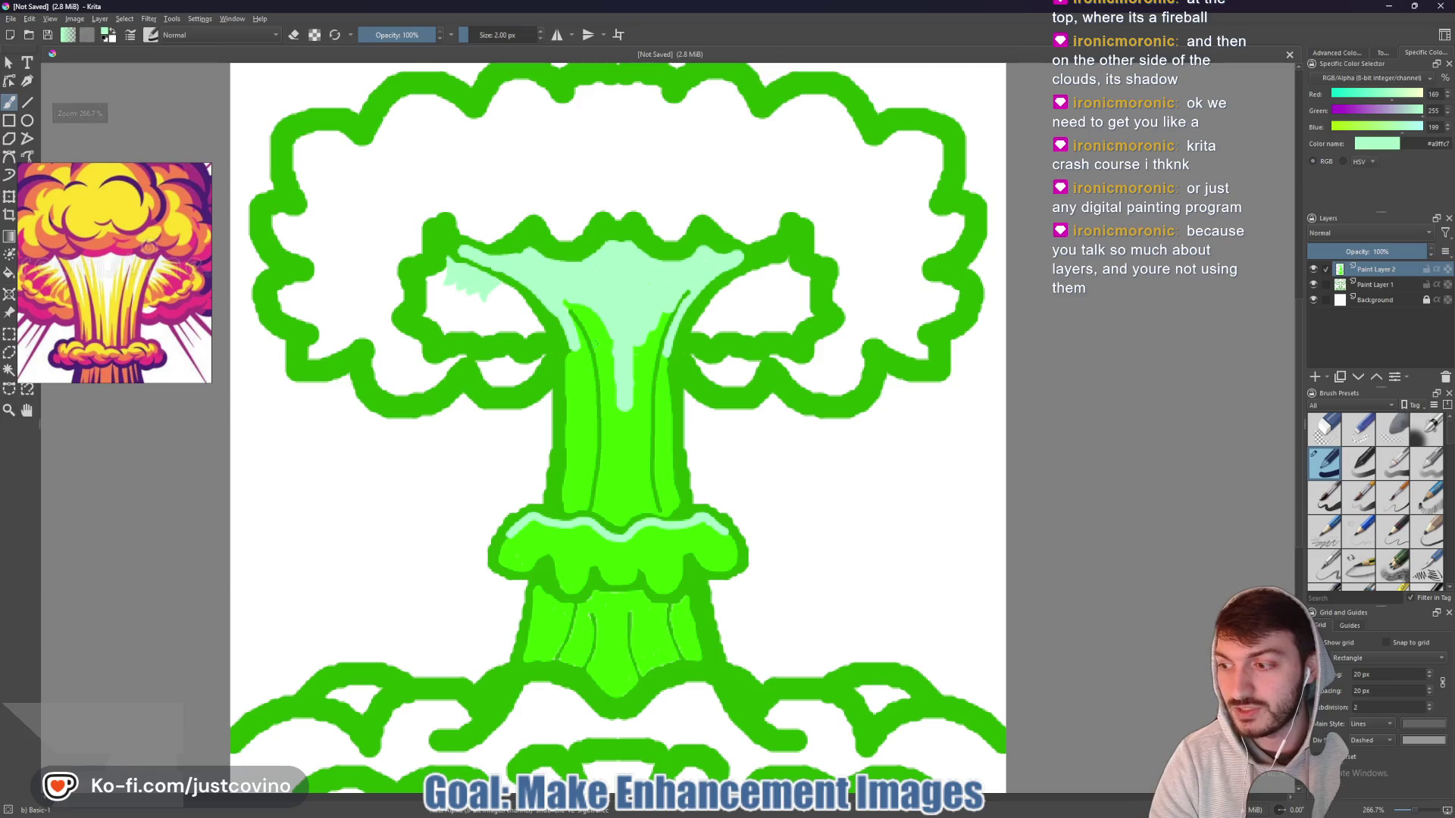
- Paint a mint highlight under the cap's right side next to the stem
left_click_drag(741, 281, 659, 313)
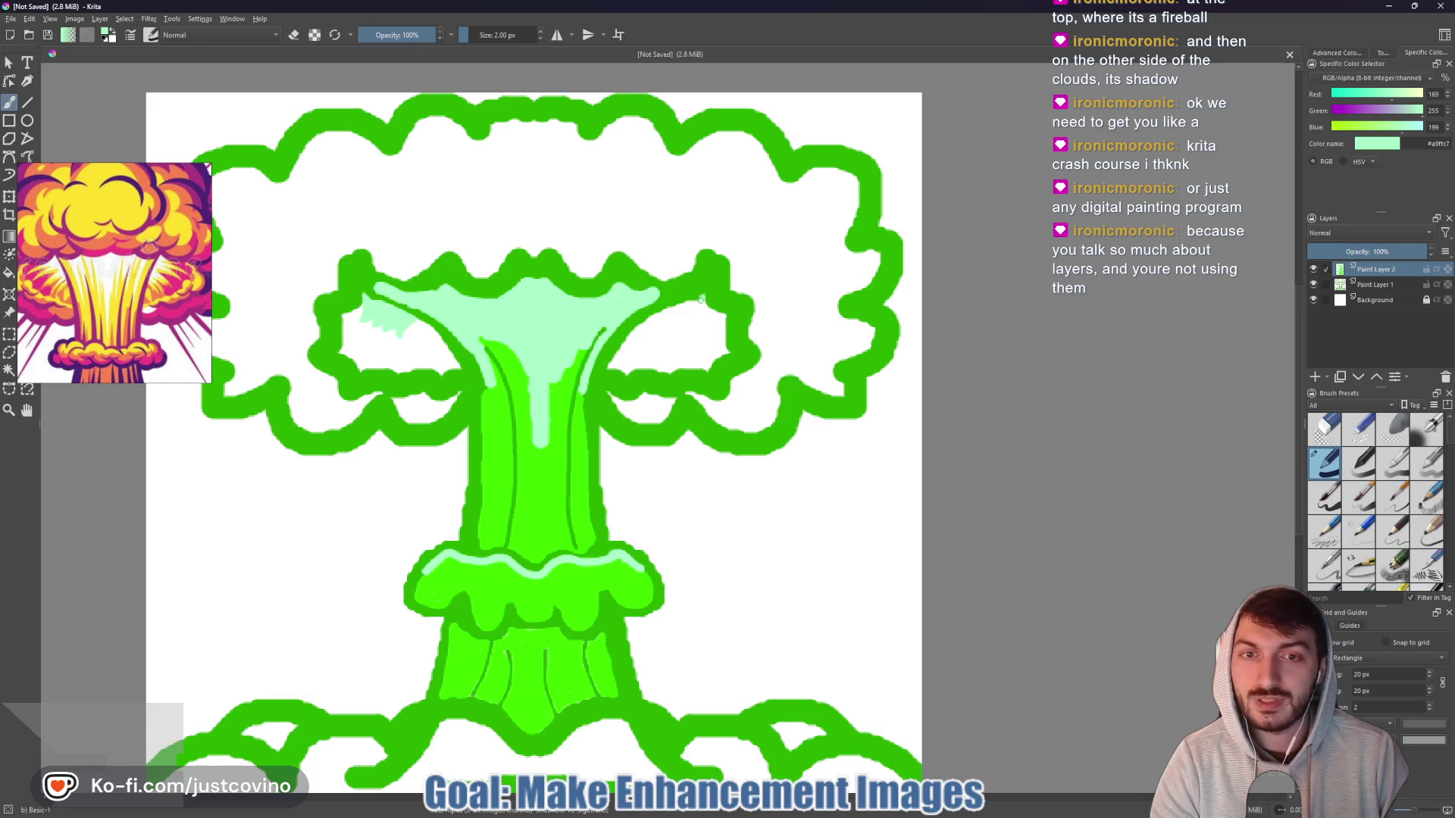
left_click_drag(699, 302, 658, 316)
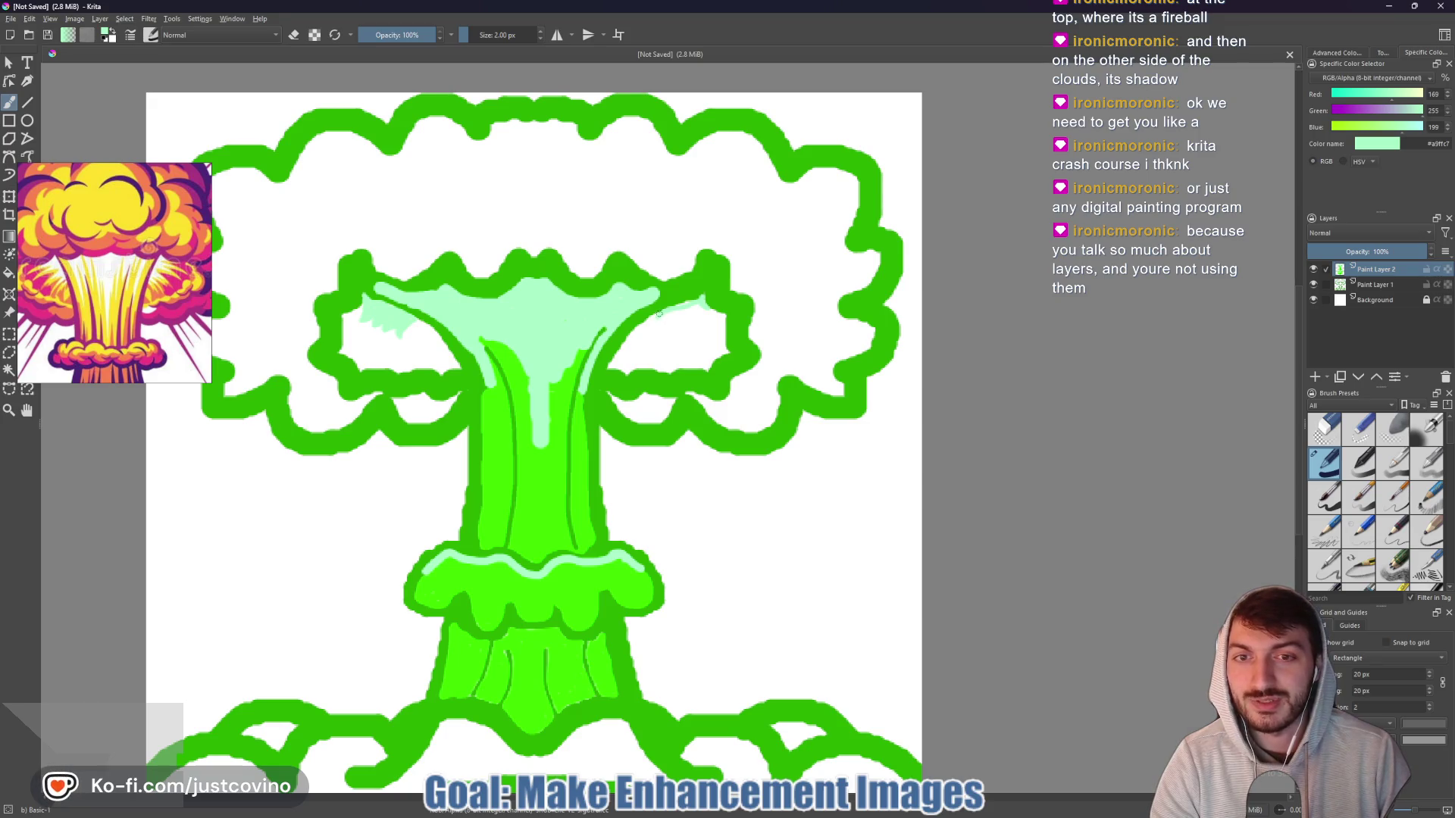
key("bracketleft")
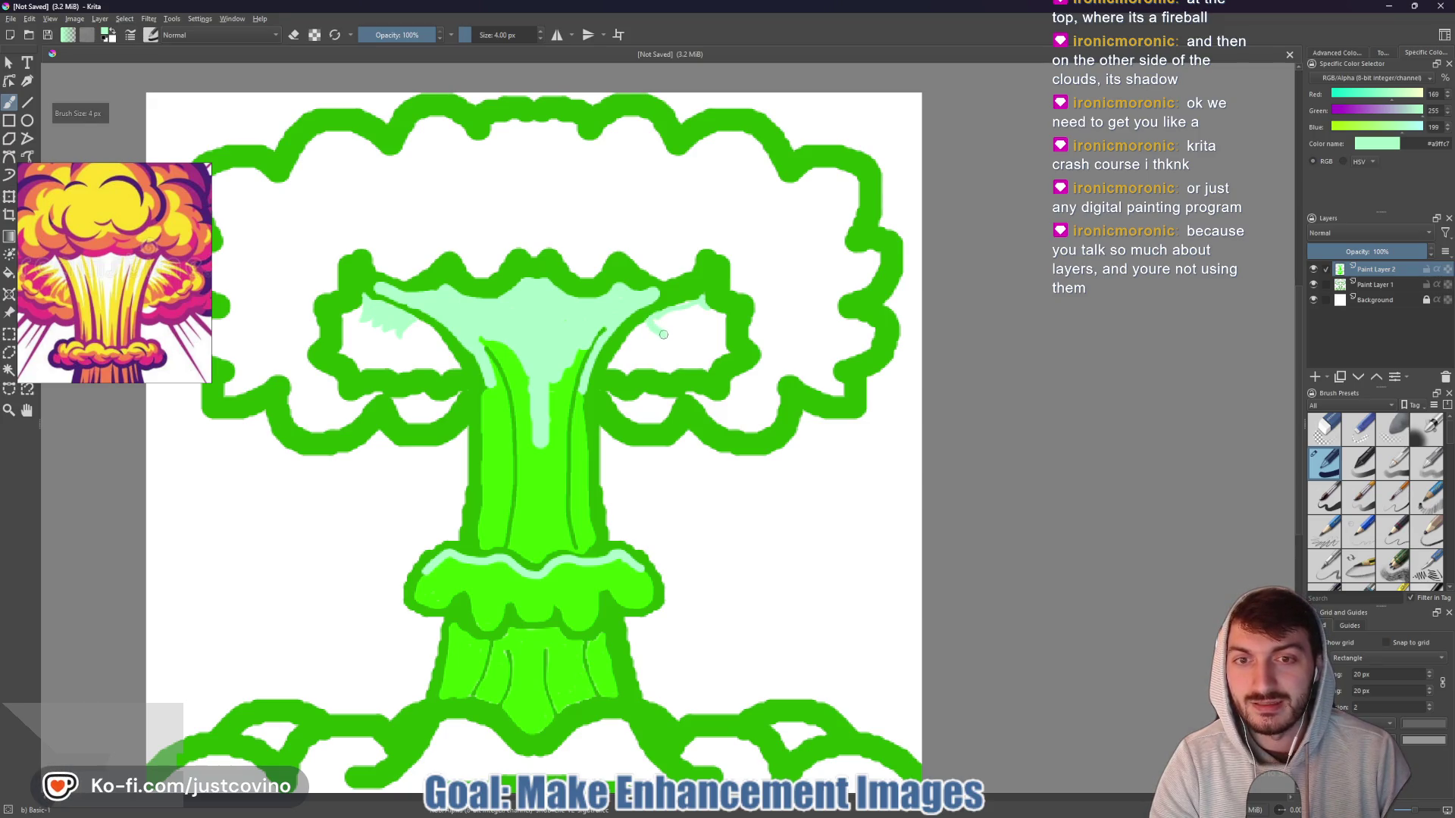
left_click_drag(663, 334, 691, 309)
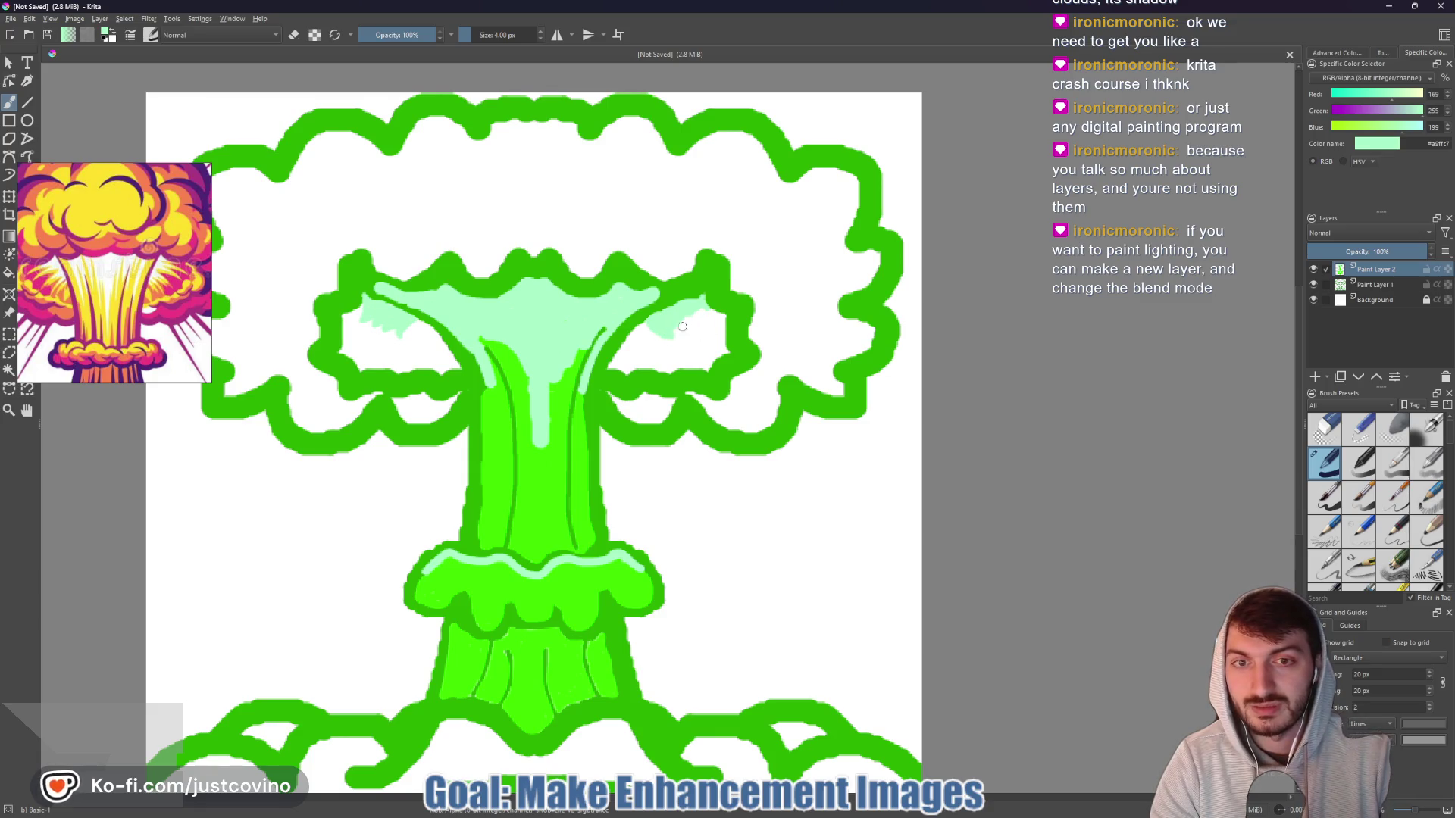
key("1")
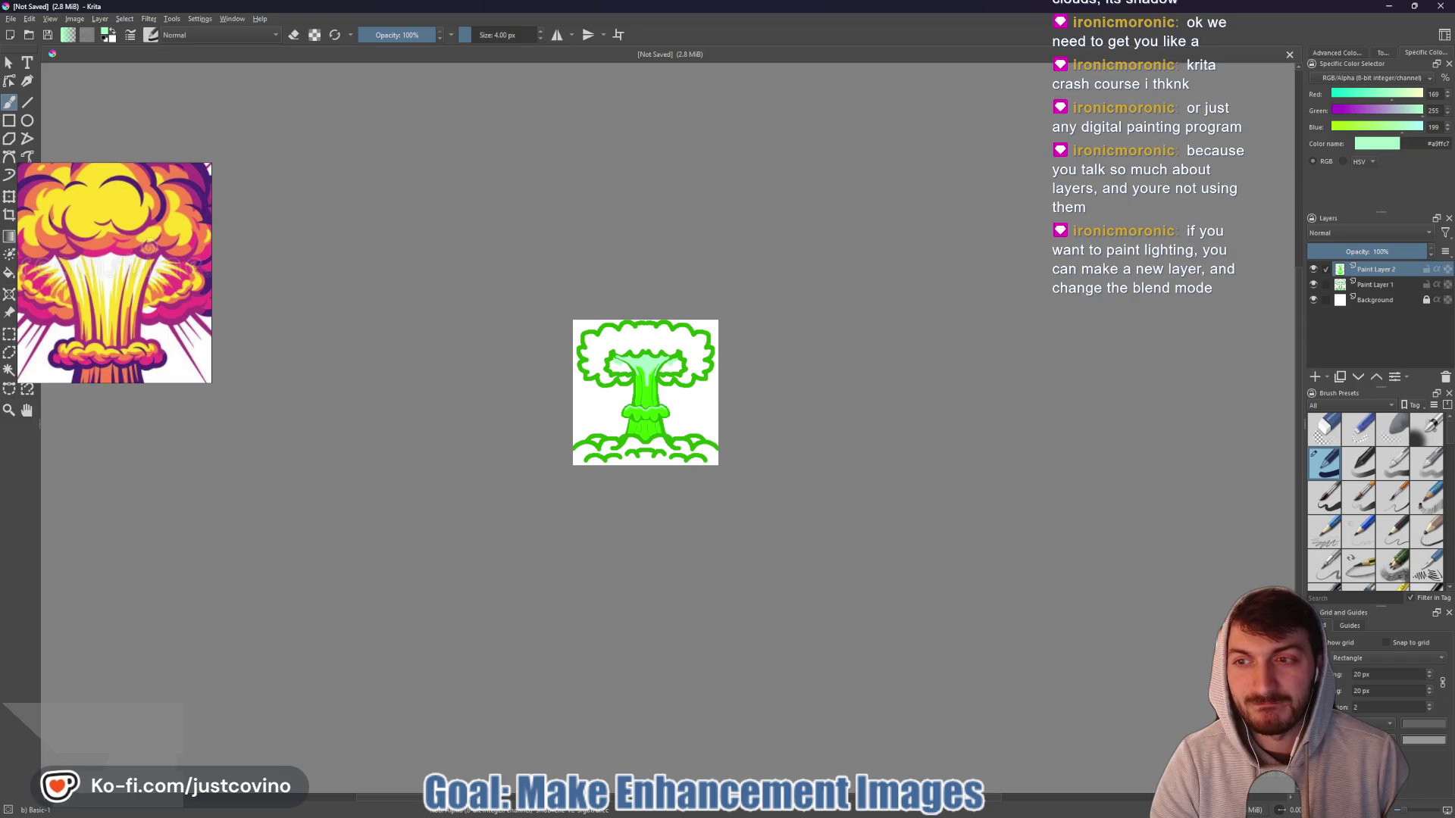
scroll(645, 393, "up", 5)
scroll(645, 393, "down", 5)
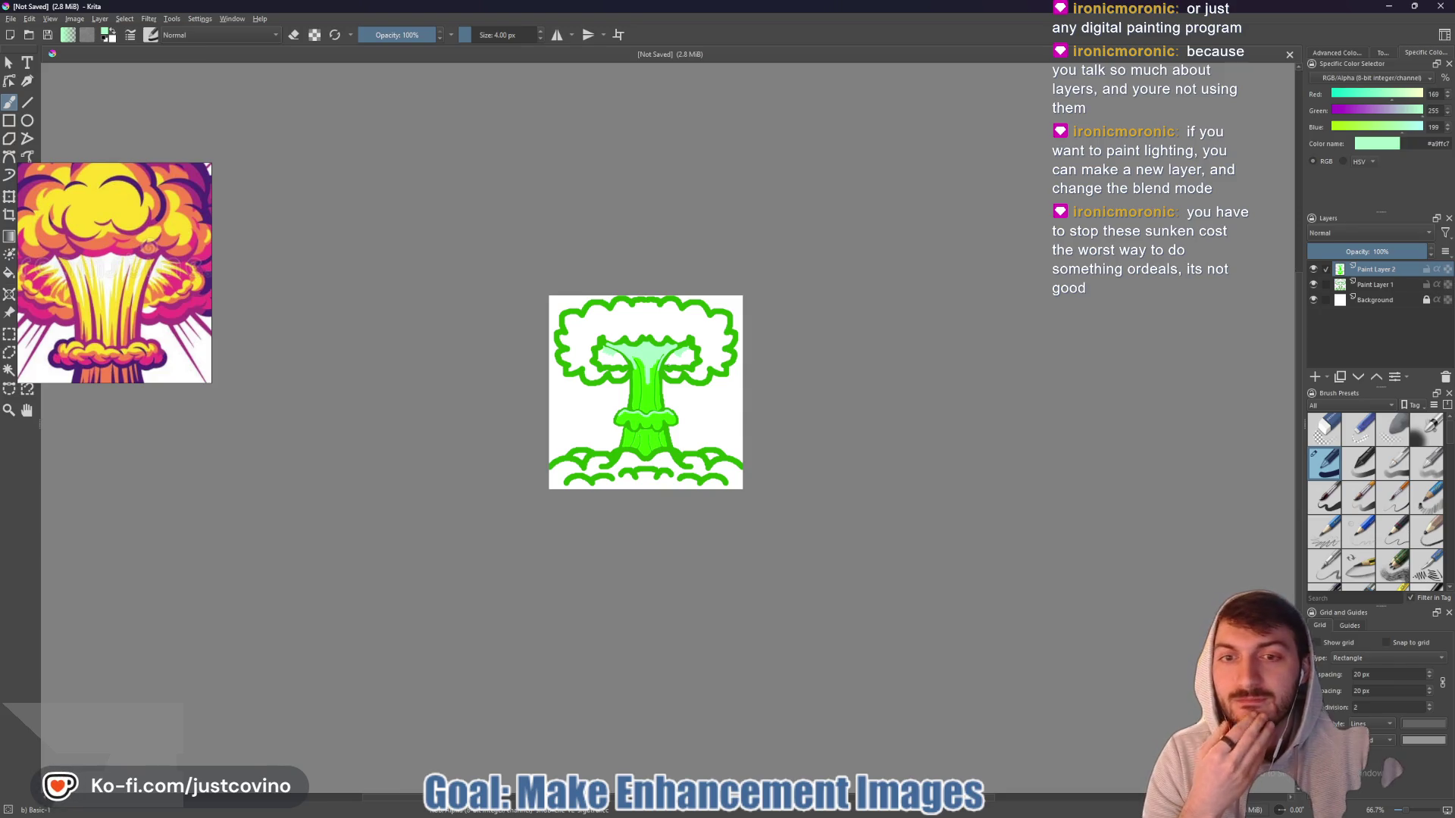
scroll(157, 326, "down", 3)
scroll(137, 333, "down", 2)
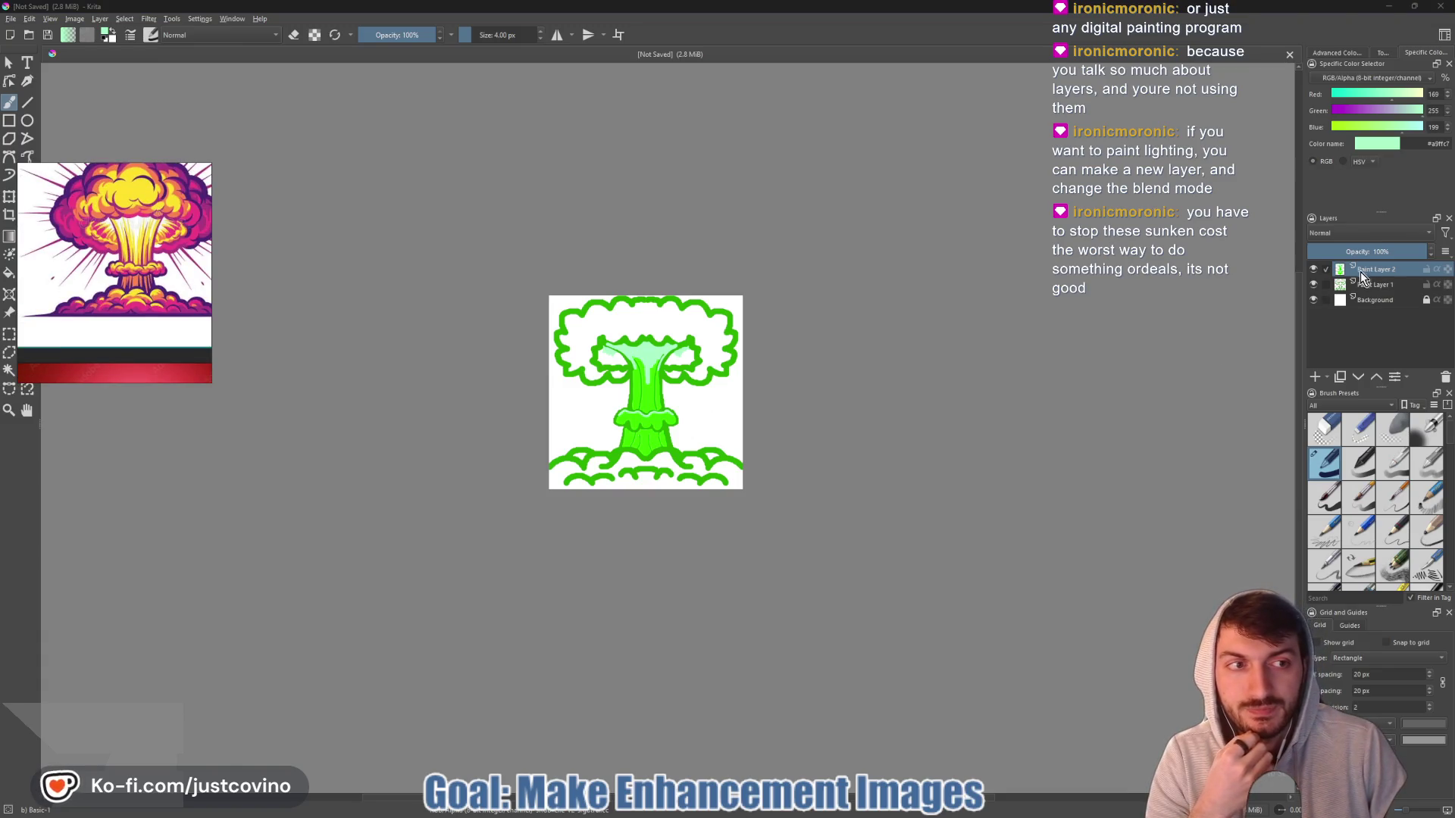
- Toggle Paint Layer 2's visibility repeatedly to compare the drawing with and without its fill
left_click(1315, 271)
left_click(1315, 270)
left_click(1314, 270)
left_click(1314, 270)
left_click(1314, 270)
left_click(1313, 270)
left_click(1316, 273)
left_click(1315, 273)
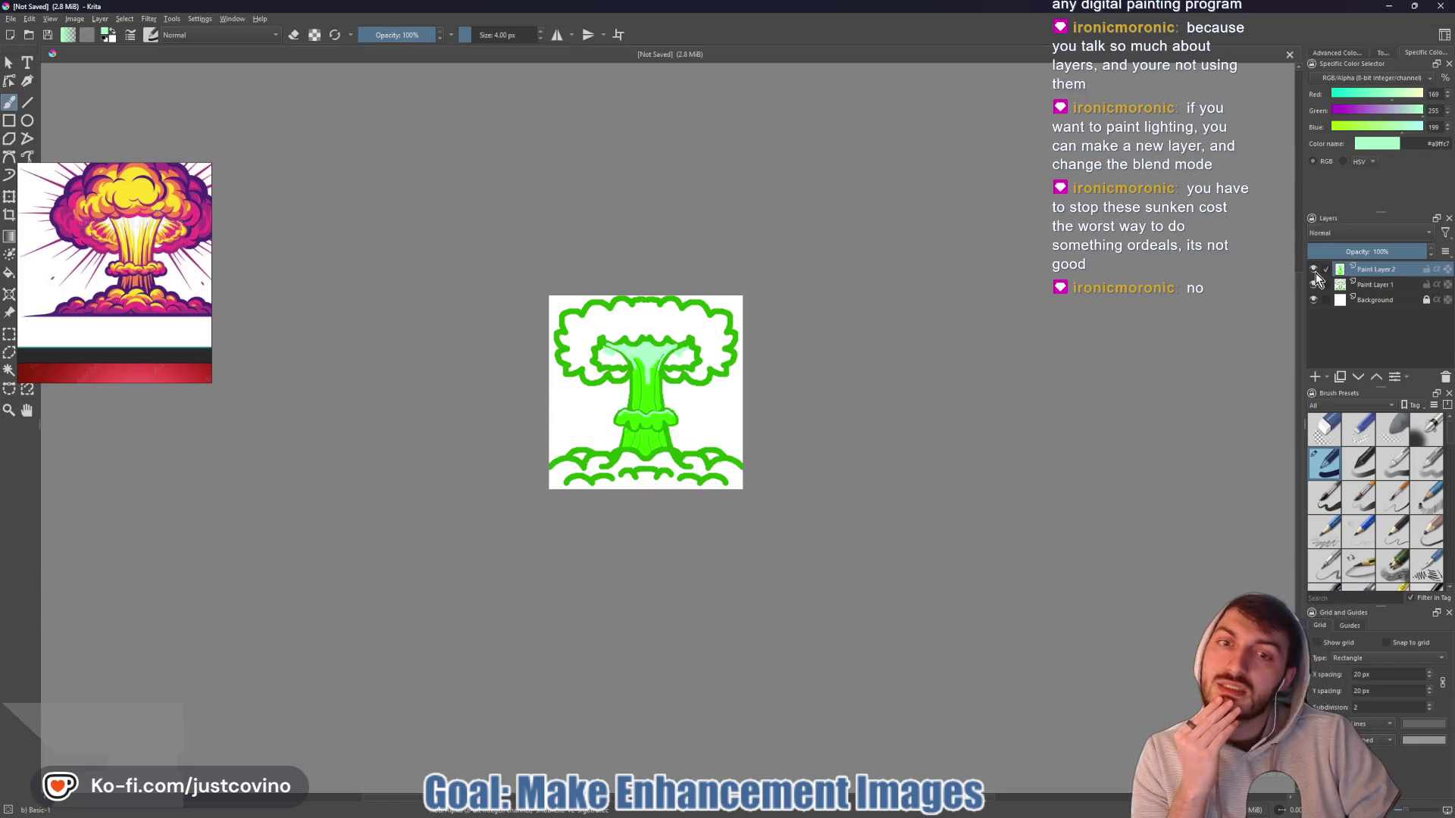
left_click(1316, 273)
left_click(1316, 272)
left_click(1315, 273)
left_click(1315, 273)
left_click(1316, 273)
left_click(1316, 273)
left_click(1316, 273)
left_click(1315, 273)
left_click(1316, 273)
left_click(1315, 273)
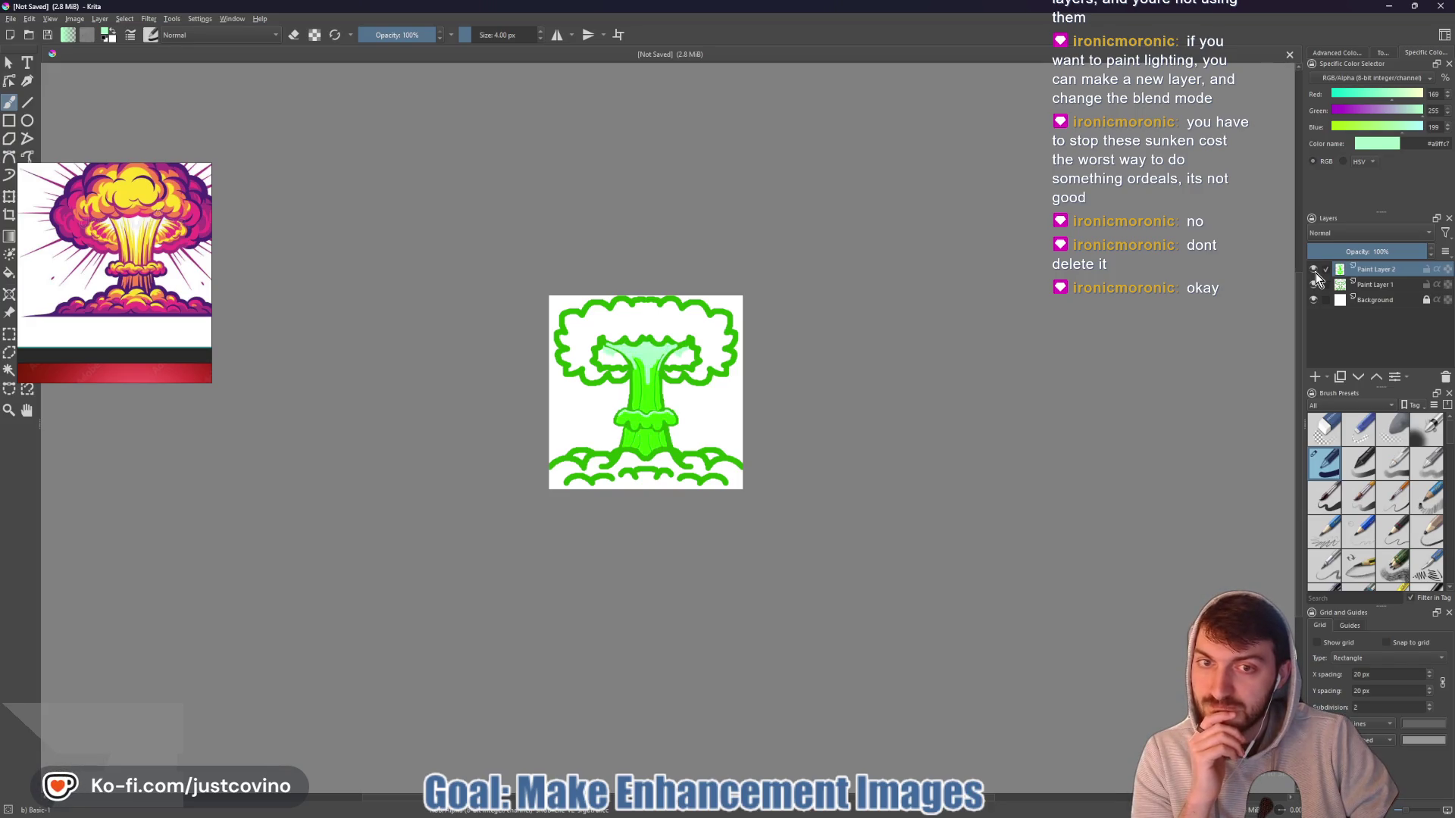
left_click(1315, 273)
left_click(1315, 273)
left_click(1316, 273)
left_click(1315, 272)
left_click(1316, 273)
left_click(1315, 273)
left_click(1315, 273)
left_click(1315, 272)
left_click(1315, 273)
left_click(1315, 273)
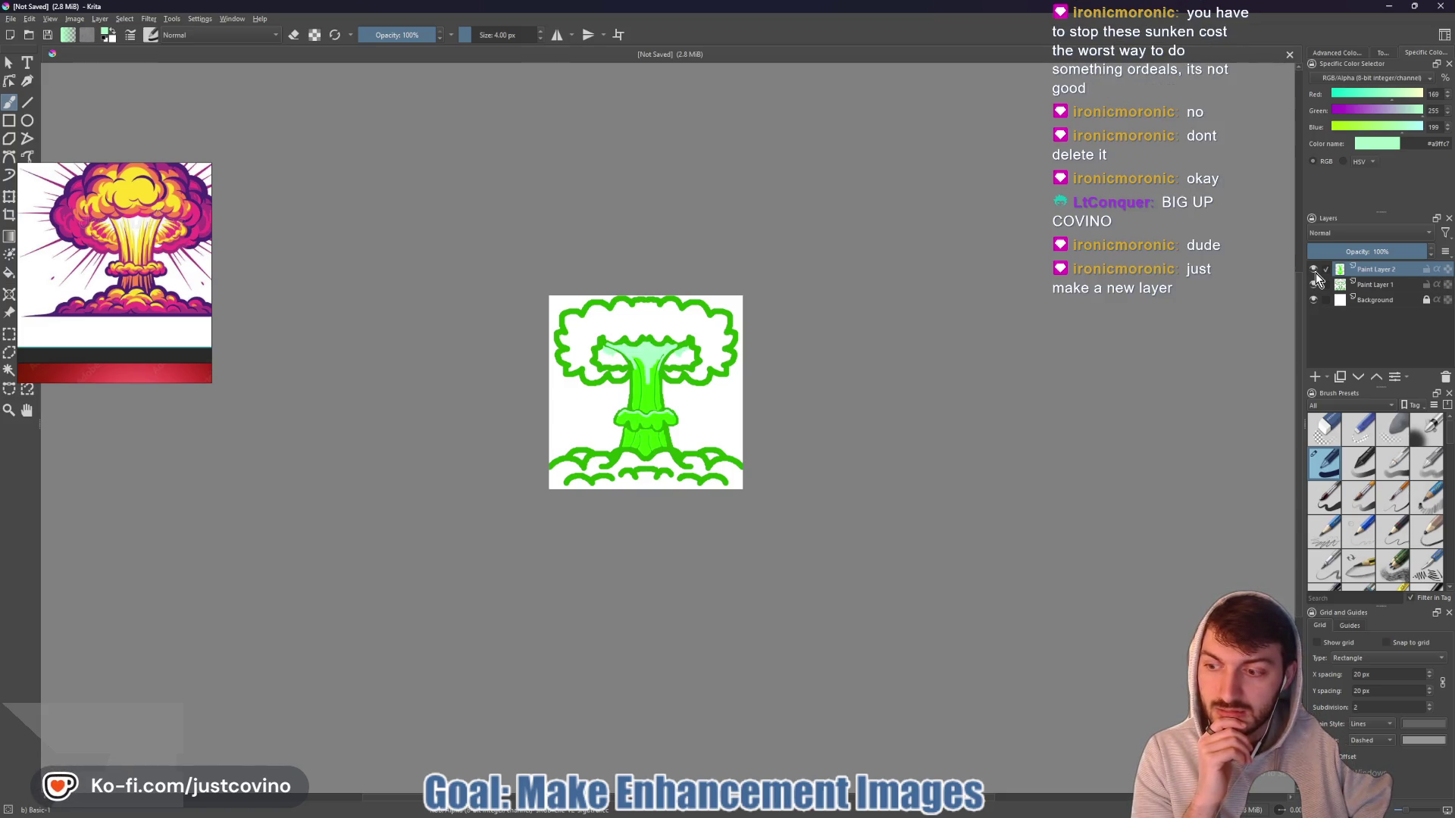
left_click(1315, 272)
left_click(1316, 272)
left_click(1315, 273)
left_click(1315, 273)
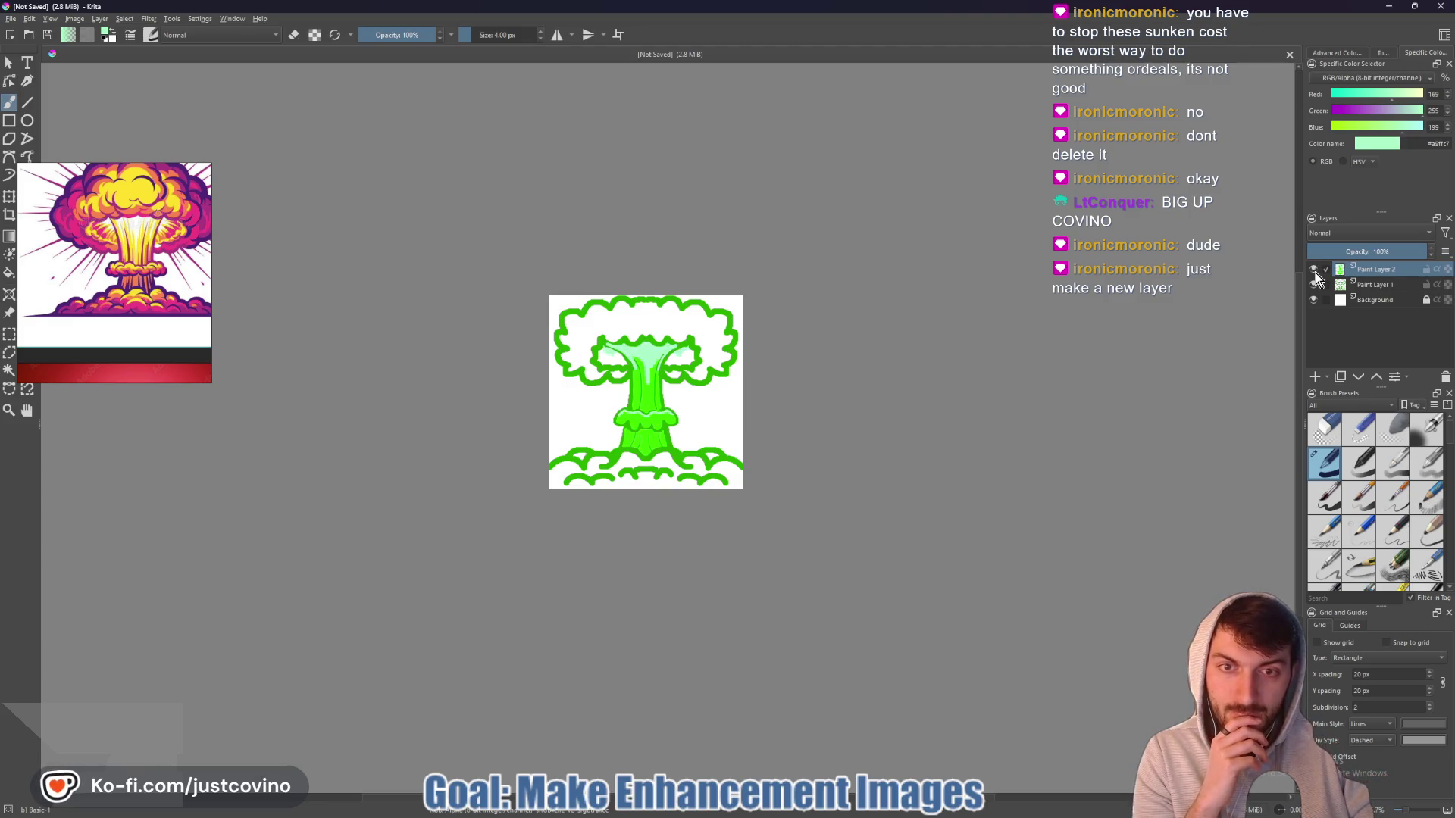
- Add a new empty paint layer at the top of the layer stack
left_click(1317, 378)
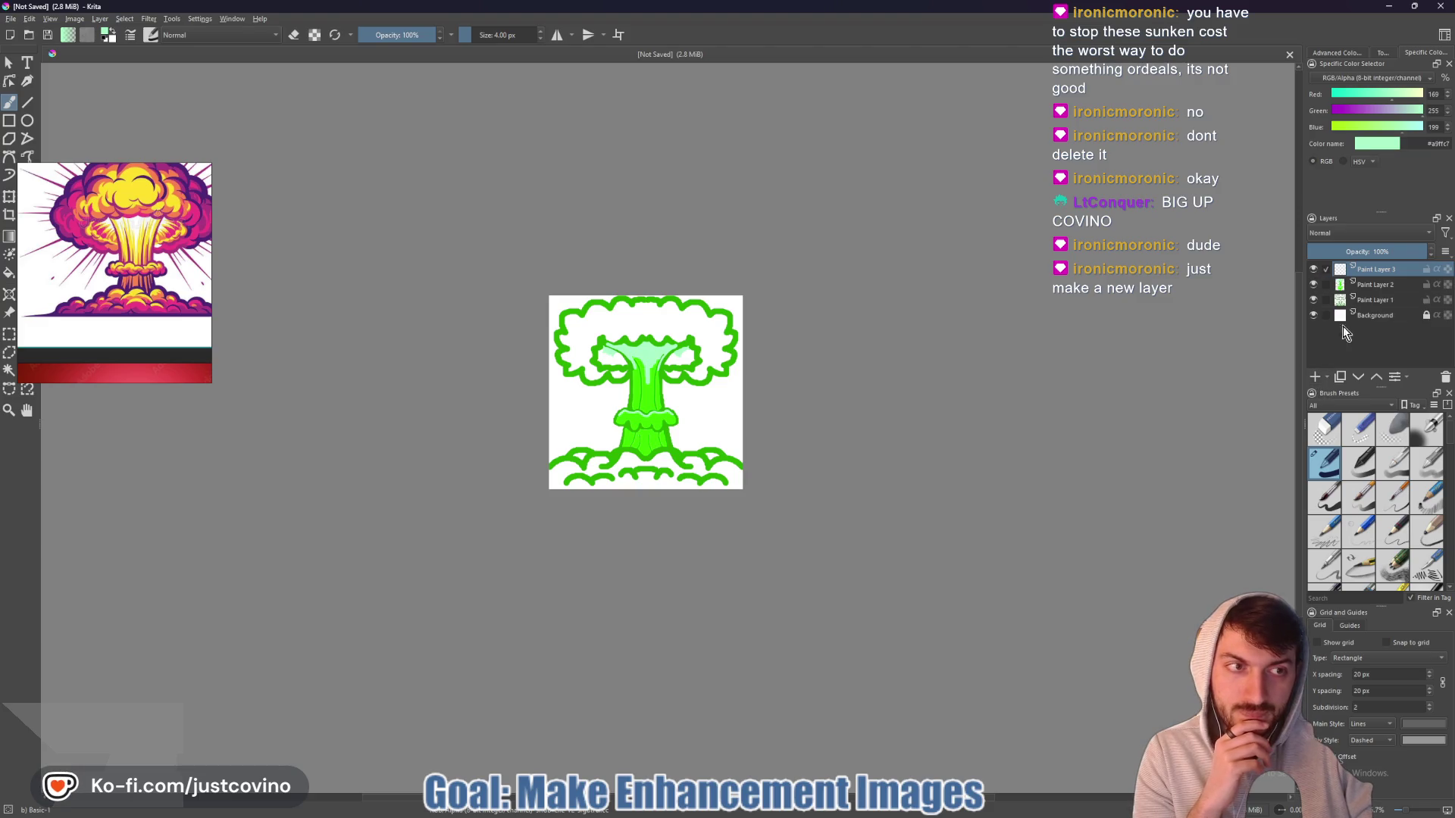
left_click(1324, 271)
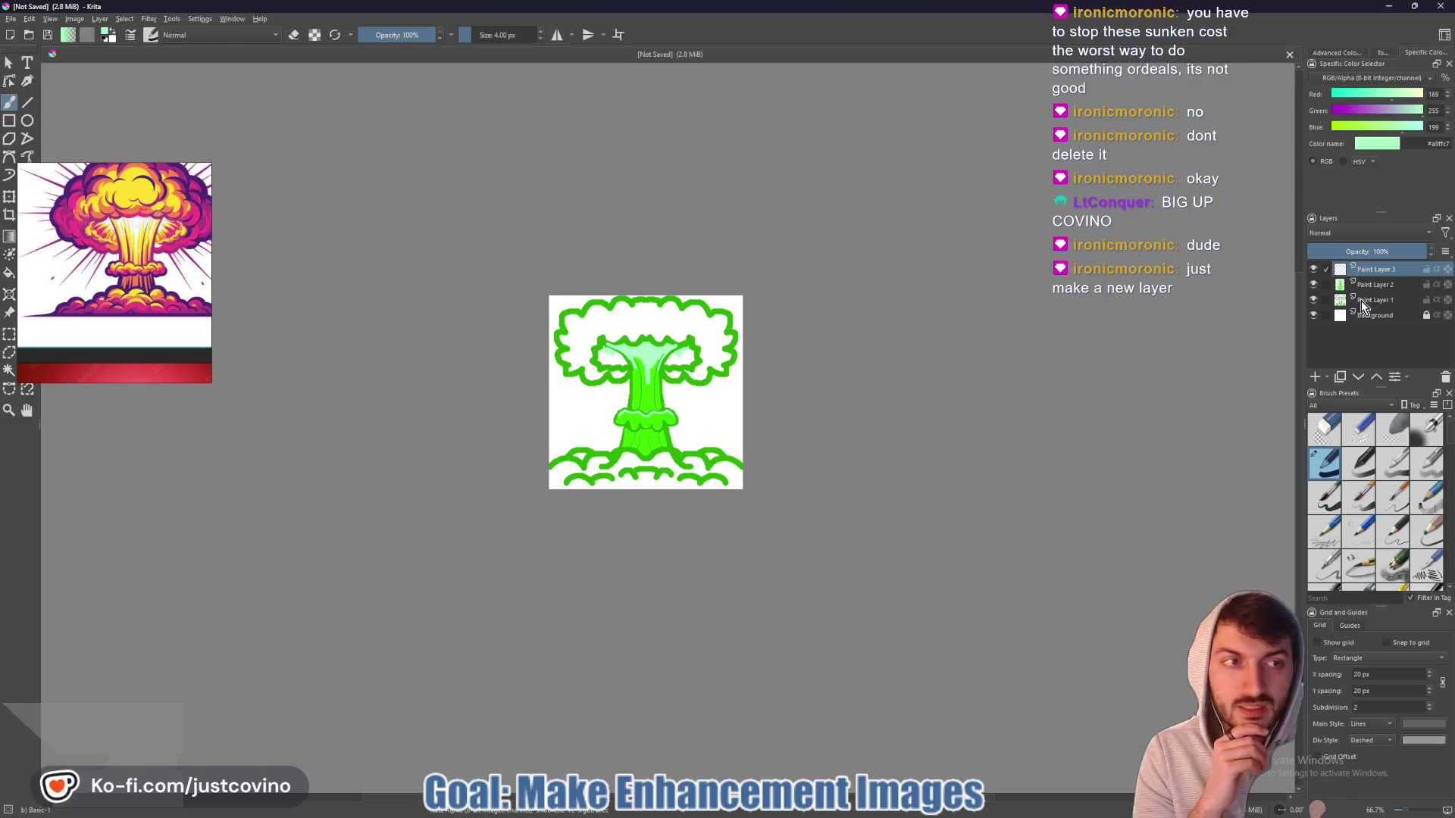
left_click(1314, 285)
left_click(1314, 285)
left_click(1314, 285)
left_click(1314, 285)
- Rename Paint Layer 2 to 'BaseColor'
double_click(1375, 285)
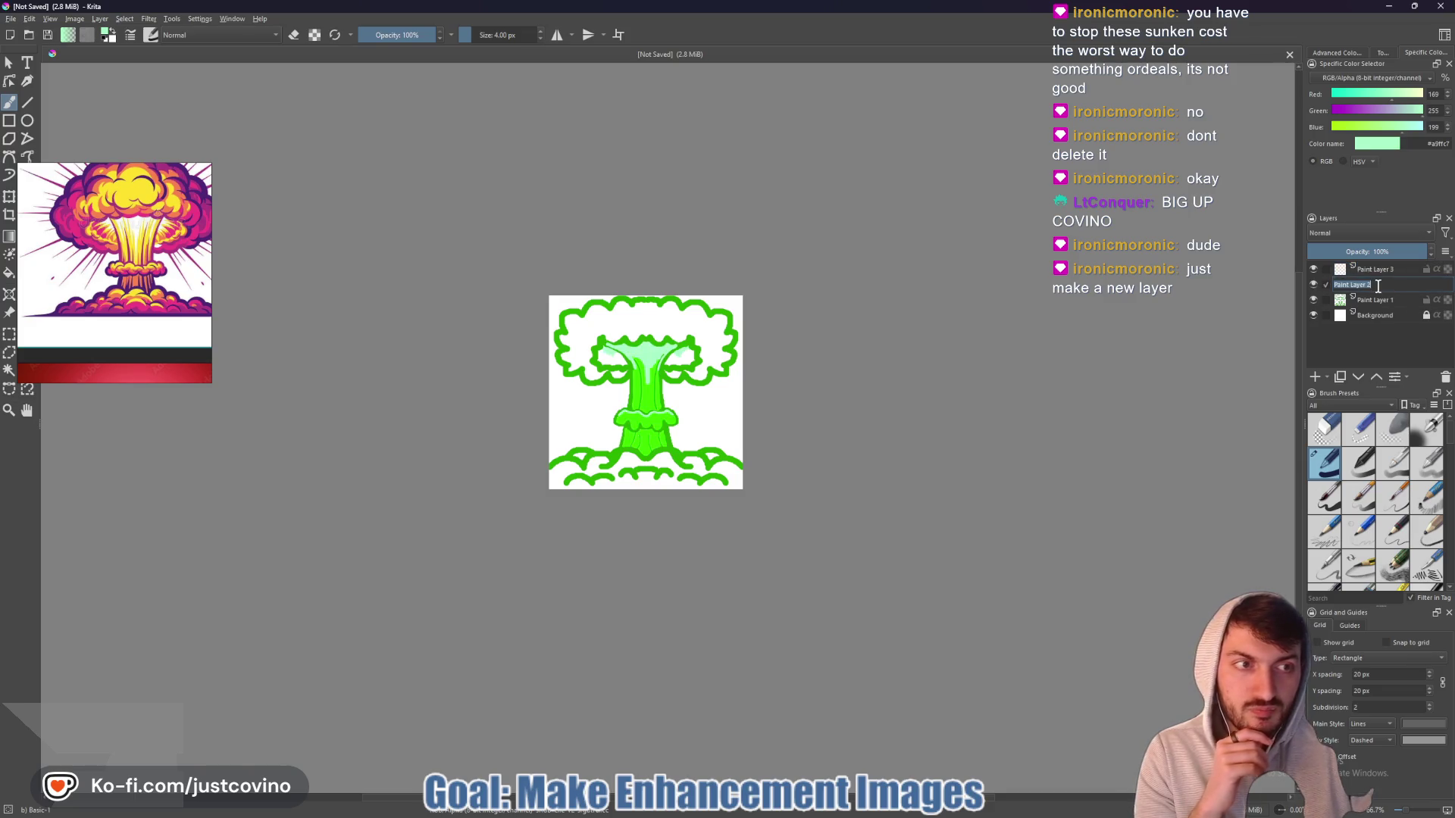
type("Base")
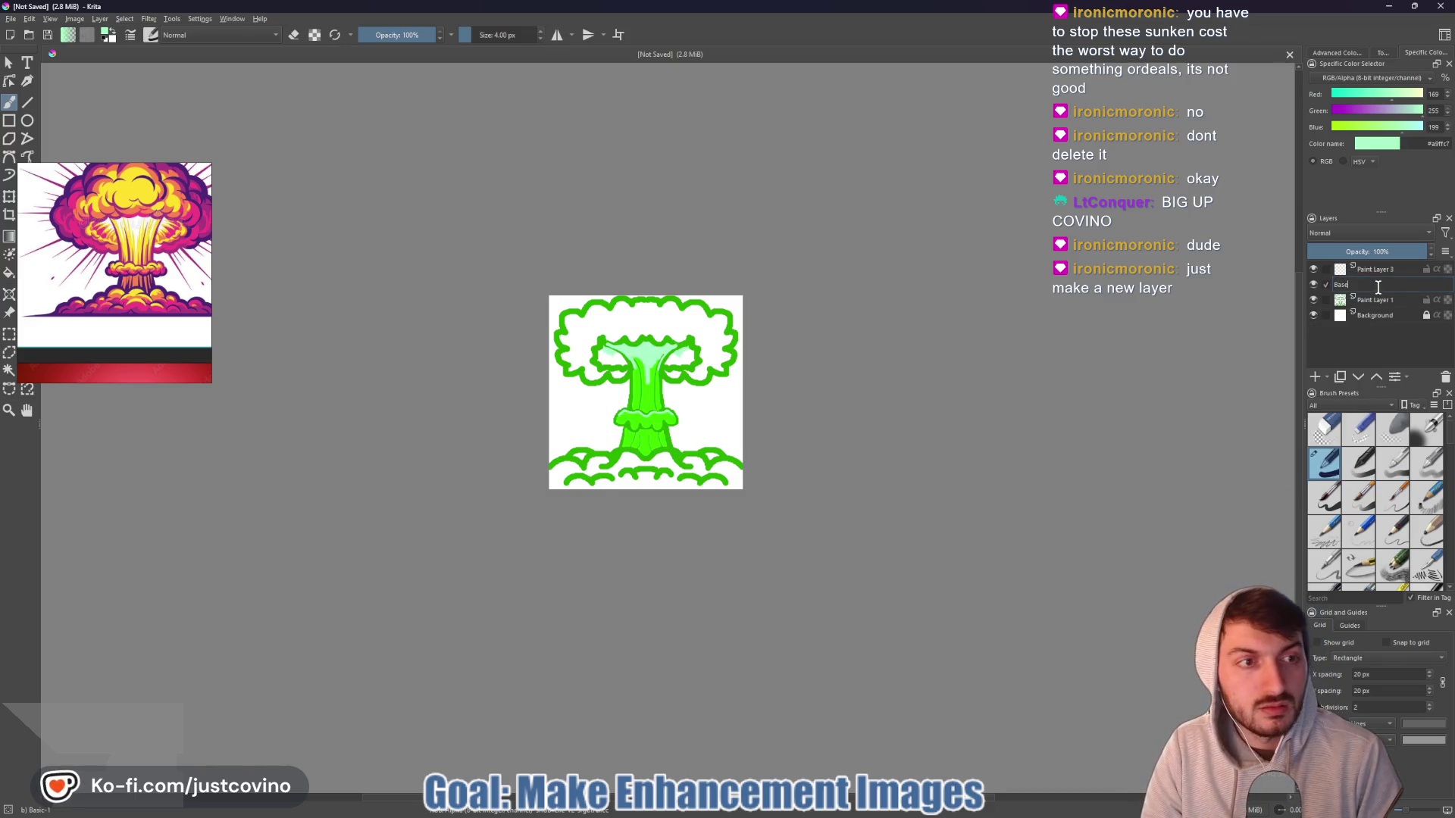
type("Color")
key("Return")
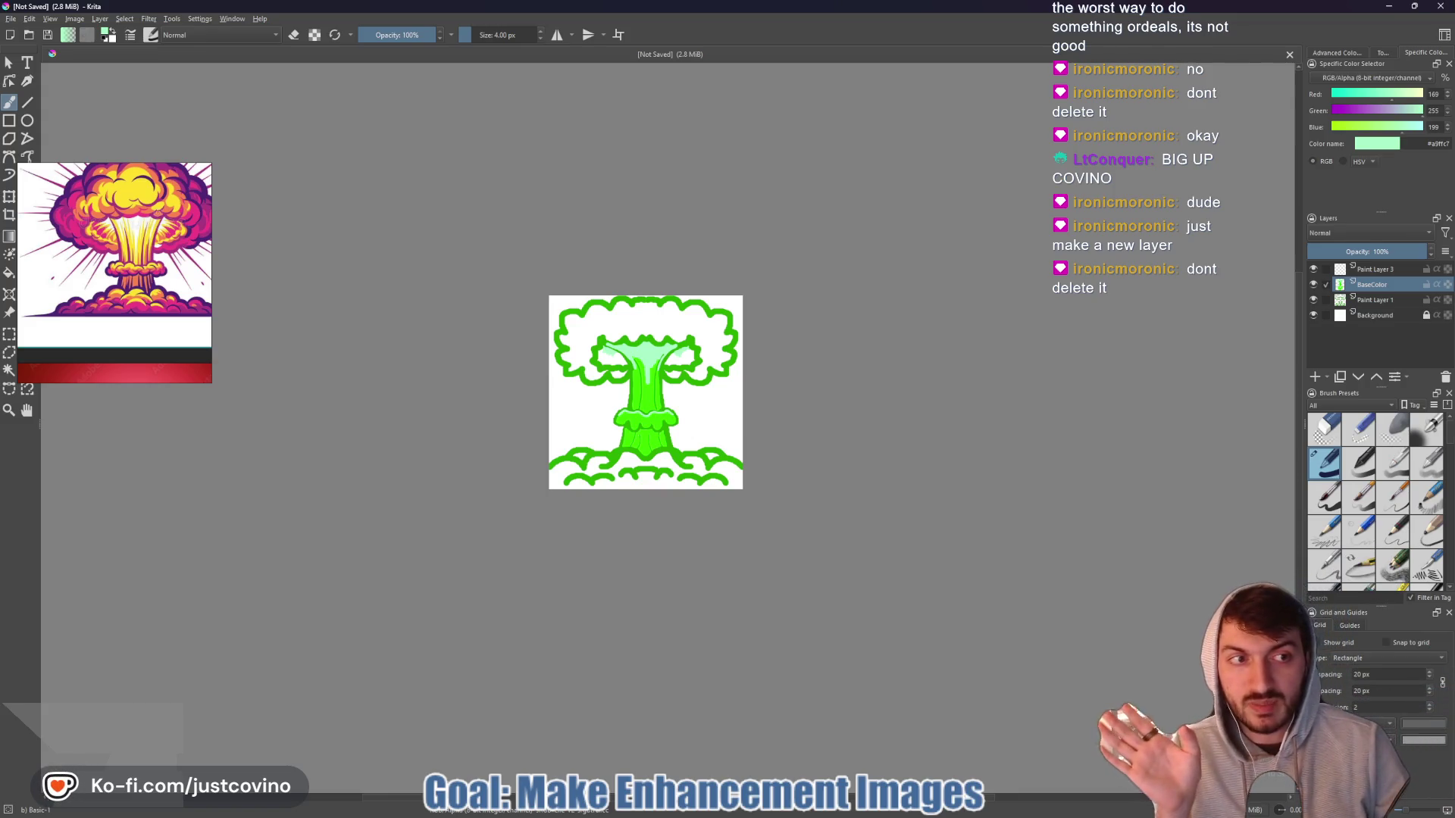
- Check BaseColor by toggling its visibility, then zoom so the drawing fills the view
mouse_move(1384, 270)
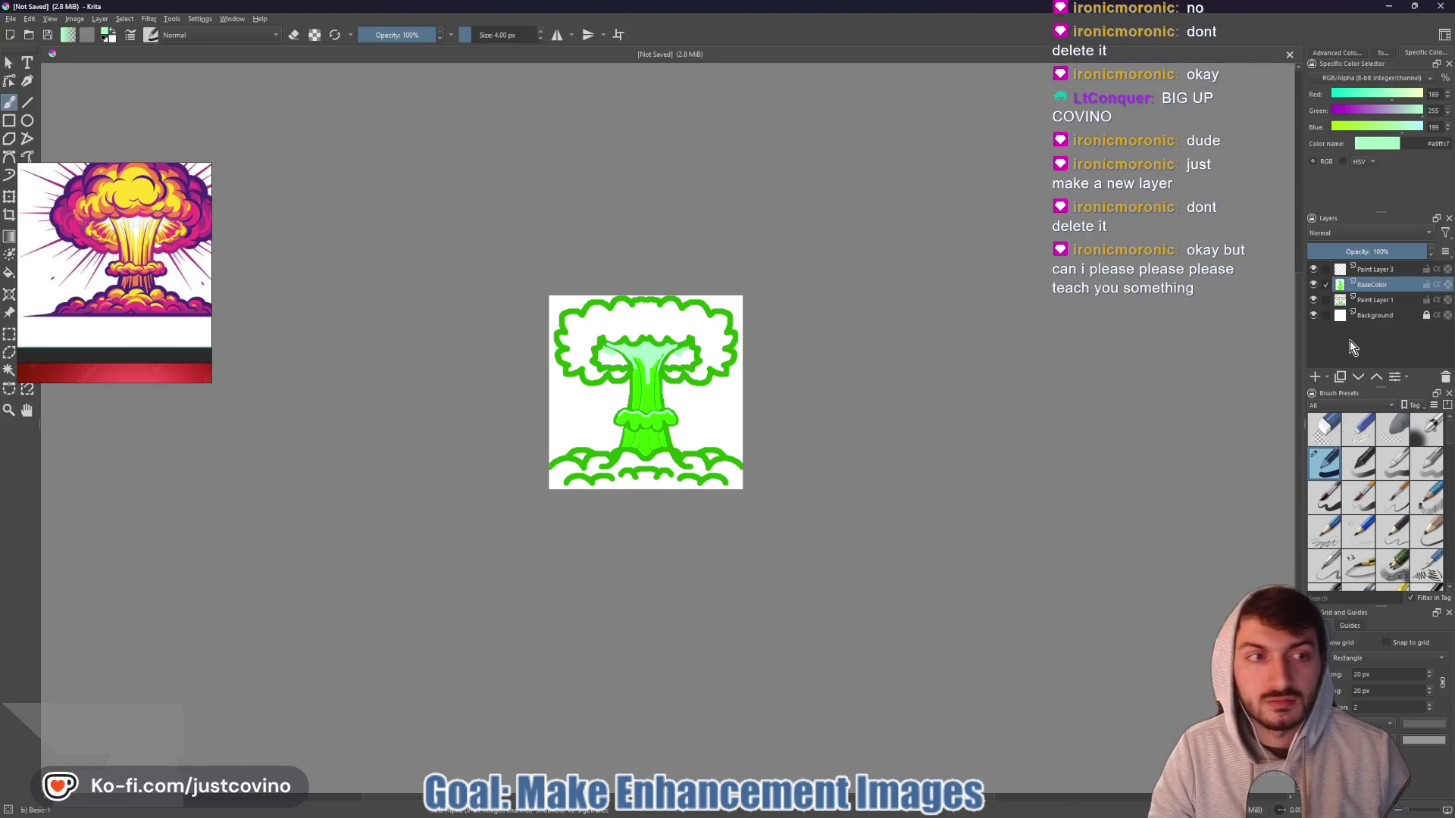
left_click(1313, 286)
left_click(1313, 286)
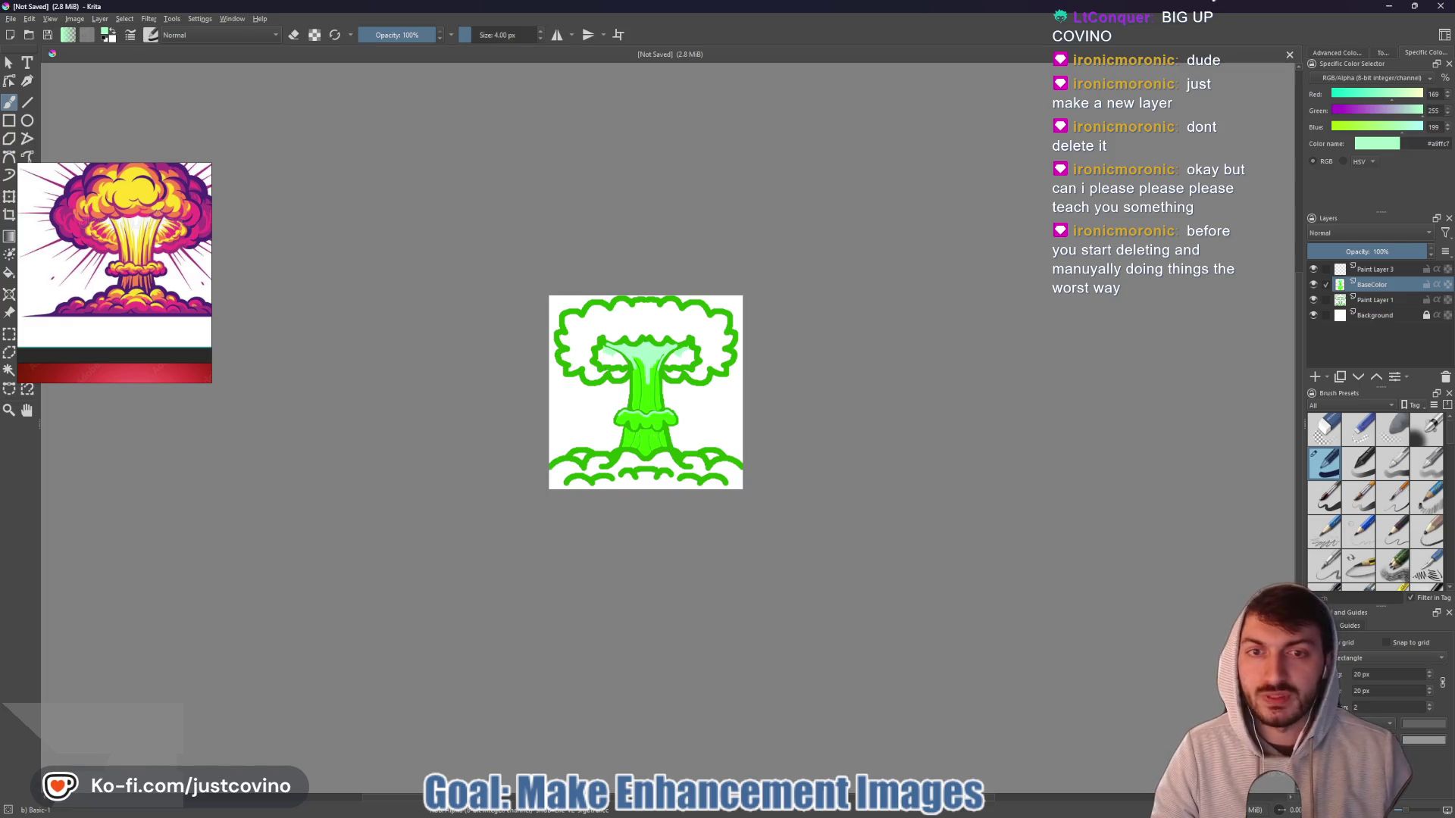
key("1")
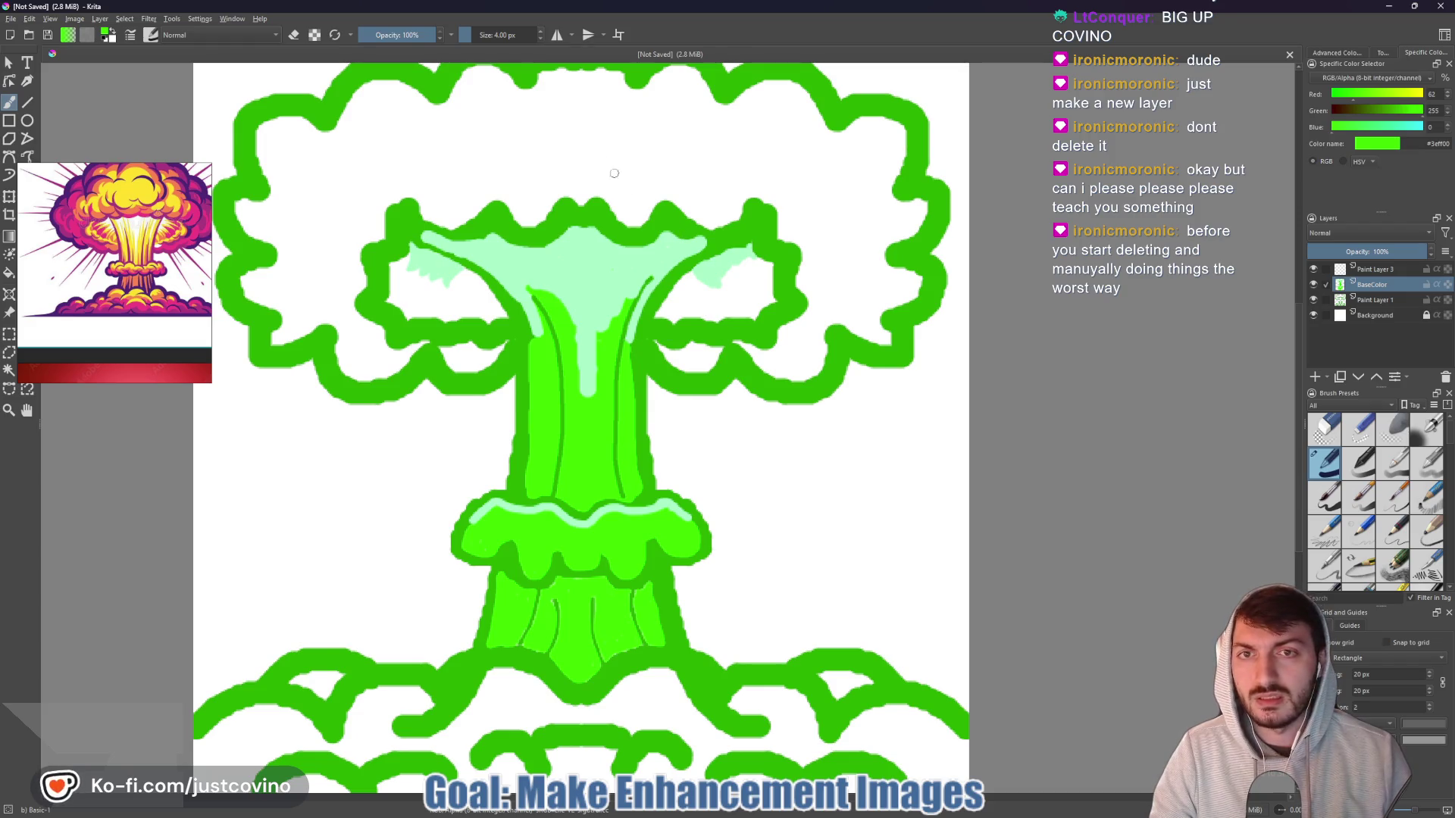
- Undo the accidental bucket fill, return to the brush and alpha-lock the BaseColor layer
left_click(589, 142)
key("ctrl+z")
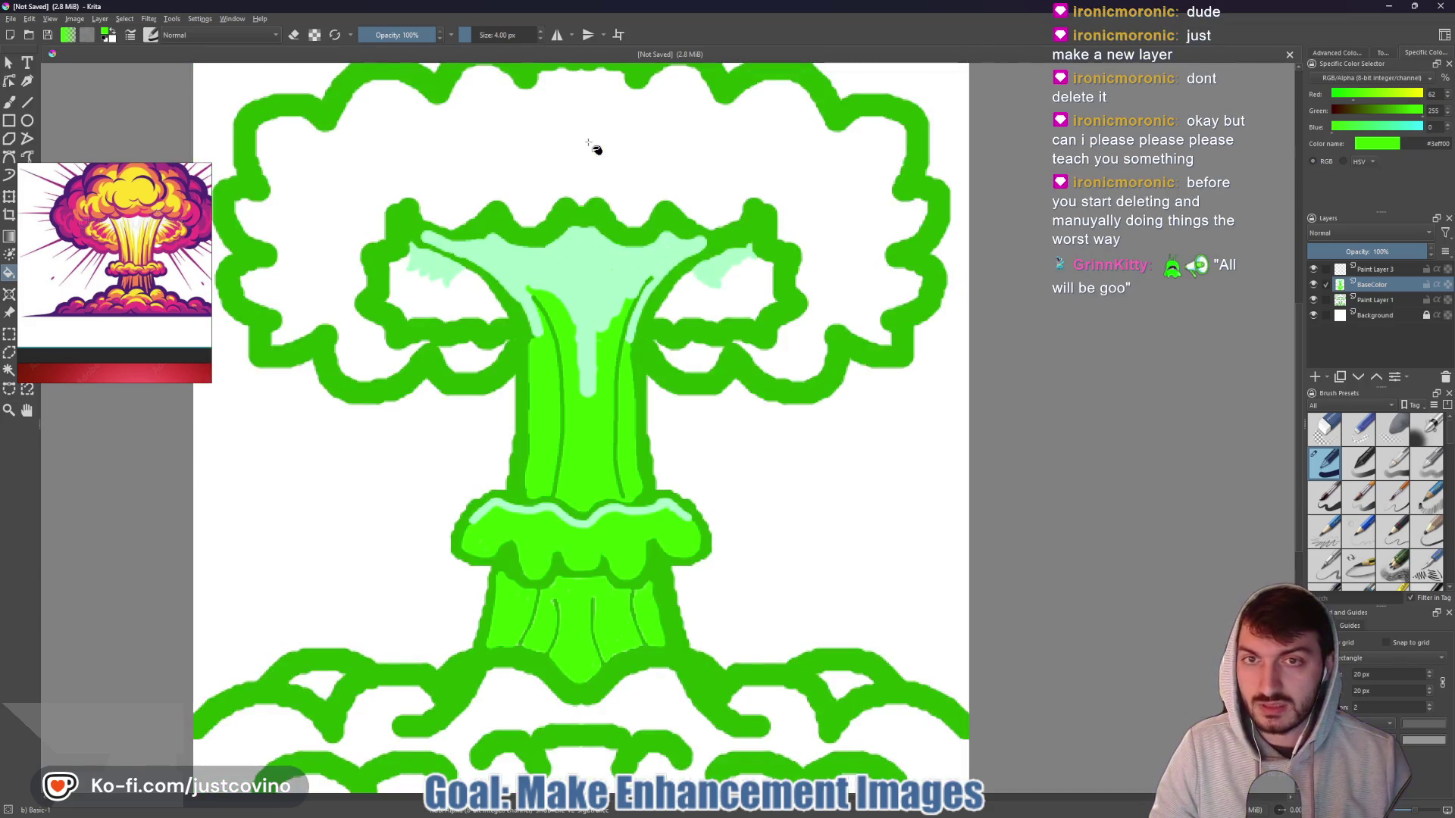
key("b")
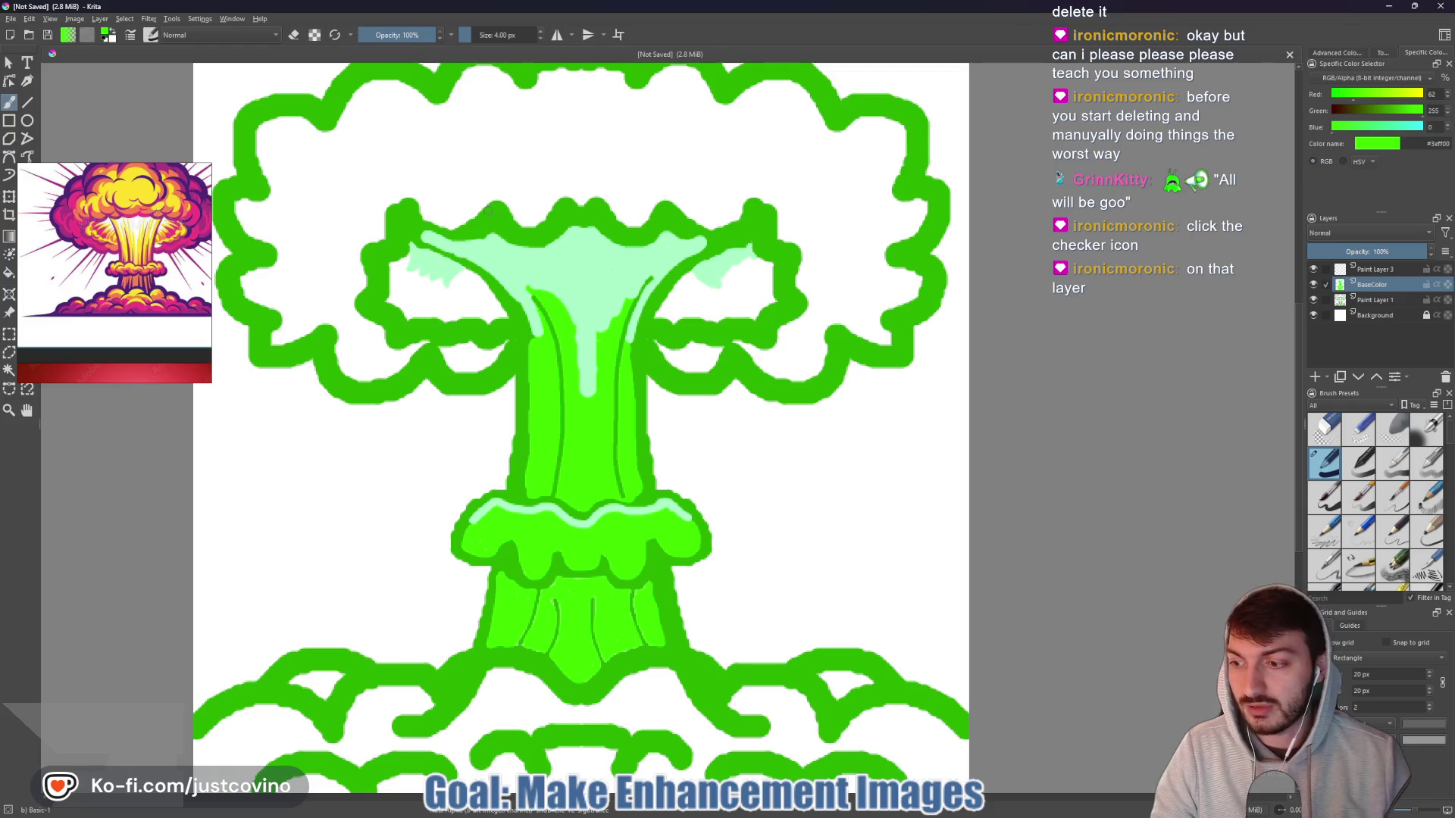
left_click(1447, 286)
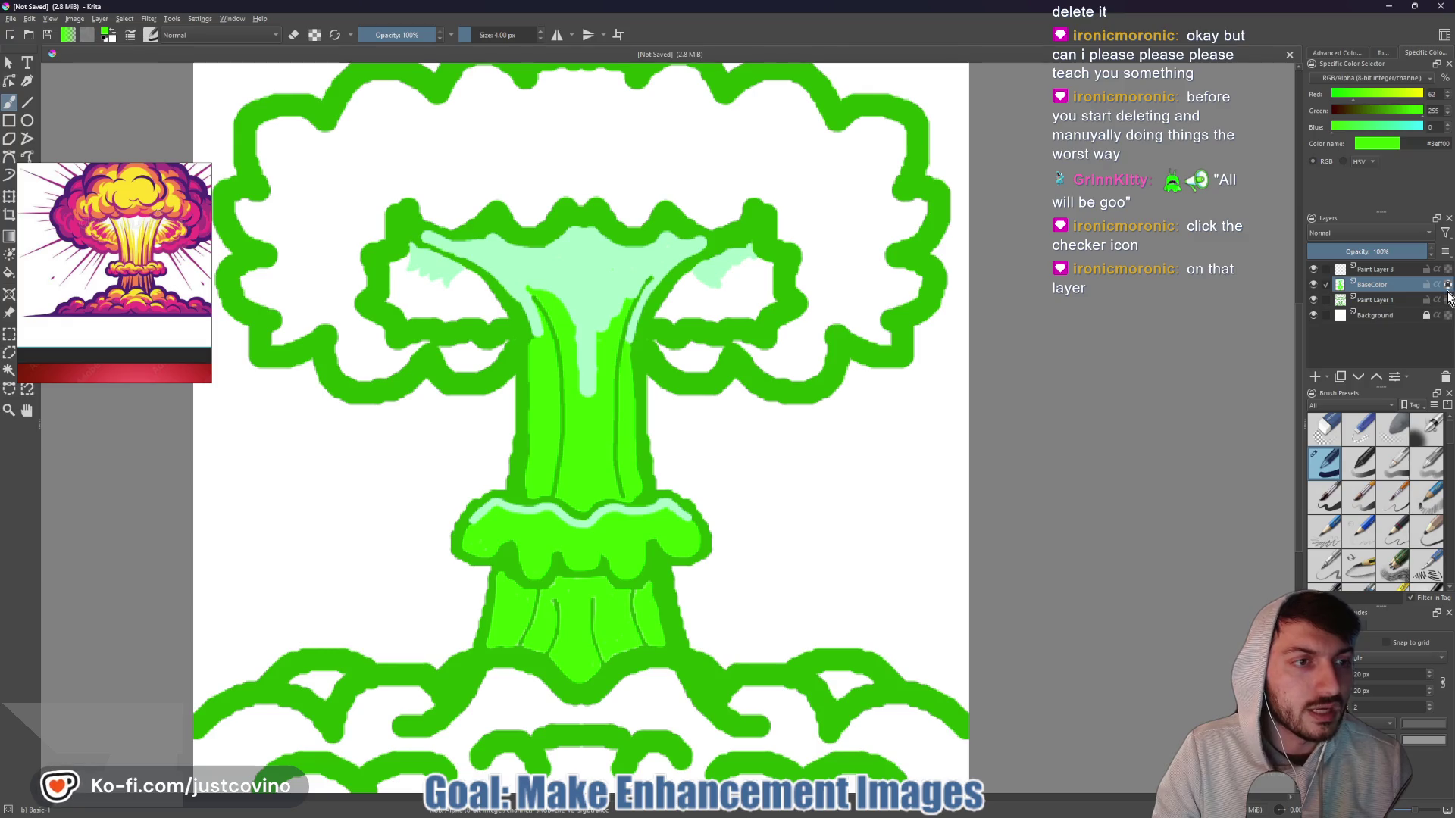
mouse_move(1449, 296)
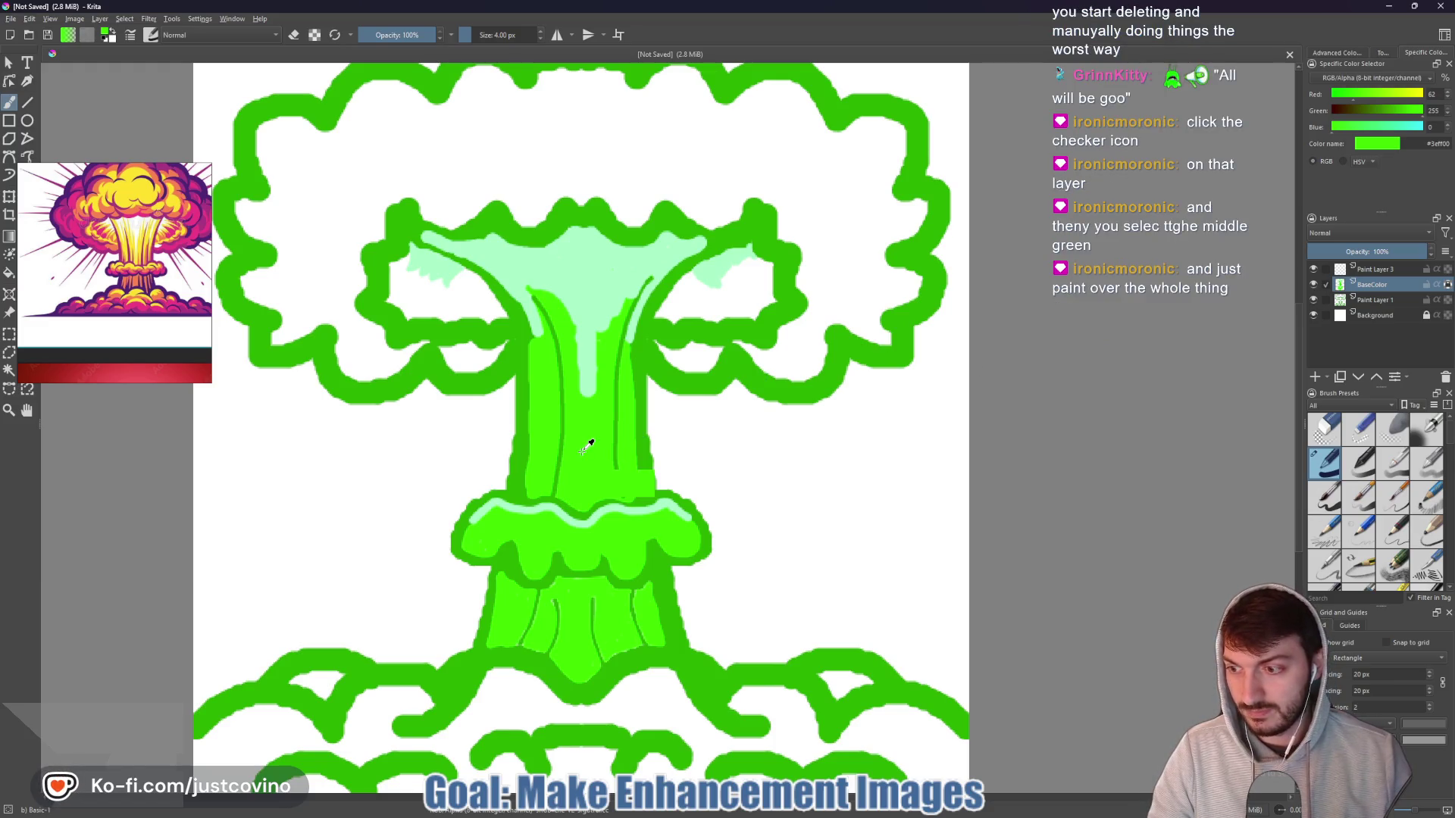
scroll(596, 438, "down", 3)
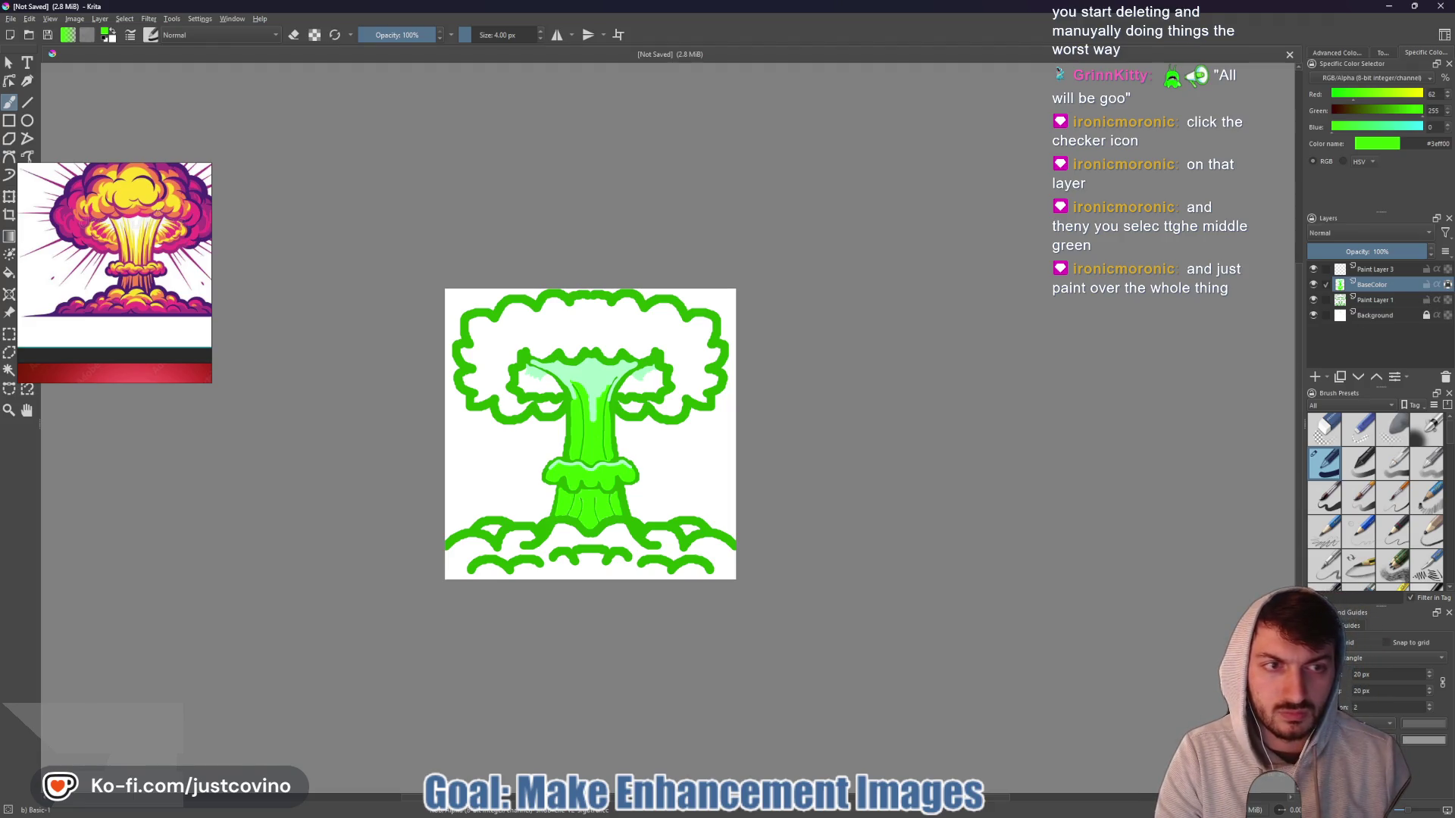
- Enlarge the brush to 281 px, paint green over the cyan centre and toggle BaseColor to check
left_click_drag(670, 453, 757, 453)
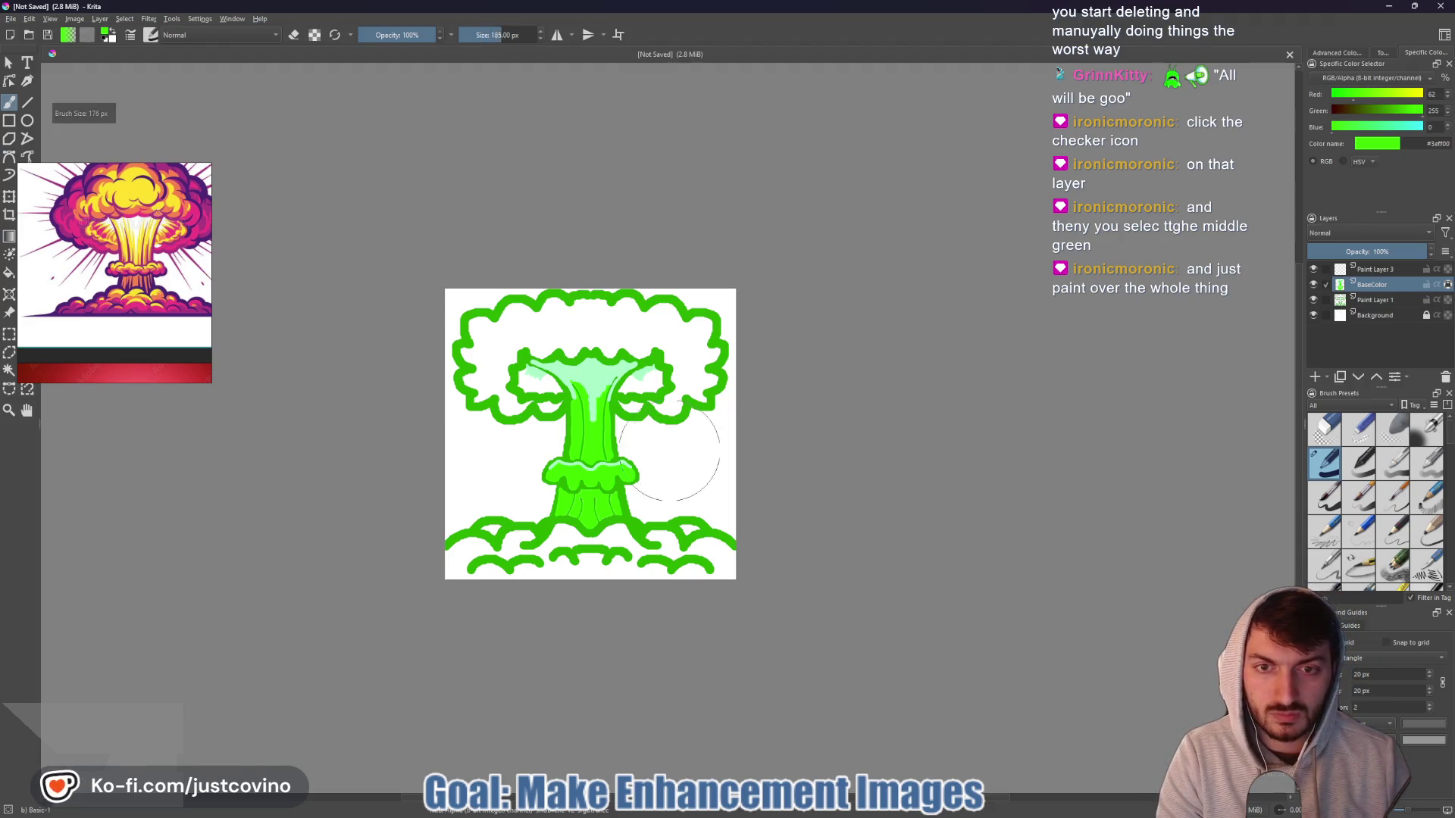
left_click_drag(670, 453, 742, 453)
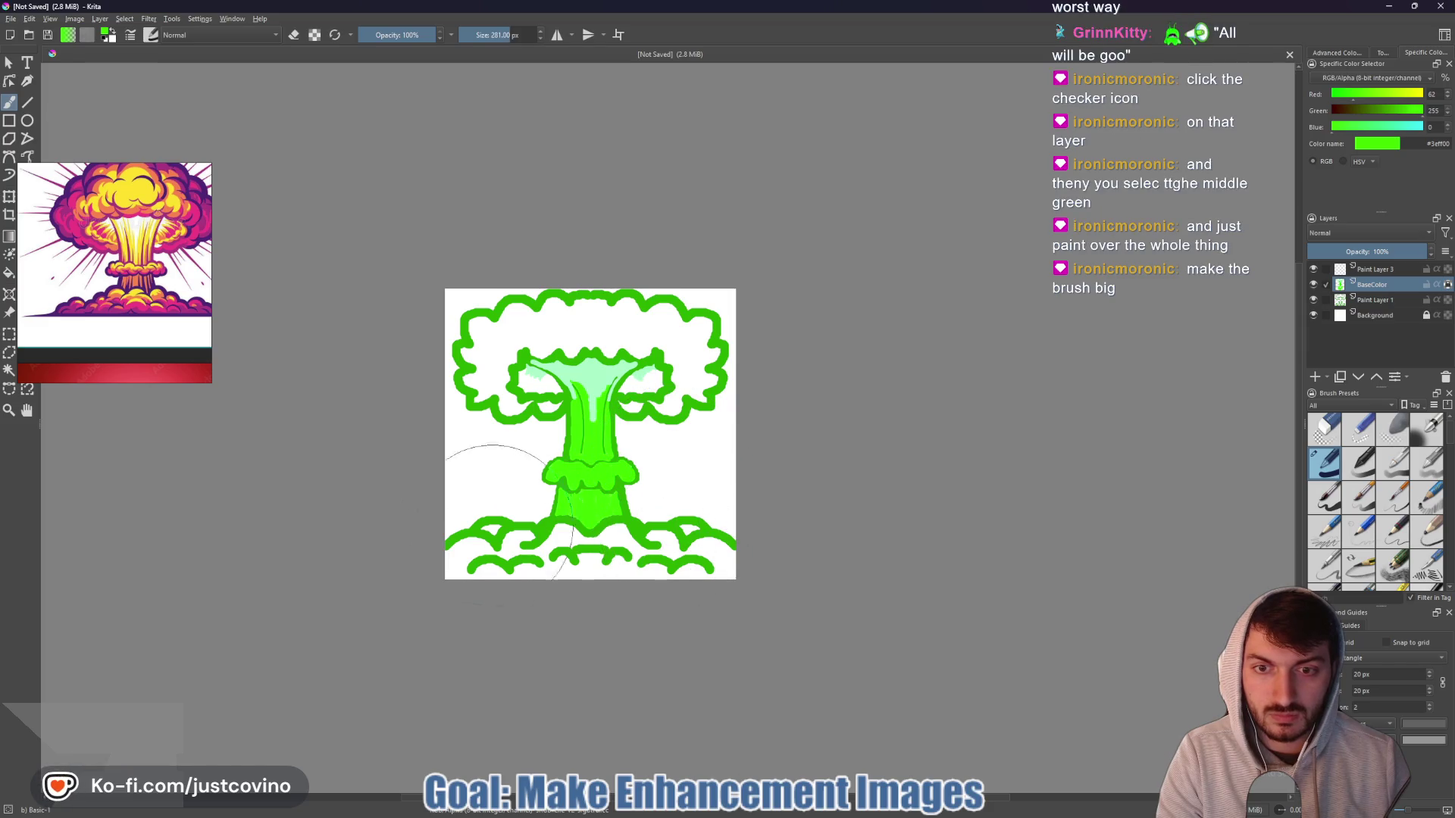
mouse_move(656, 468)
left_mouse_down()
mouse_move(530, 364)
mouse_move(515, 443)
mouse_move(667, 474)
mouse_move(615, 366)
left_mouse_up()
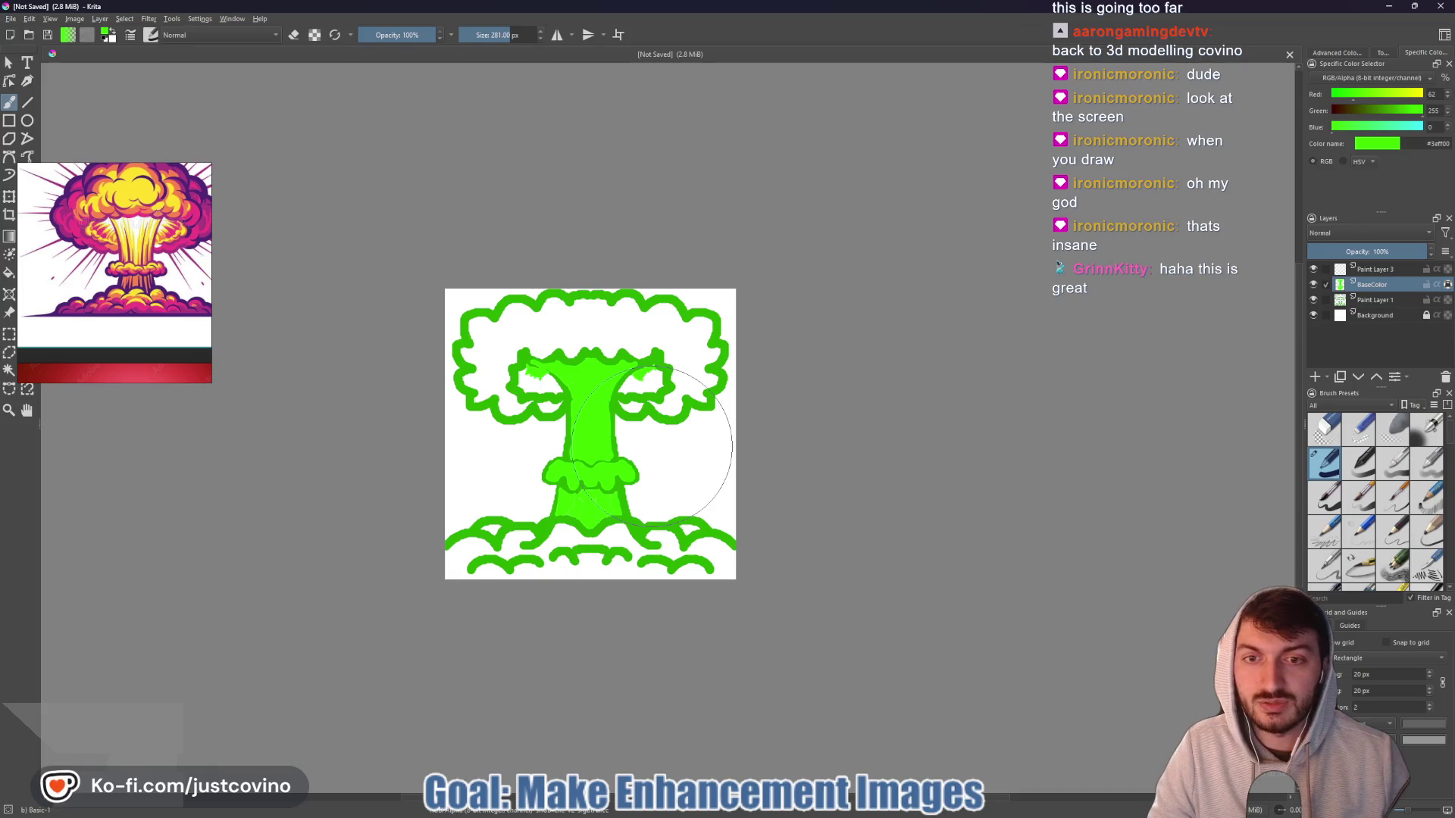
left_click(1316, 287)
left_click(1317, 287)
left_click(1317, 286)
left_click(1317, 286)
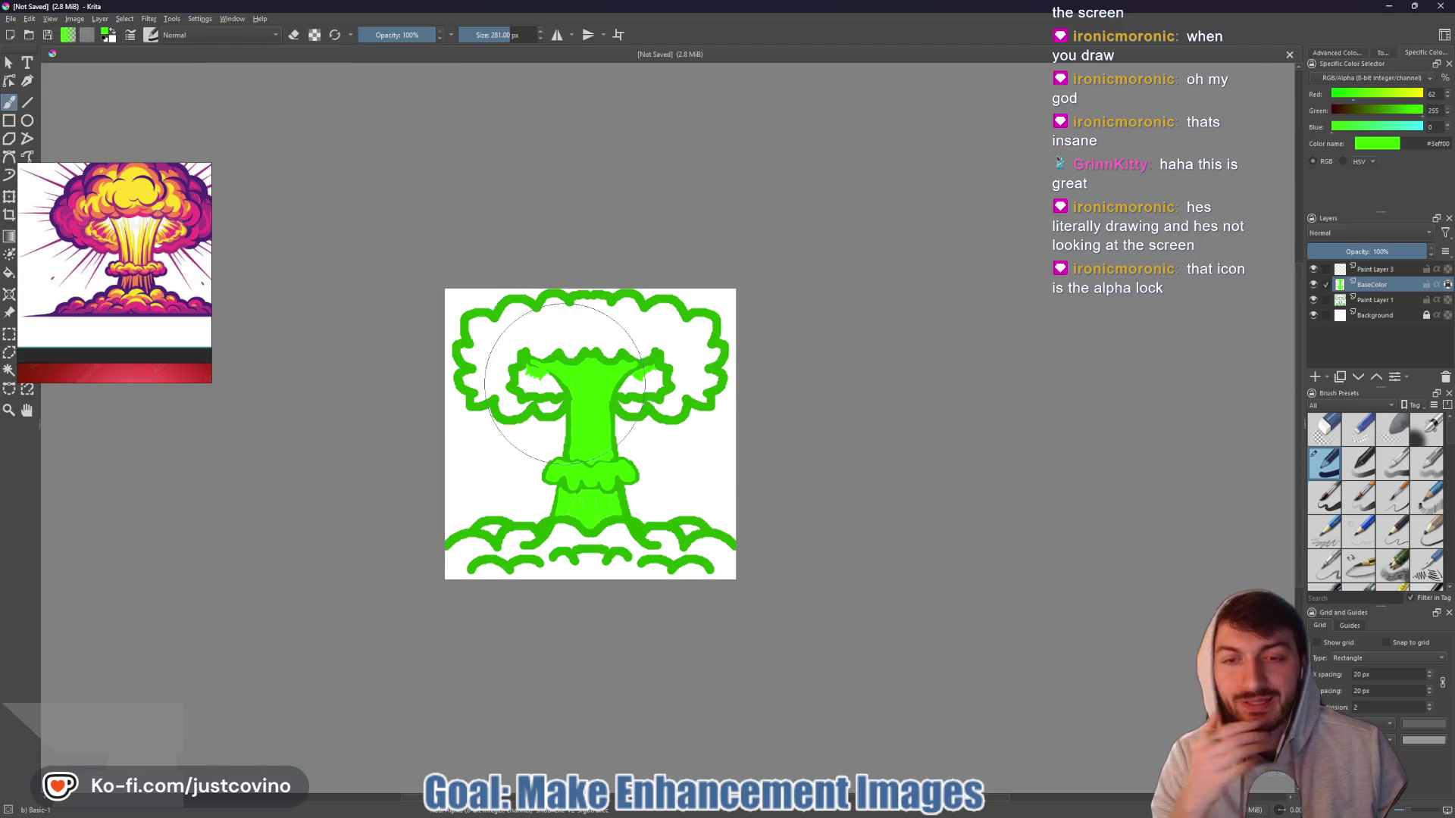
left_click_drag(615, 432, 629, 454)
left_click_drag(608, 377, 603, 445)
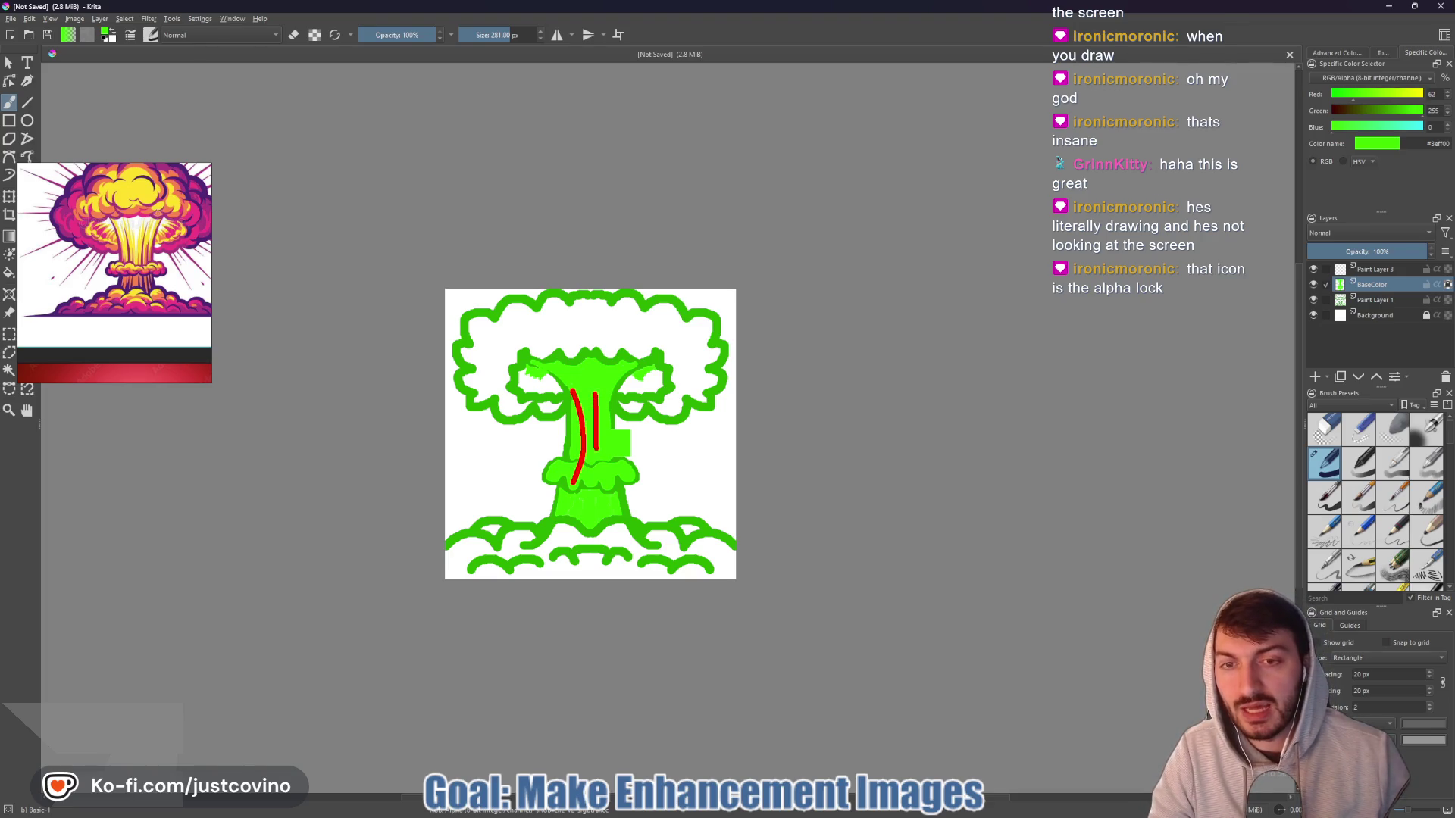
left_click_drag(552, 466, 576, 460)
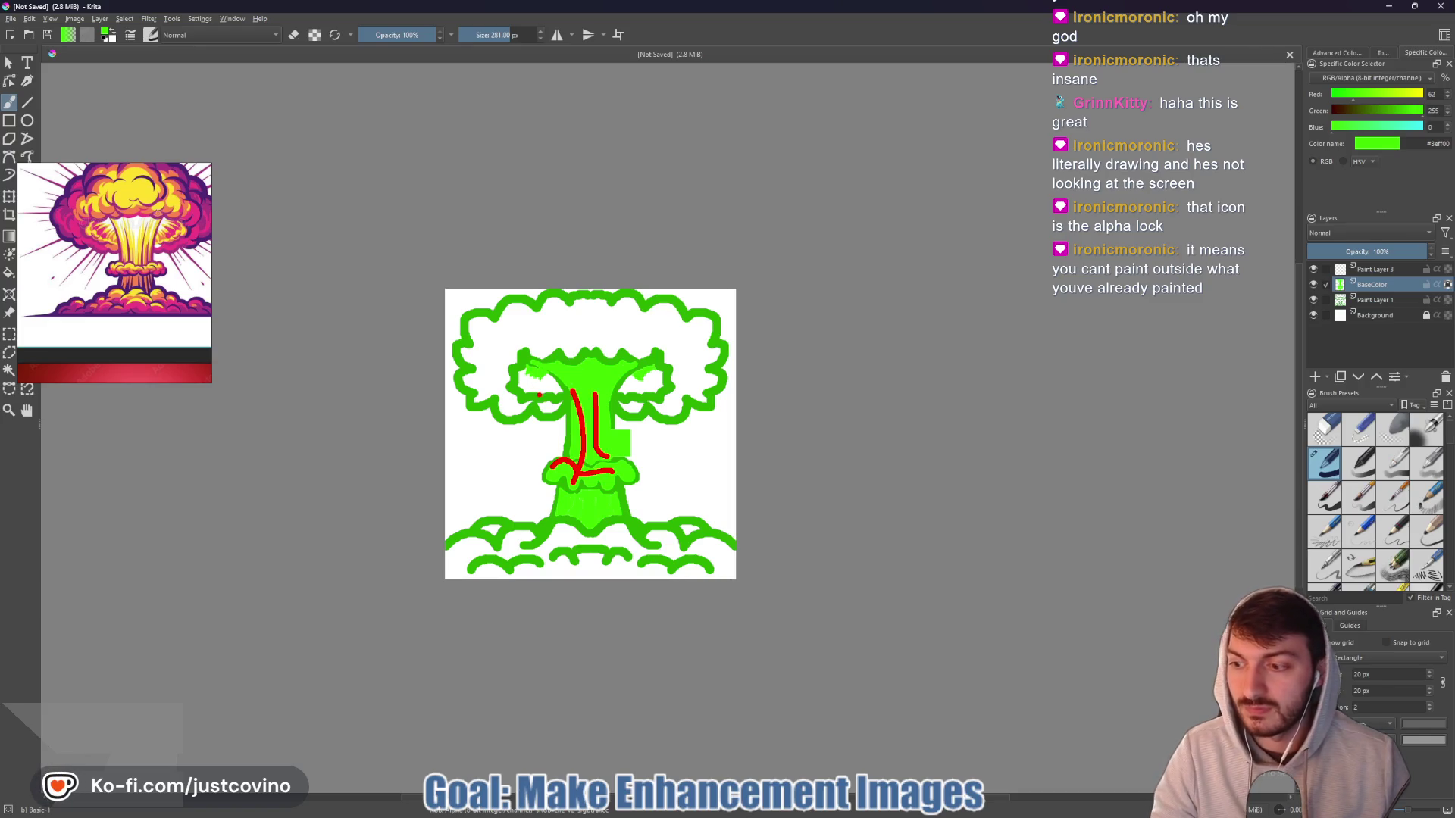
key("ctrl+z")
key("ctrl+z")
key("ctrl+z")
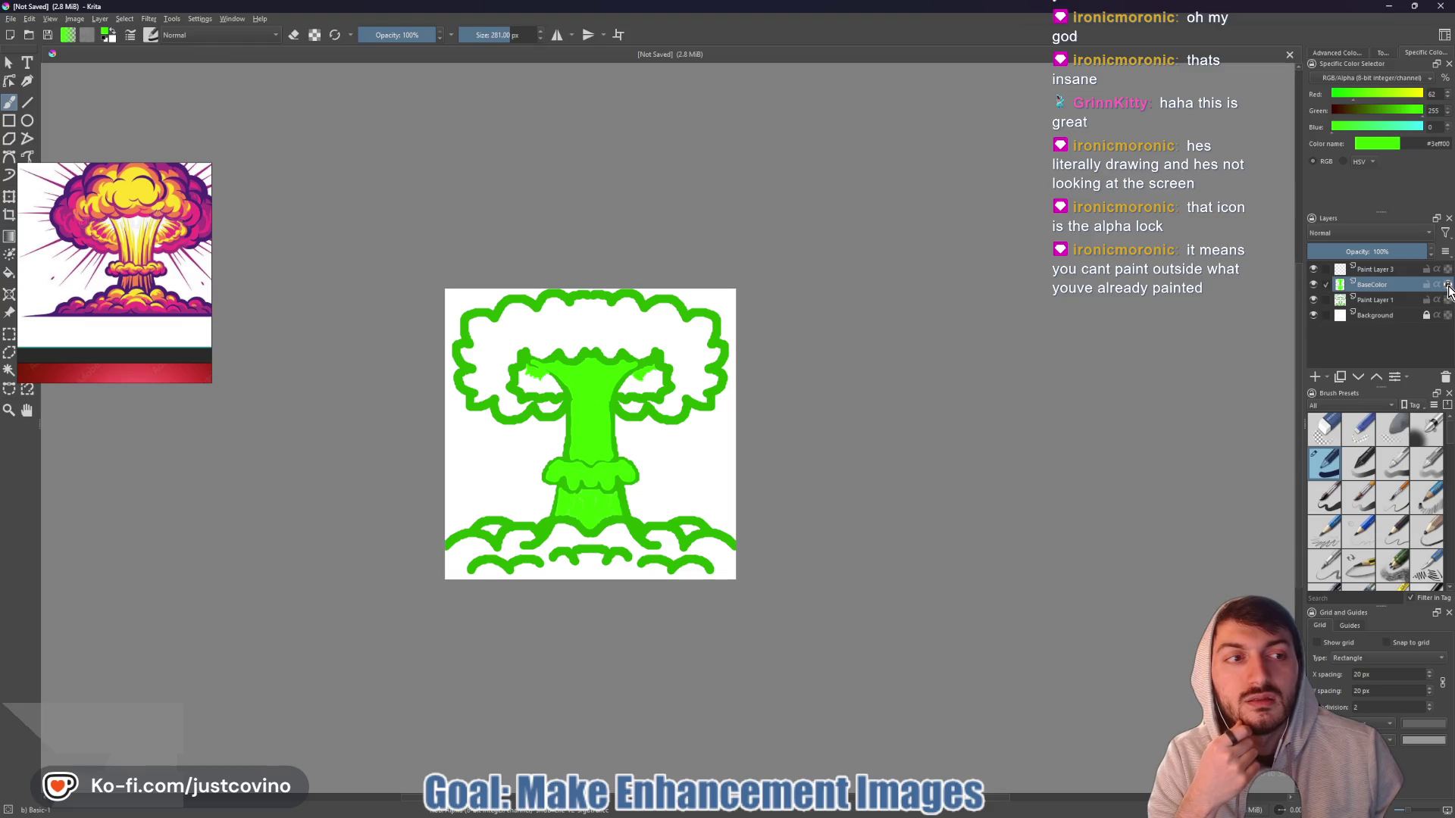
mouse_move(1449, 290)
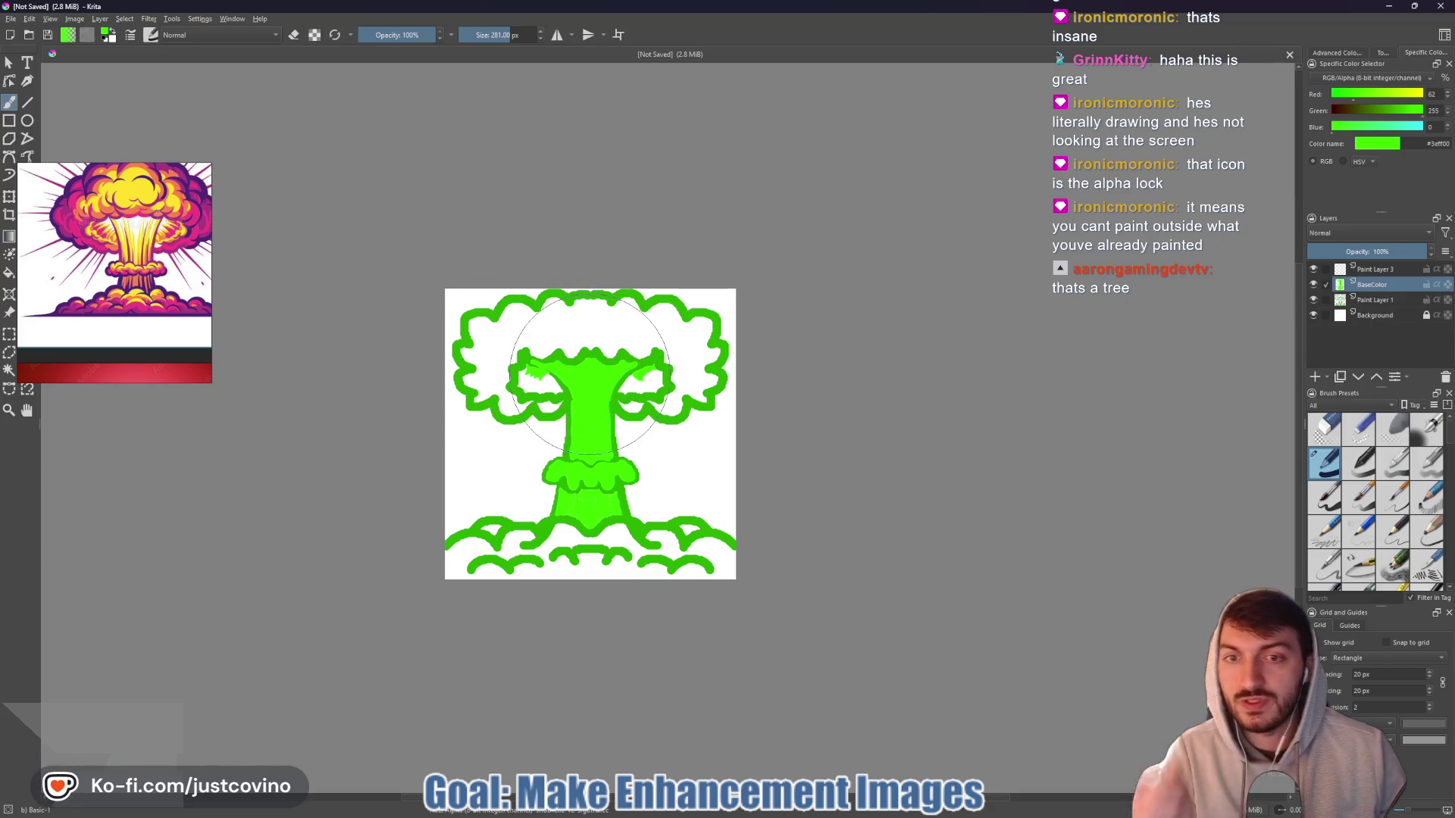
- Undo the stray patch beside the trunk and stroke bright green across the cap top with a smaller brush
left_click_drag(590, 375, 597, 390)
key("ctrl+z")
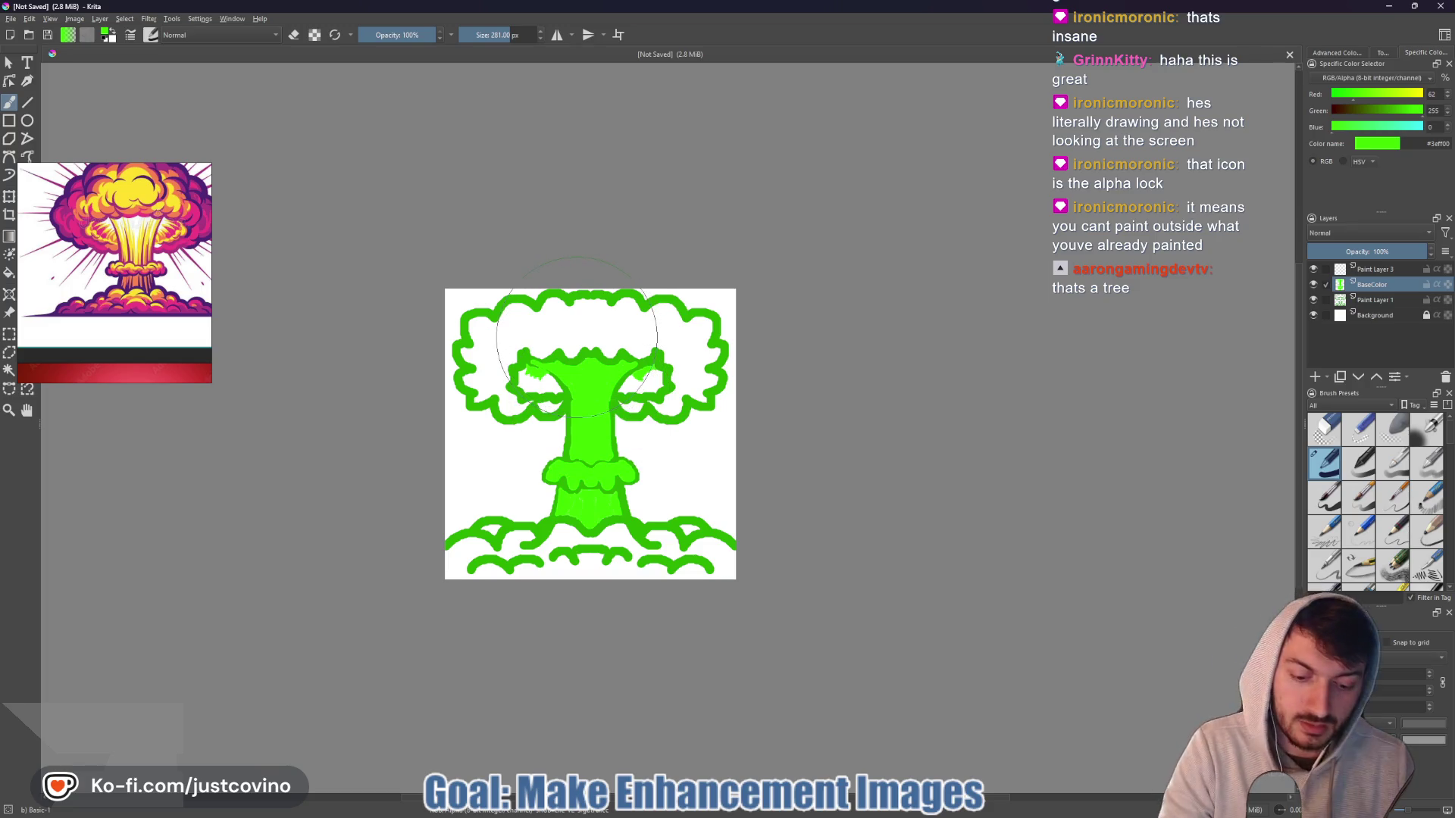
left_click_drag(576, 337, 493, 337)
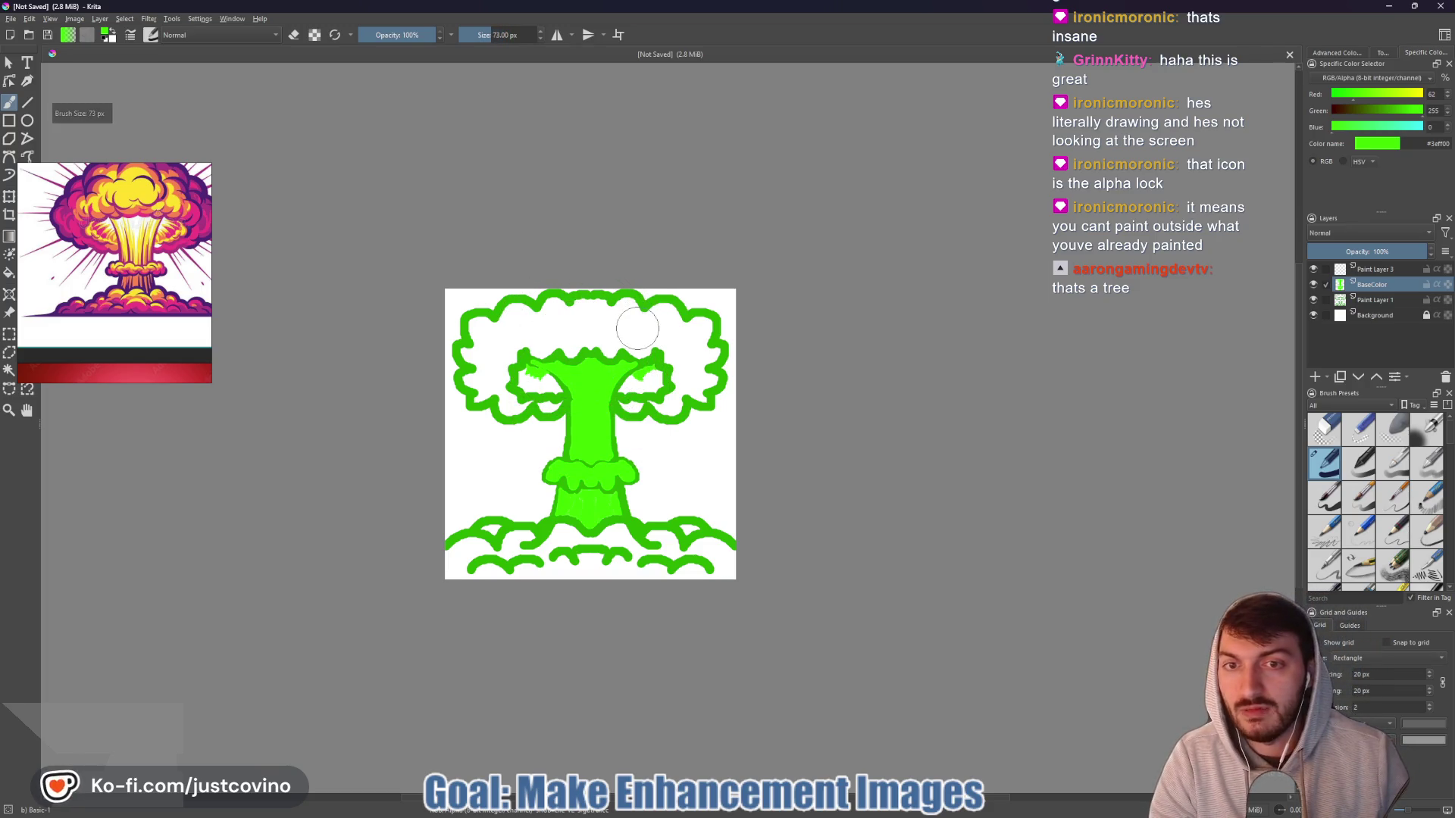
left_click_drag(635, 328, 506, 334)
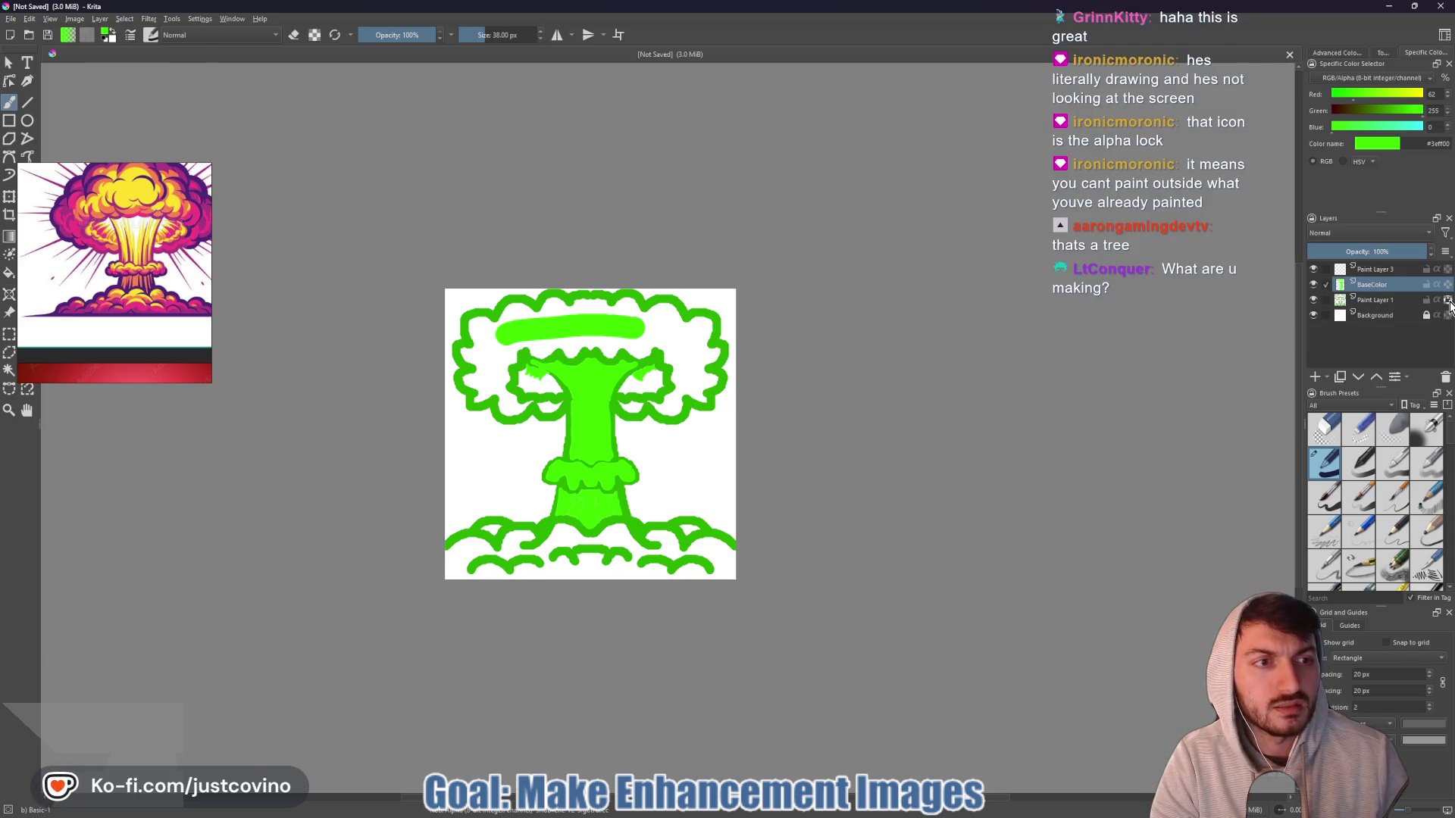
- Hide the BaseColor fill to check the line art, then show it again
left_click(1313, 286)
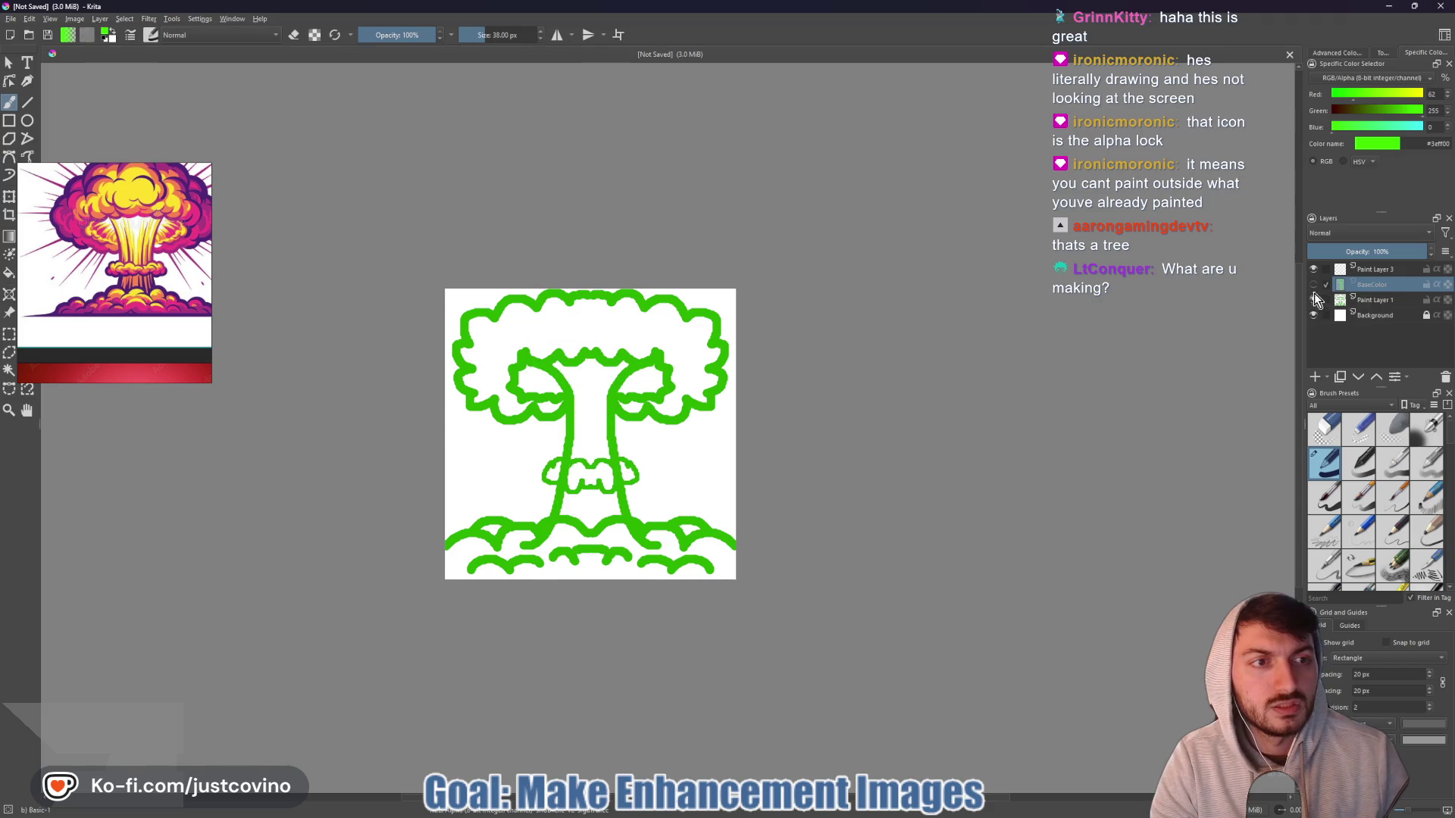
left_click(1331, 301)
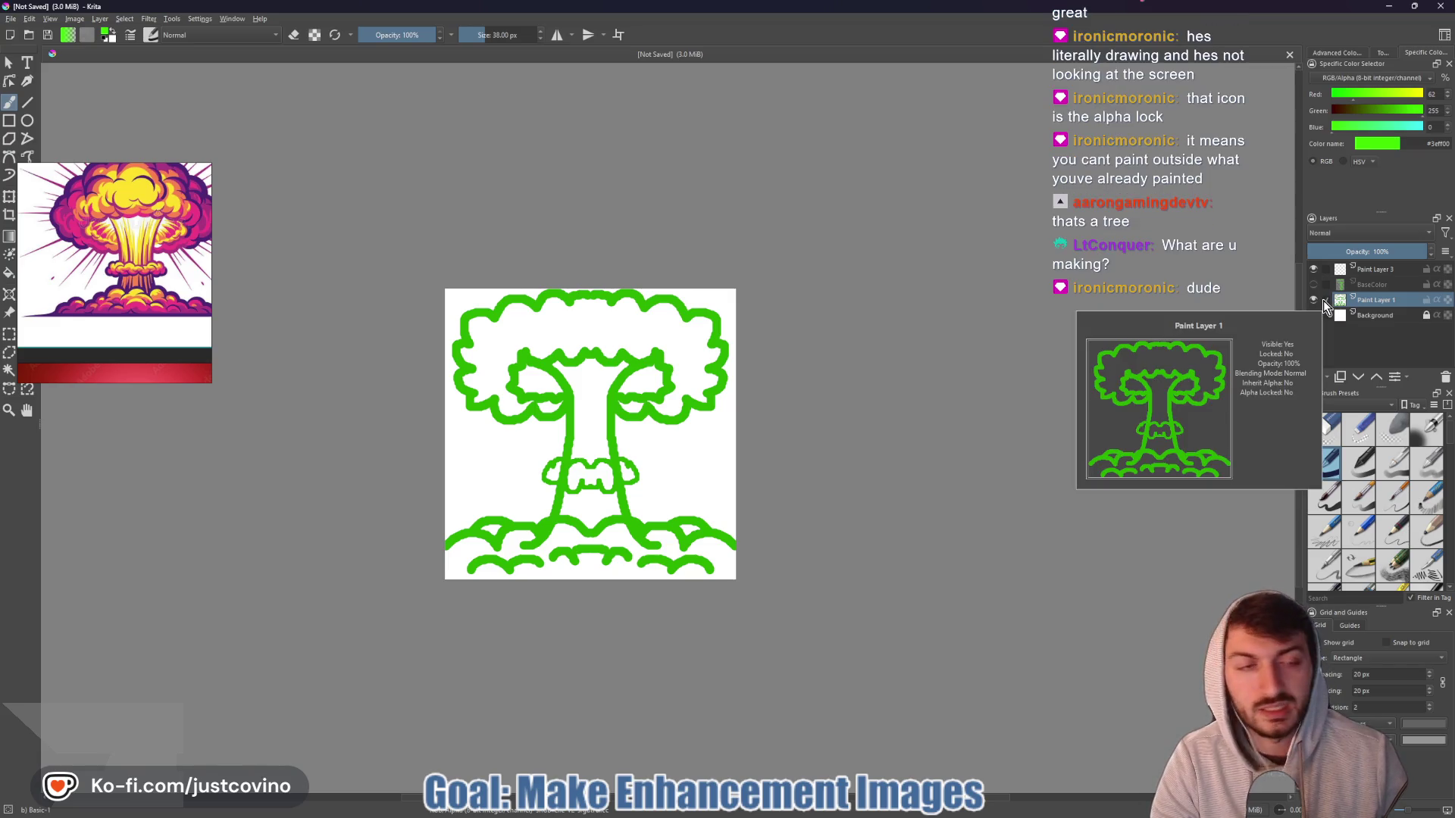
left_click(1327, 287)
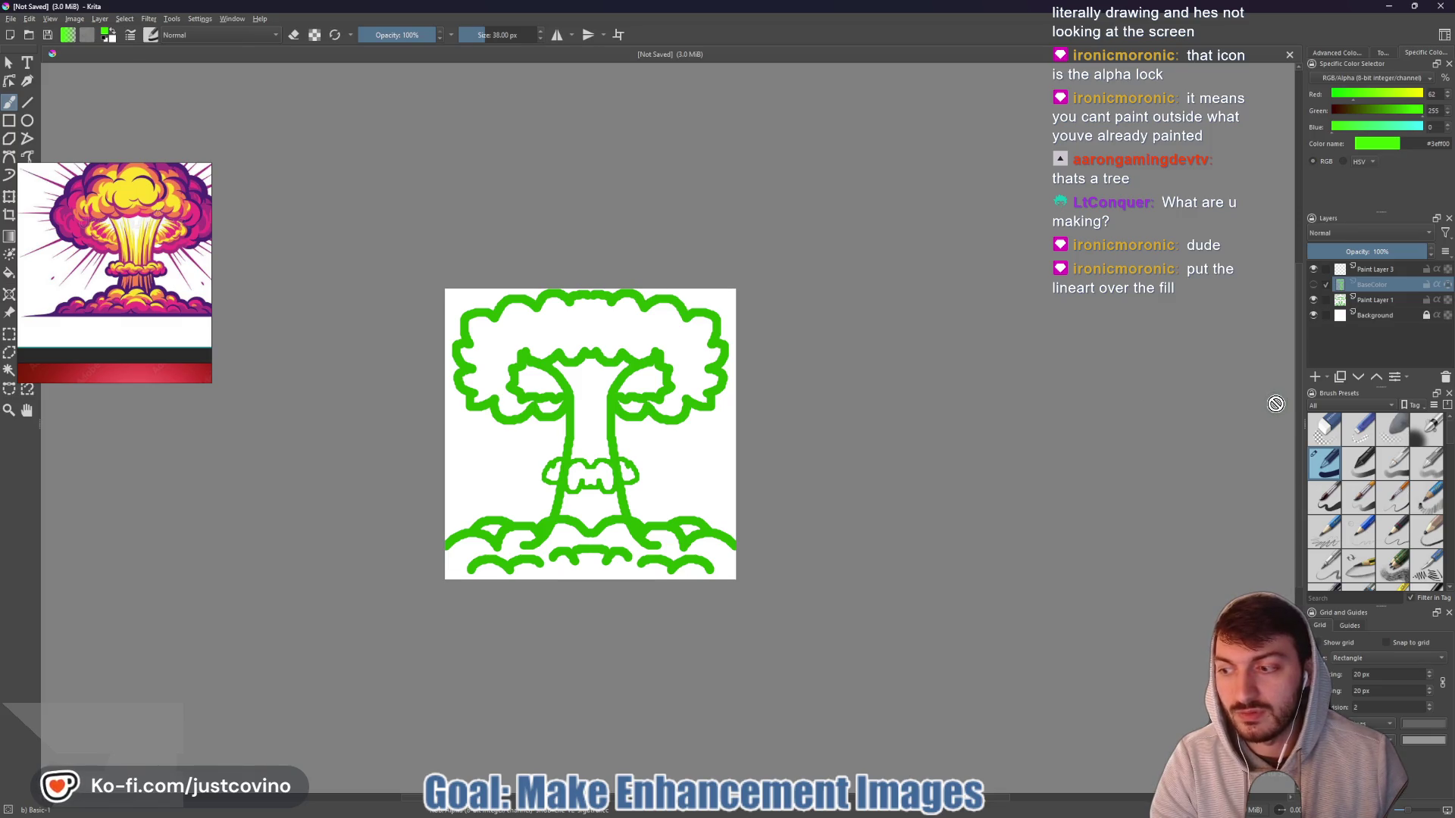
left_click(1313, 285)
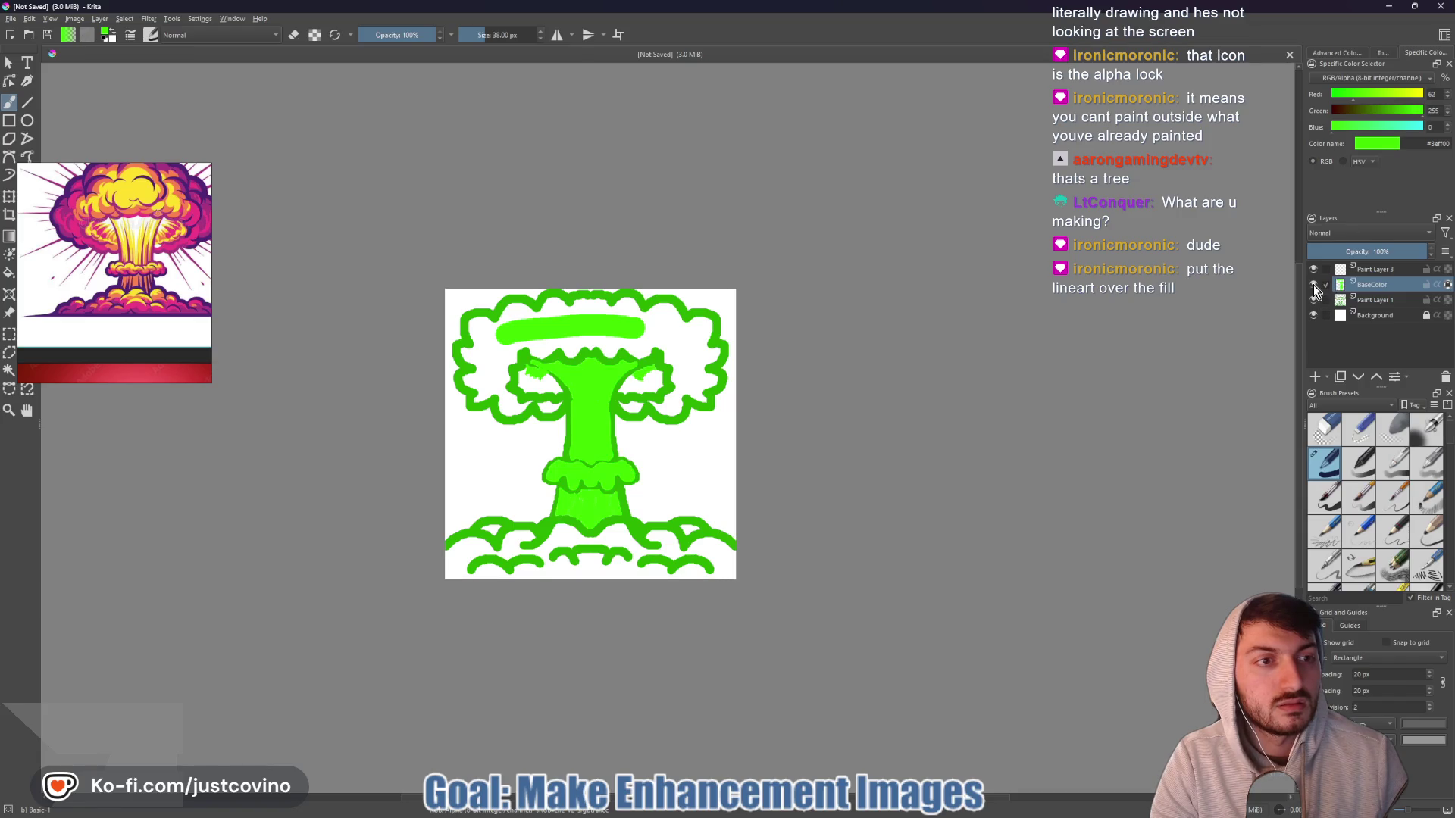
- Move line-art Paint Layer 1 above the BaseColor fill after comparing both orders
left_click(1371, 300)
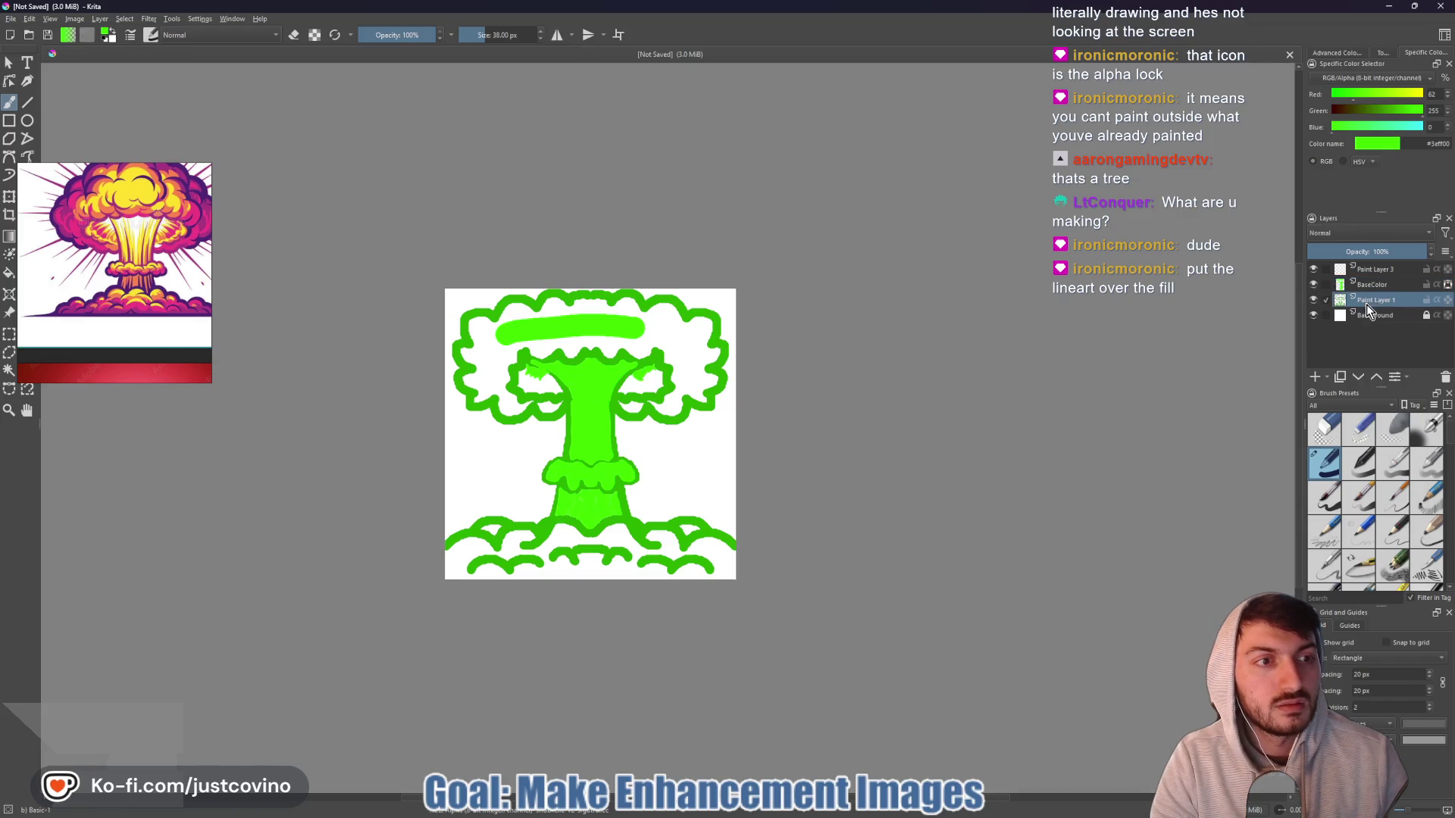
left_click(1375, 376)
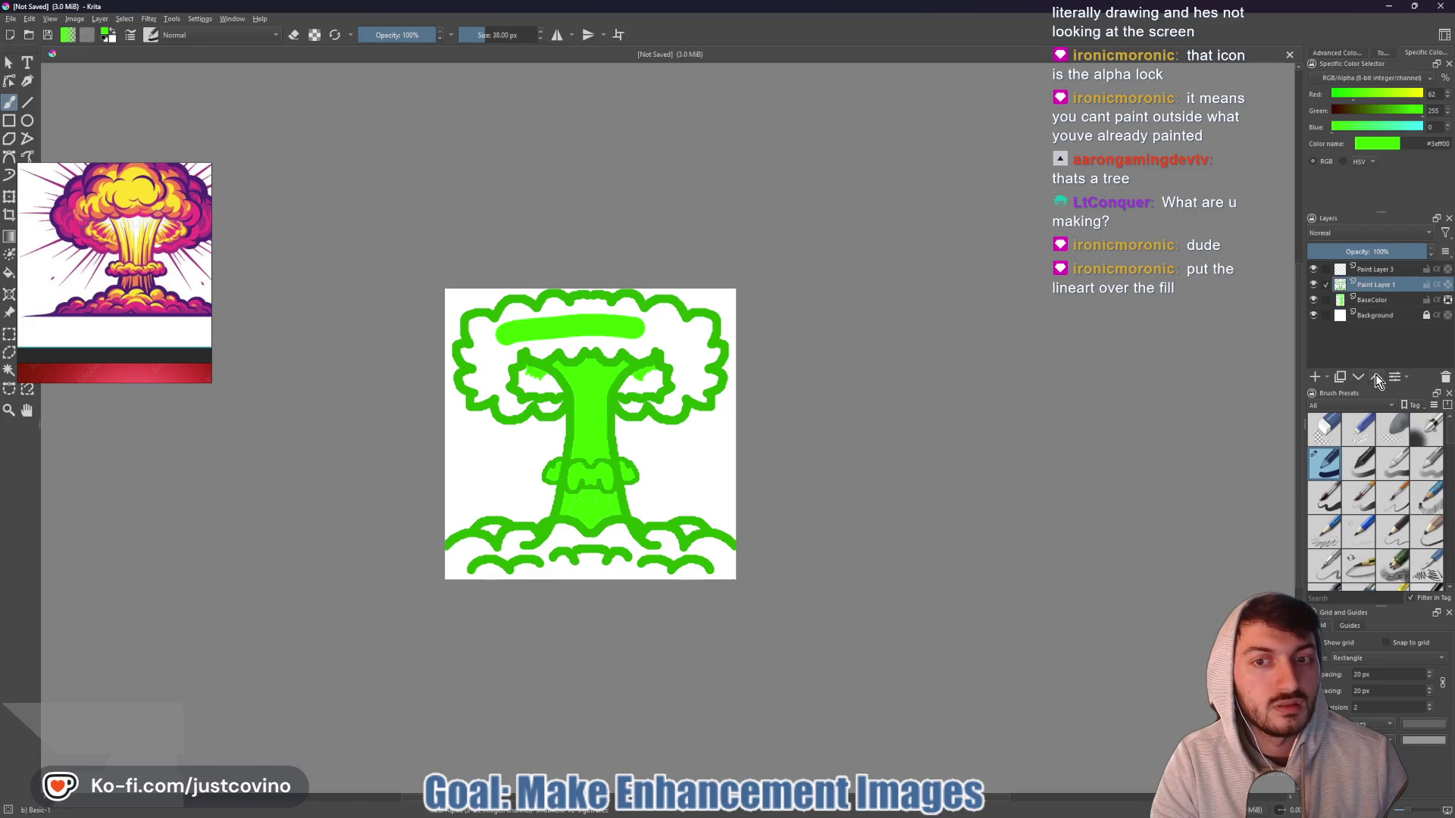
left_click(1358, 376)
left_click(1375, 375)
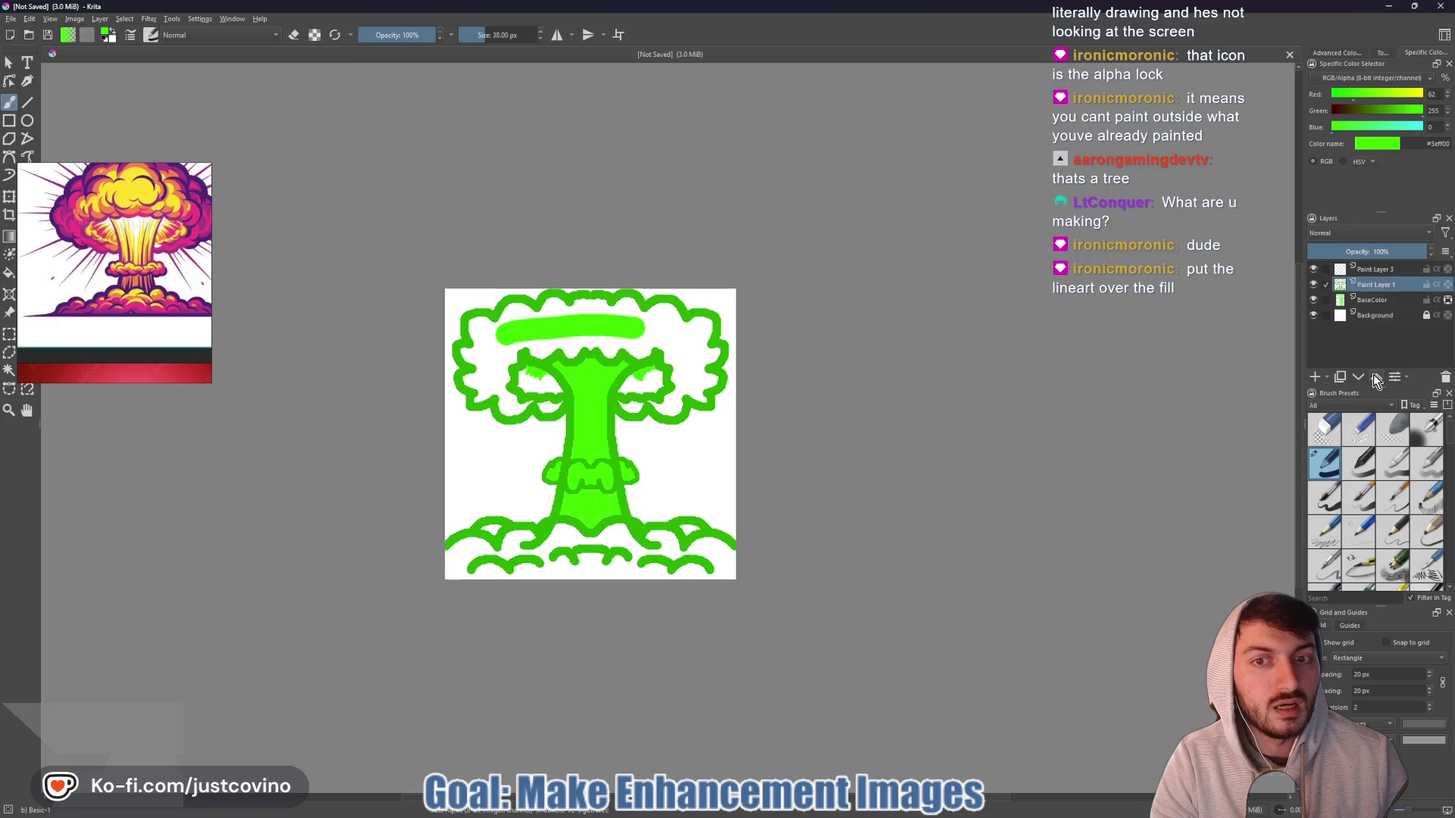
left_click(1362, 377)
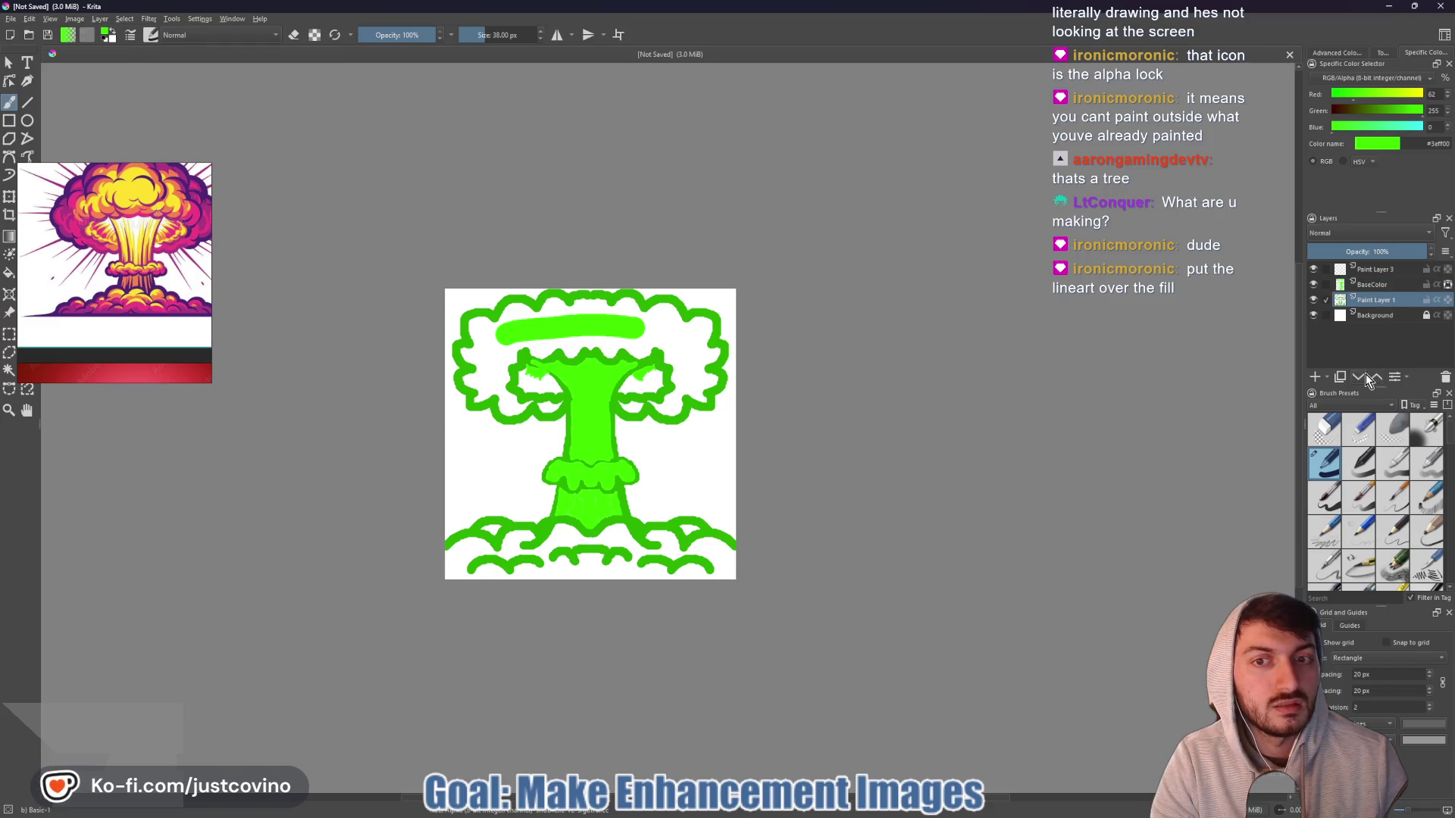
left_click(1374, 378)
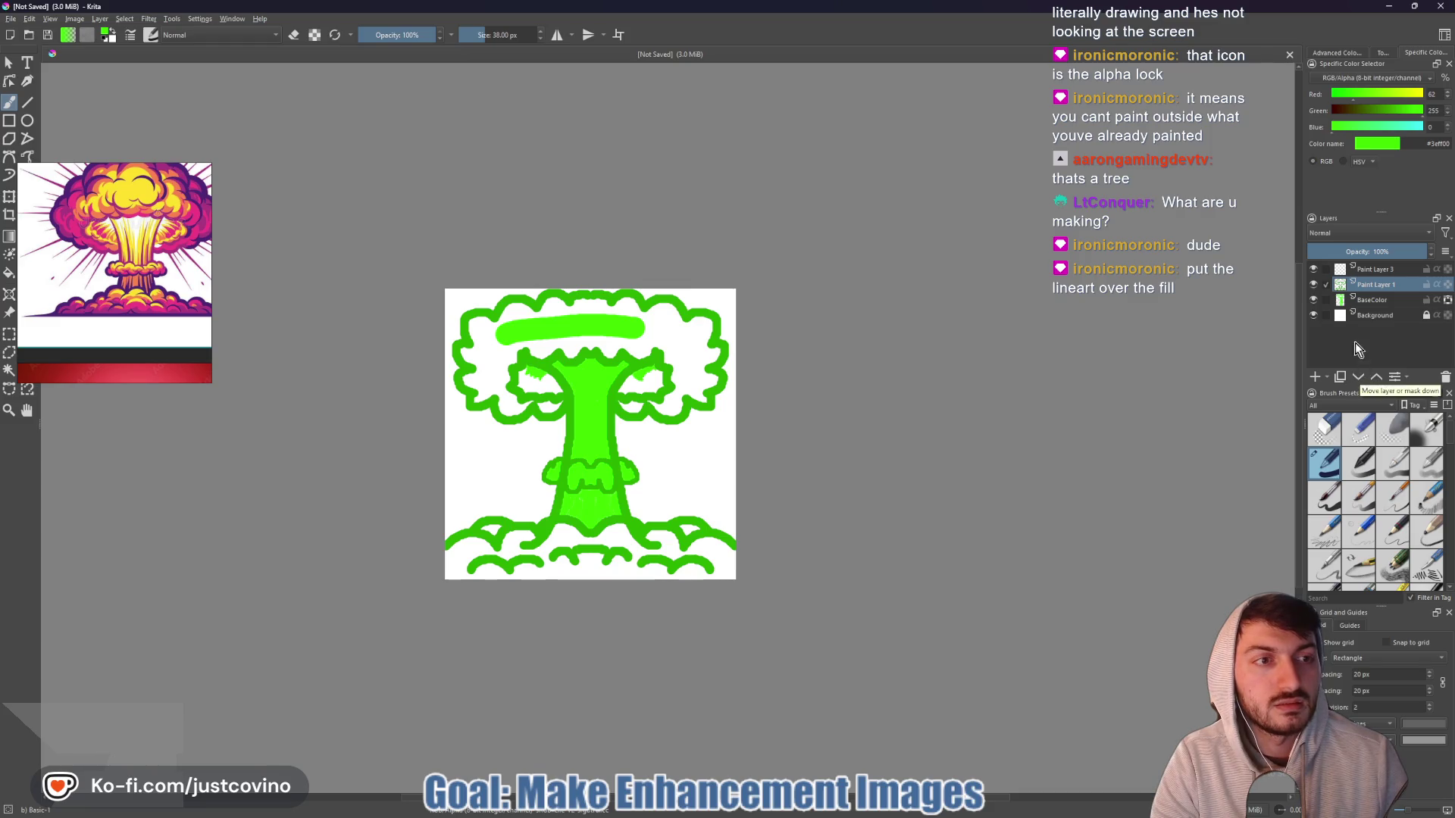
- On BaseColor, extend the highlight bar at the cap's right end
mouse_move(1324, 307)
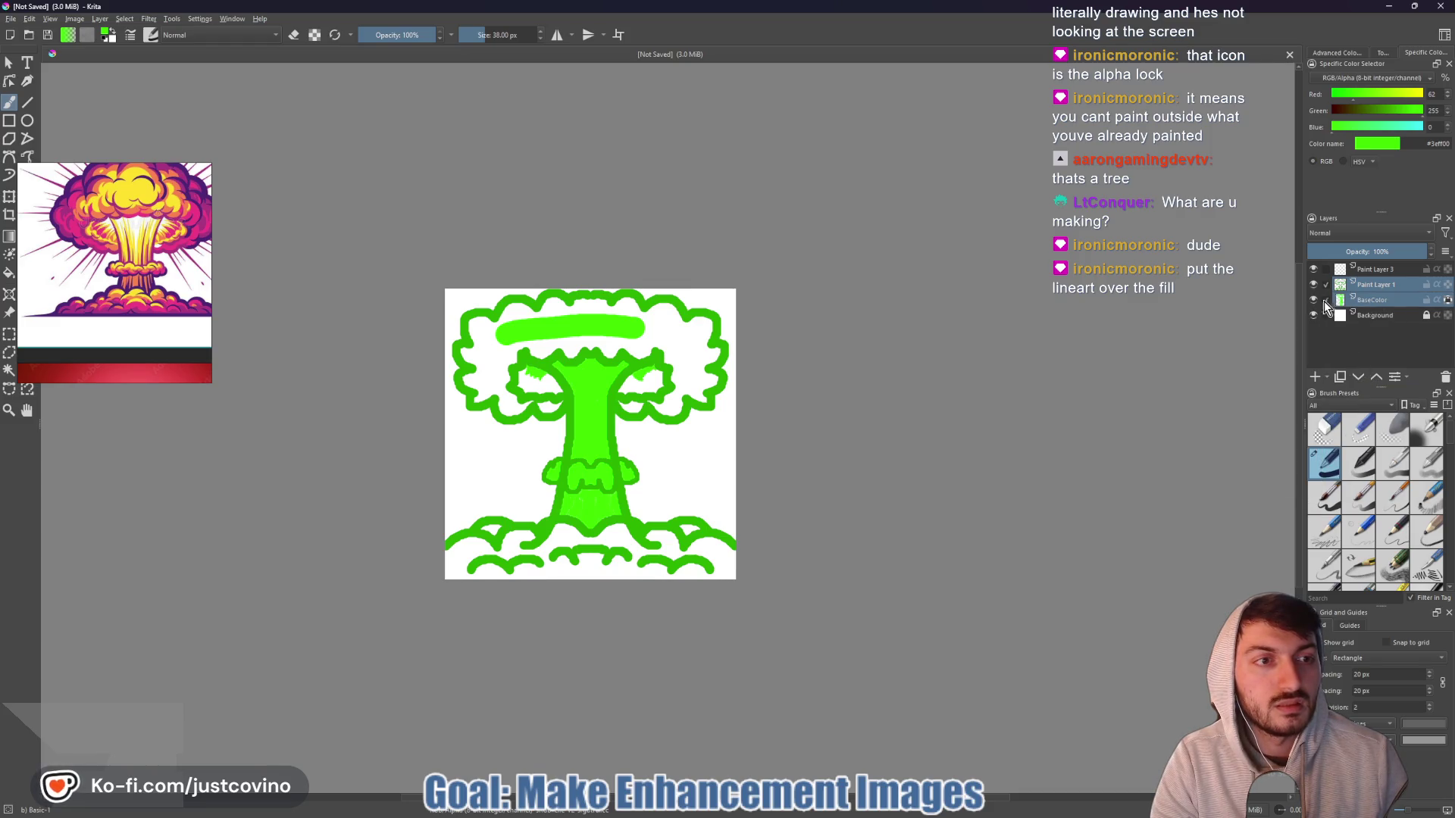
left_click(1333, 300)
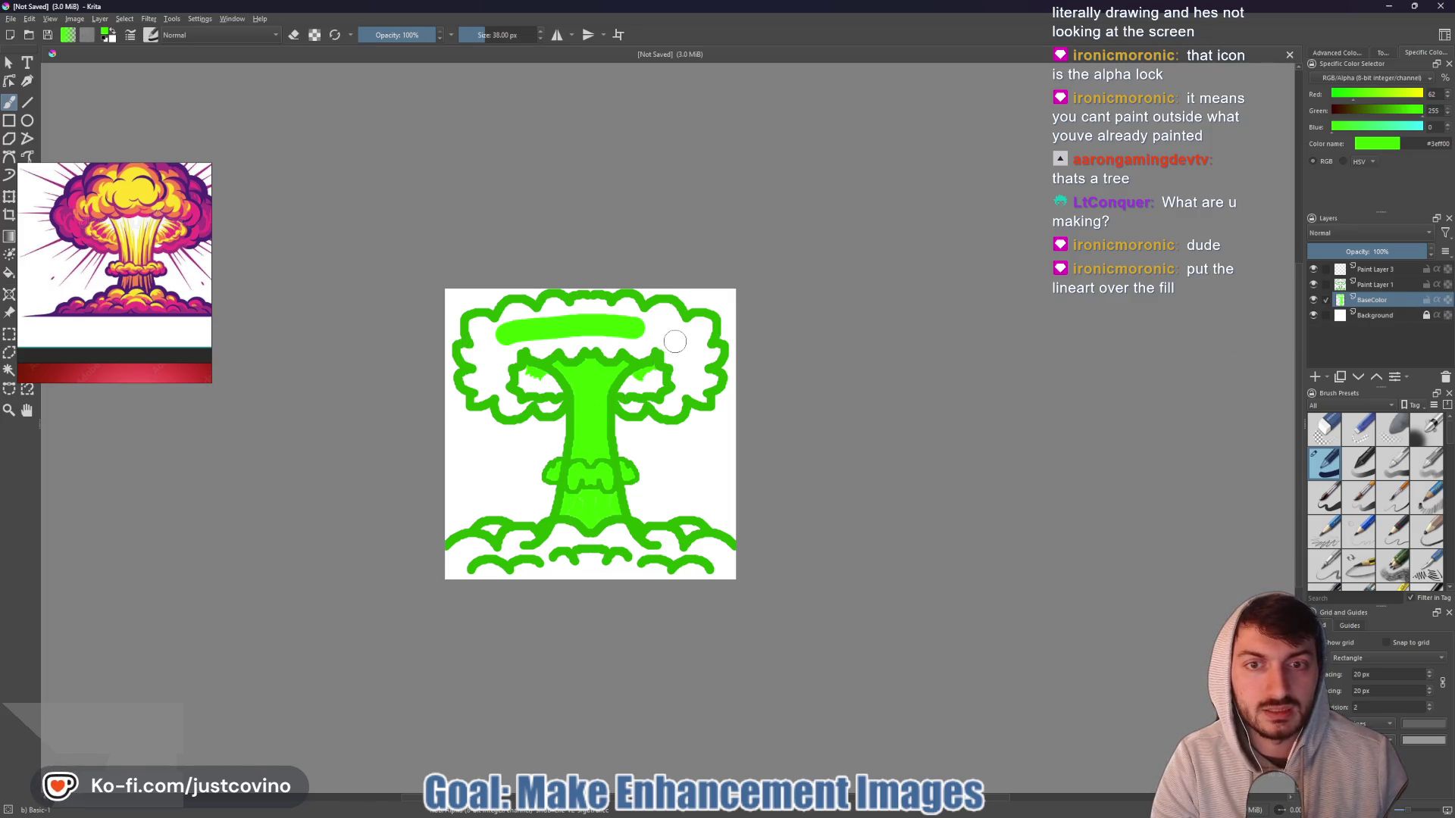
left_click_drag(660, 341, 634, 347)
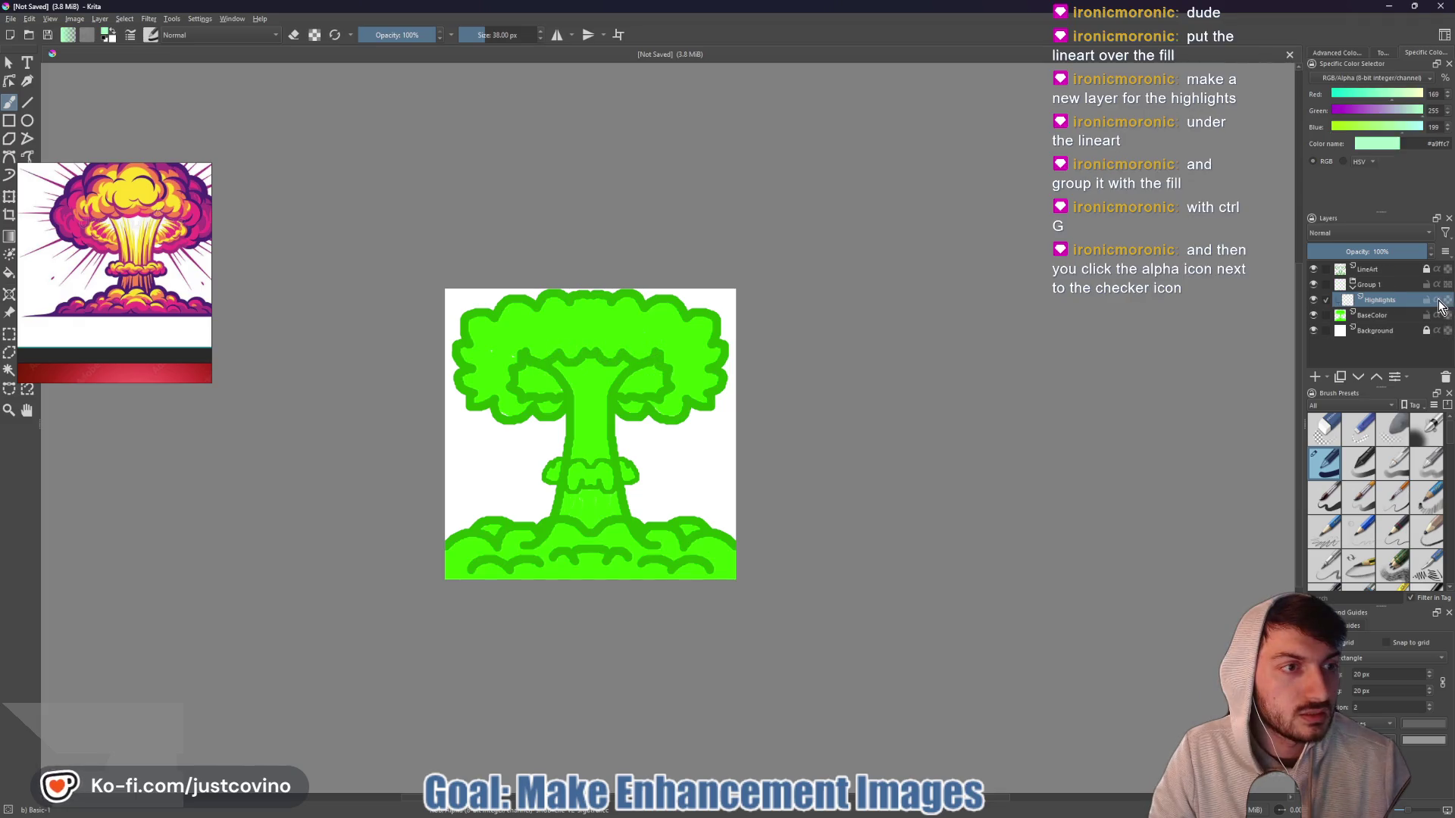
- Turn on Inherit Alpha for Highlights and move the BaseColor fill into Group 1 beneath it
left_click(1438, 300)
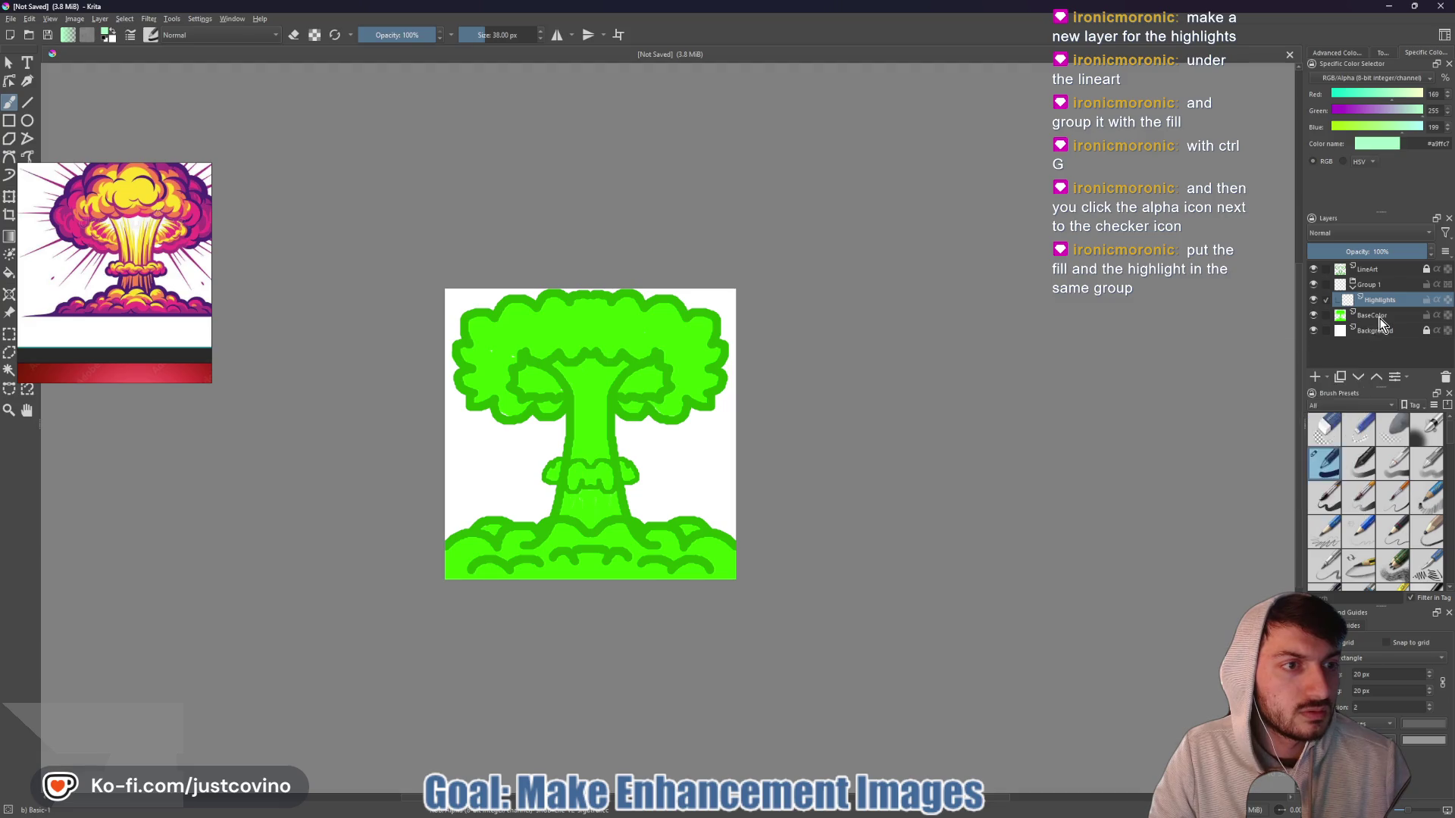
left_click(1437, 301)
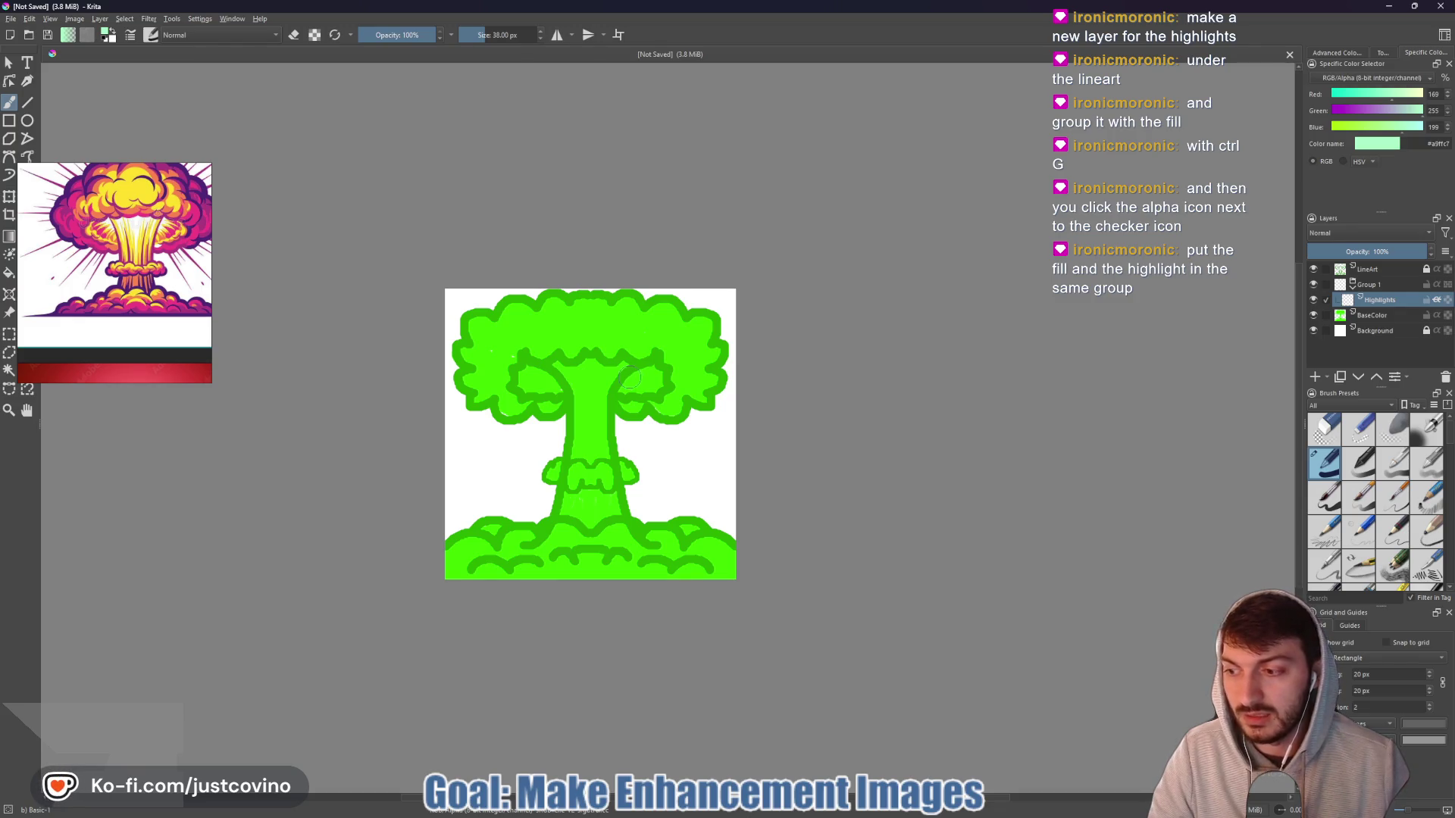
left_click(1371, 316)
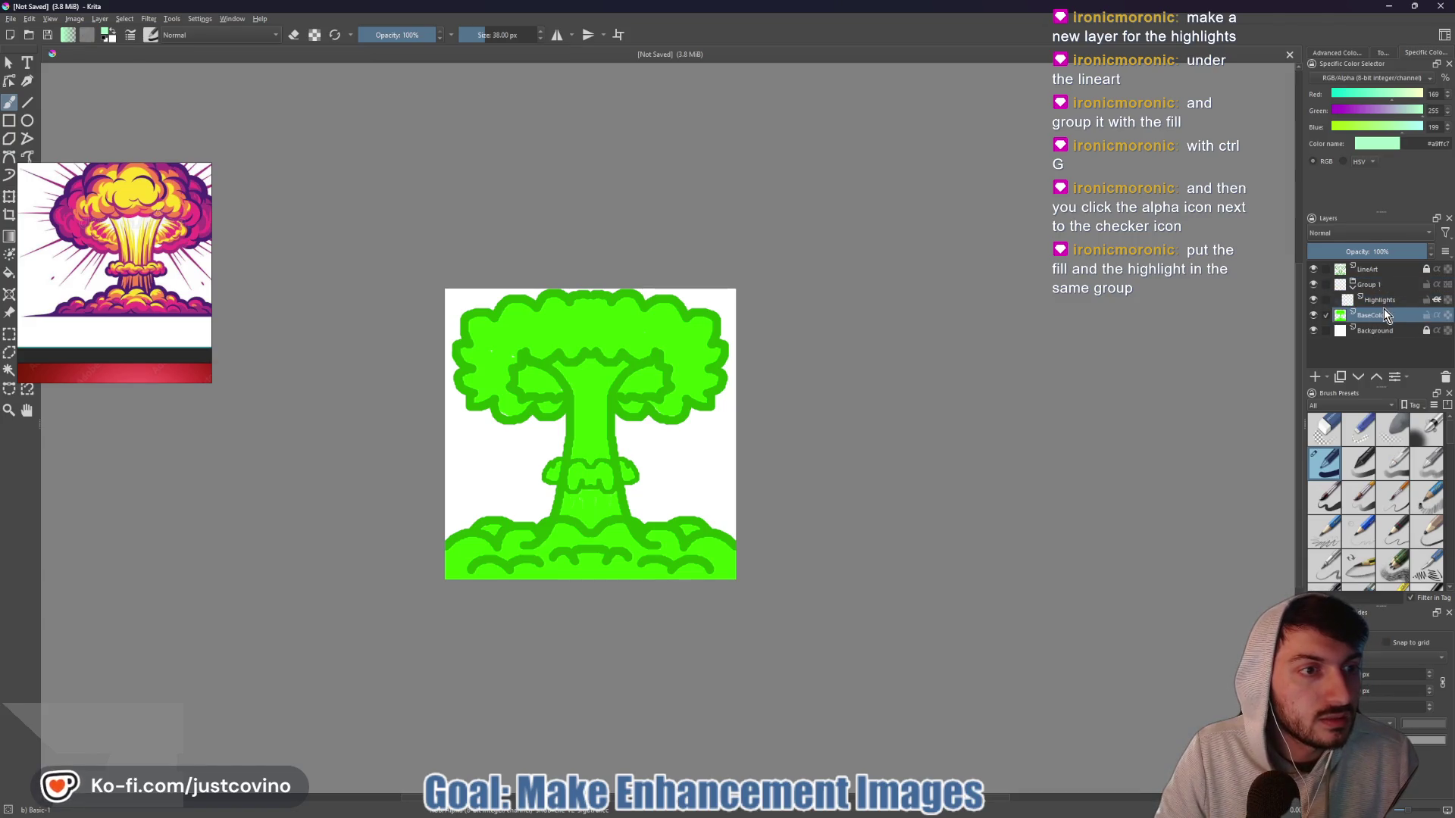
mouse_move(1358, 319)
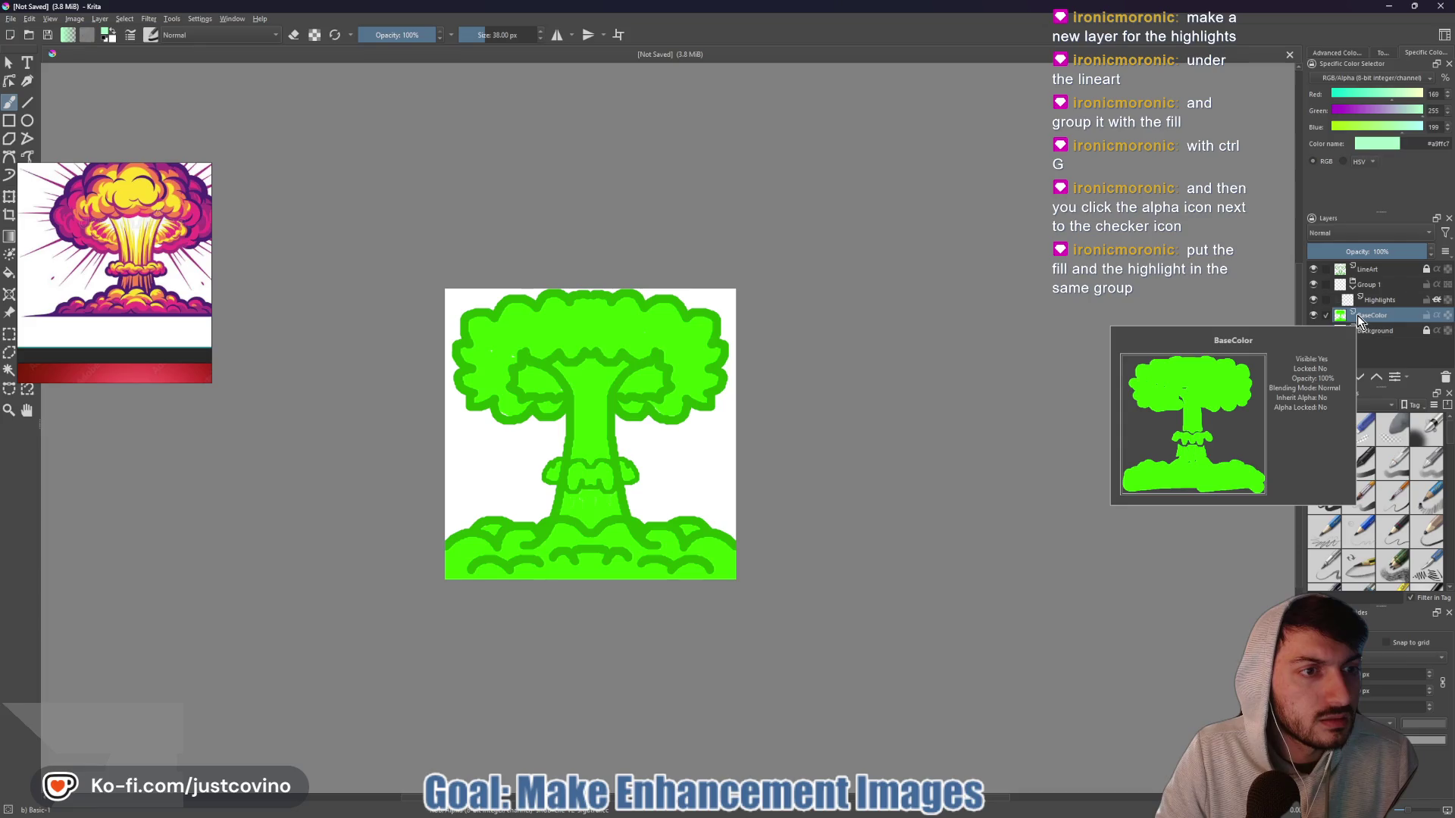
left_click(1379, 377)
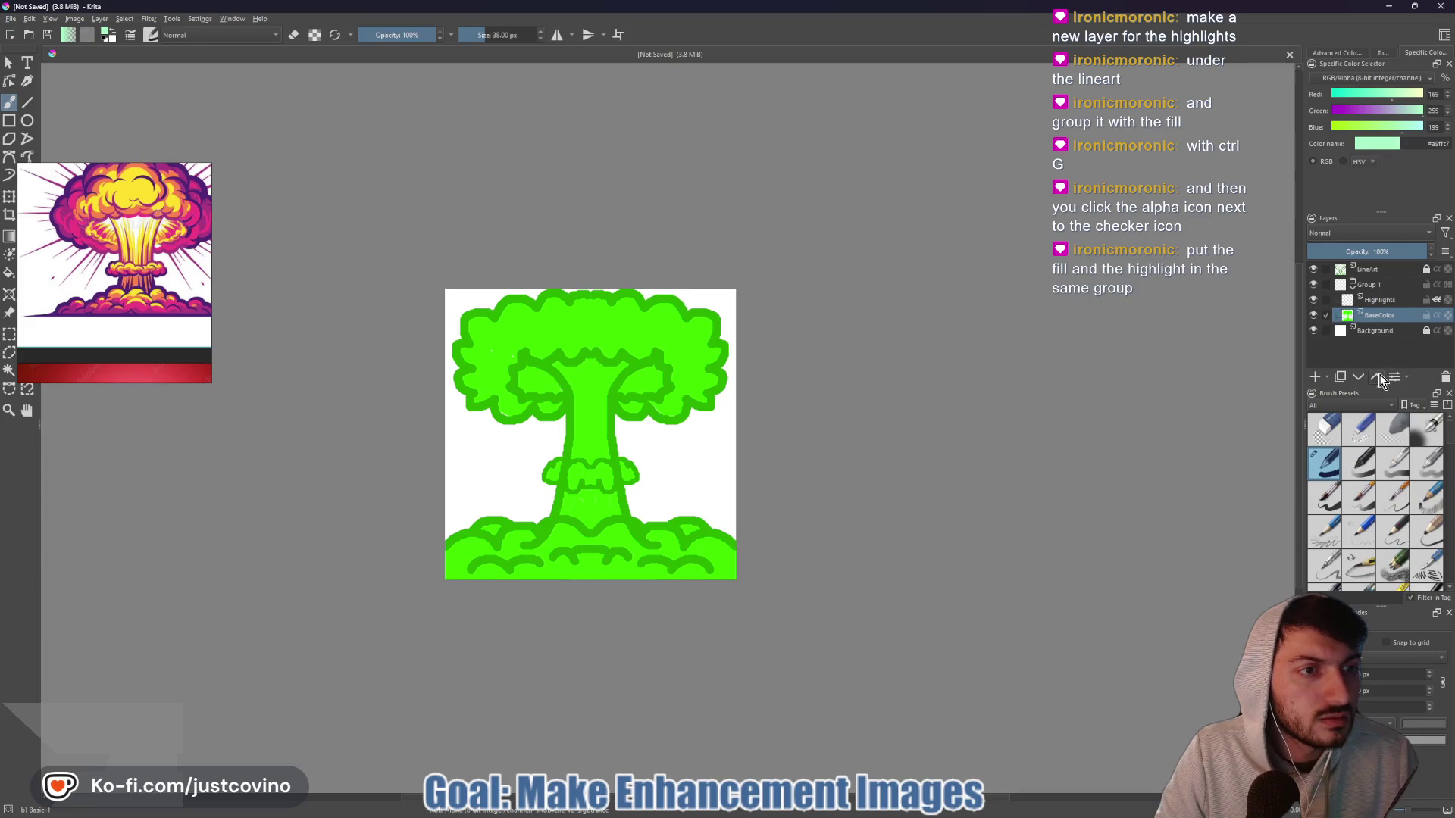
- Select only the Highlights layer, try a mint stroke on the cloud, and undo it
left_click(1326, 300)
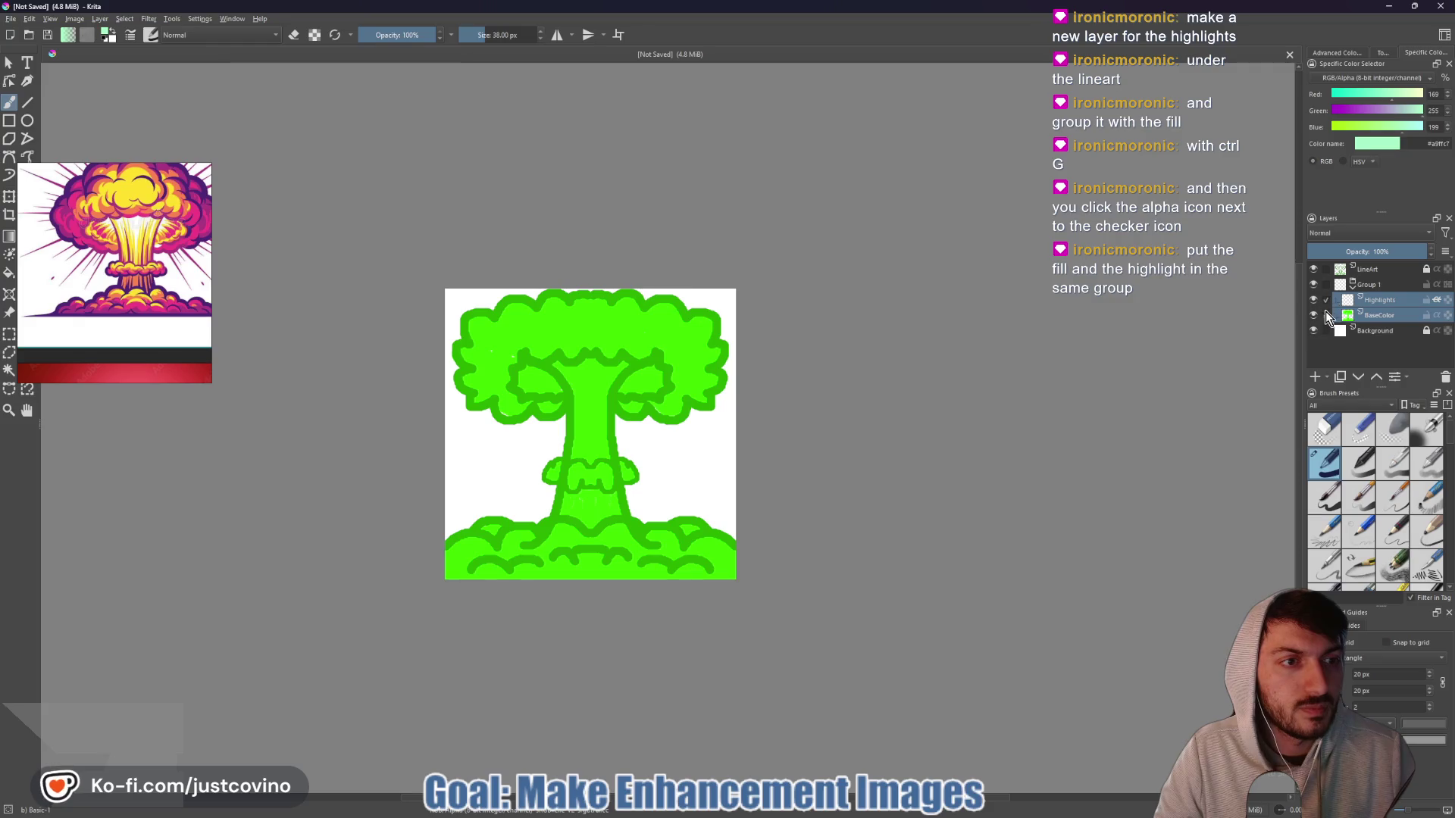
left_click(1326, 316)
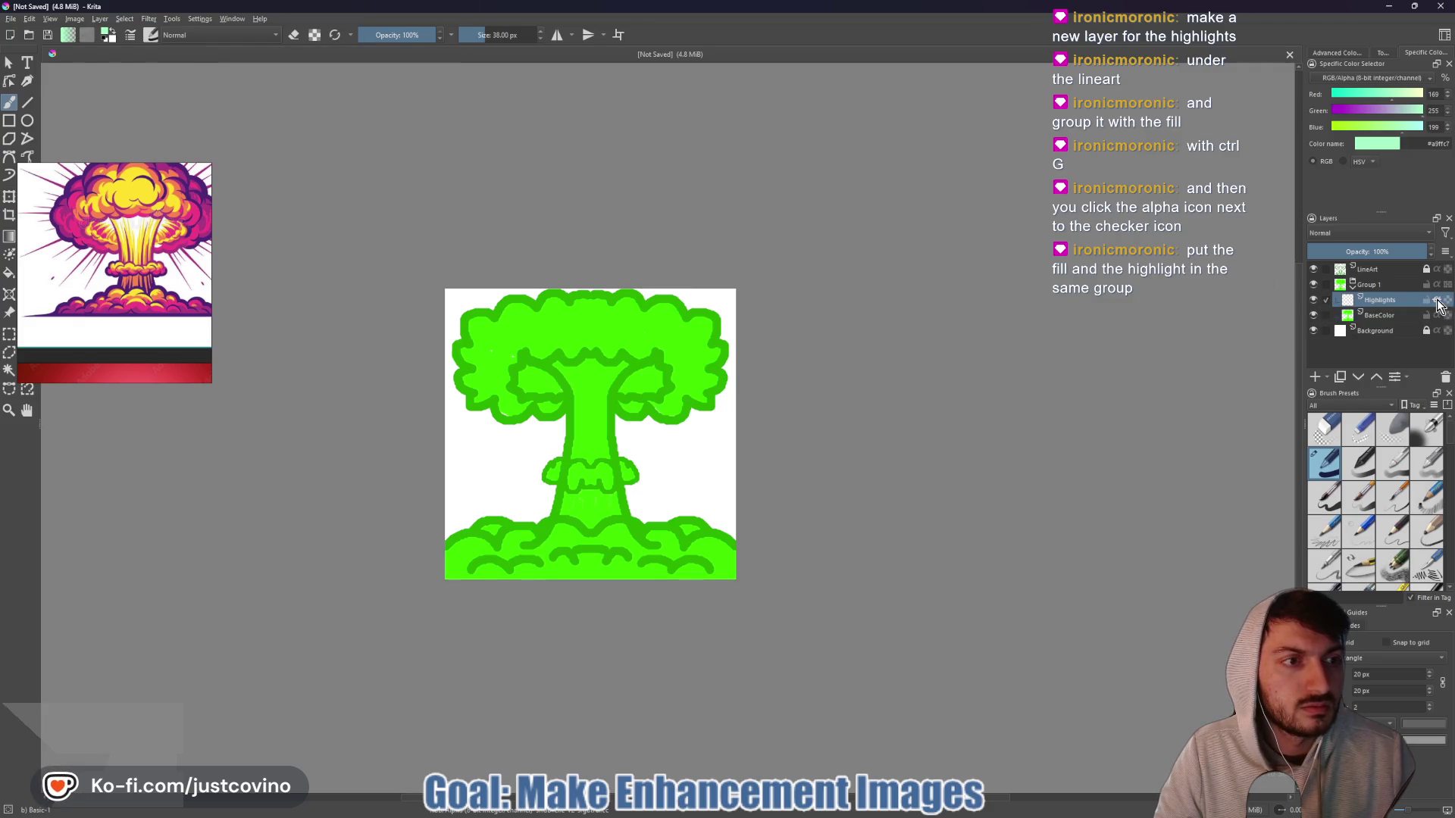
mouse_move(646, 369)
left_mouse_down()
mouse_move(614, 379)
mouse_move(642, 350)
left_mouse_up()
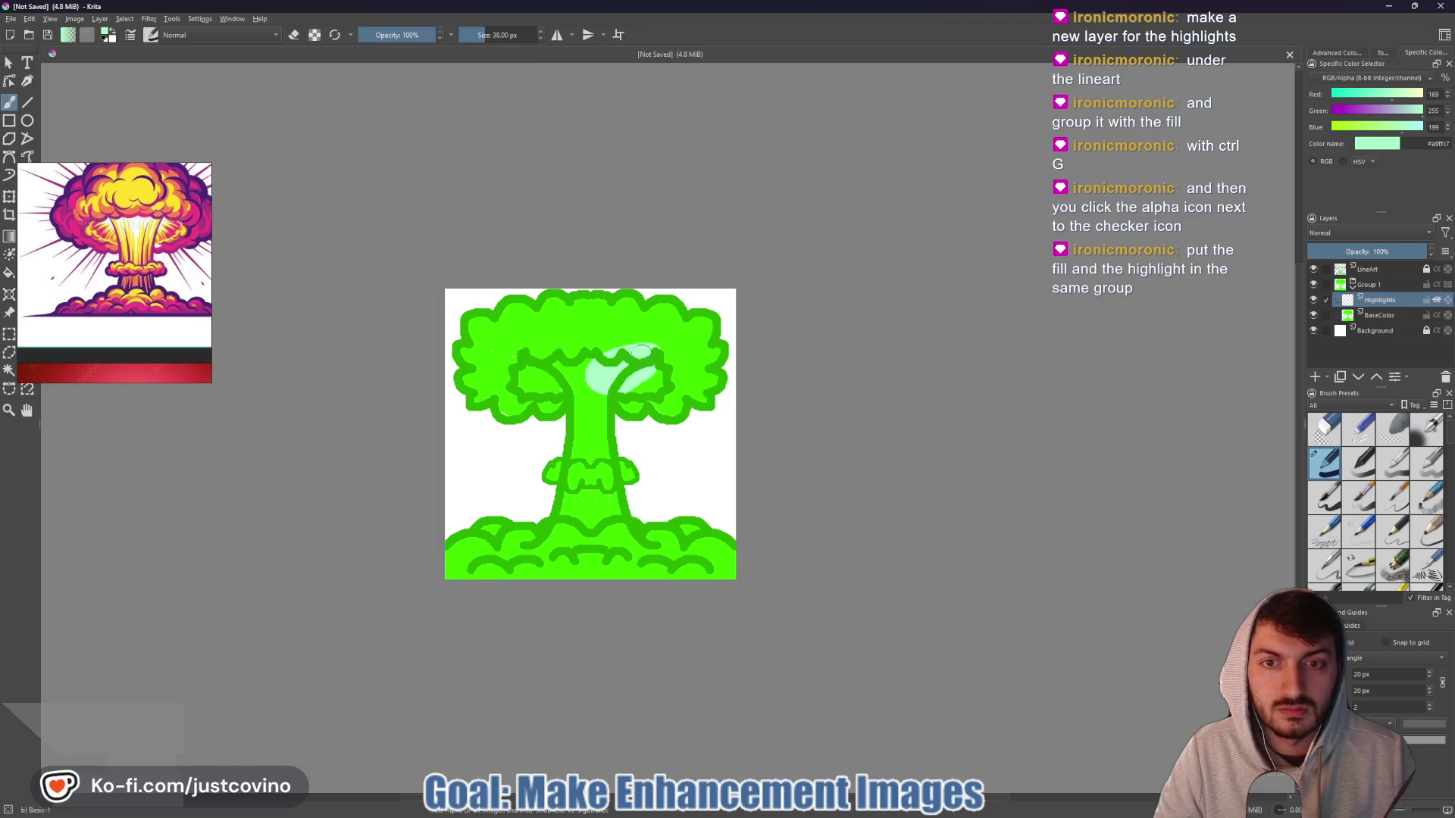
key("ctrl+z")
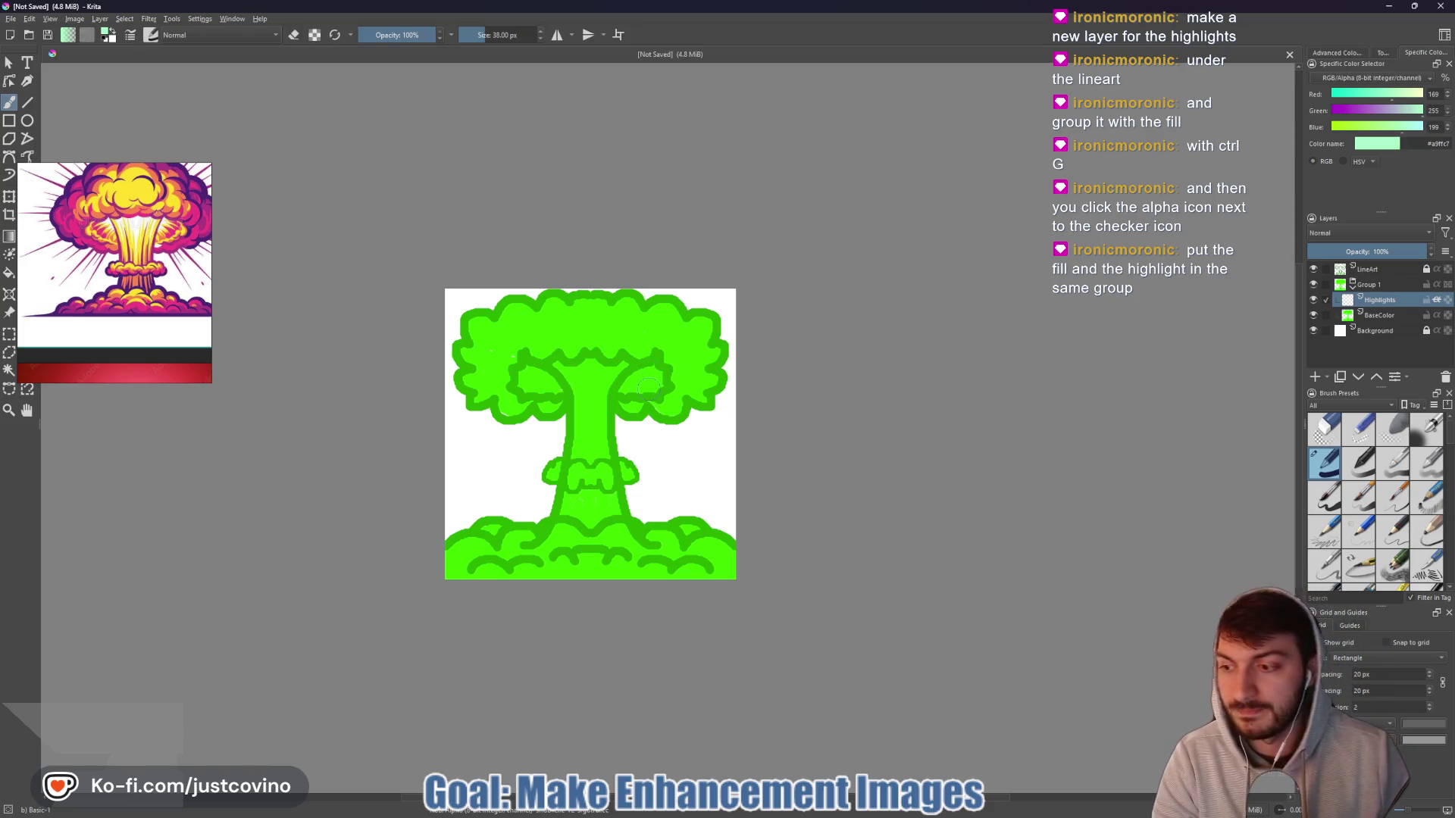
- Shrink the brush to 15 px and sample the bright green fill from BaseColor
key("bracketleft")
key("bracketleft")
key("bracketleft")
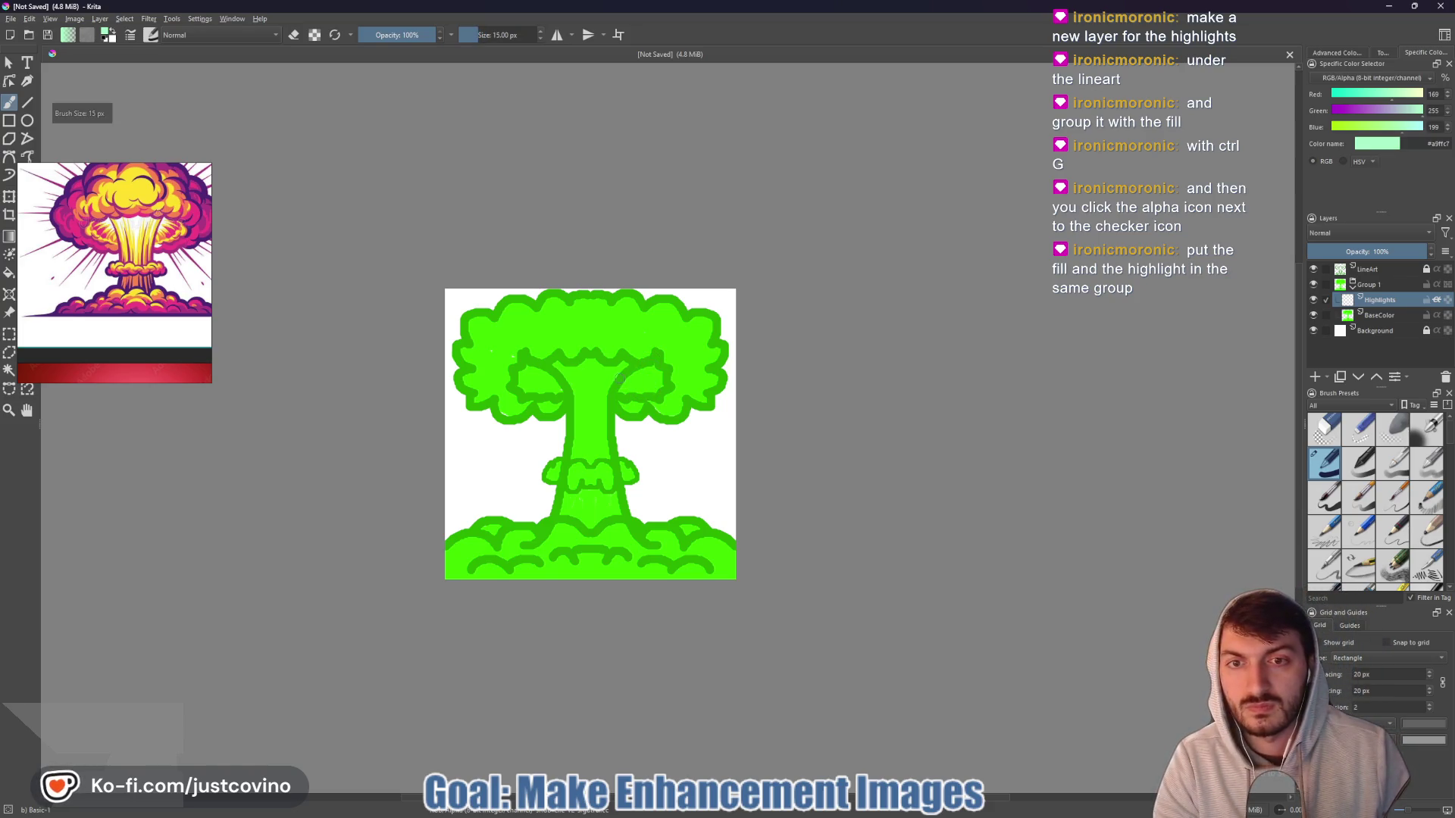
scroll(618, 378, "up", 3)
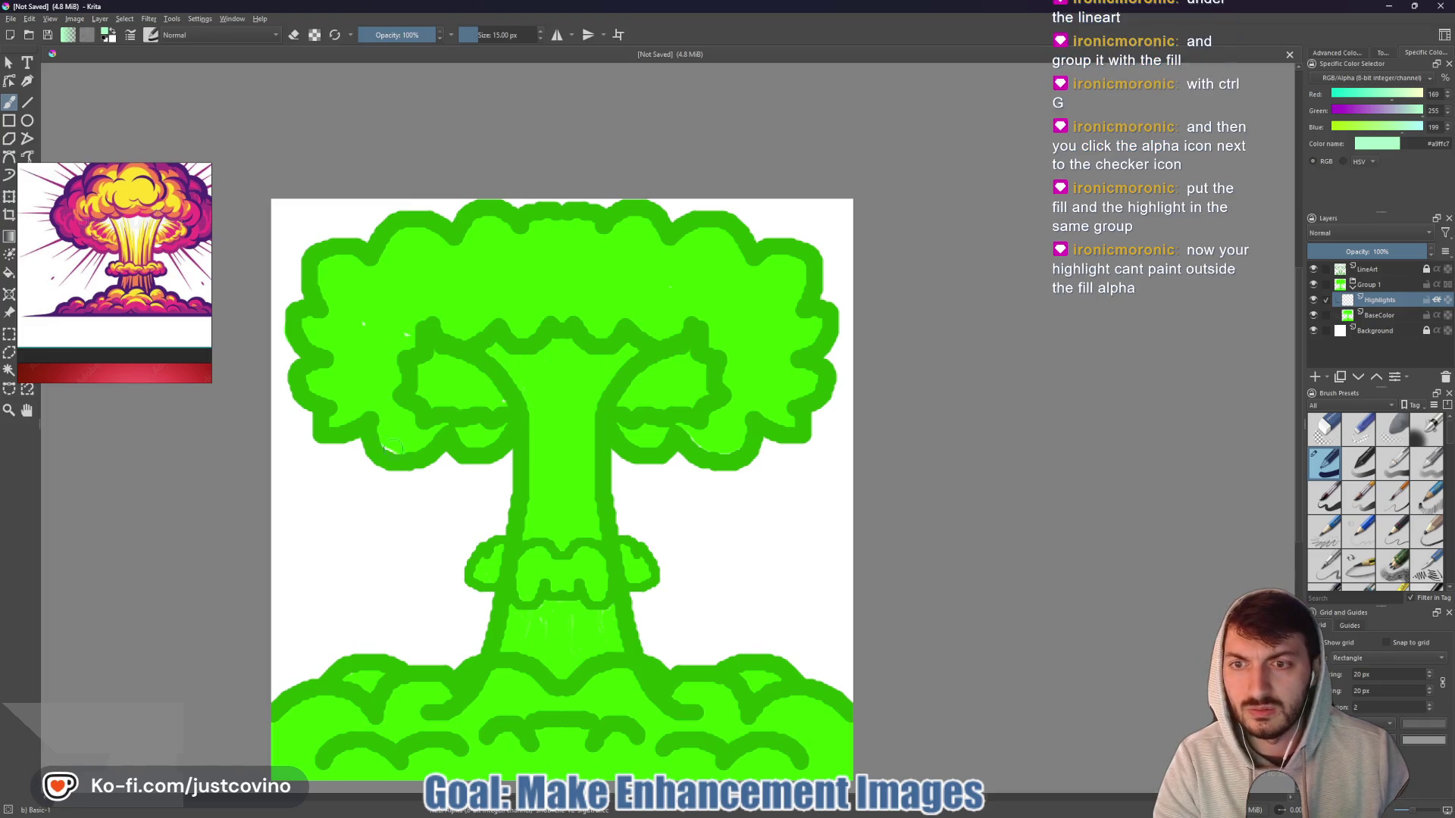
left_click(1353, 317)
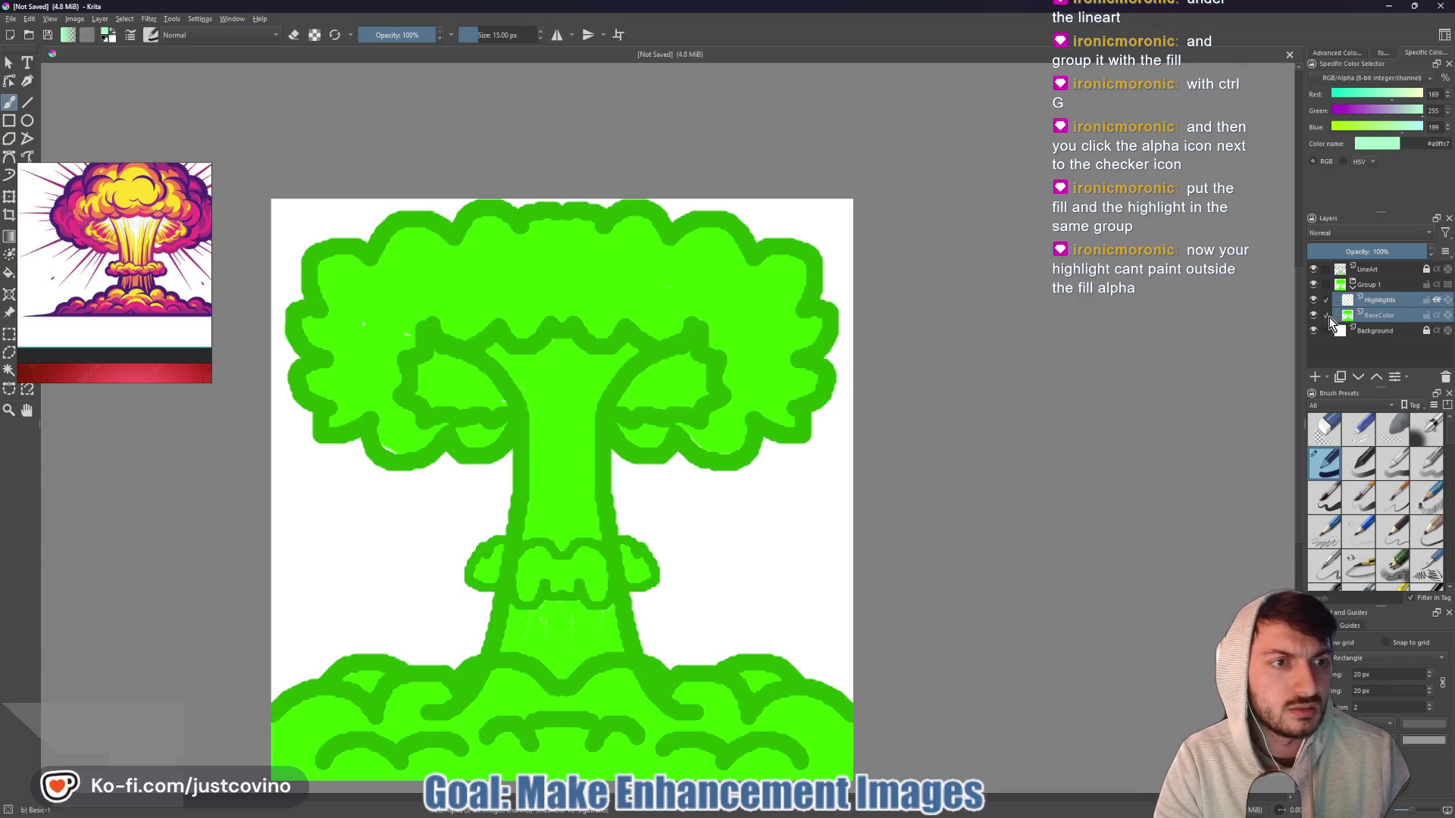
left_click(597, 295, "ctrl")
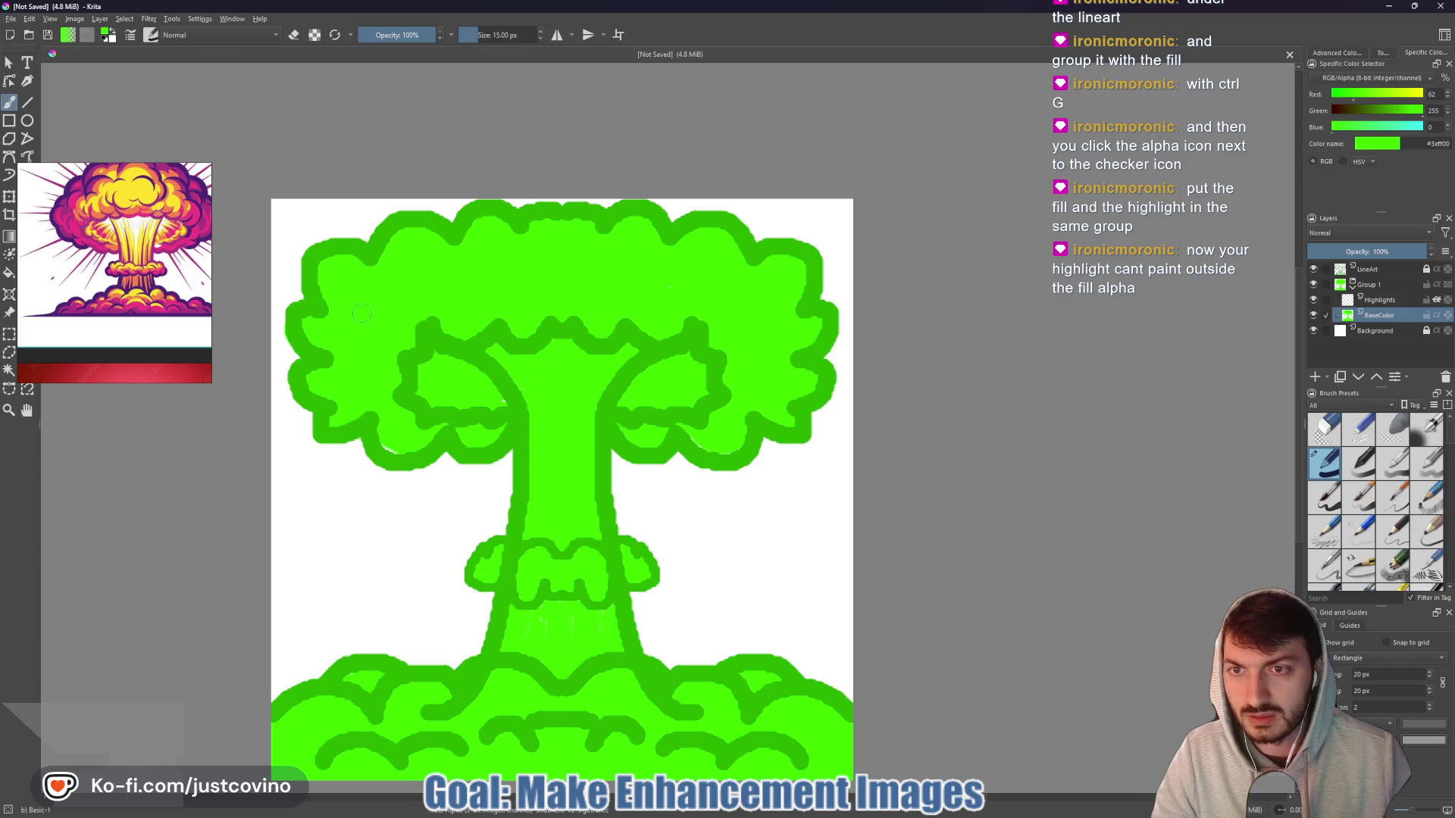
- Return to the Highlights layer and make mint #a9ffc7 the paint colour again
scroll(567, 494, "down", 2)
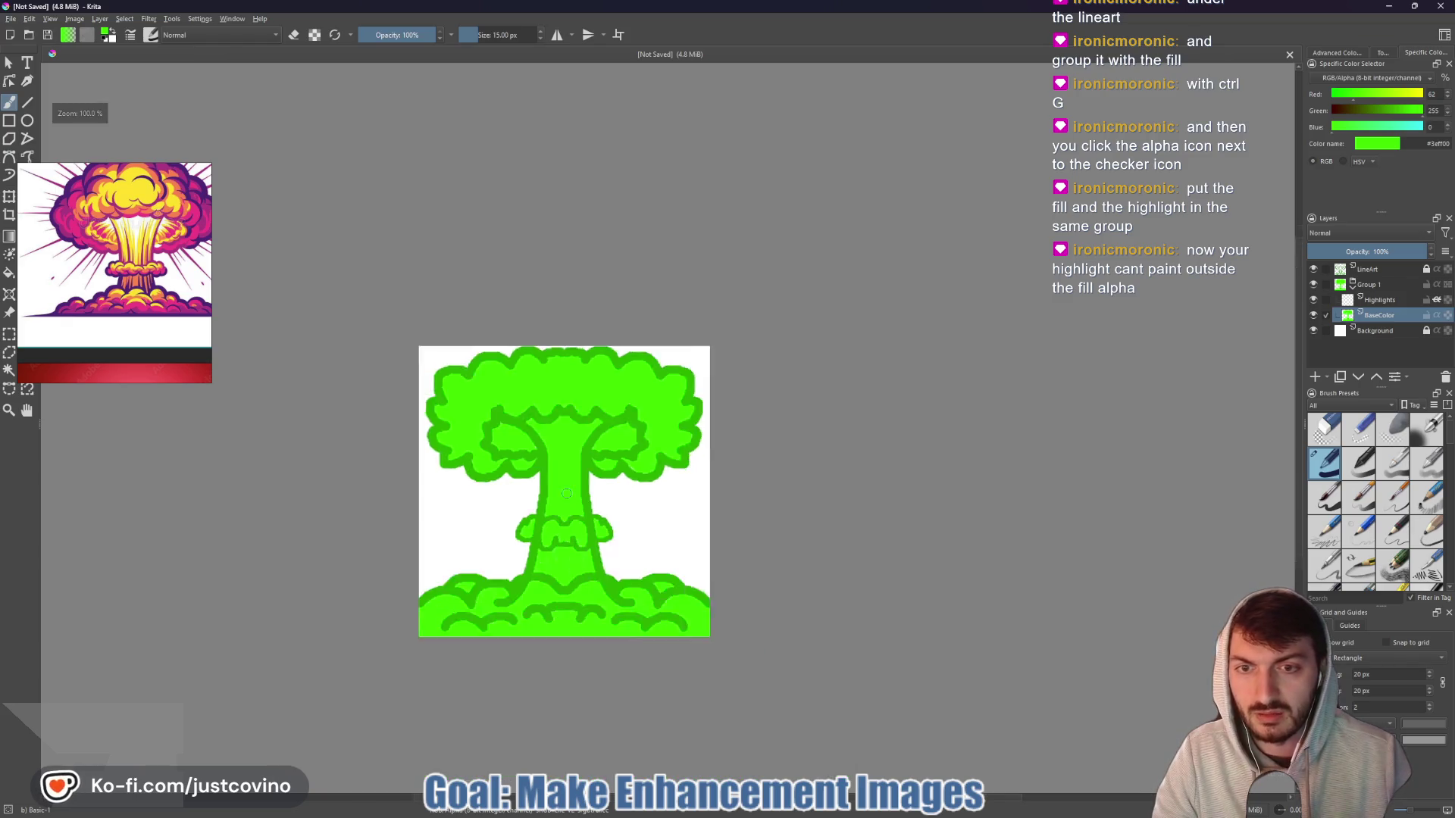
scroll(567, 493, "down", 1)
scroll(567, 493, "up", 5)
scroll(565, 488, "down", 5)
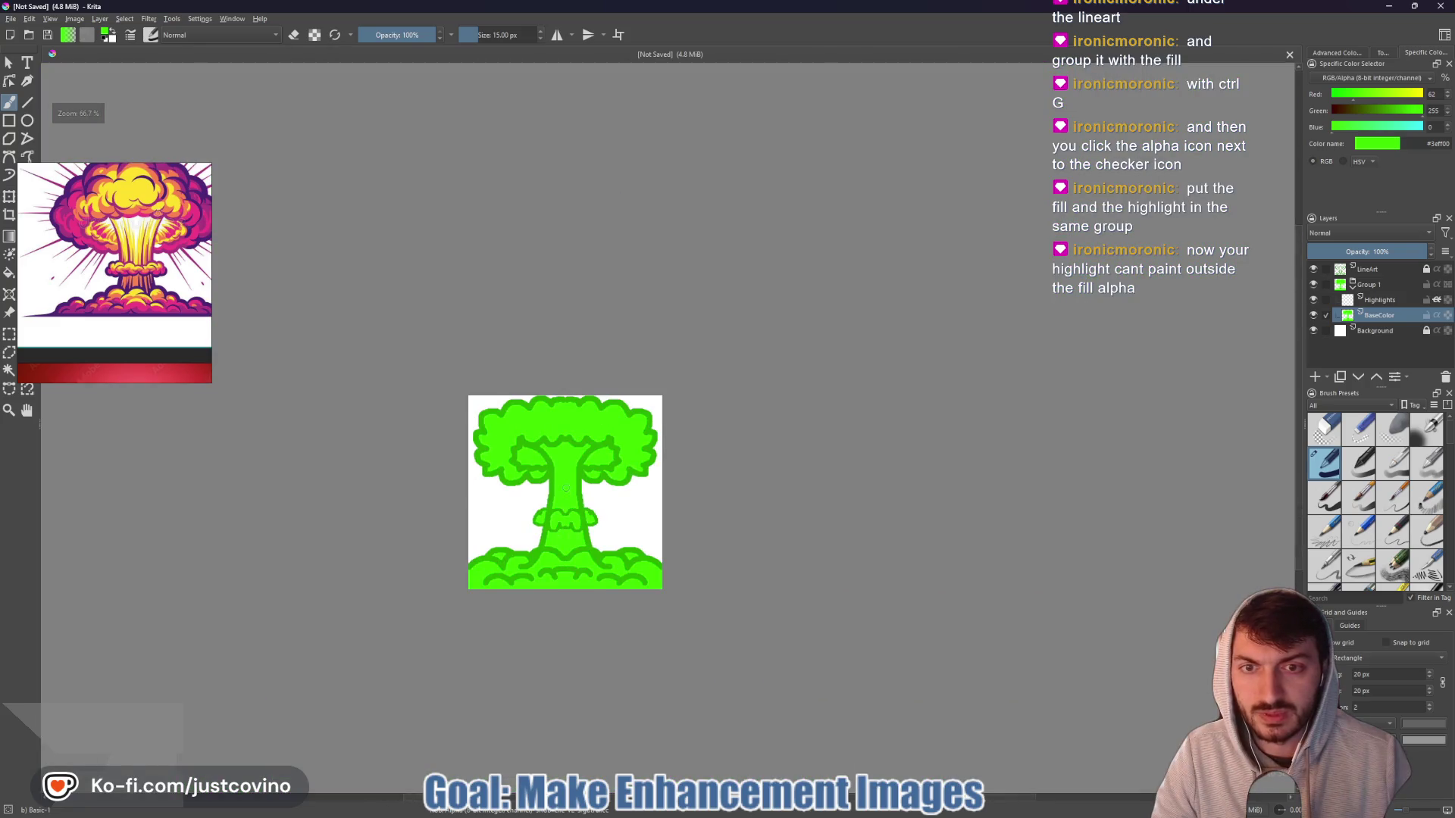
scroll(566, 488, "up", 1)
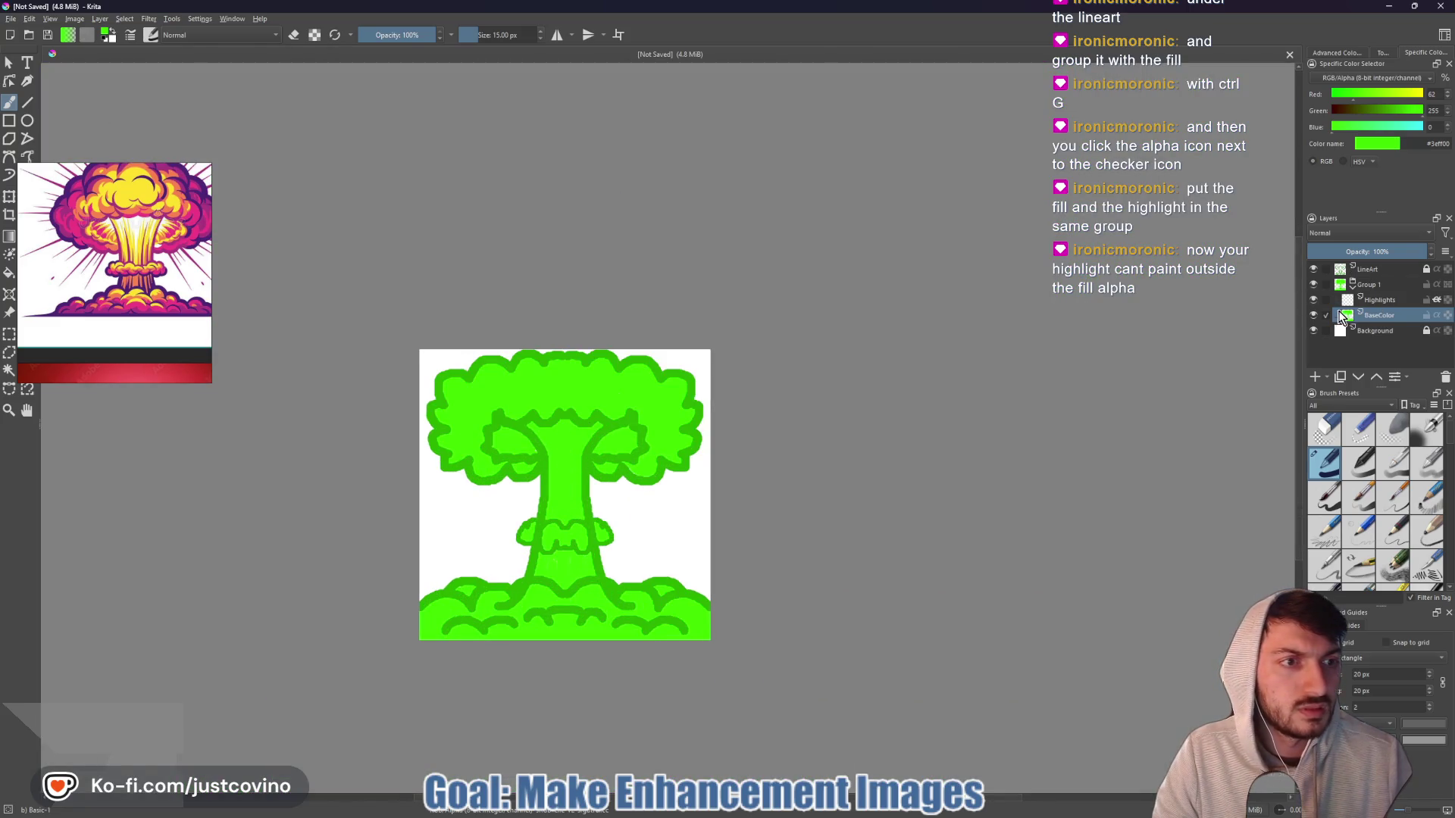
left_click(1376, 301)
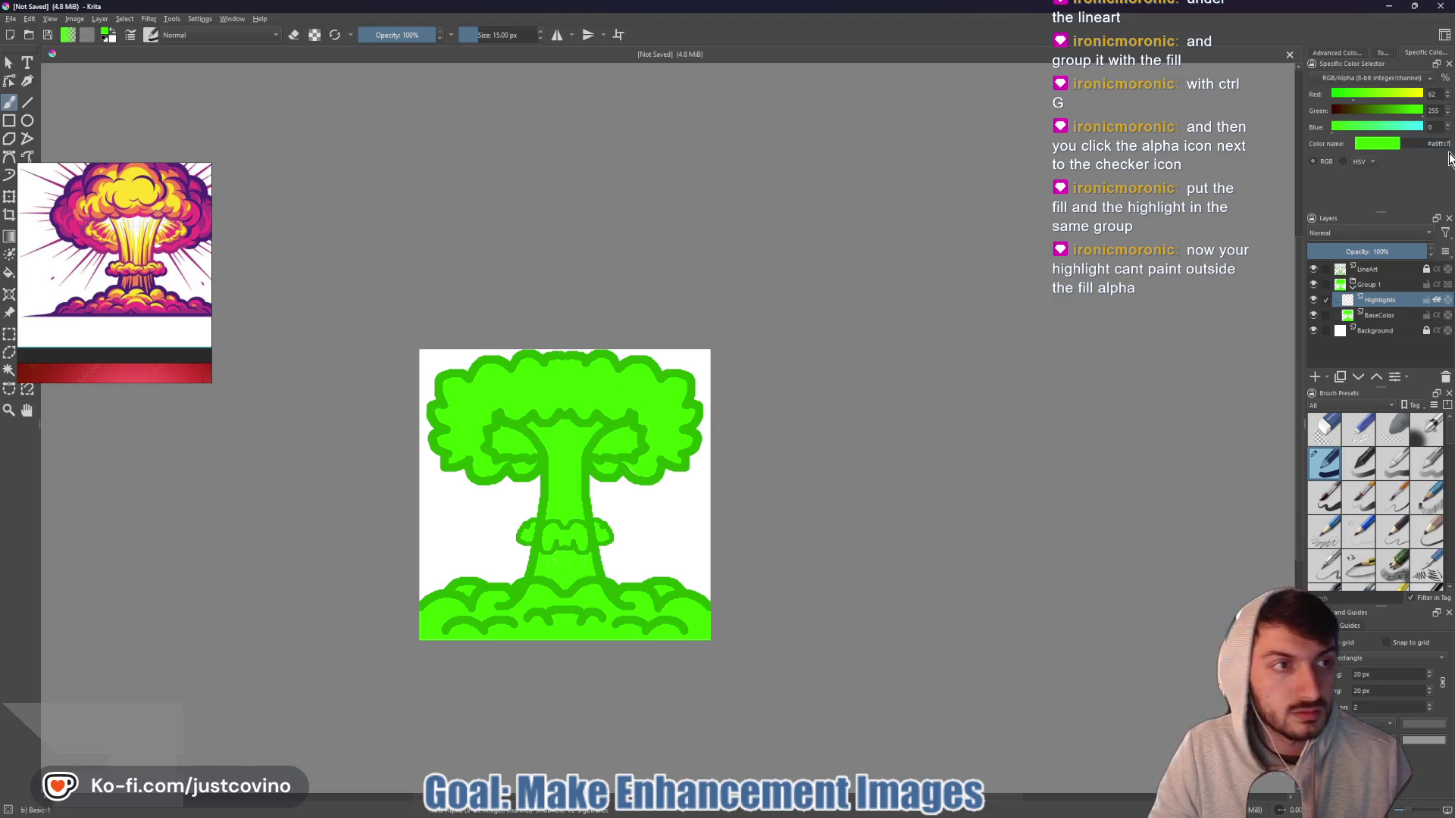
key("Return")
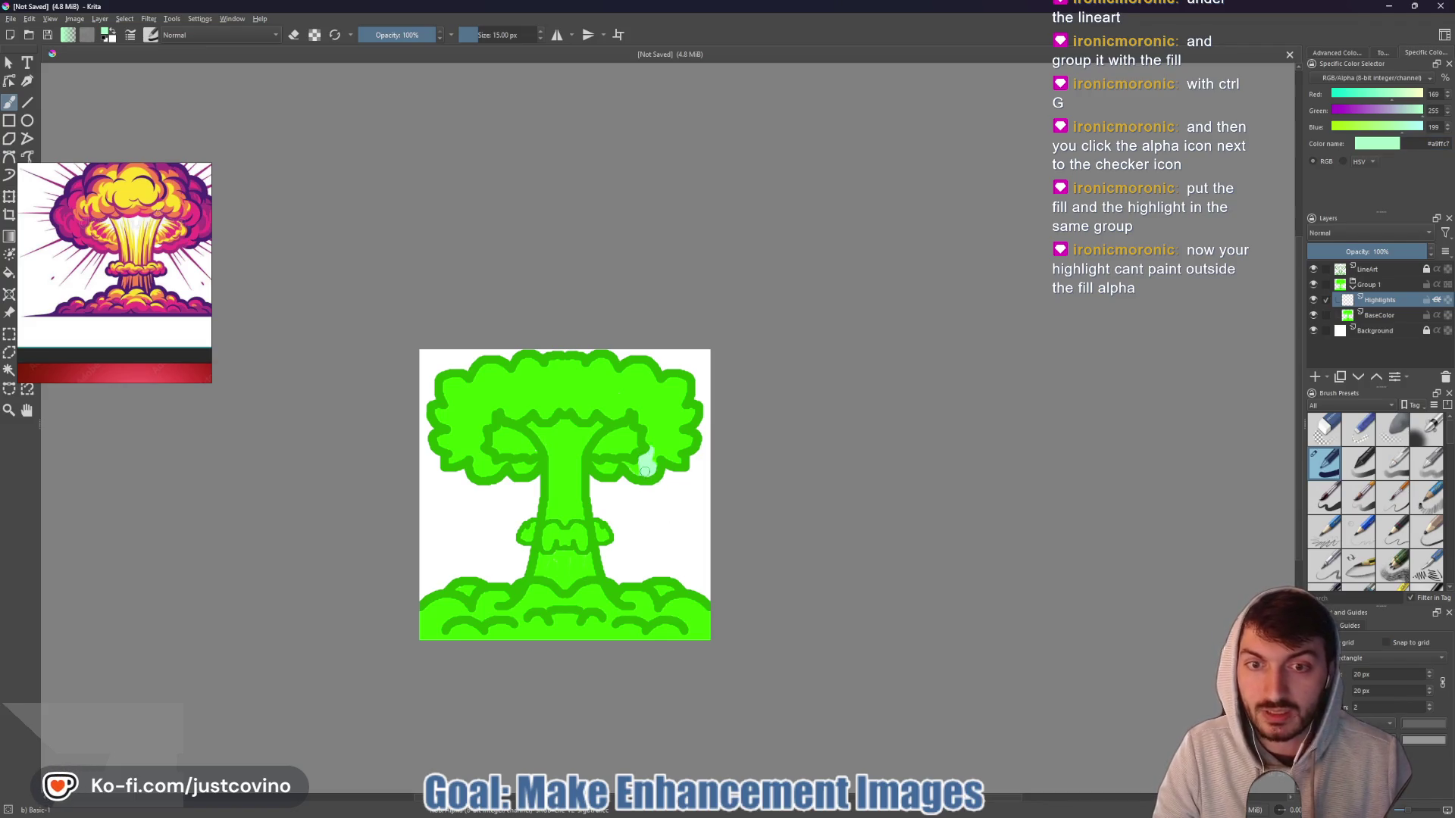
- Undo a trial mint stroke, zoom in, and shrink the brush to about 4 px
left_click_drag(645, 471, 652, 468)
key("ctrl+z")
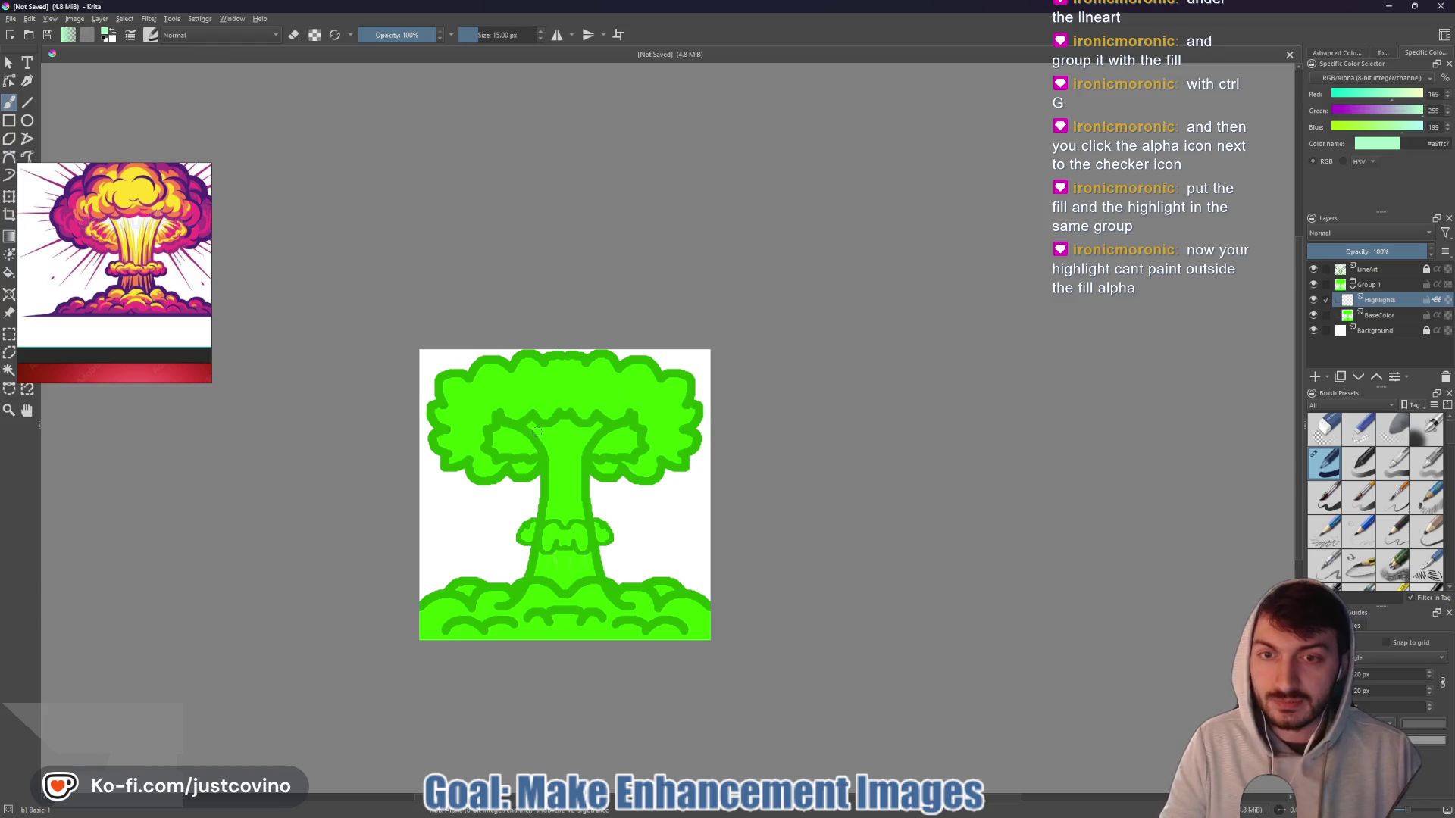
scroll(532, 415, "up", 2)
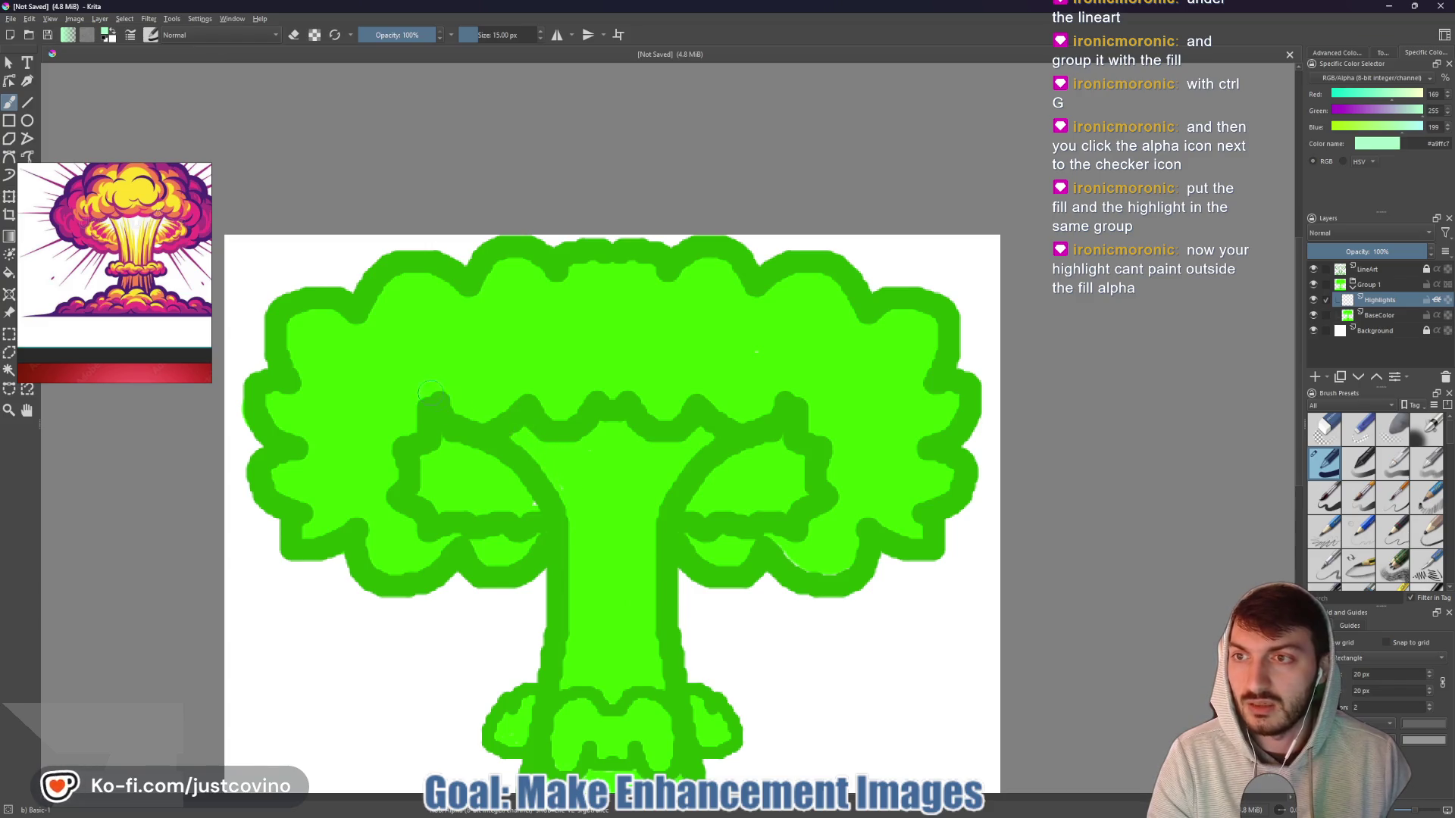
scroll(117, 226, "up", 3)
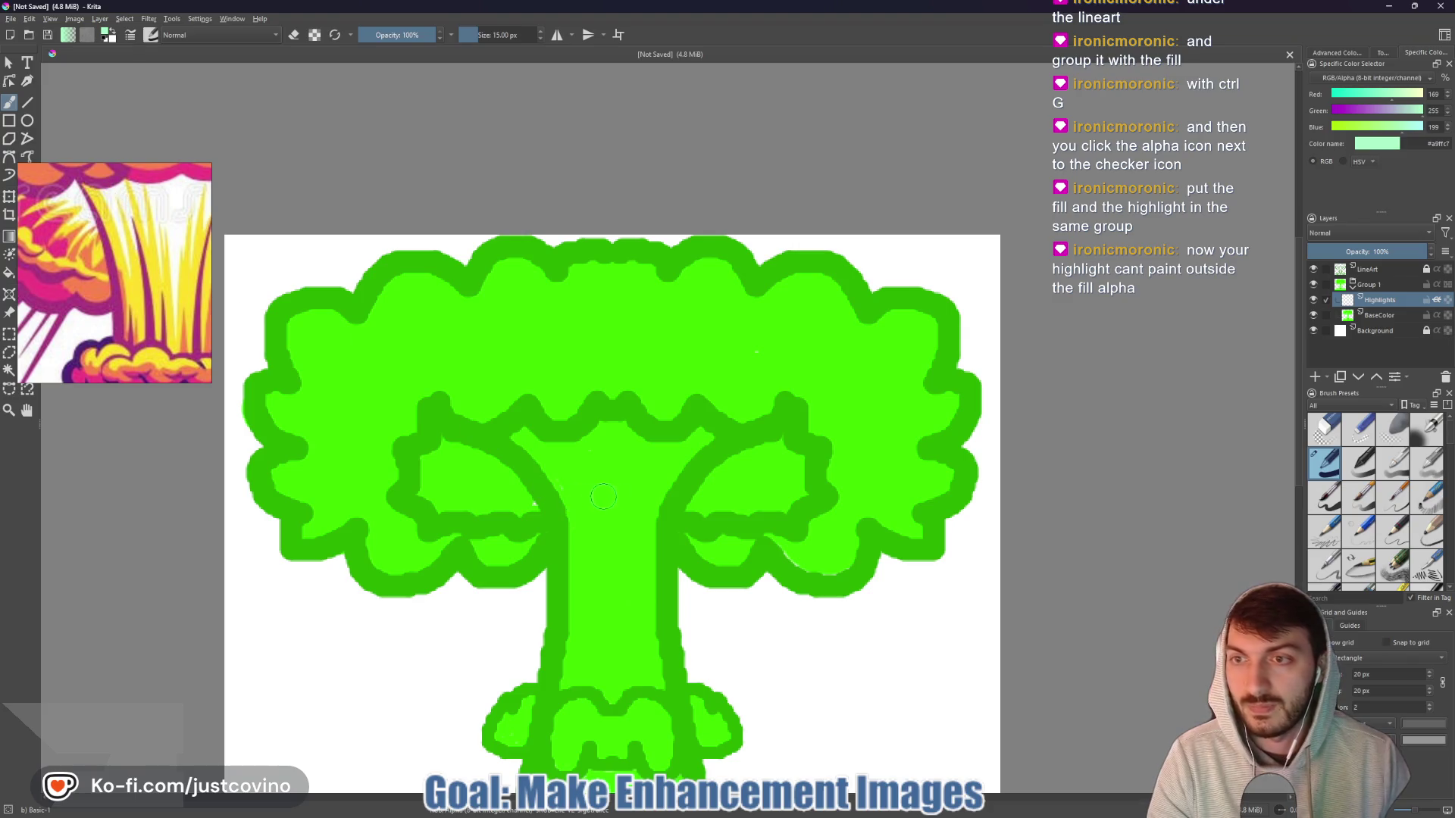
key("bracketleft")
key("bracketleft")
key("bracketleft")
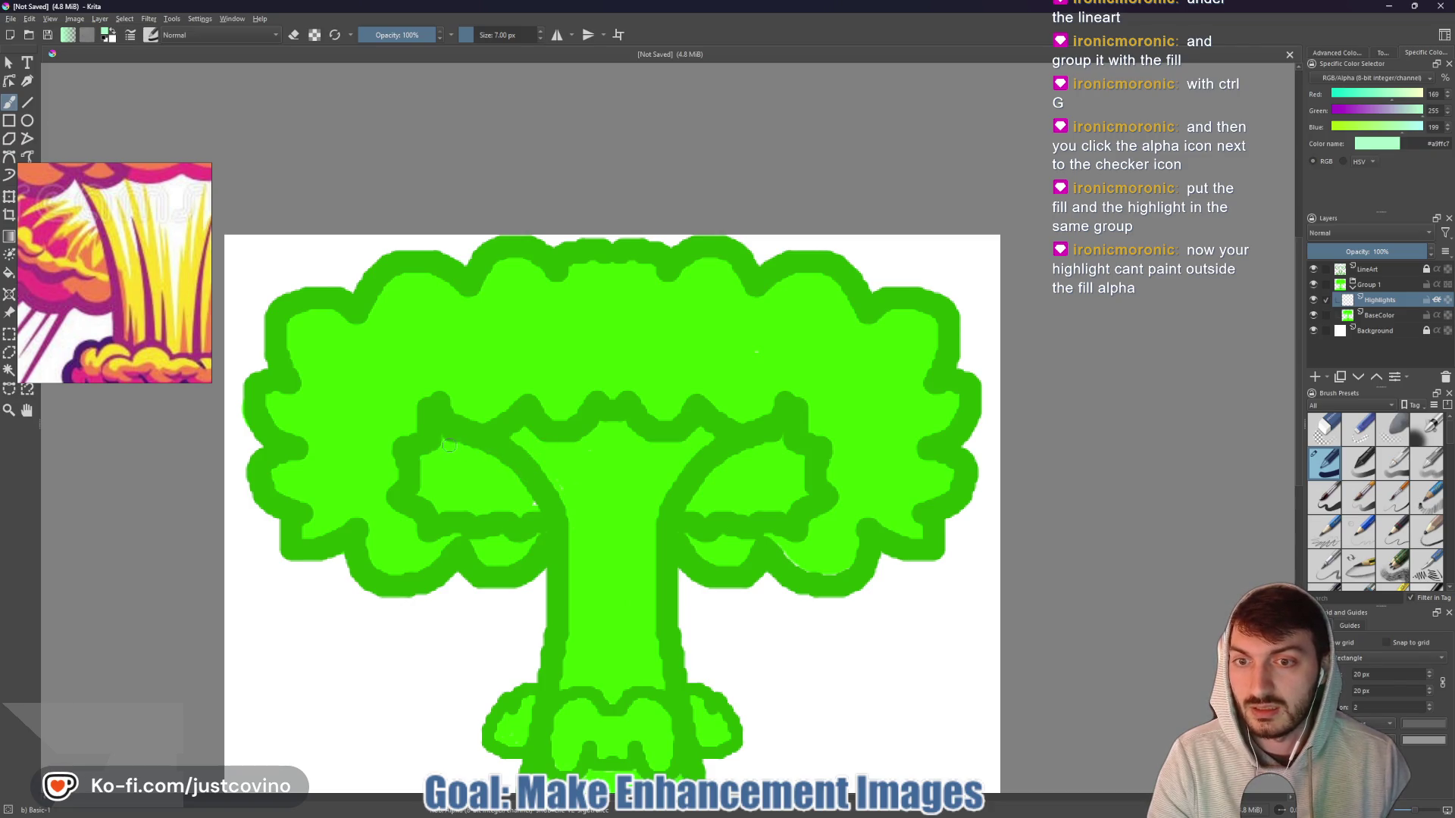
key("bracketleft")
key("bracketleft")
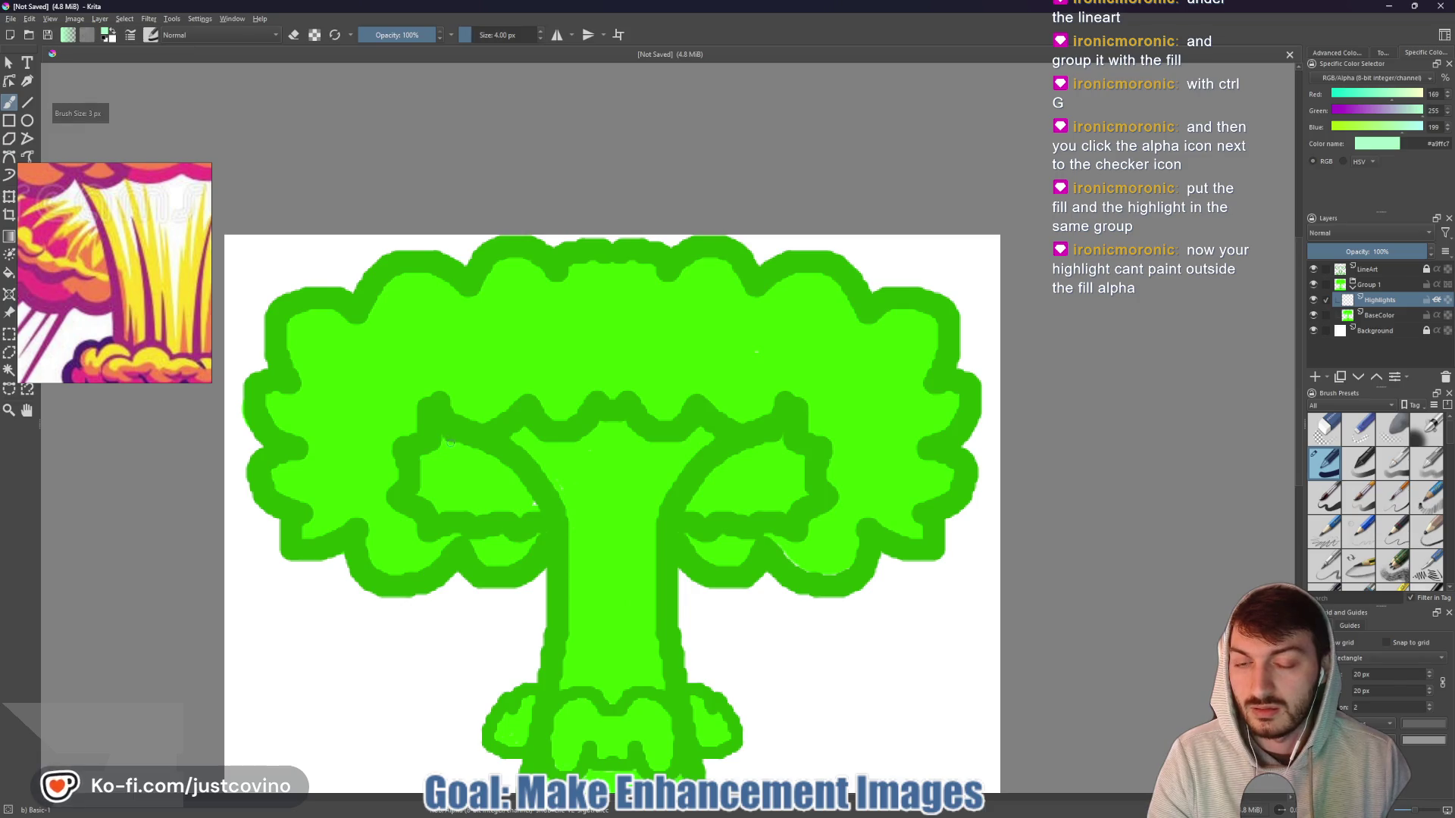
- Paint a thin mint zigzag highlight in the left lobe, using 3 to 6 px brushes
mouse_move(450, 442)
left_mouse_down()
mouse_move(438, 477)
mouse_move(466, 454)
mouse_move(463, 489)
mouse_move(478, 463)
mouse_move(488, 497)
mouse_move(504, 483)
mouse_move(512, 500)
left_mouse_up()
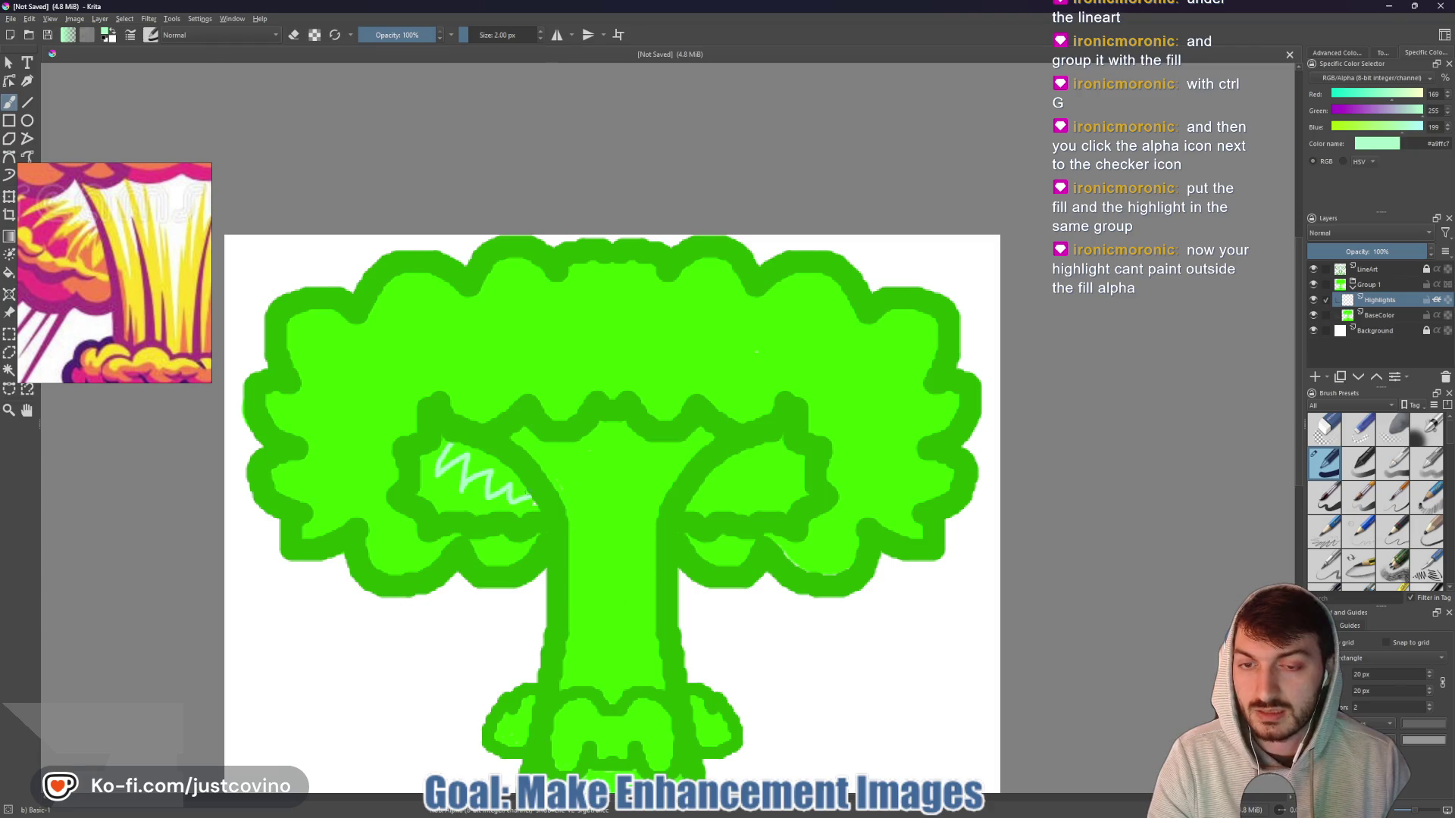
key("bracketright")
left_click_drag(515, 493, 534, 504)
key("bracketleft")
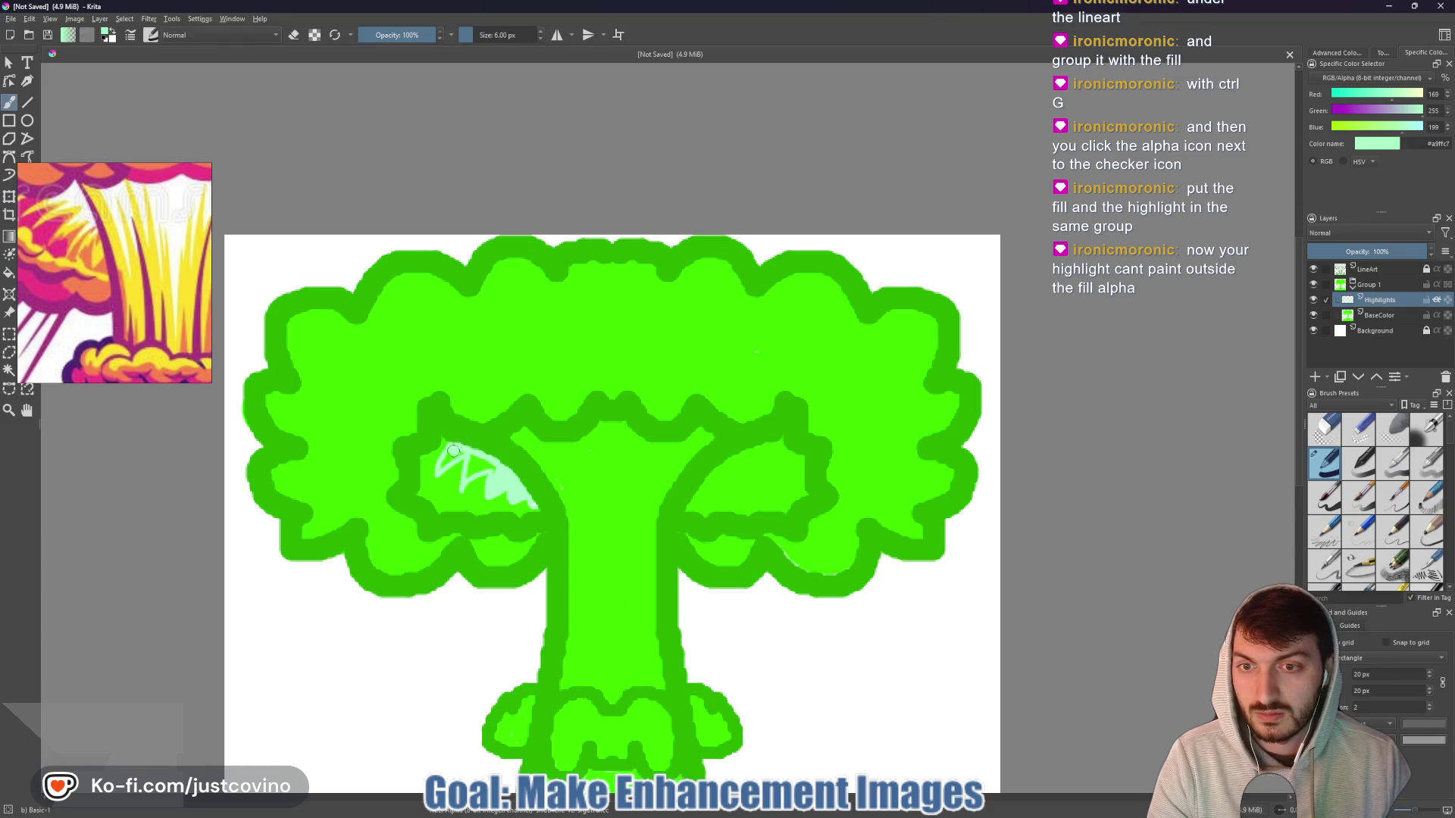
mouse_move(455, 445)
left_mouse_down()
mouse_move(477, 461)
mouse_move(468, 471)
left_mouse_up()
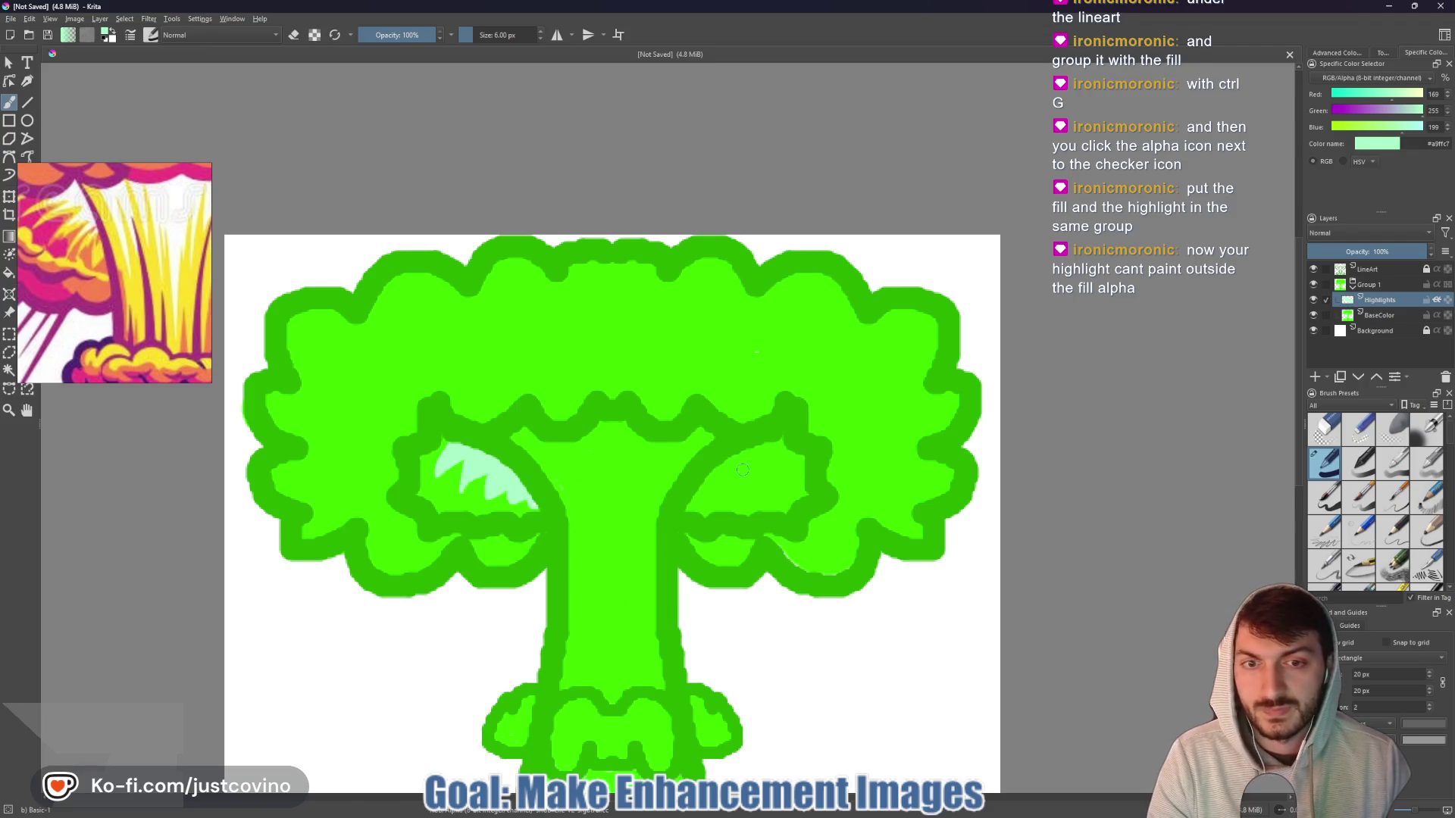
- Paint a mint zigzag highlight in the right lobe with a 3 px brush
key("bracketleft")
key("bracketleft")
key("bracketleft")
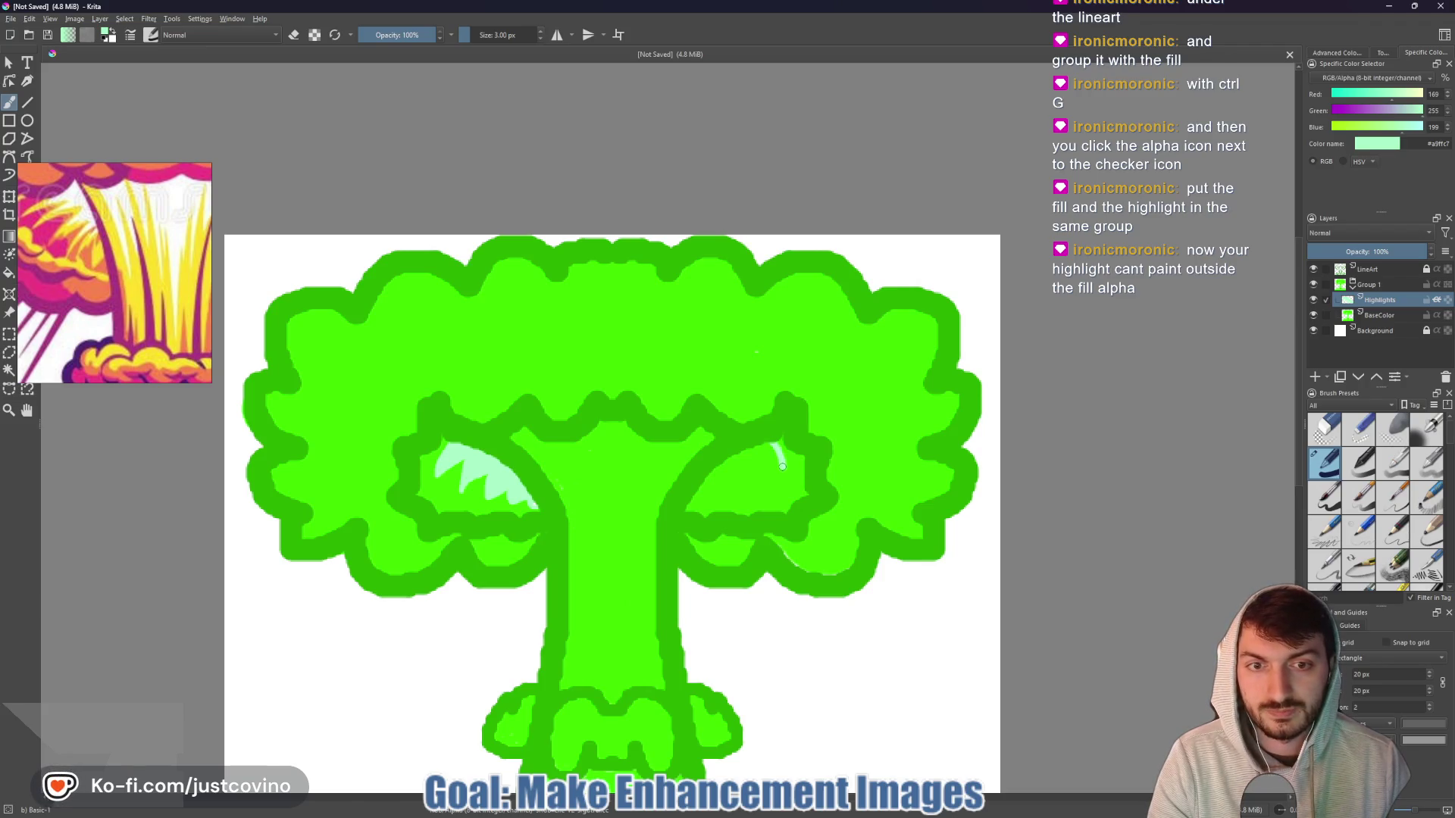
mouse_move(742, 476)
left_mouse_down()
mouse_move(728, 471)
mouse_move(715, 497)
left_mouse_up()
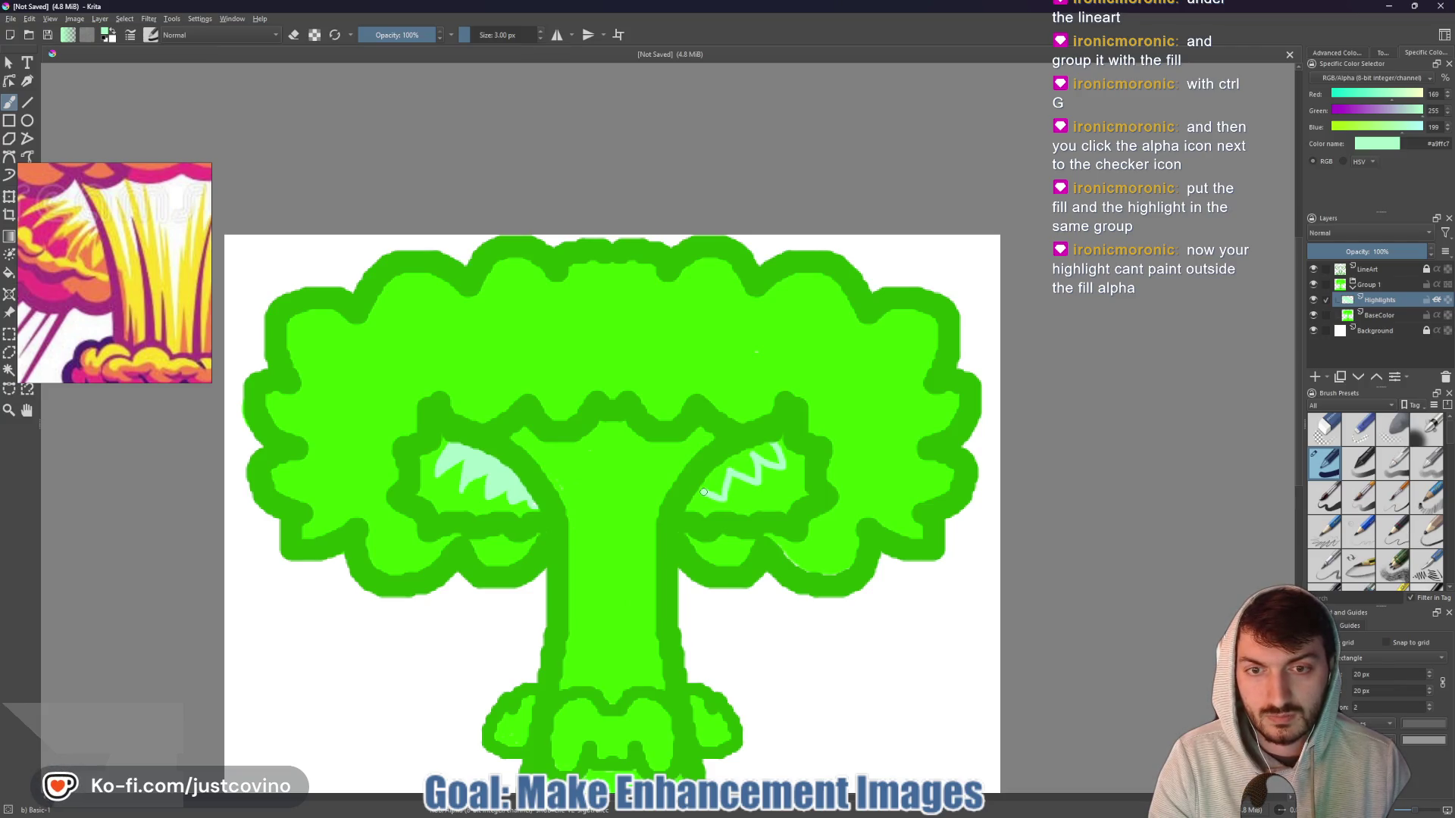
mouse_move(696, 495)
left_mouse_down()
mouse_move(719, 467)
mouse_move(748, 475)
left_mouse_up()
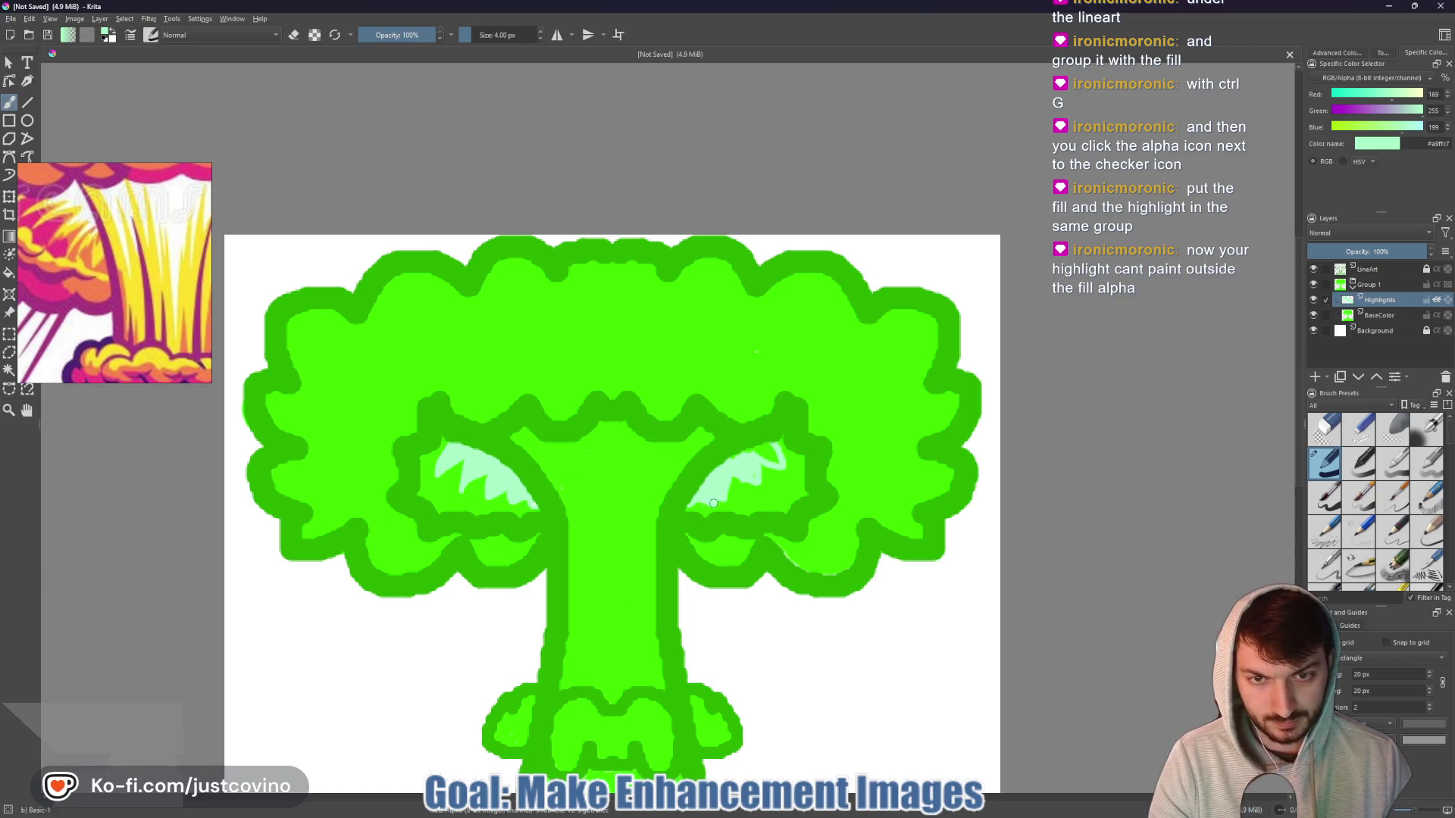
left_click_drag(757, 447, 772, 459)
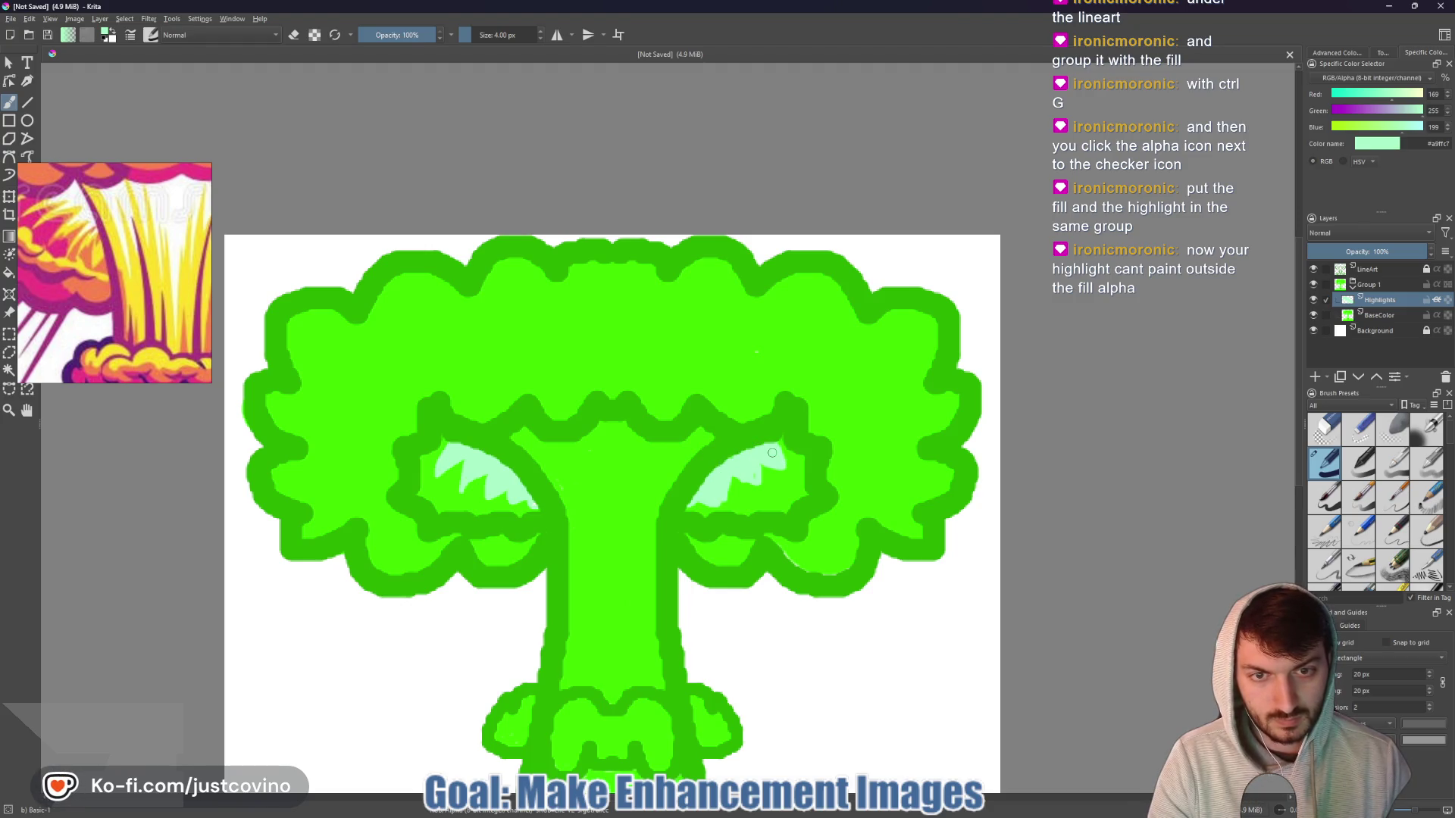
scroll(772, 452, "up", 6)
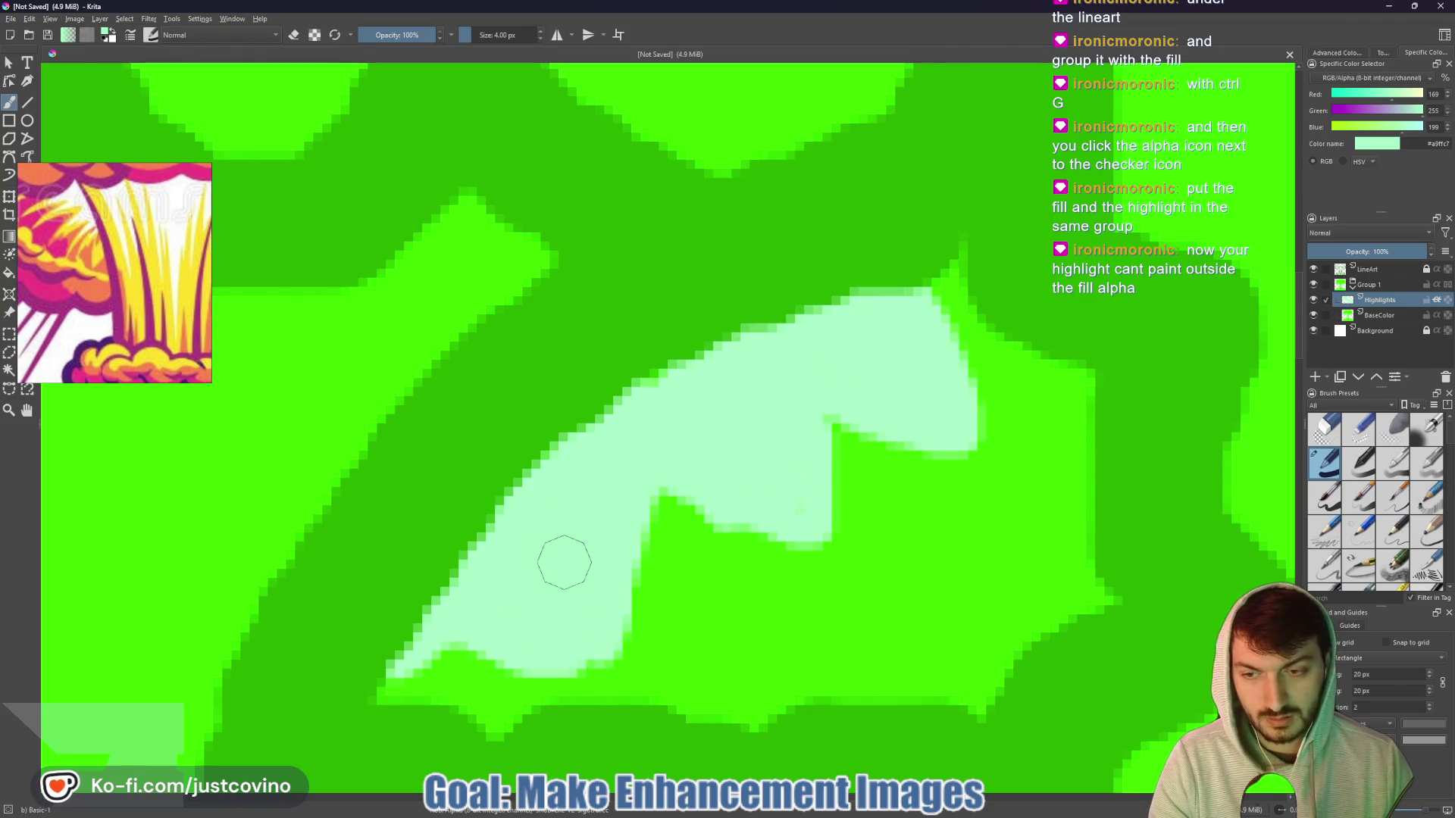
- Paint mint highlight strokes down the trunk's left edge and centre
scroll(564, 562, "down", 6)
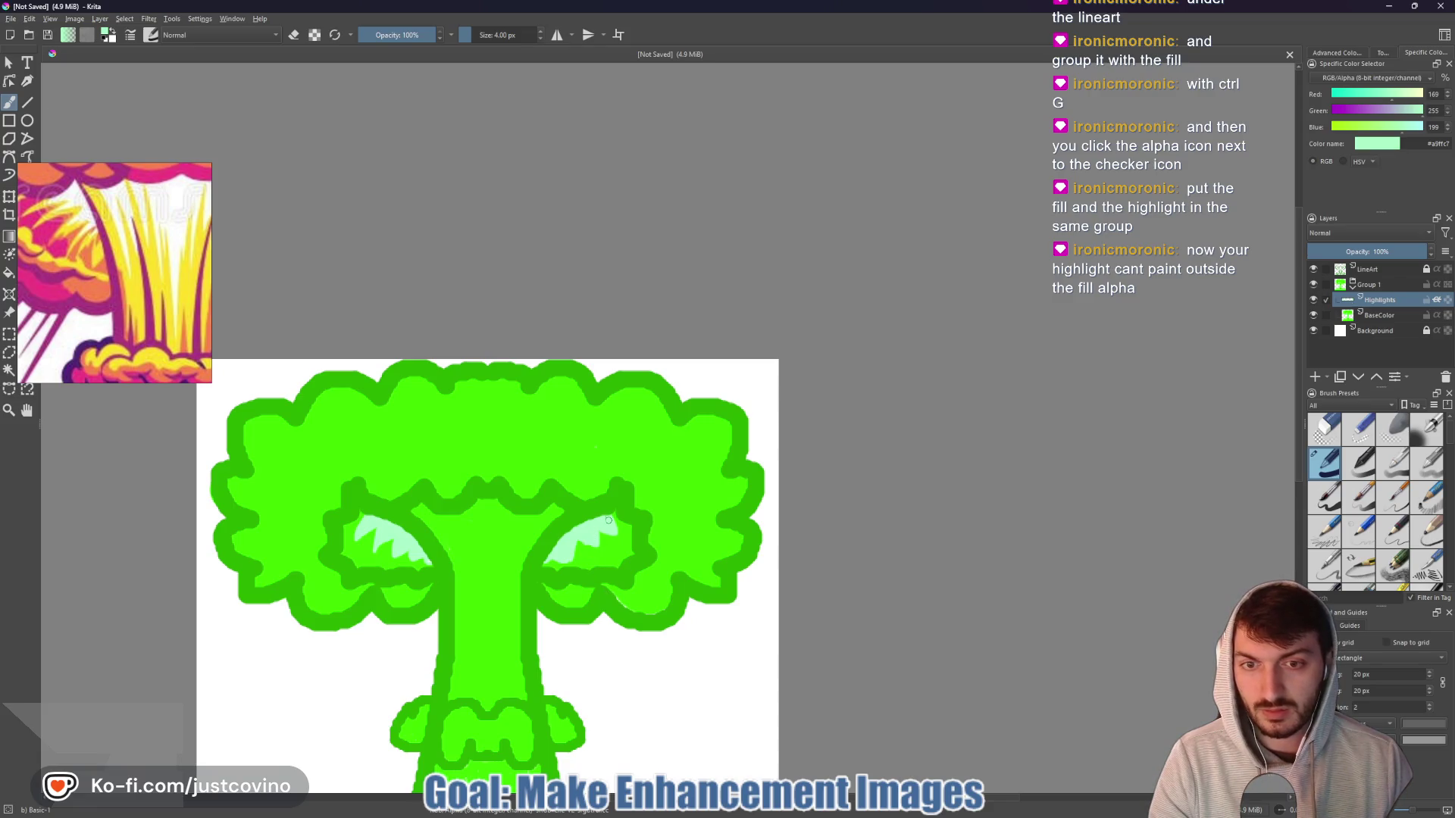
scroll(609, 521, "up", 6)
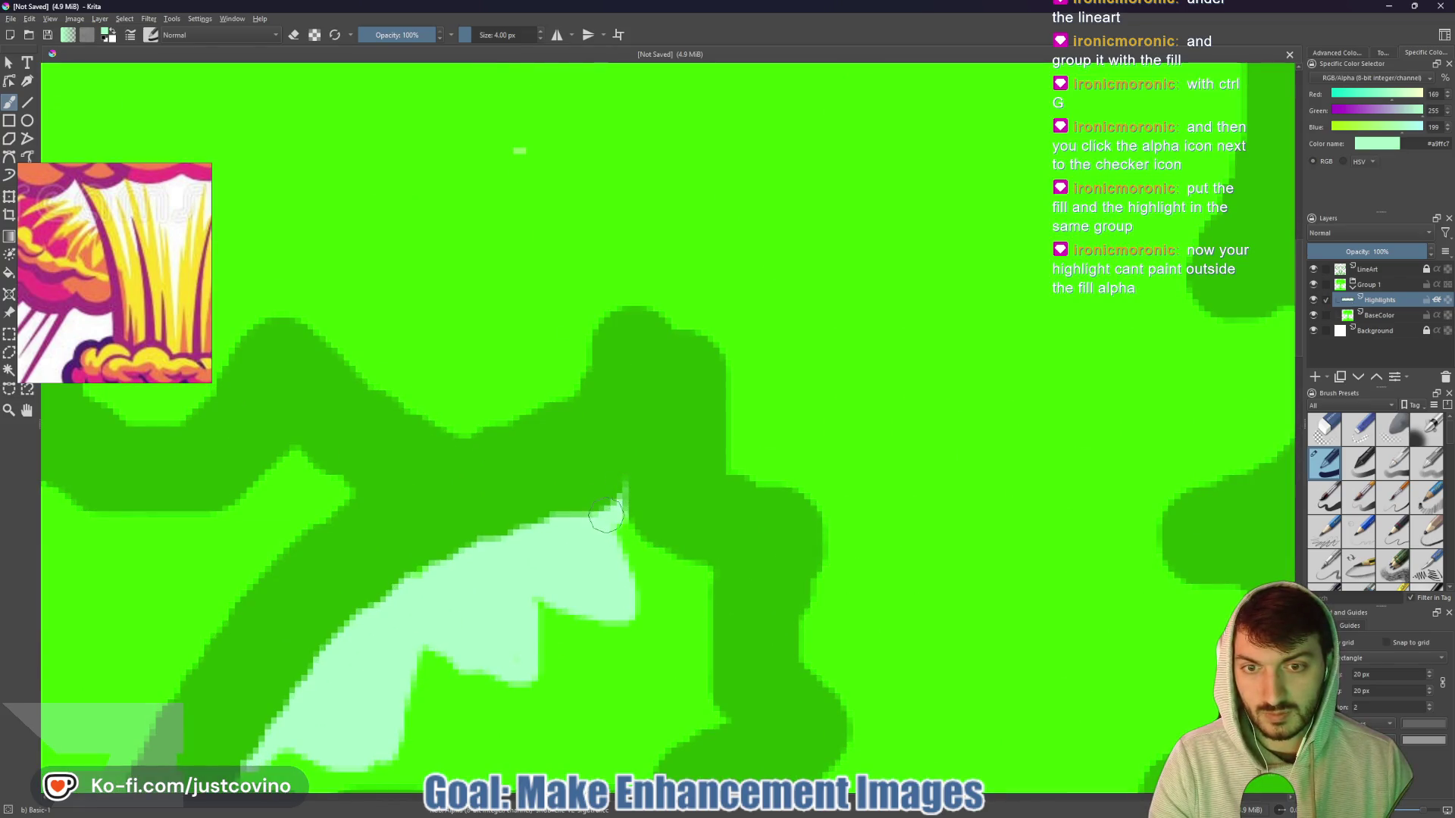
scroll(607, 515, "down", 5)
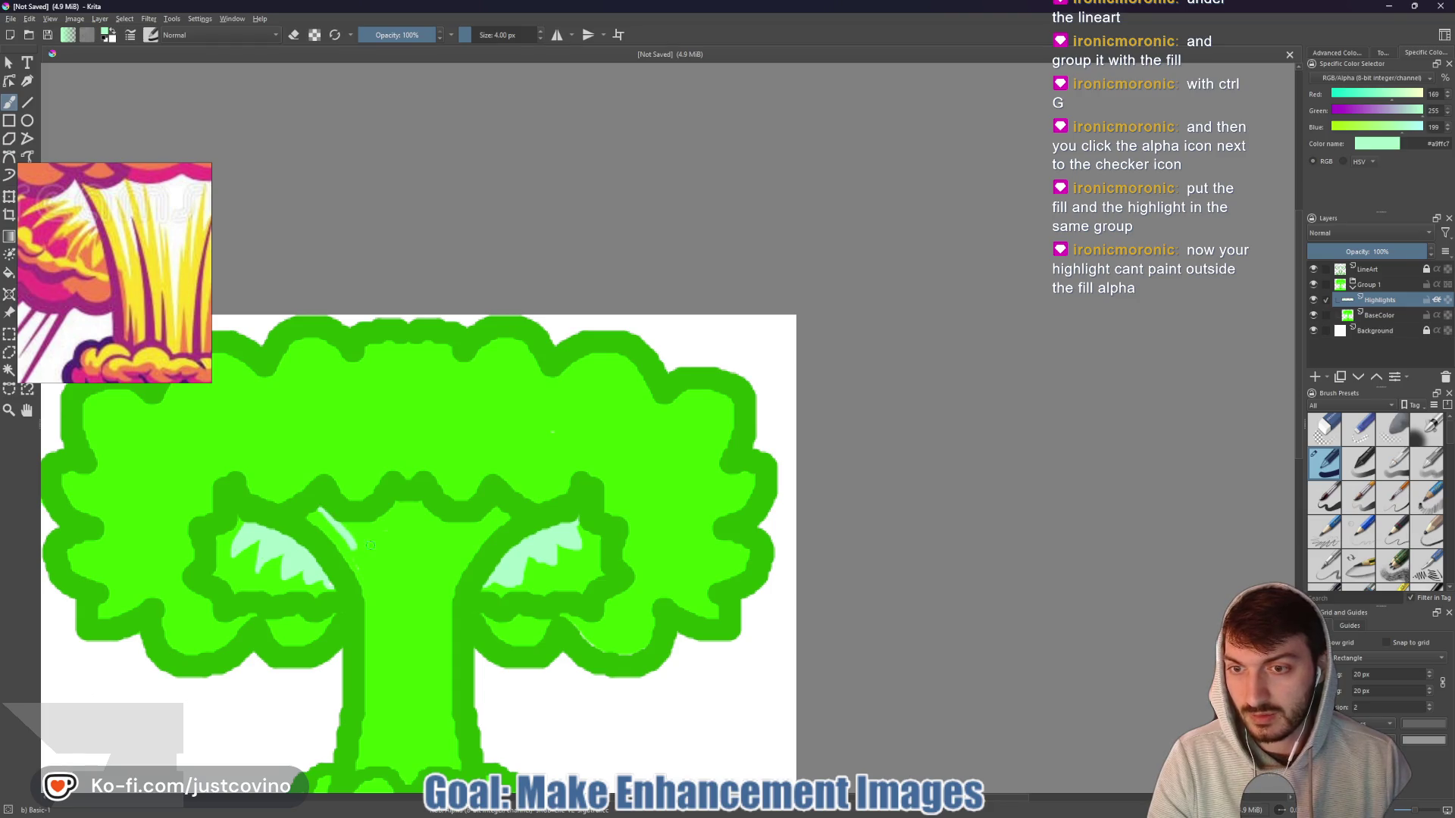
left_click_drag(353, 544, 373, 579)
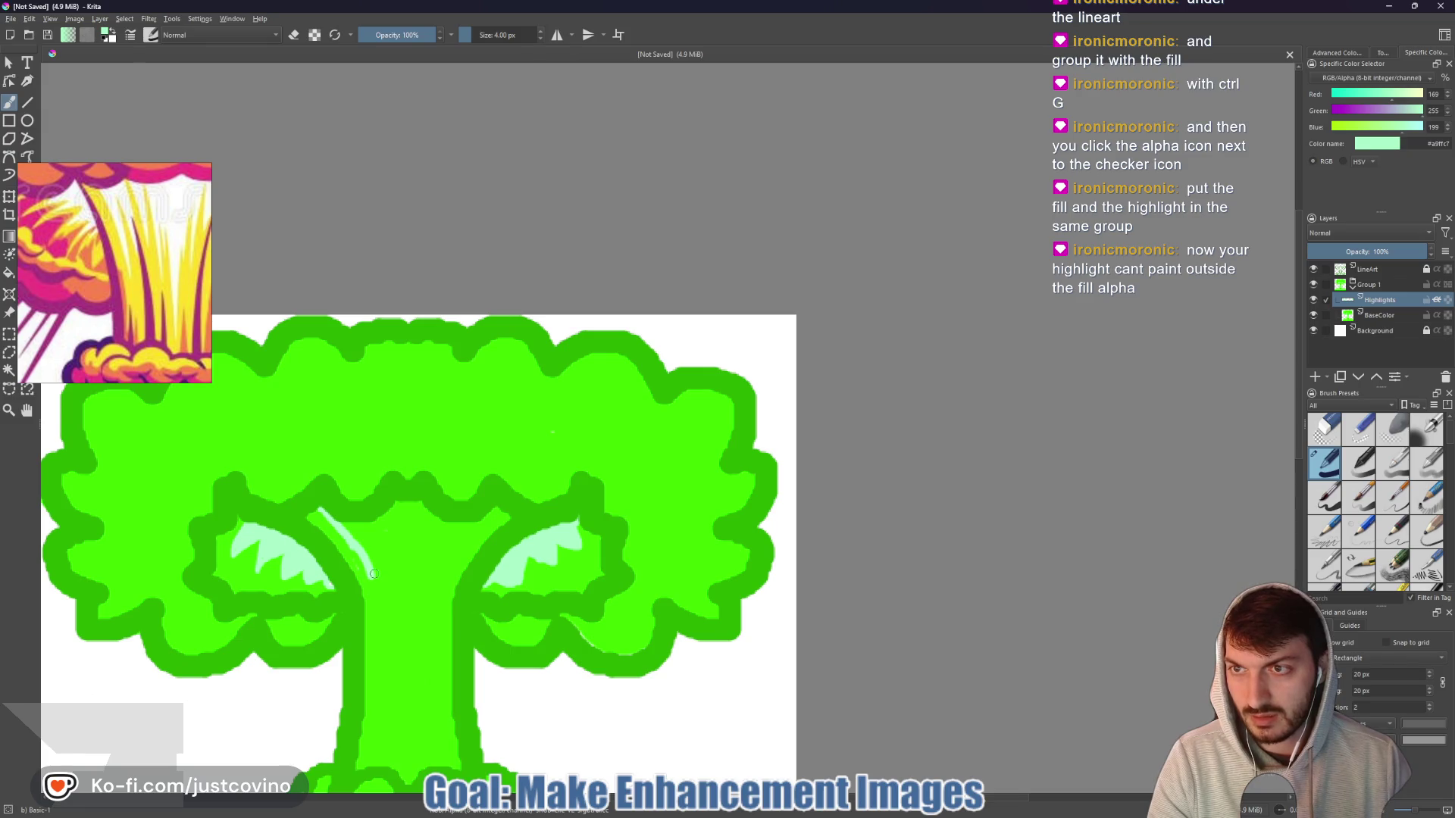
mouse_move(388, 557)
left_mouse_down()
mouse_move(403, 617)
mouse_move(394, 528)
left_mouse_up()
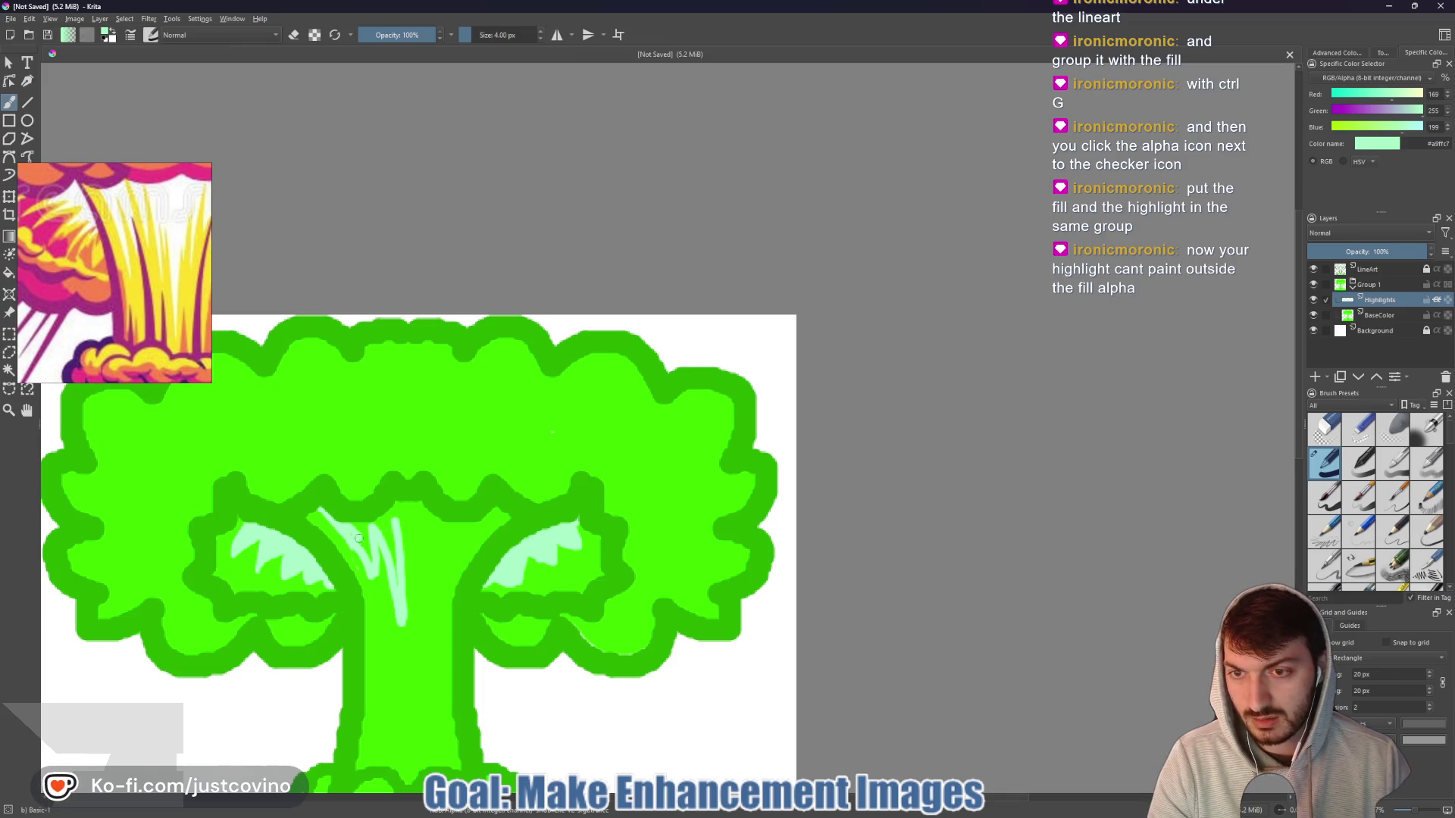
mouse_move(367, 556)
left_mouse_down()
mouse_move(379, 524)
mouse_move(401, 614)
left_mouse_up()
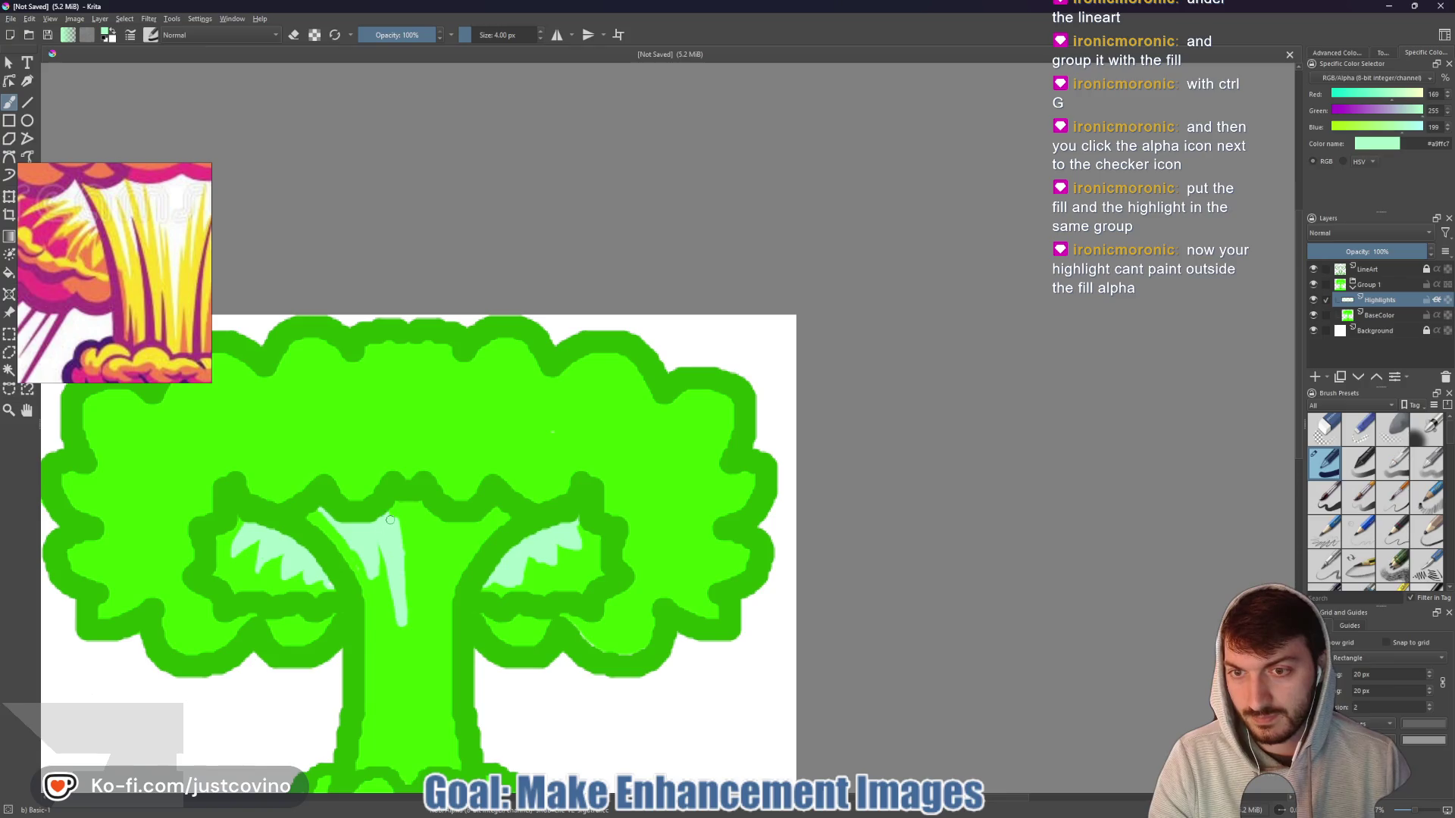
scroll(426, 559, "down", 4)
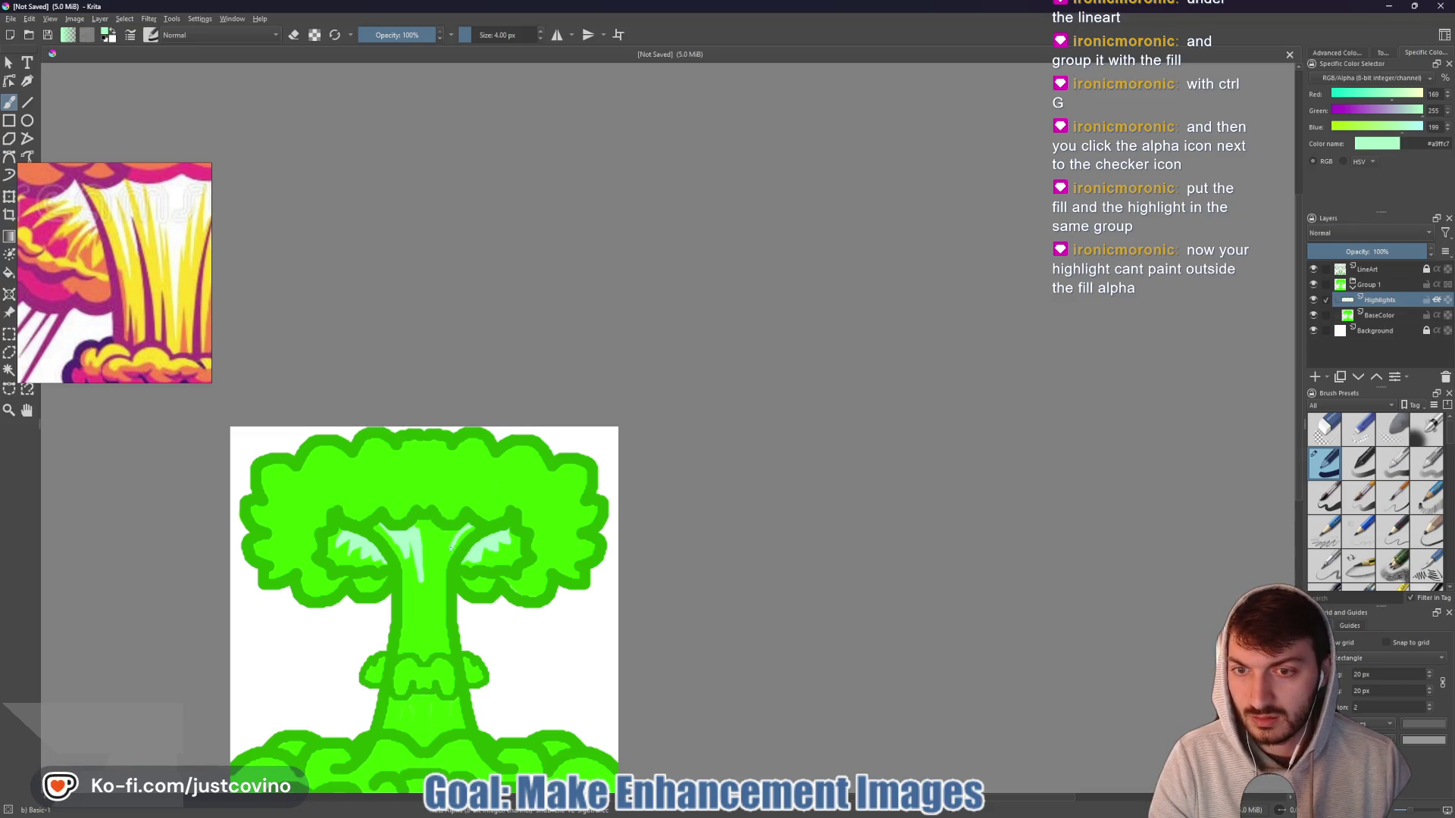
mouse_move(451, 555)
left_mouse_down()
mouse_move(444, 531)
mouse_move(437, 583)
mouse_move(439, 551)
left_mouse_up()
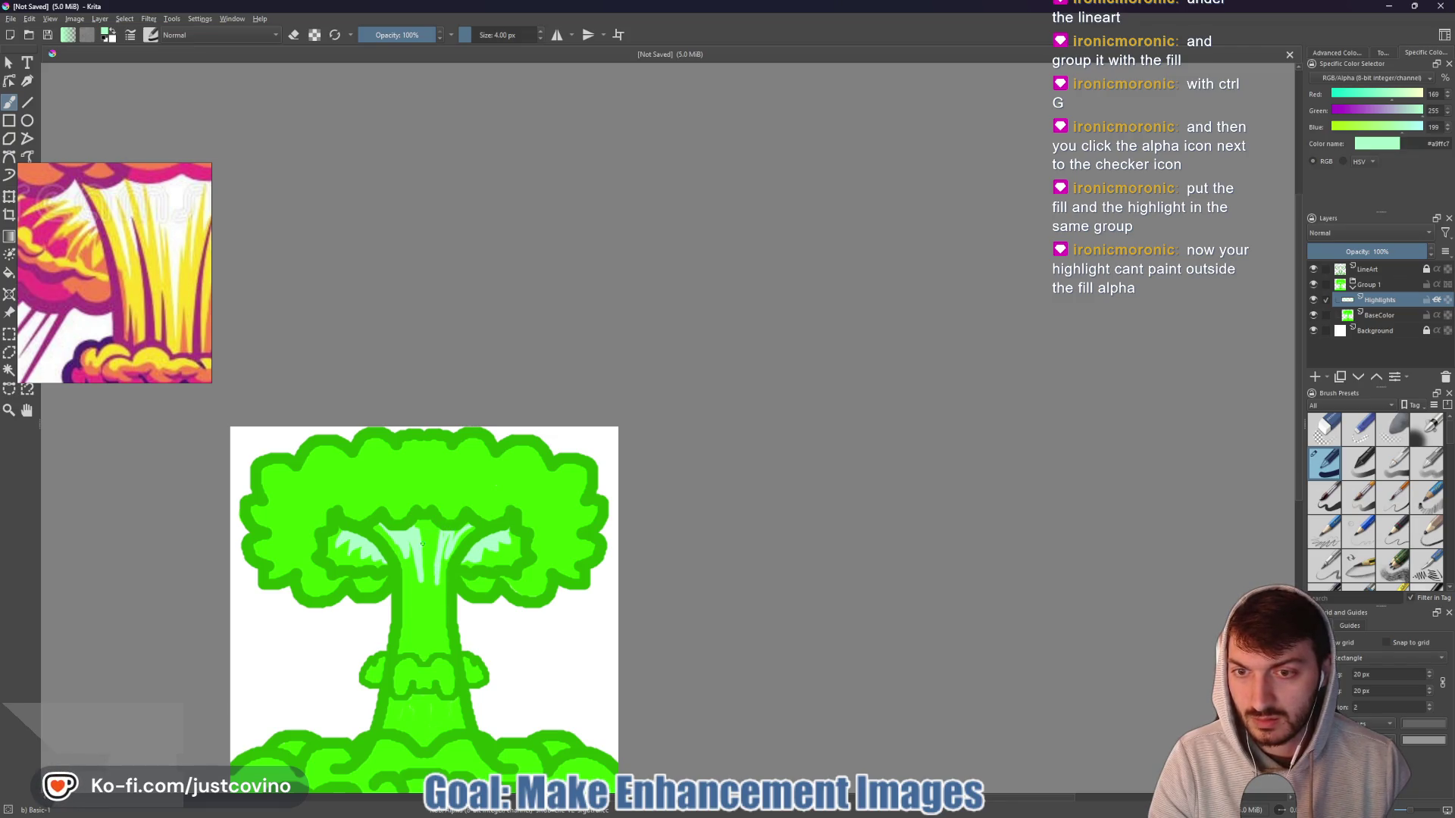
mouse_move(427, 581)
left_mouse_down()
mouse_move(429, 628)
mouse_move(432, 612)
left_mouse_up()
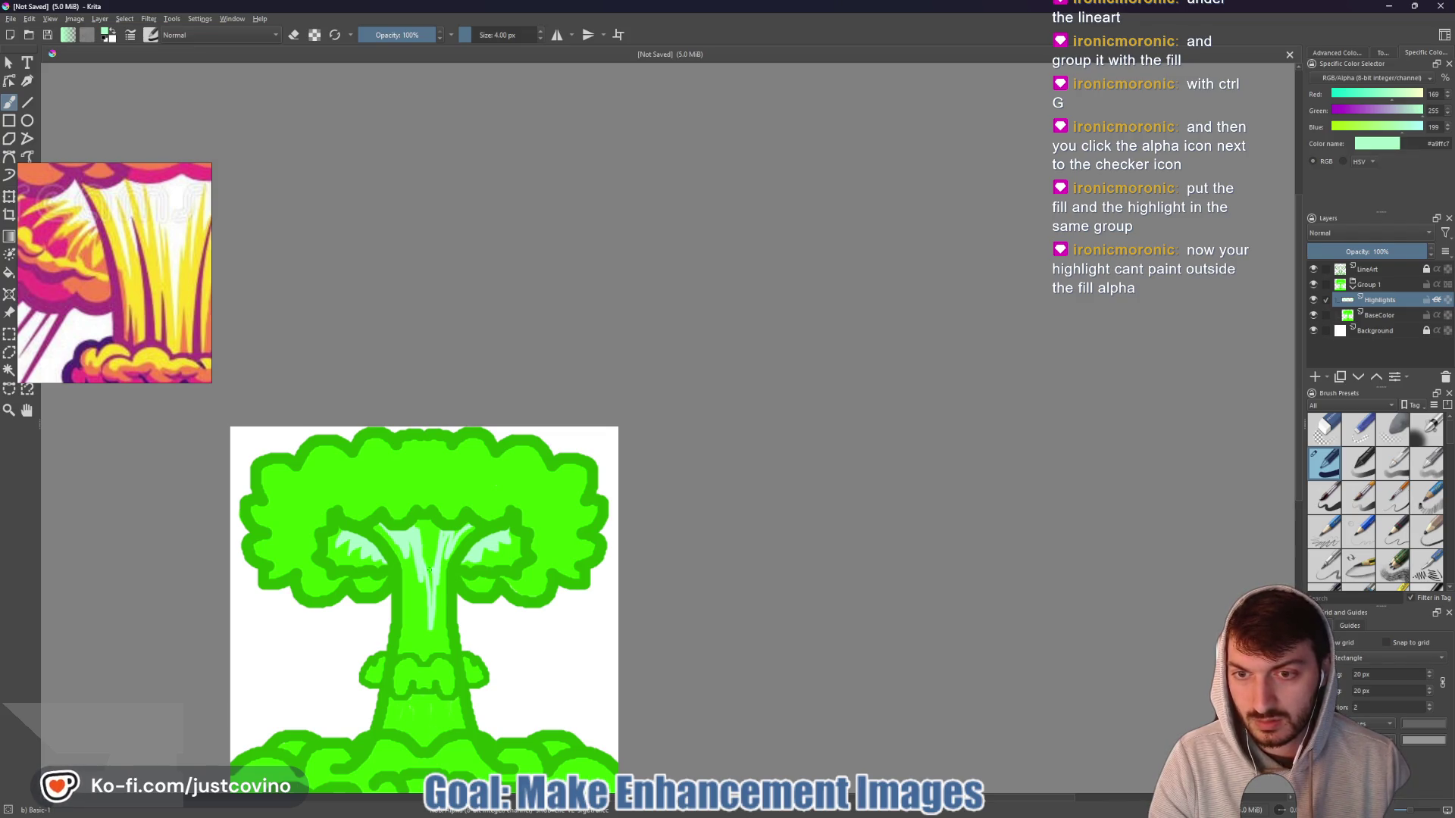
- Enlarge the brush to 16 px and fill the top of the trunk with mint
key("bracketright")
key("bracketright")
key("bracketright")
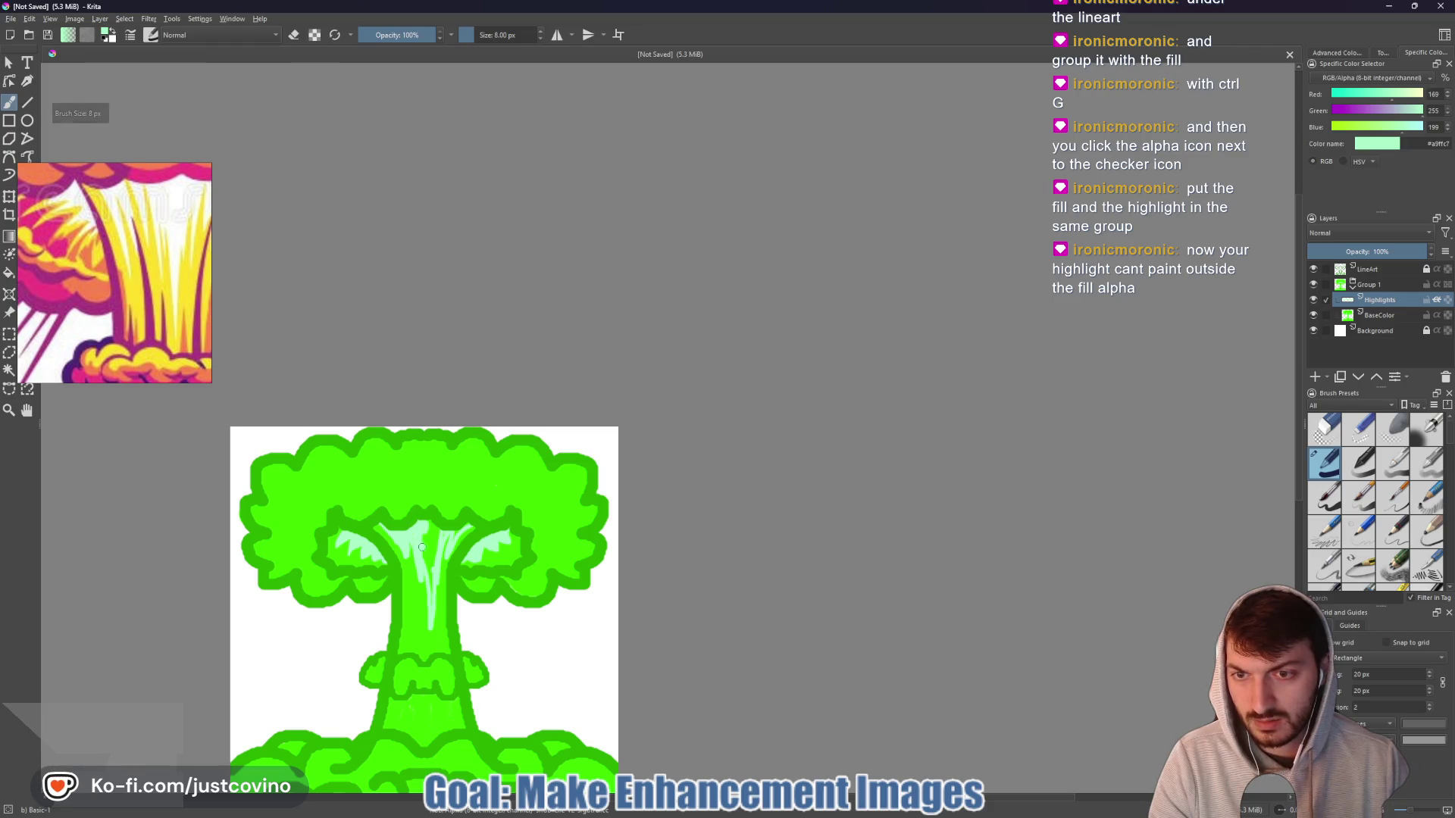
key("bracketright")
key("bracketright")
key("bracketright")
mouse_move(420, 530)
left_mouse_down()
mouse_move(432, 569)
mouse_move(443, 530)
left_mouse_up()
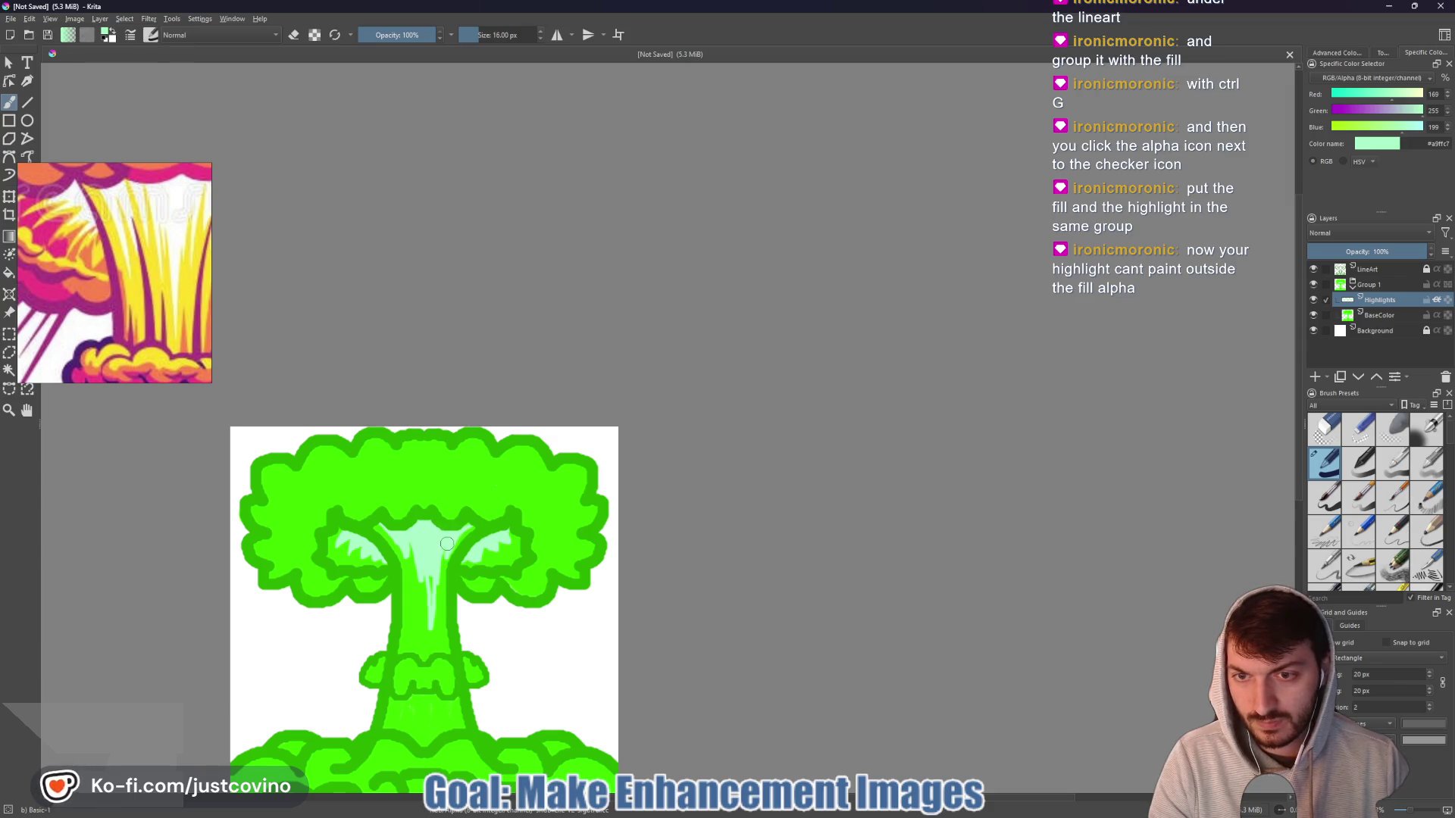
scroll(434, 544, "down", 2)
scroll(429, 556, "up", 3)
scroll(429, 555, "up", 2)
- Draw a thin 1 px bright mint line down the trunk centre
key("bracketleft")
key("bracketleft")
key("bracketleft")
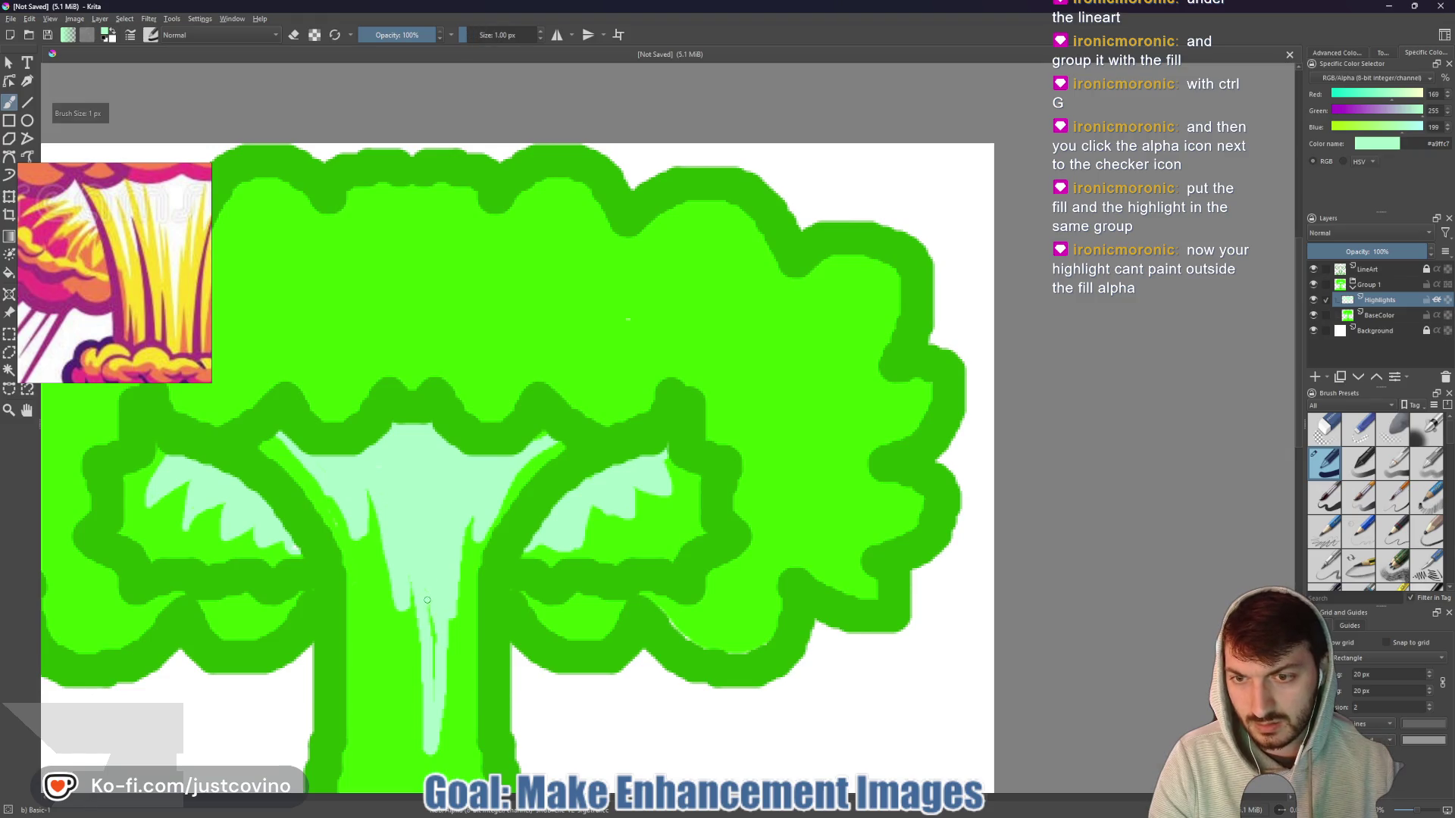
left_click_drag(427, 601, 432, 673)
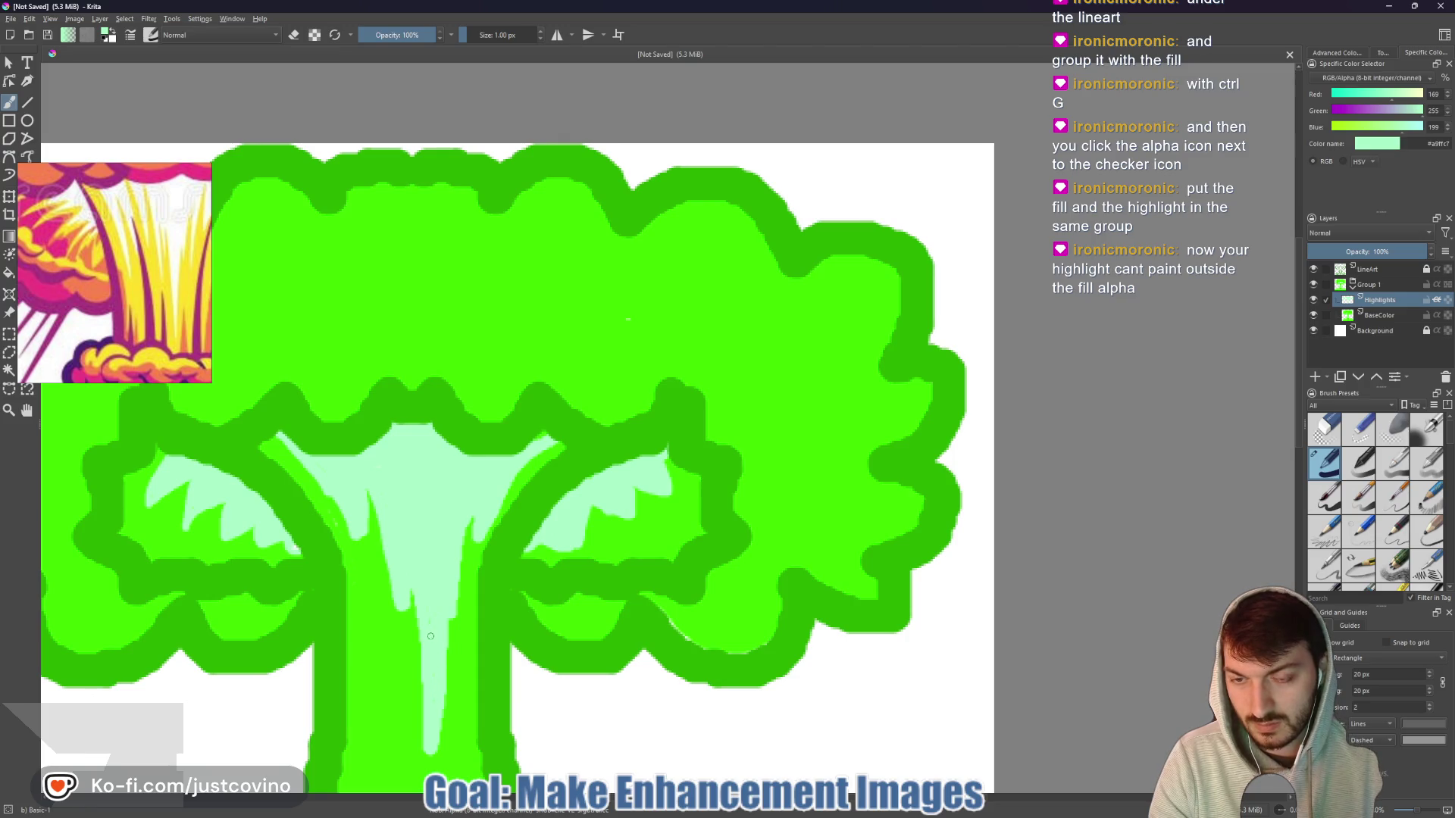
scroll(431, 637, "down", 2)
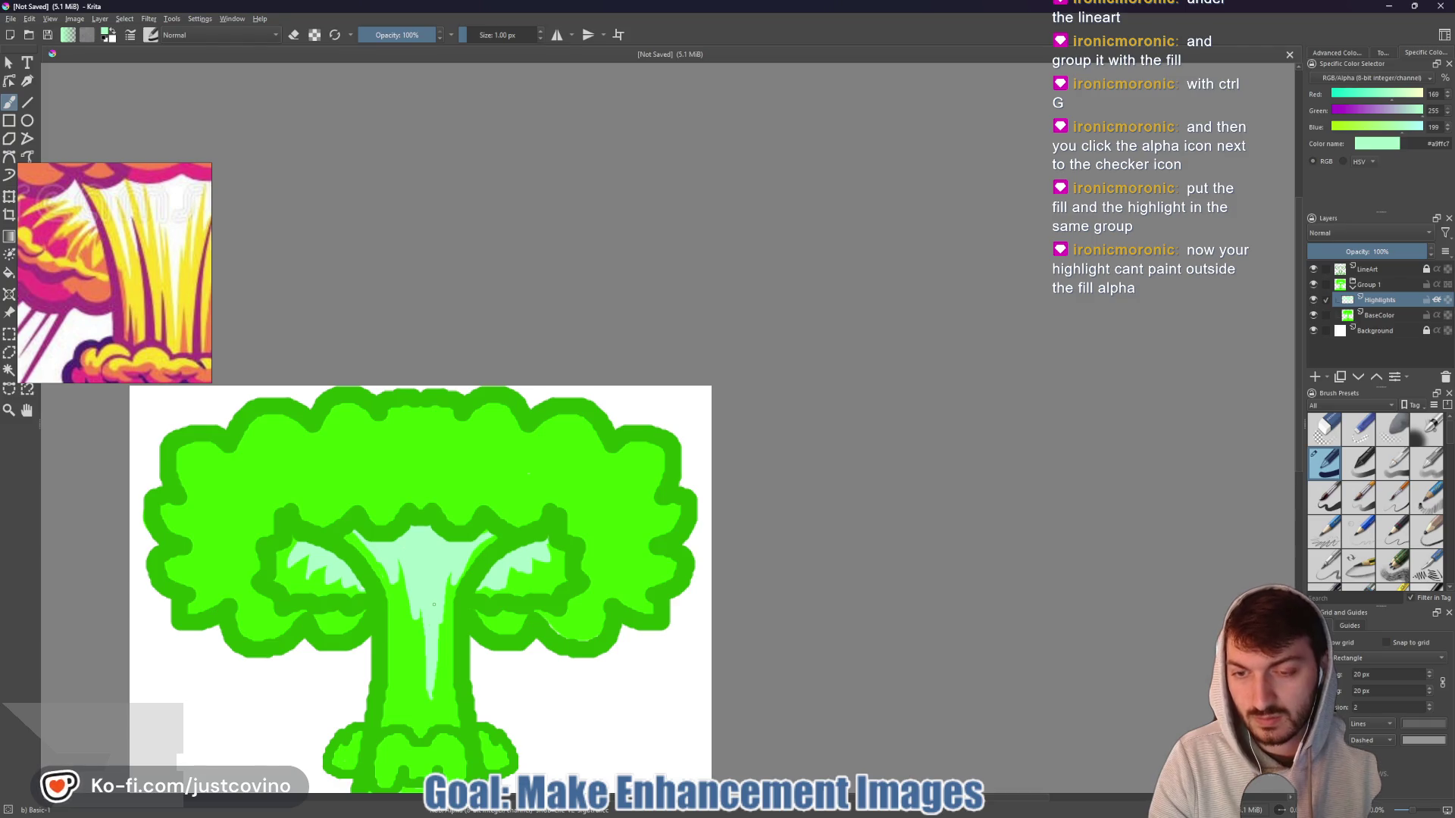
scroll(434, 604, "down", 4)
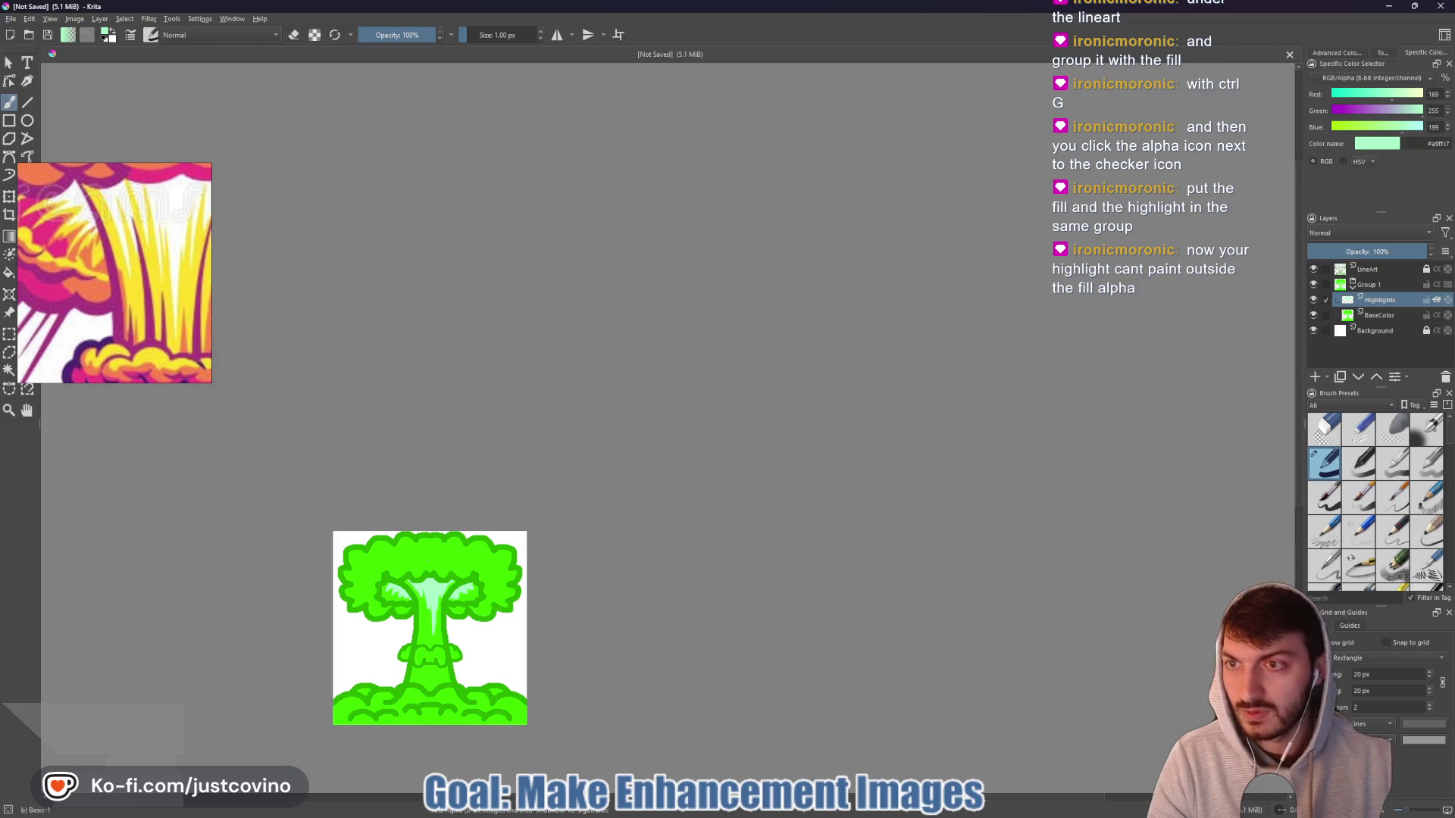
- Zoom out the floating reference to show the whole mushroom cloud, then zoom the canvas back in
scroll(119, 291, "down", 3)
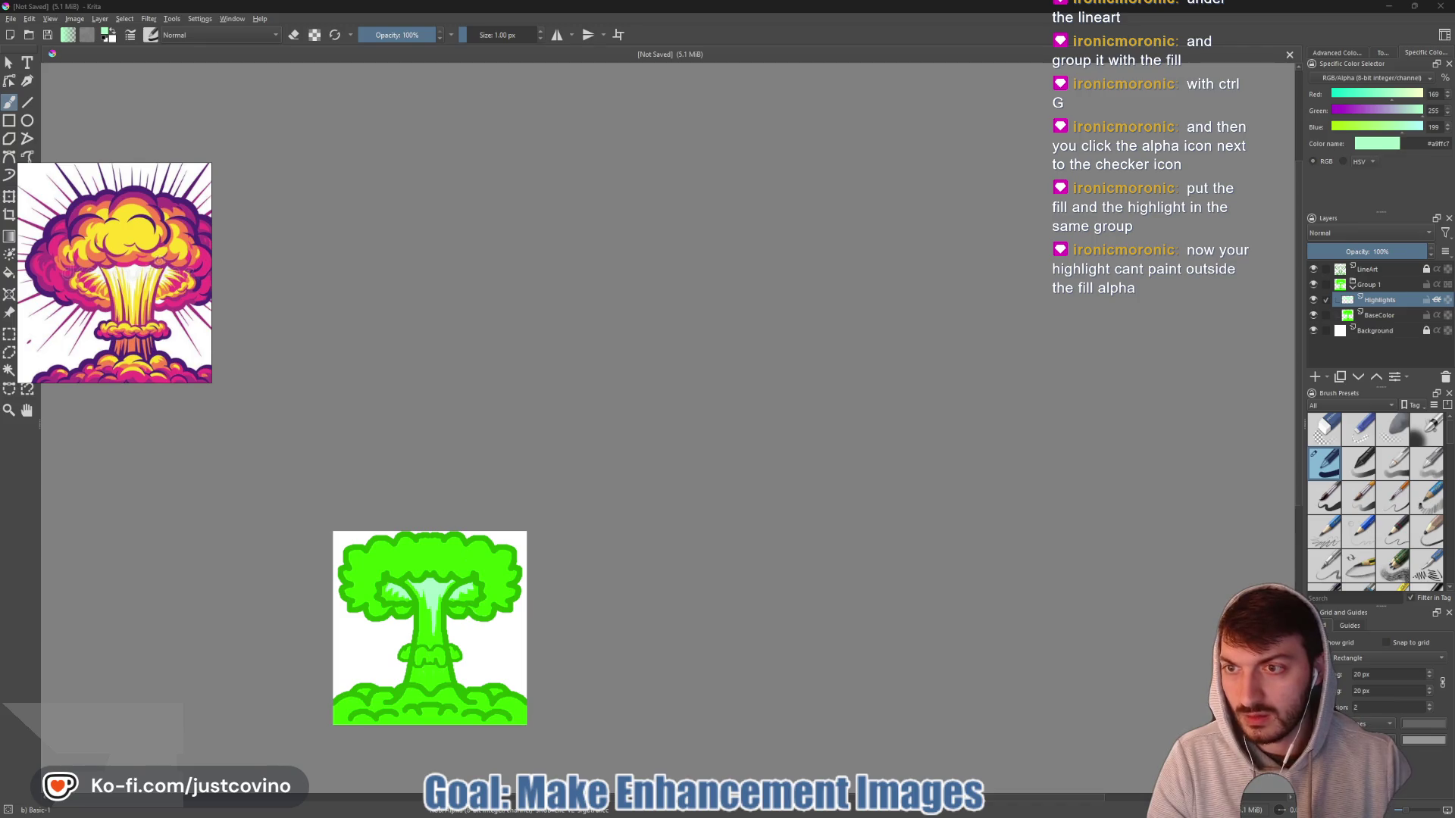
scroll(148, 339, "down", 2)
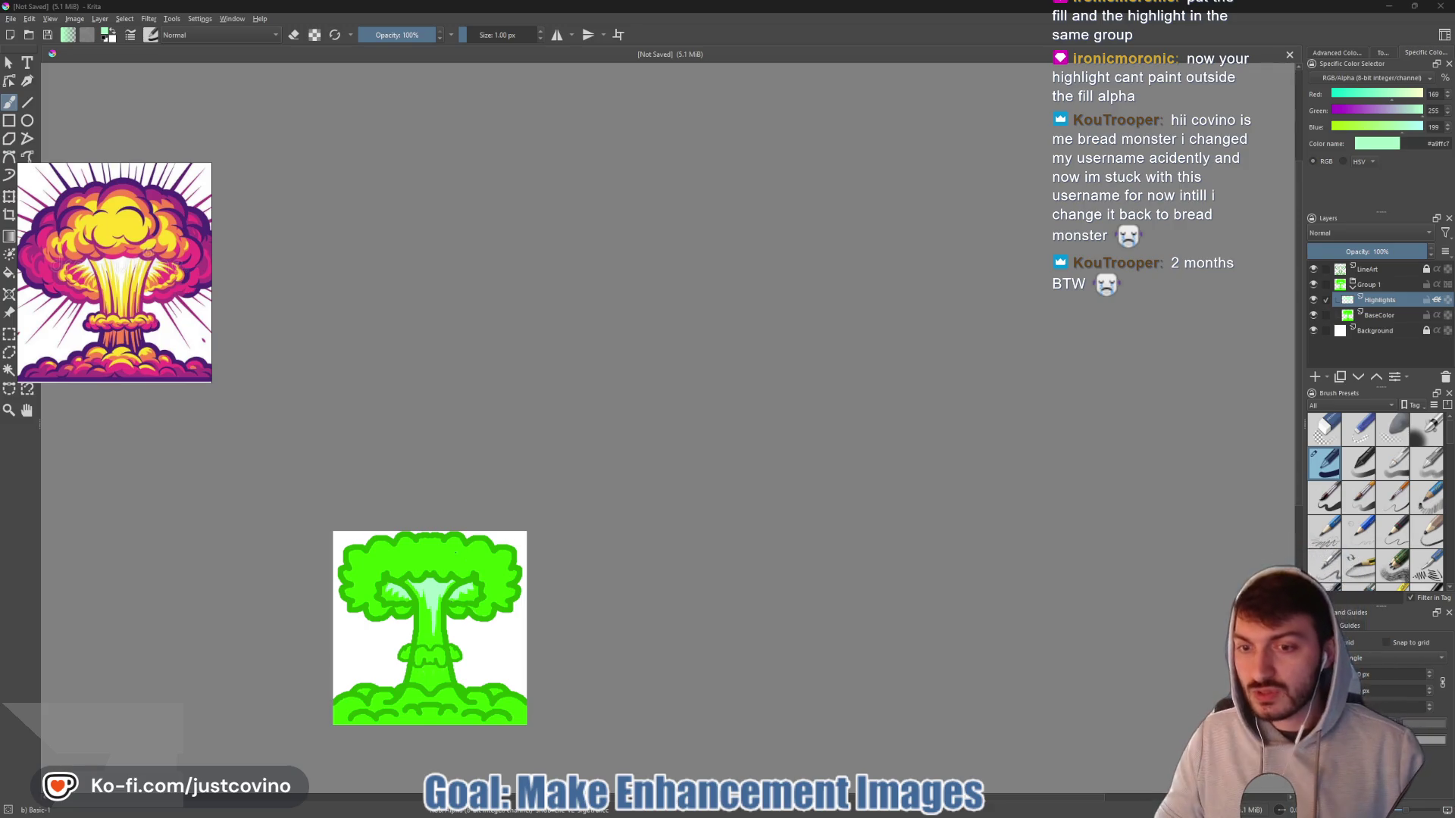
scroll(418, 655, "up", 4)
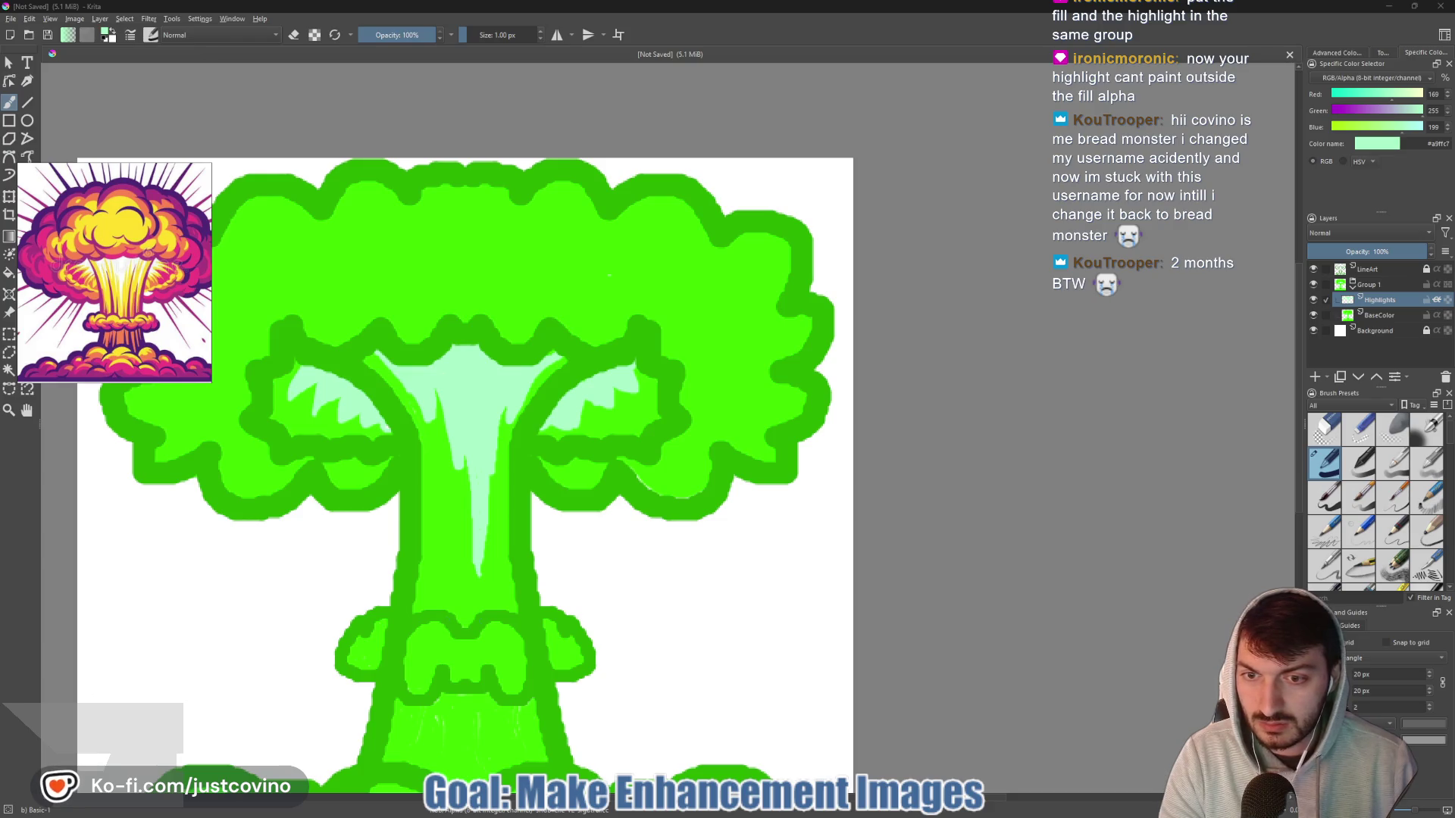
- With a 12 px brush, paint mint highlights across the collar lobes, redoing one stroke, then fit the view
key("bracketright")
key("bracketright")
key("bracketright")
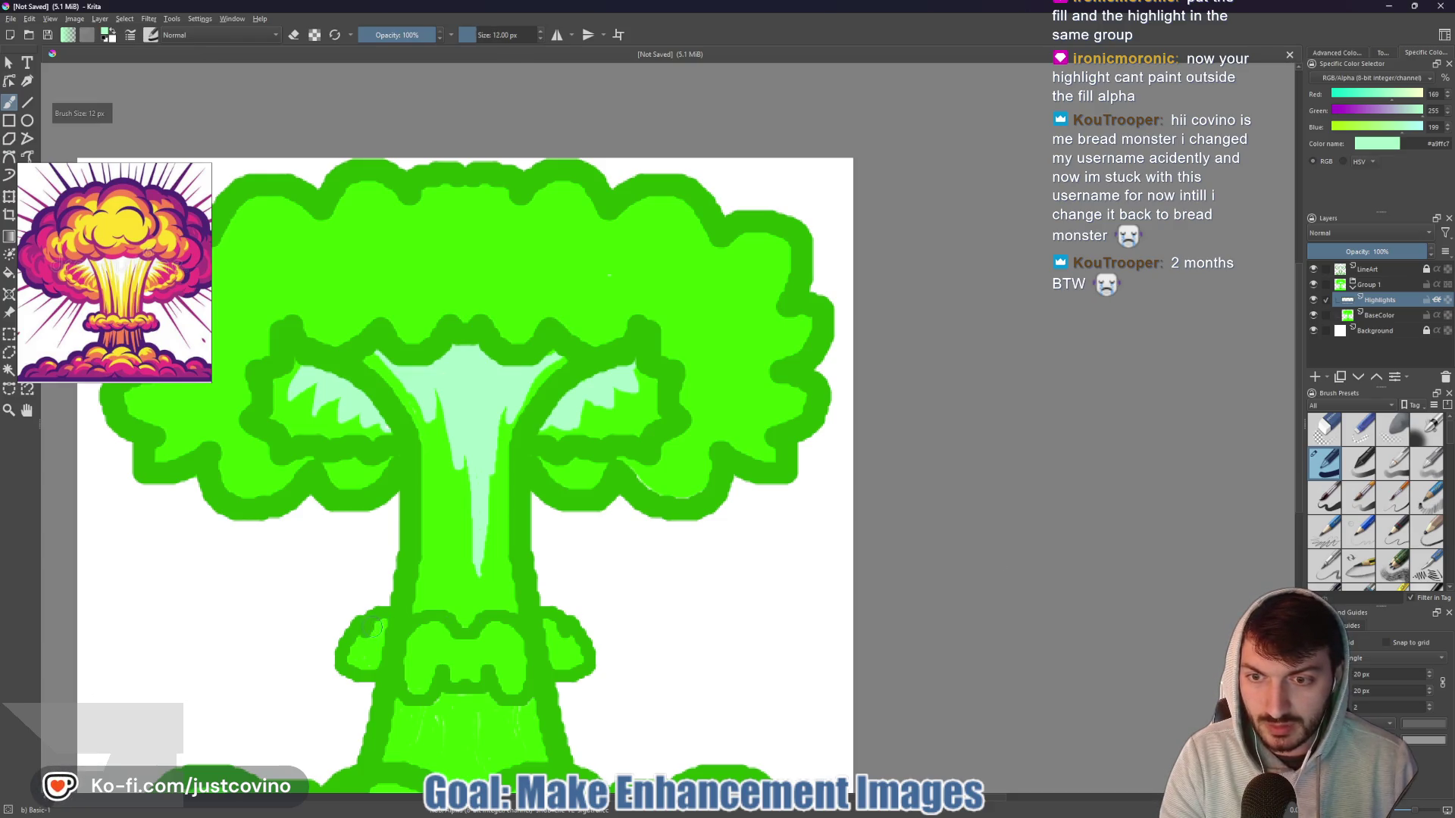
left_click_drag(368, 638, 431, 629)
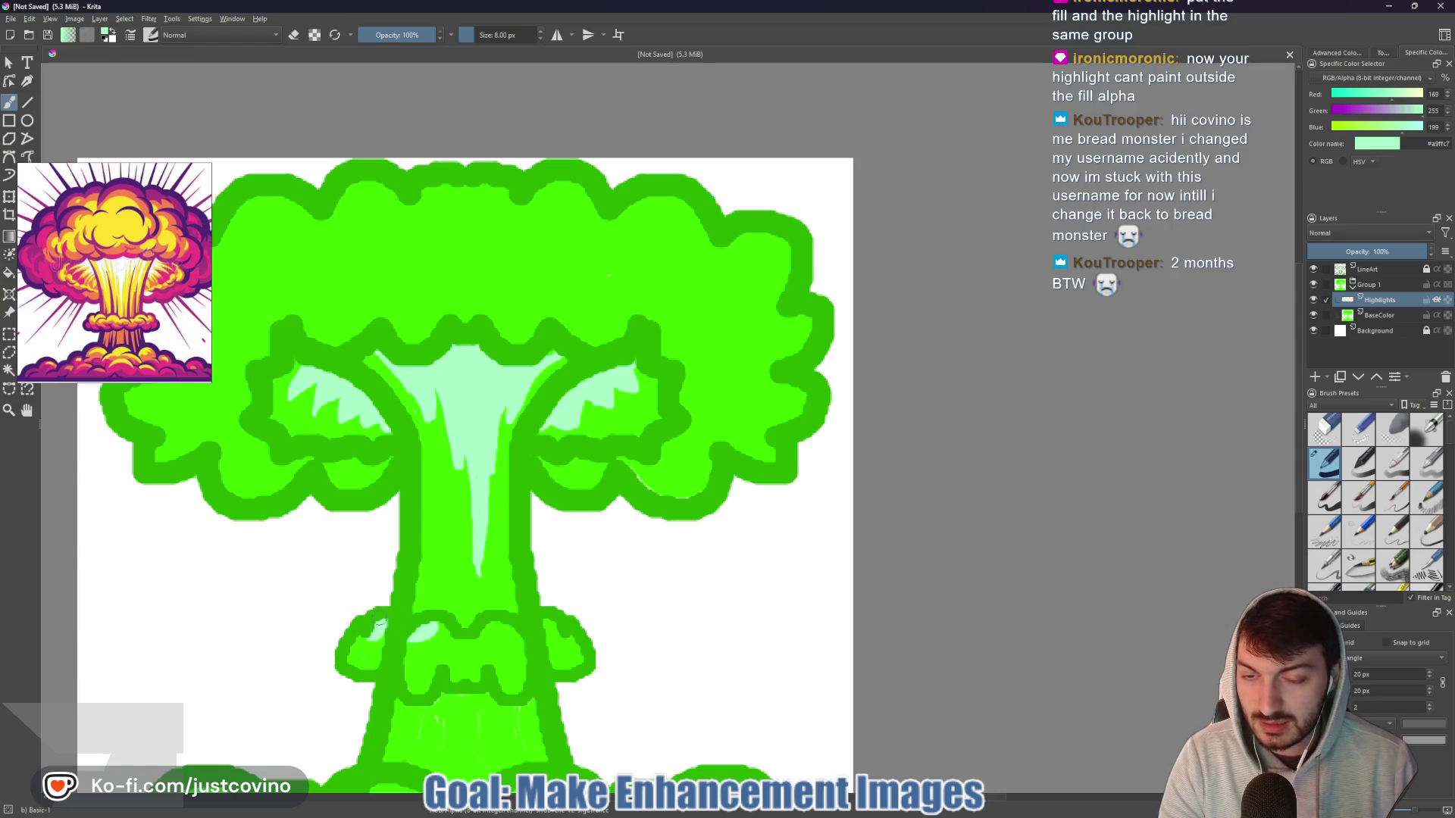
key("ctrl+z")
left_click_drag(425, 634, 451, 639)
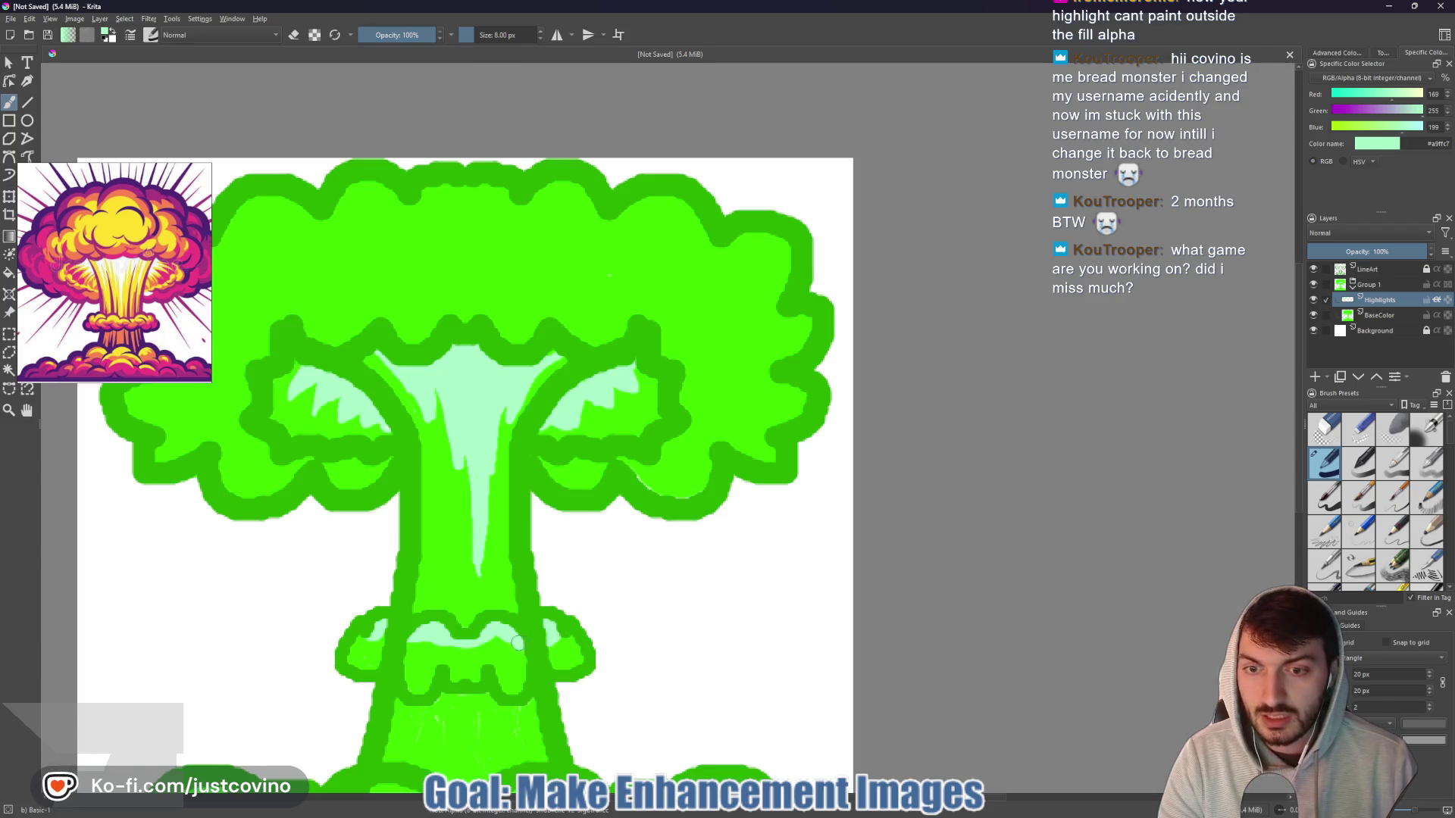
left_click_drag(454, 643, 409, 642)
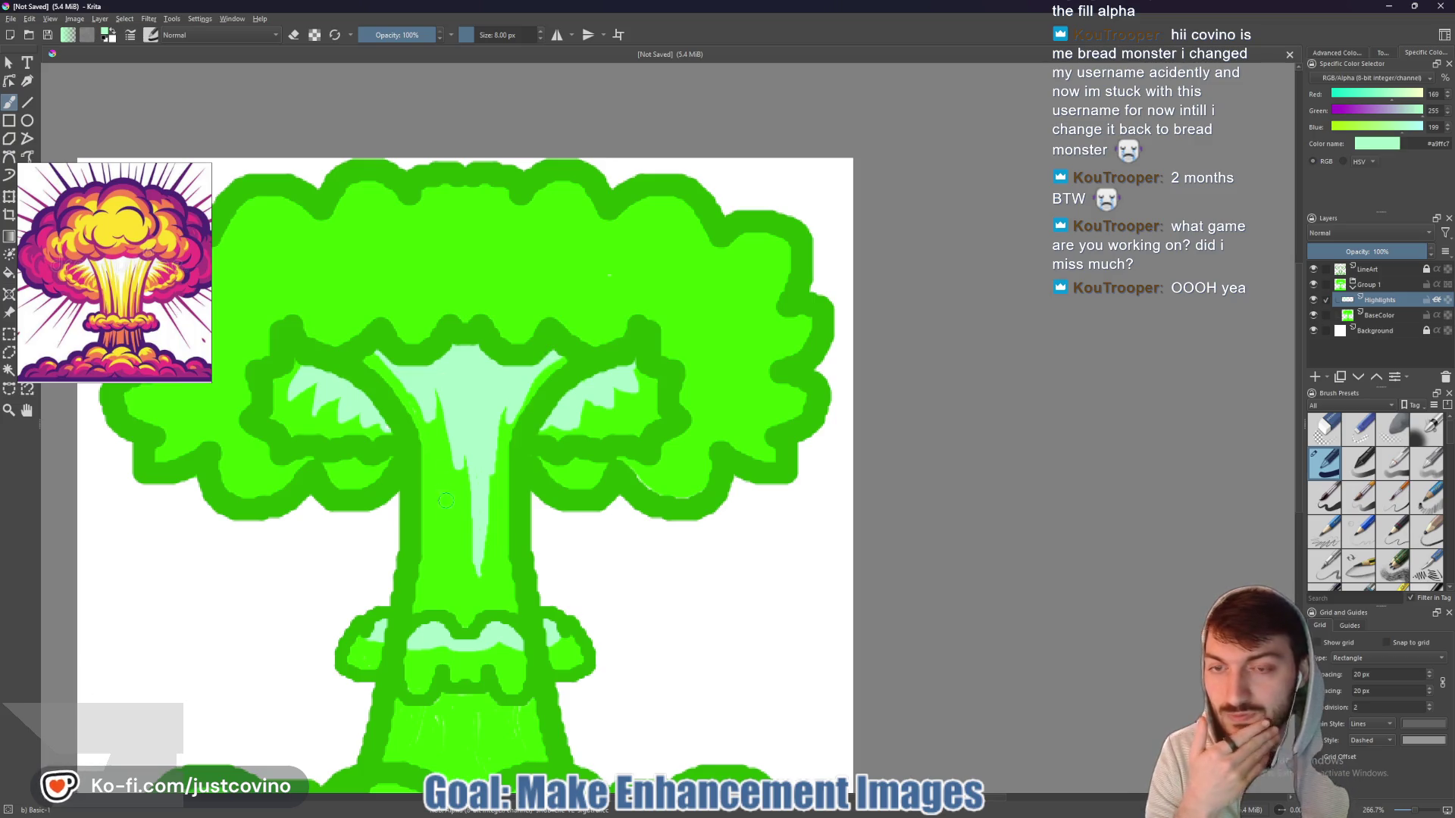
key("1")
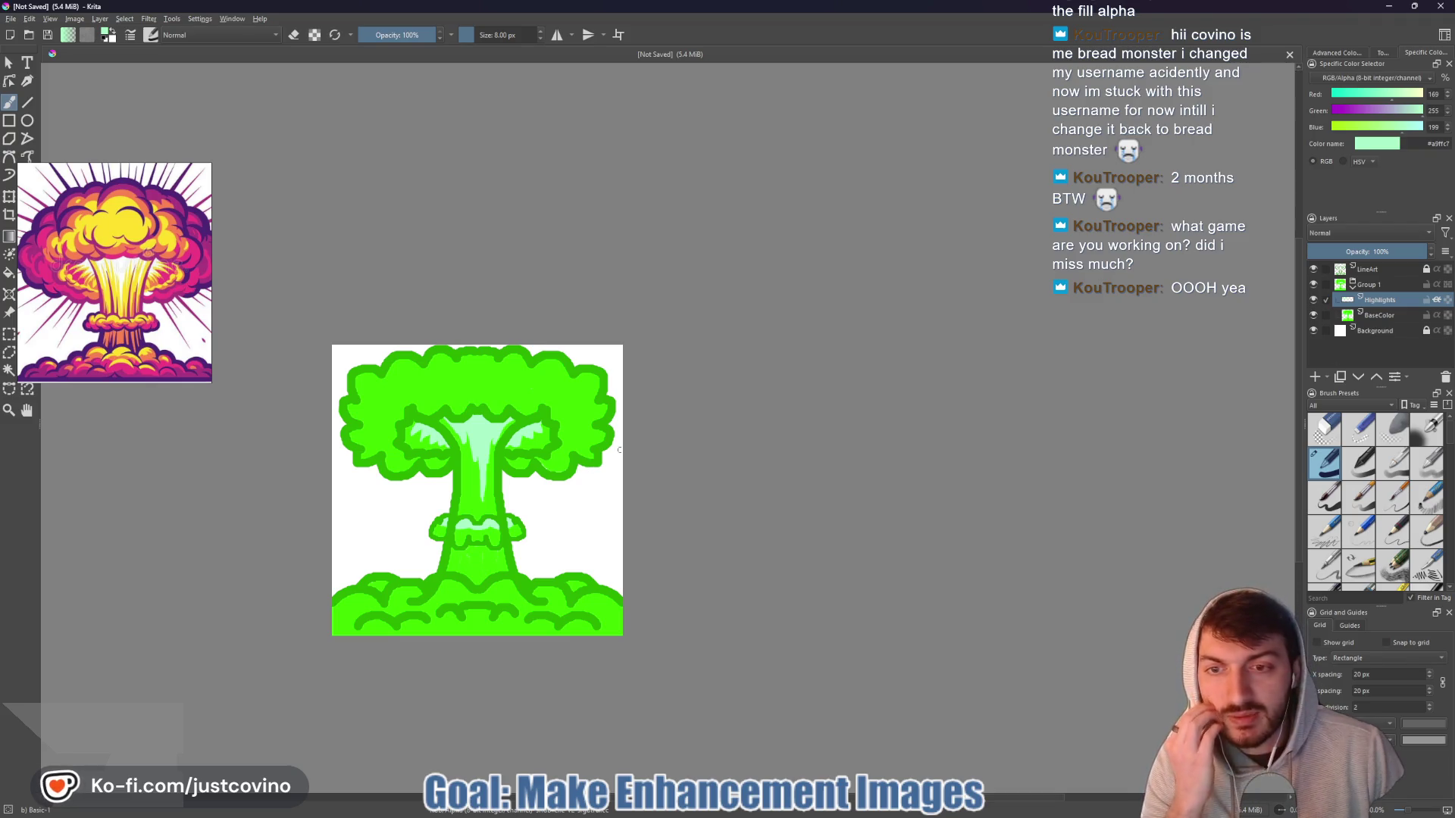
left_click(1371, 271)
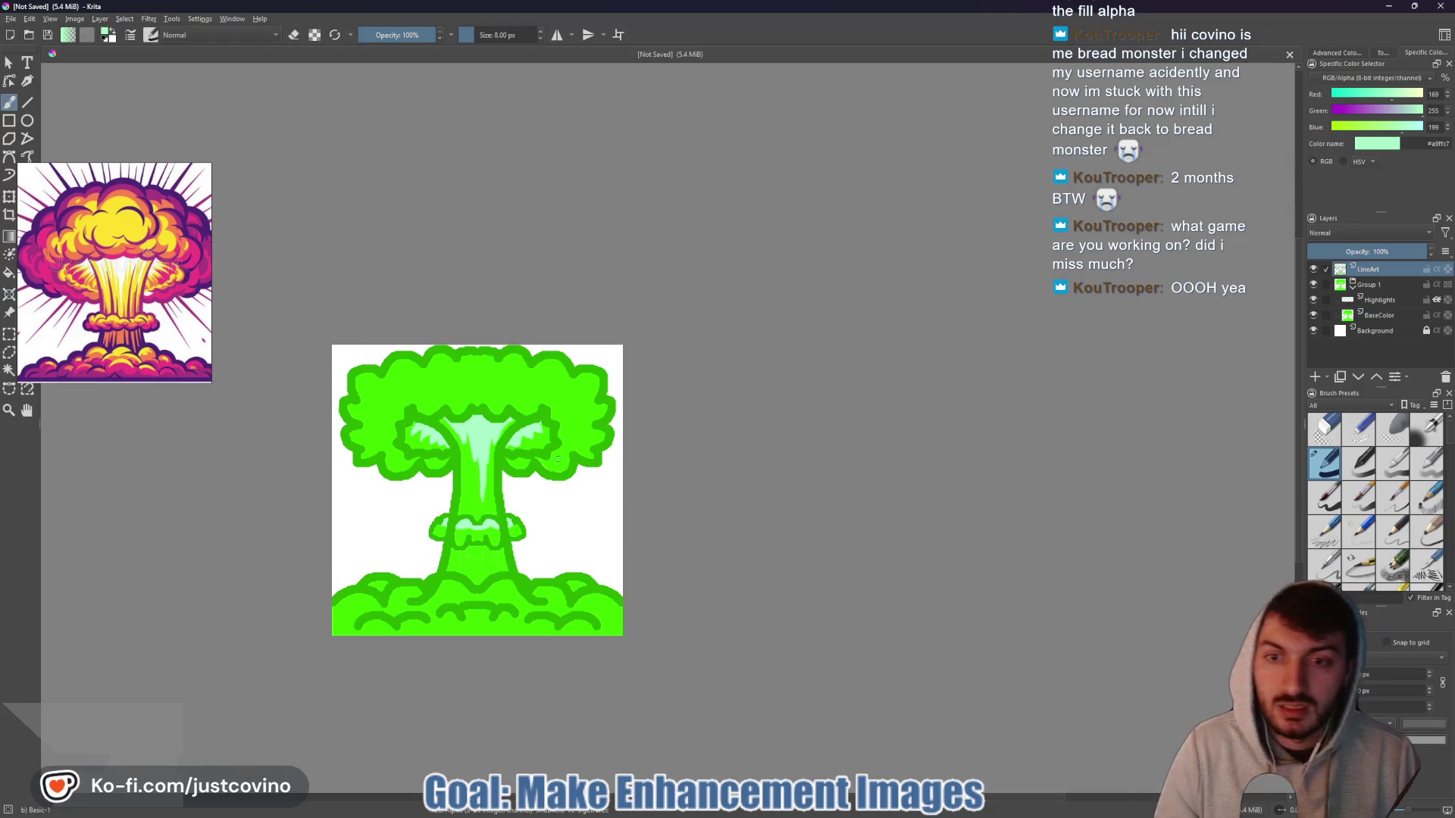
- On LineArt, sample the stem's bright green and paint over the outlines between the collar knobs
scroll(460, 528, "up", 5)
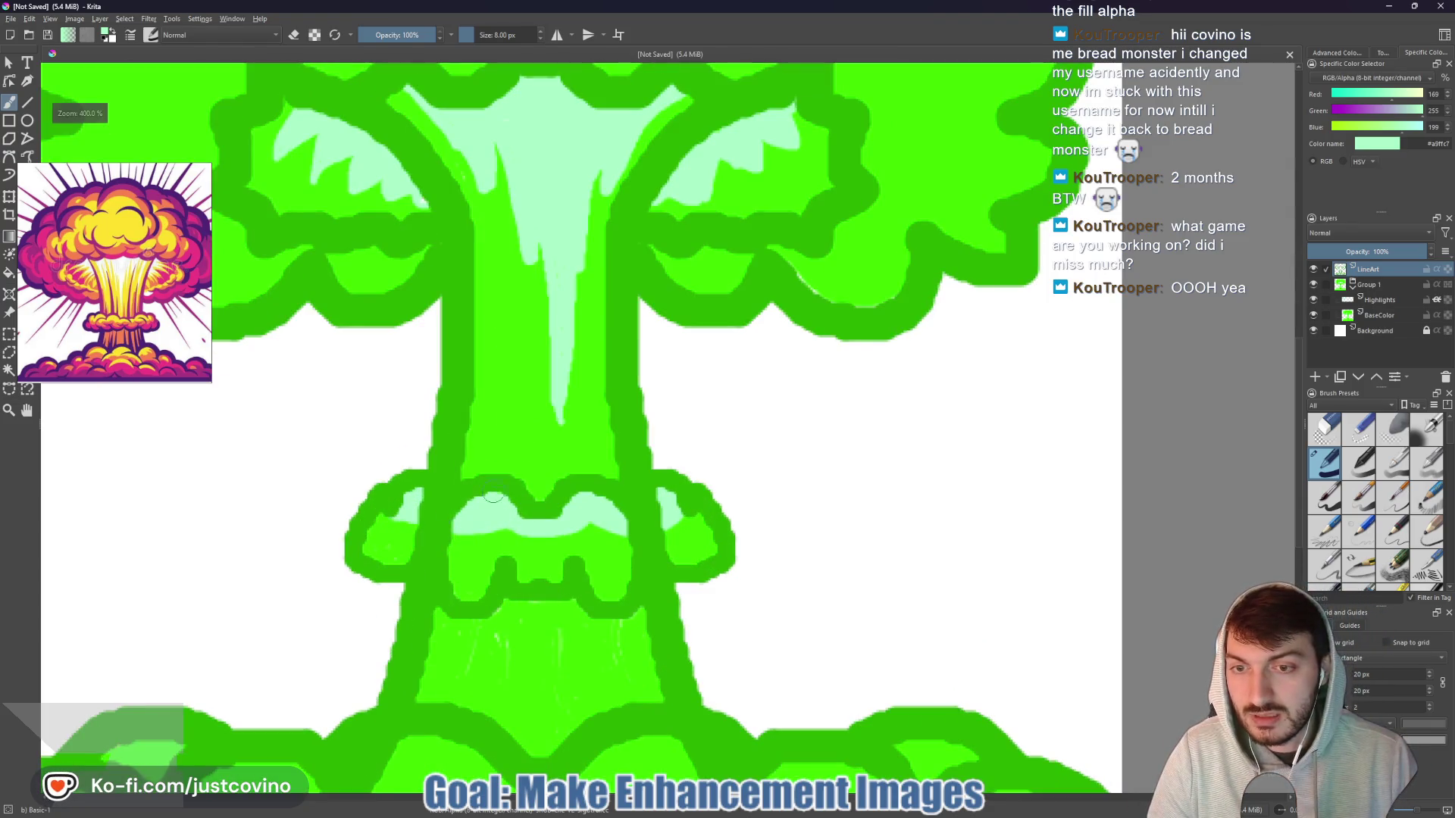
left_click(508, 446, "ctrl")
mouse_move(453, 564)
left_mouse_down()
mouse_move(415, 550)
mouse_move(453, 544)
left_mouse_up()
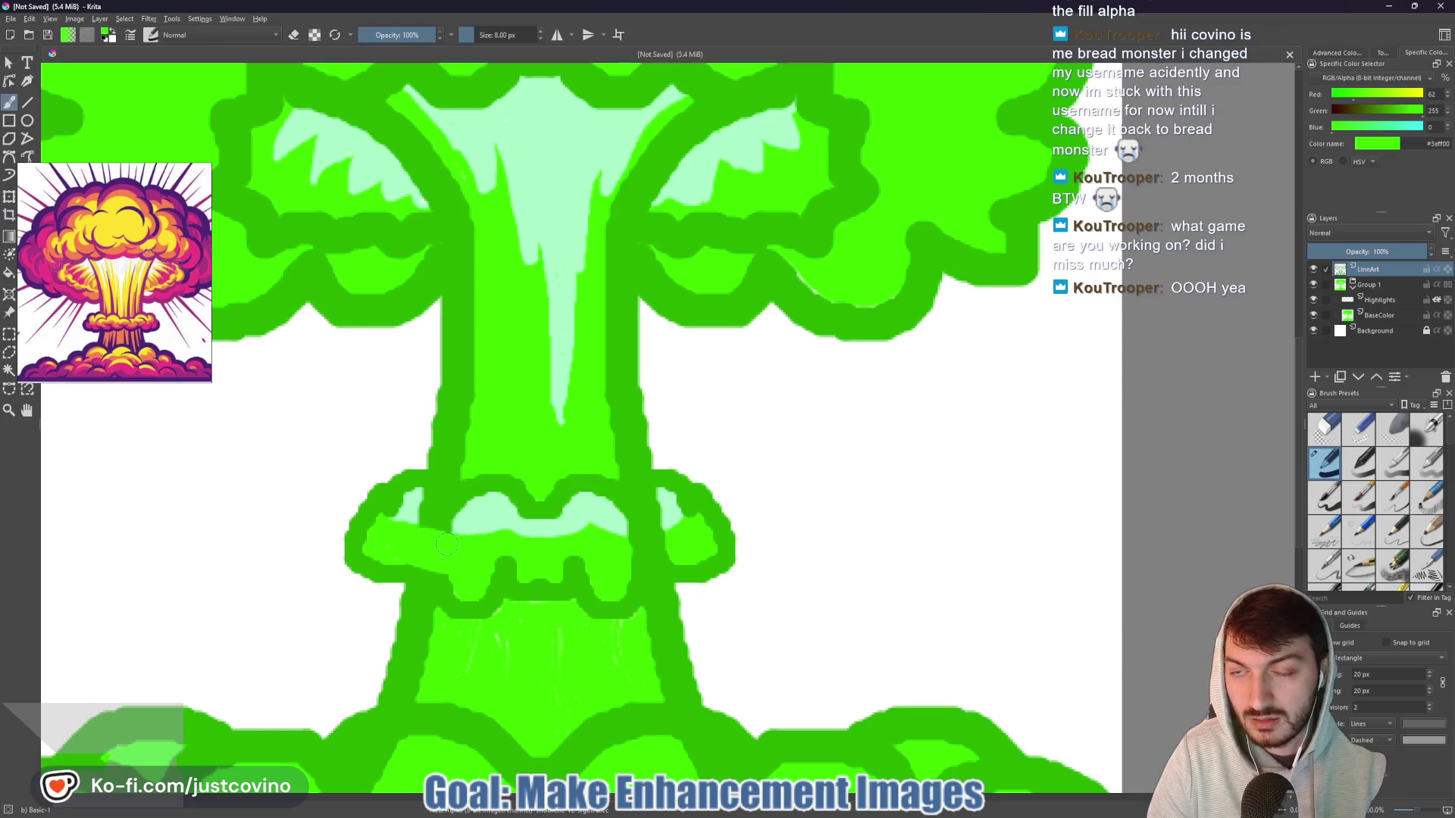
left_click_drag(621, 544, 649, 543)
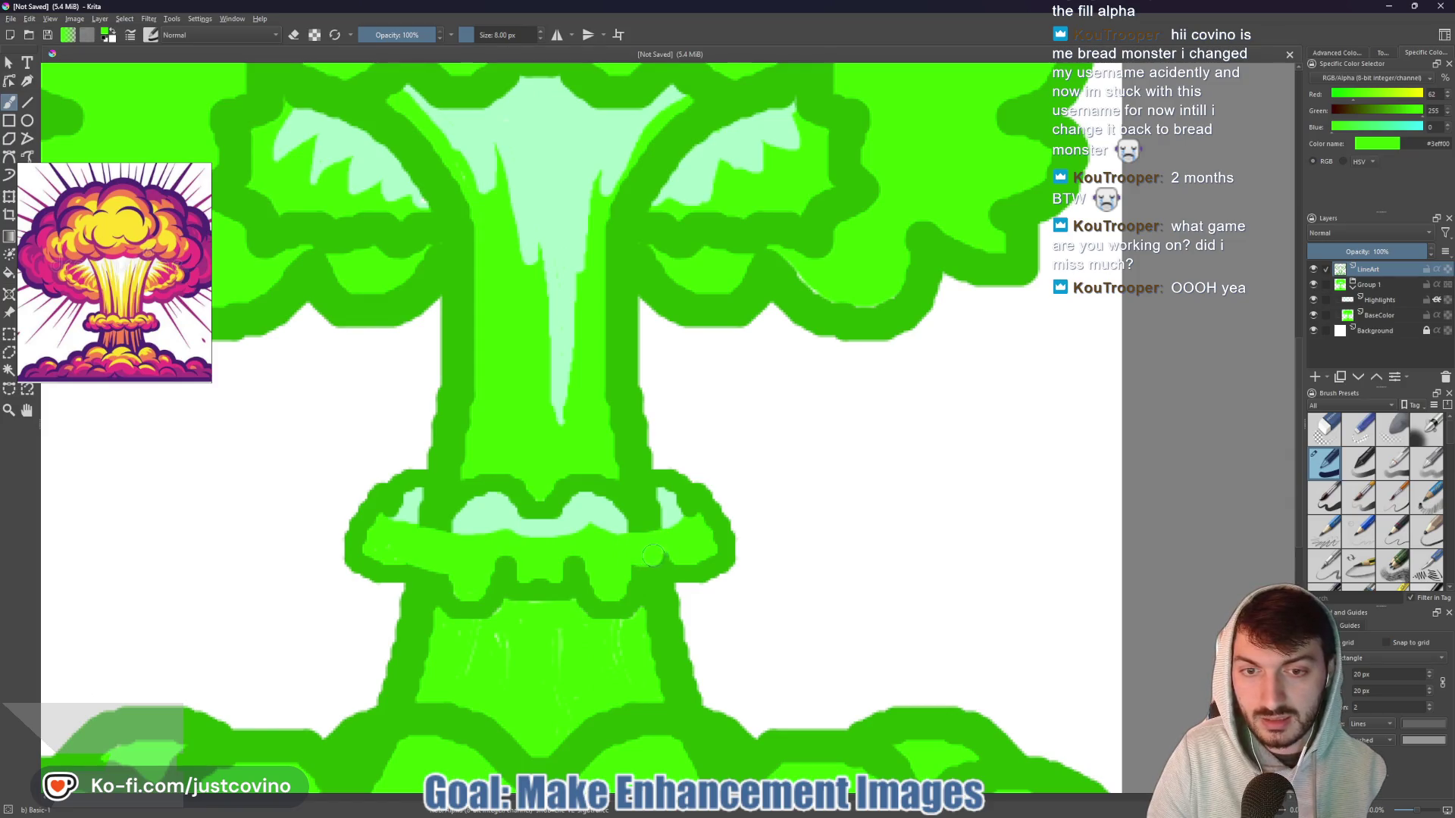
left_click_drag(667, 568, 640, 567)
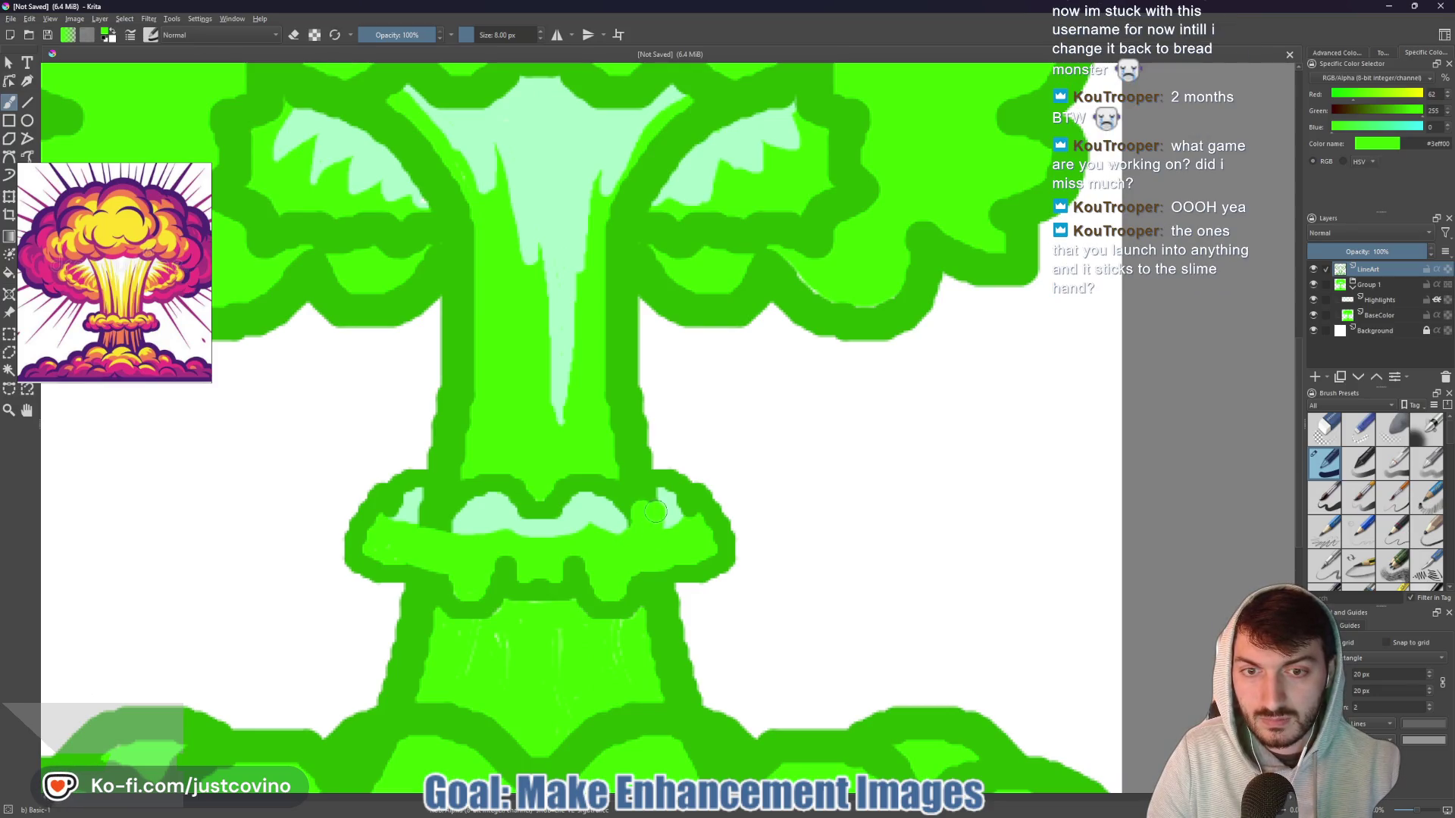
left_click_drag(642, 514, 656, 500)
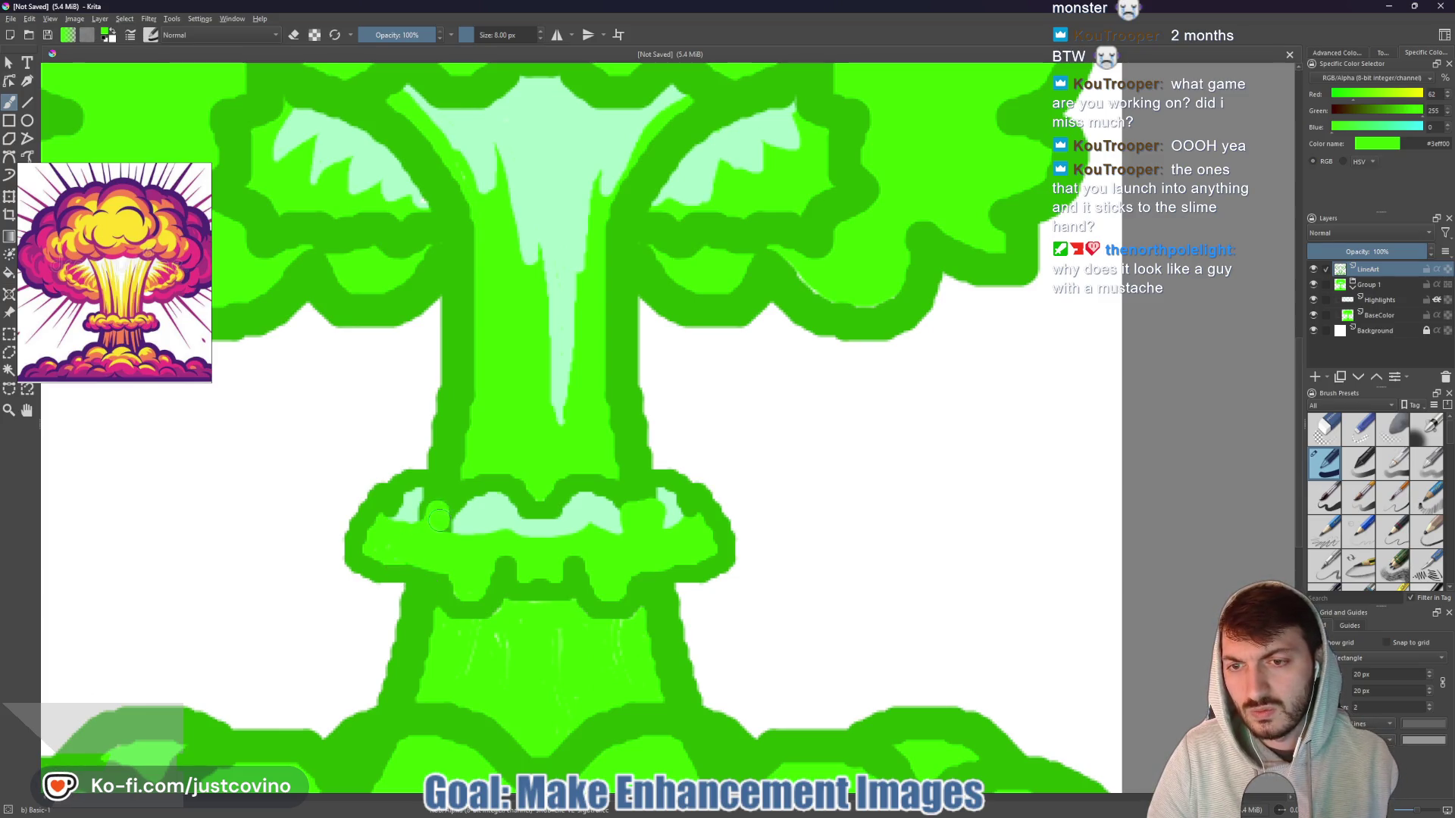
scroll(500, 563, "down", 5)
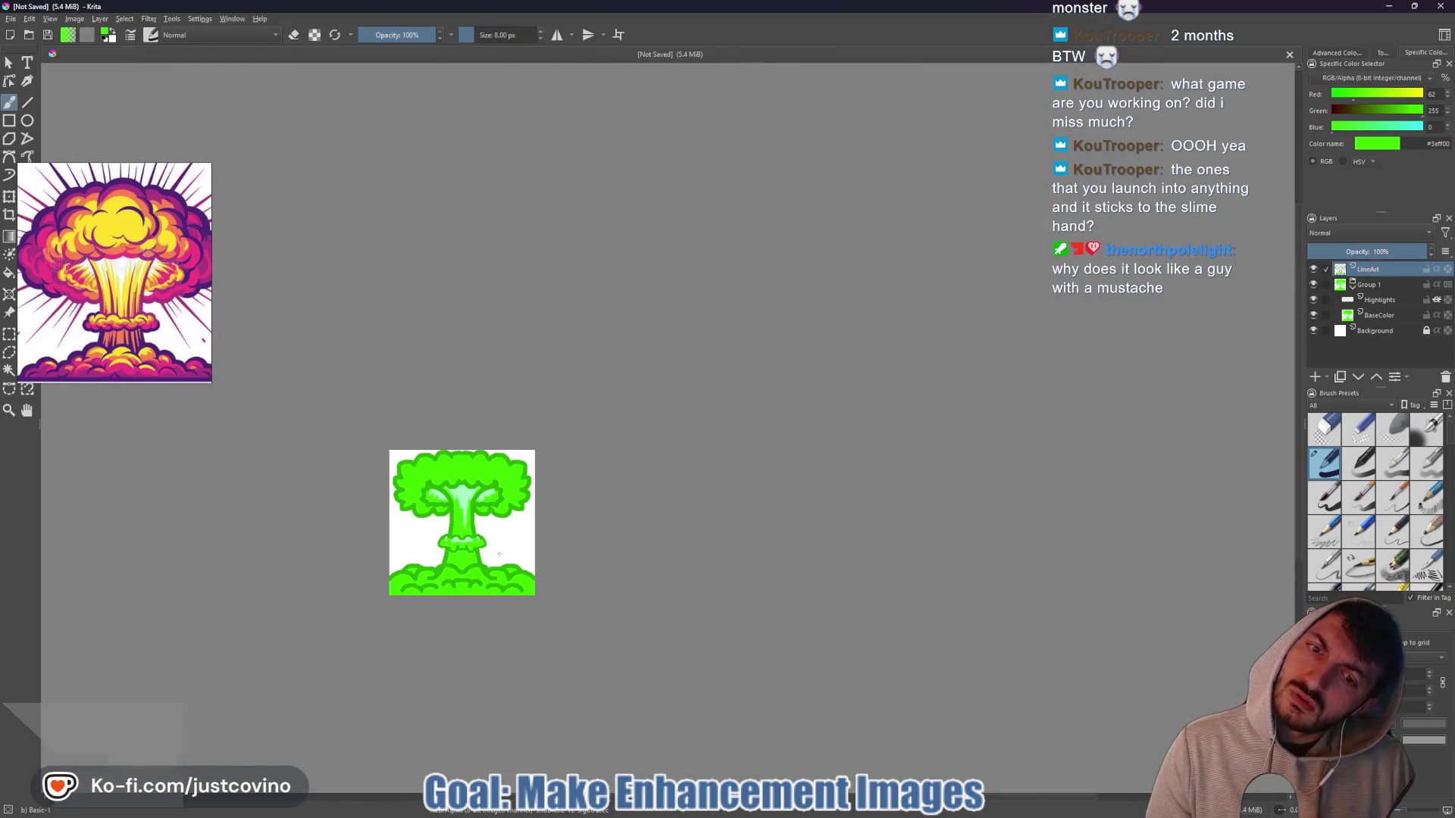
mouse_move(471, 532)
left_mouse_down()
mouse_move(529, 514)
mouse_move(658, 368)
left_mouse_up()
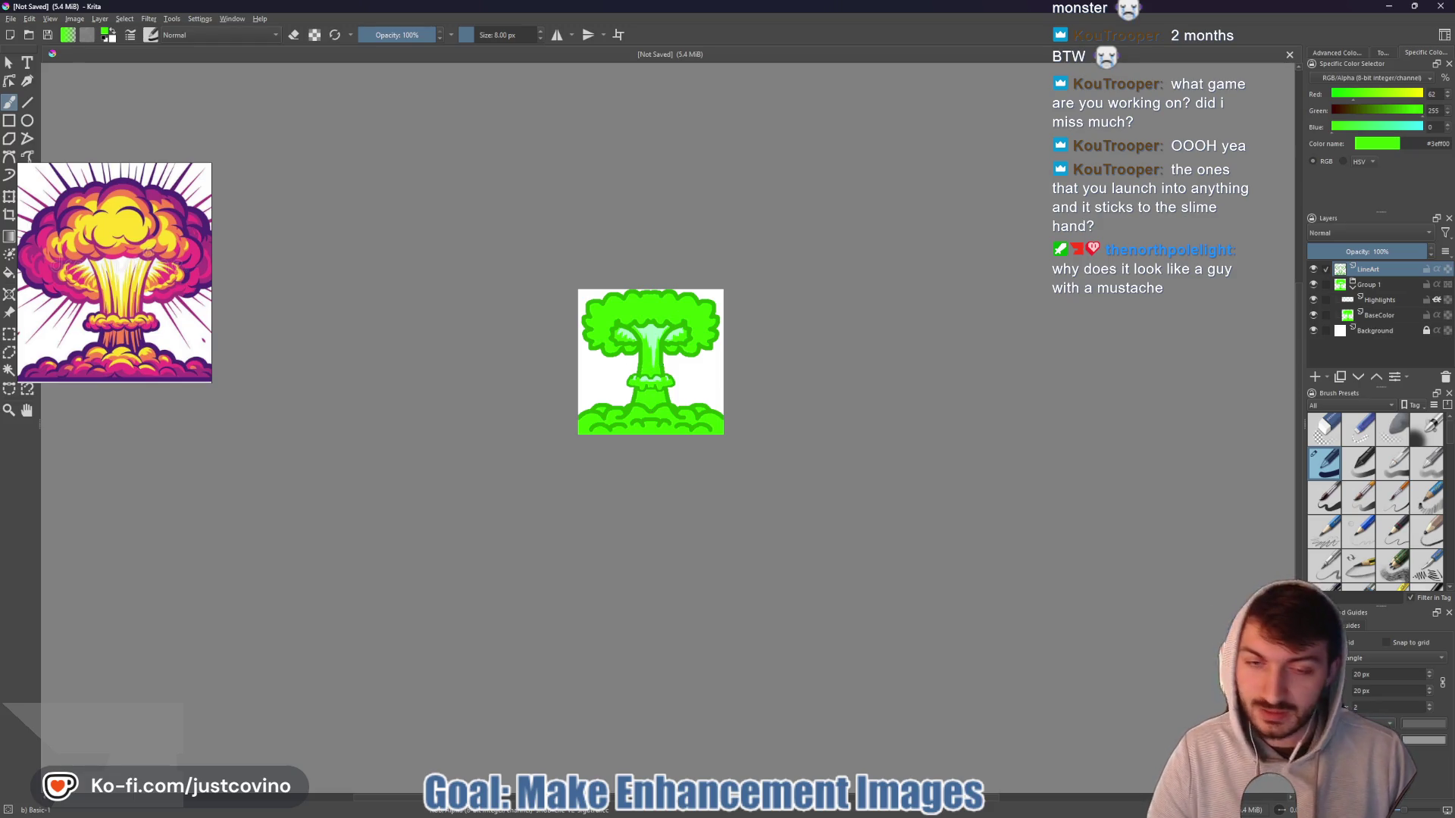
scroll(636, 395, "up", 4)
scroll(636, 395, "up", 1)
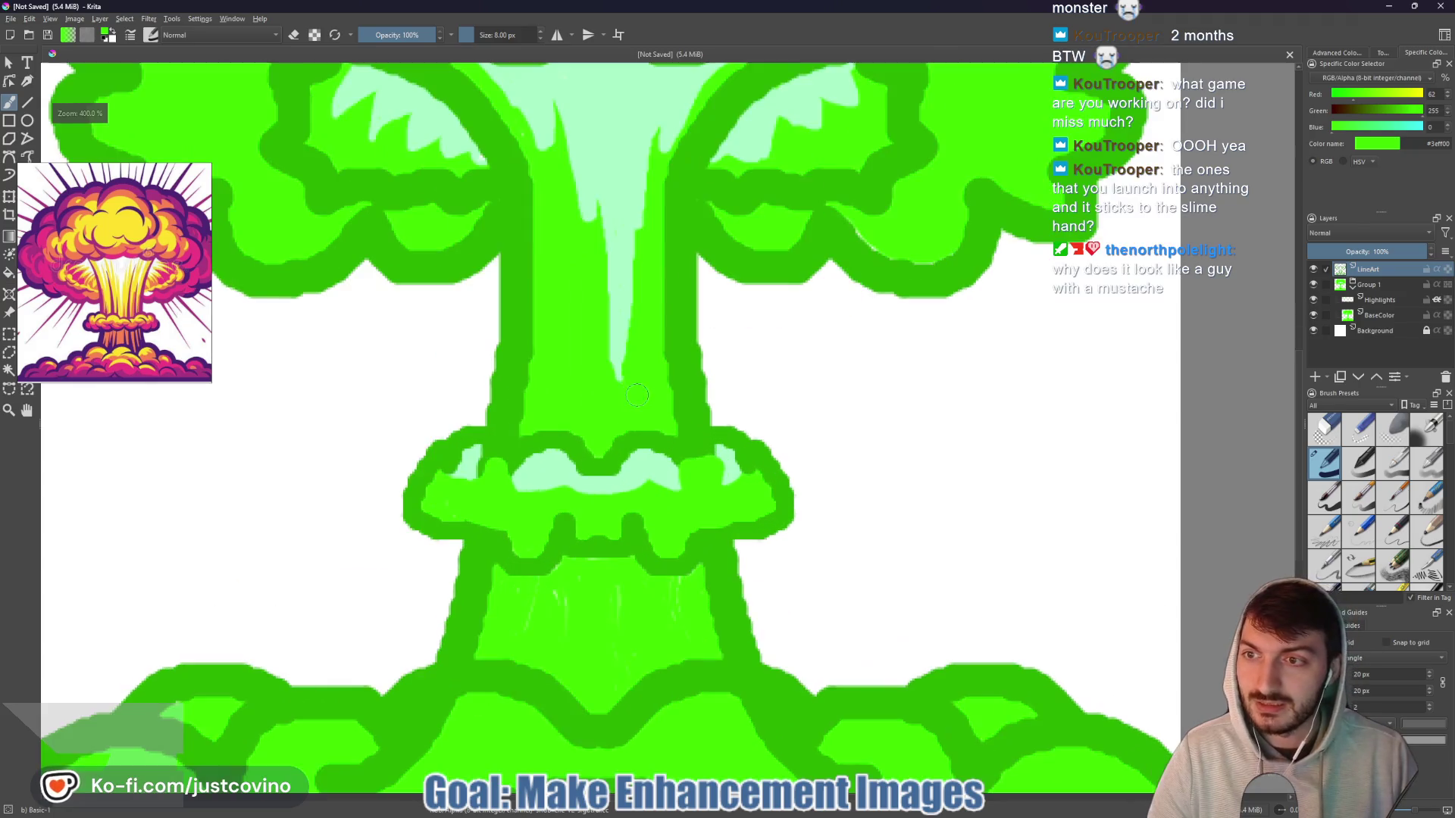
- Sample outline green #2aae00, set a 6 px brush, and draw a thin dark line at the highlight's edge
left_click(493, 519, "ctrl")
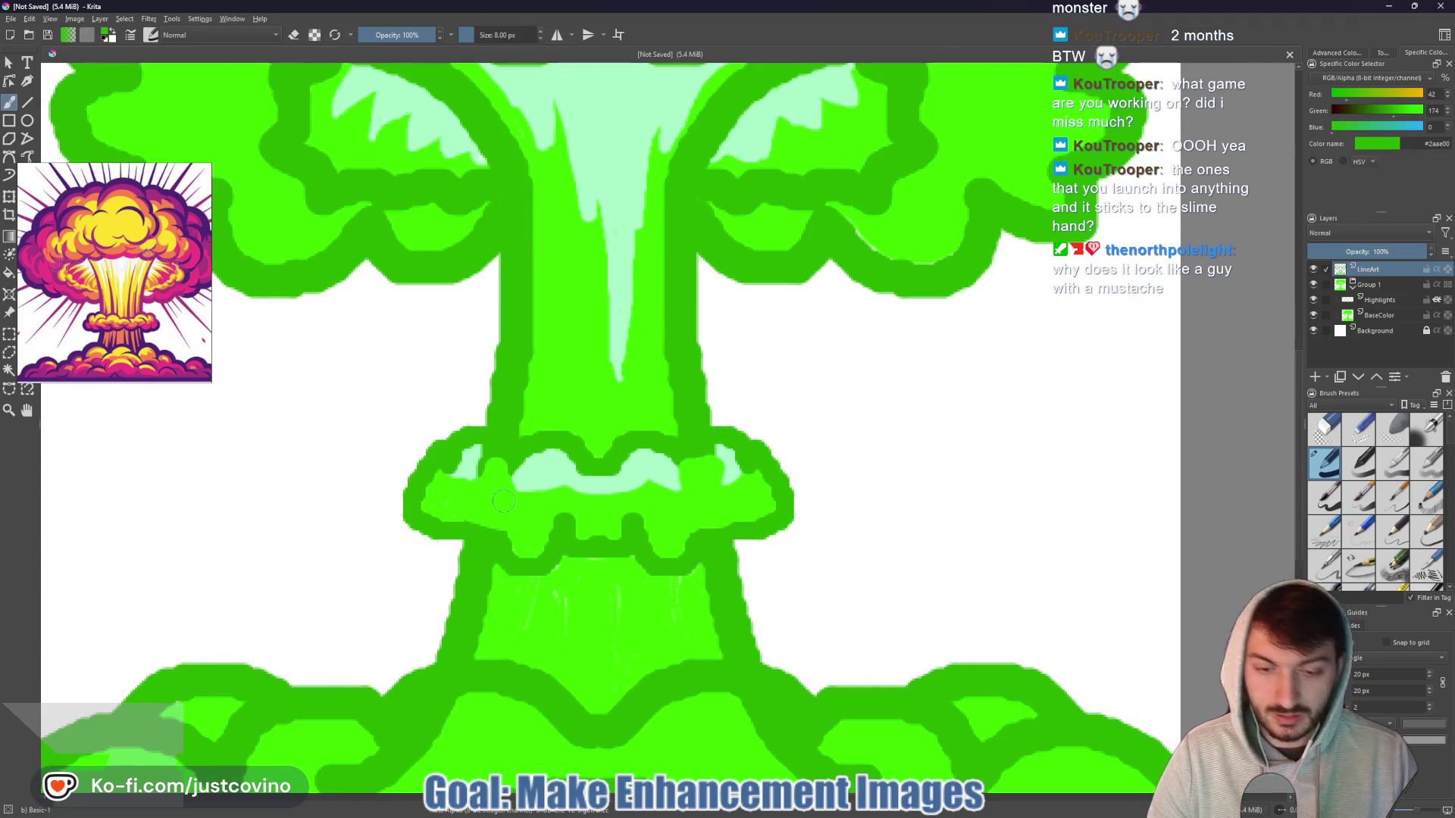
key("bracketleft")
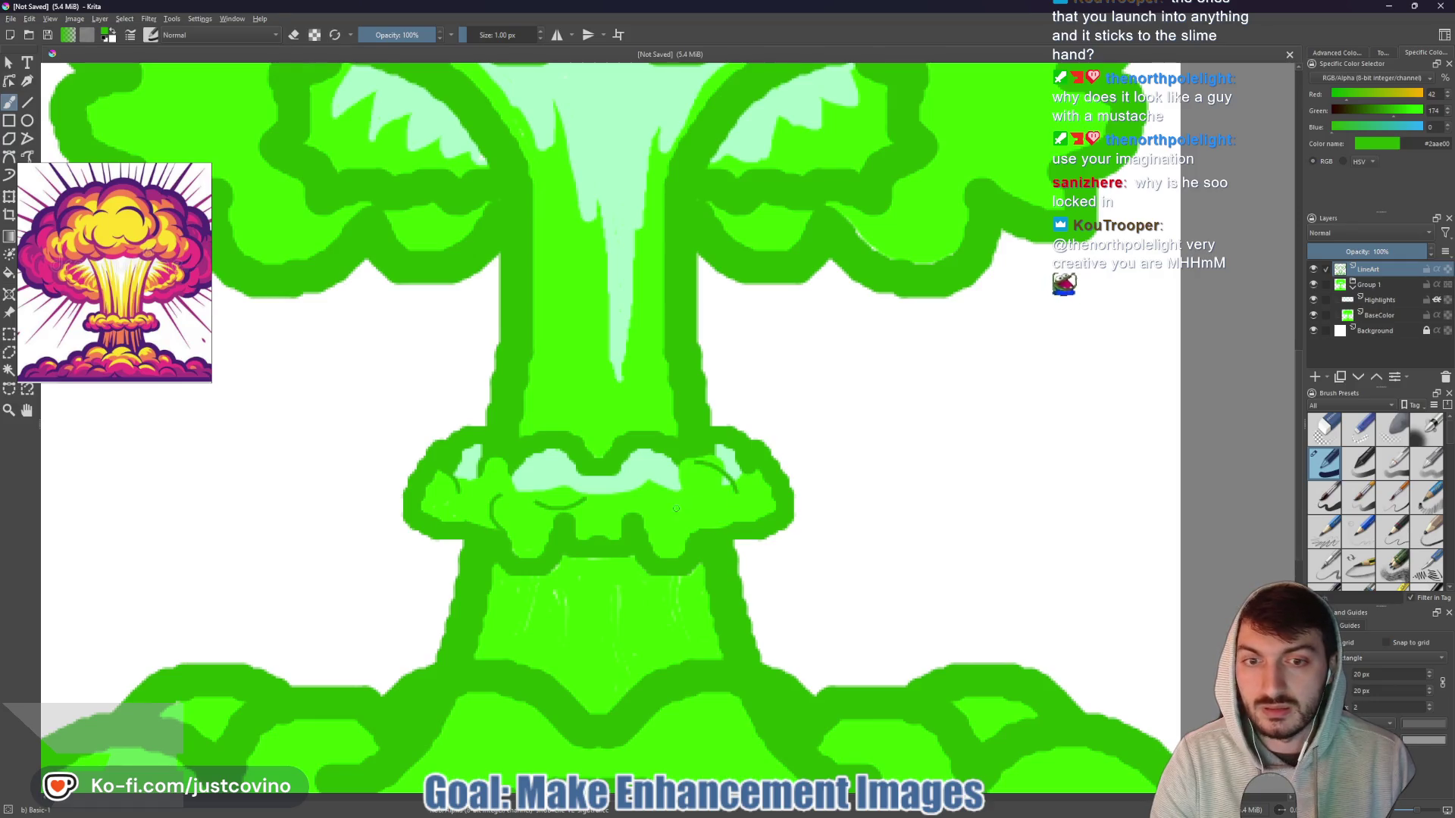
left_click_drag(679, 469, 684, 494)
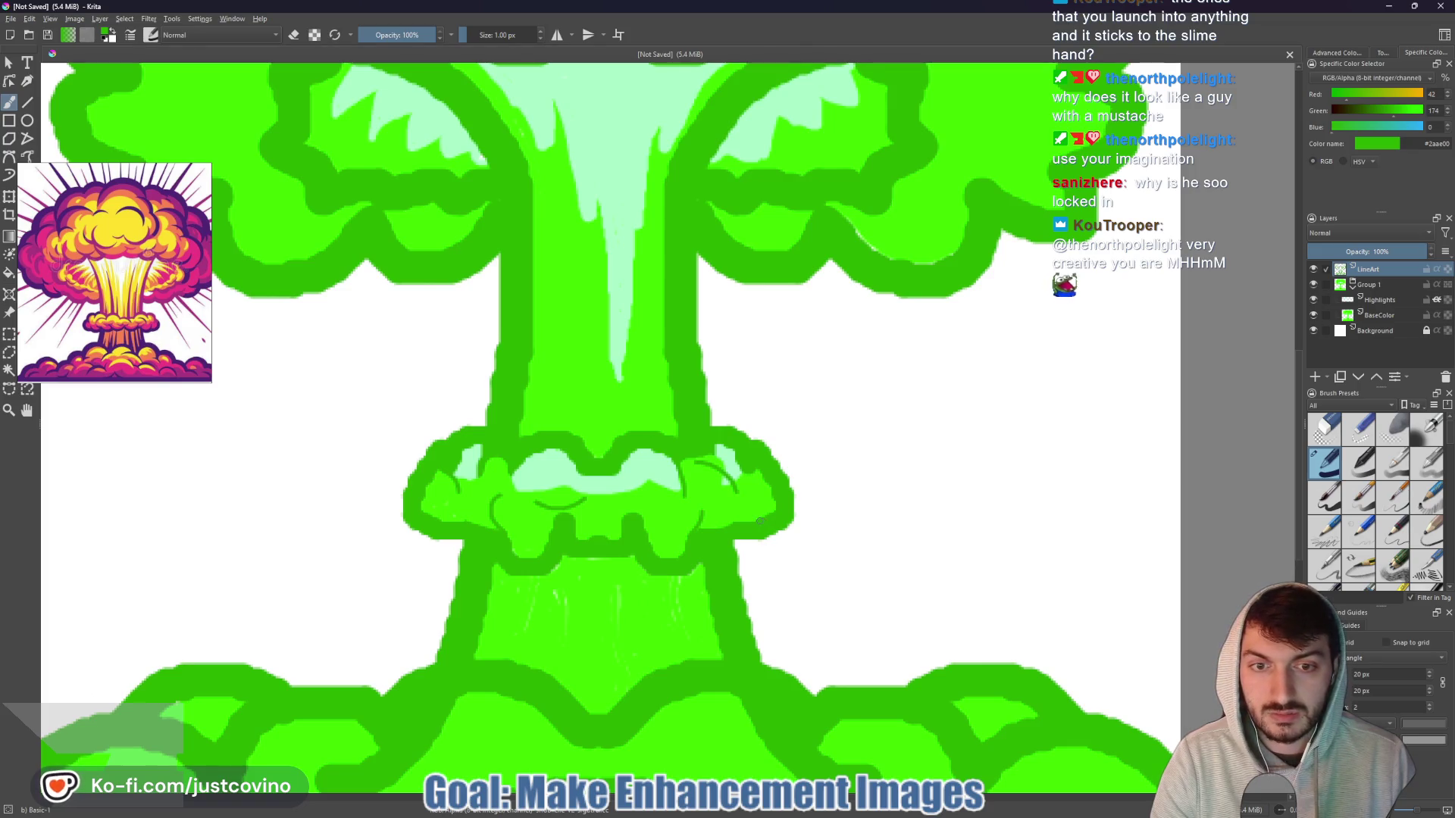
key("minus")
key("minus")
key("minus")
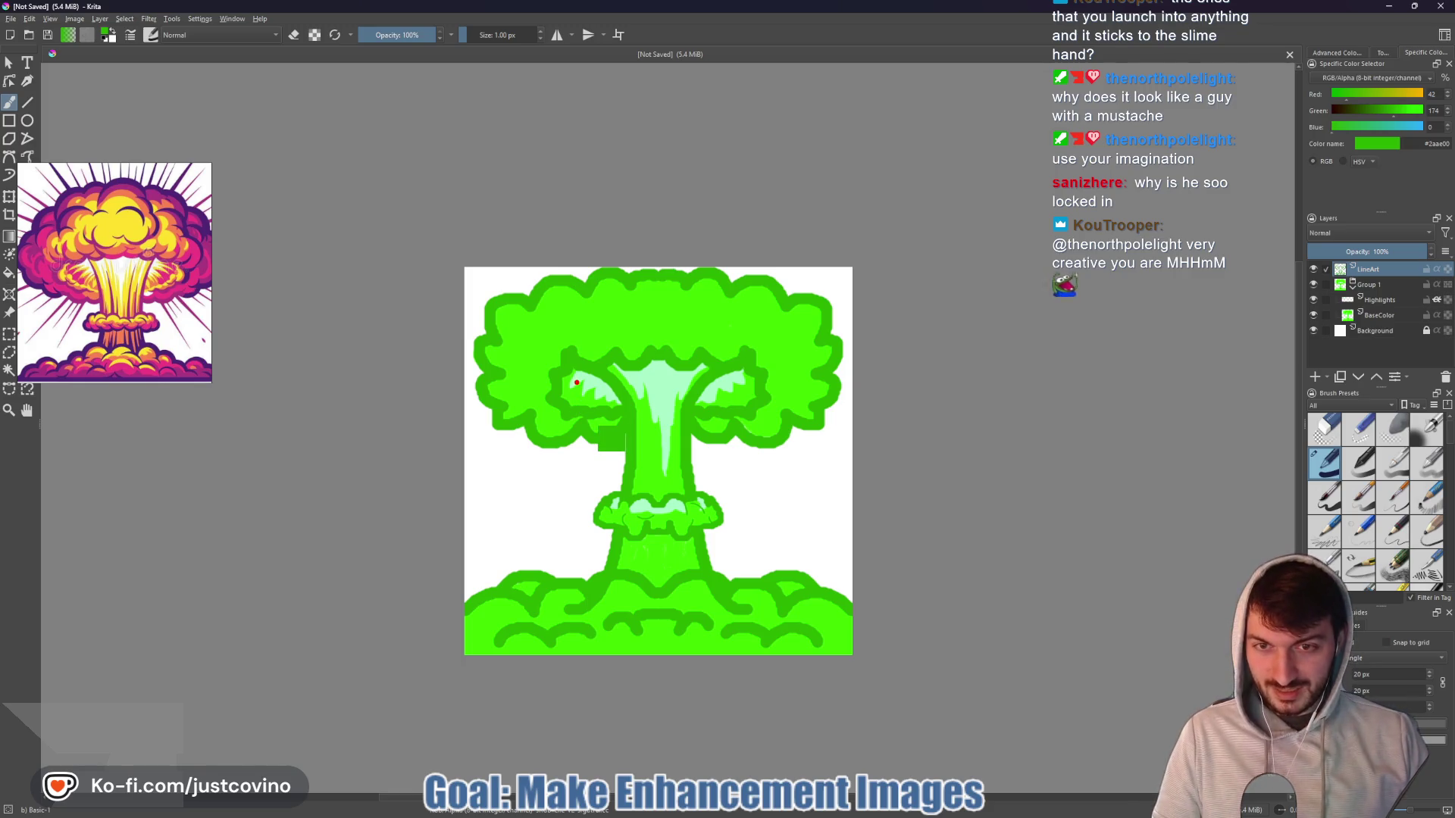
left_click_drag(580, 367, 547, 372)
mouse_move(755, 362)
left_mouse_down()
mouse_move(767, 371)
mouse_move(686, 387)
left_mouse_up()
mouse_move(607, 494)
left_mouse_down()
mouse_move(635, 500)
mouse_move(665, 538)
mouse_move(606, 498)
left_mouse_up()
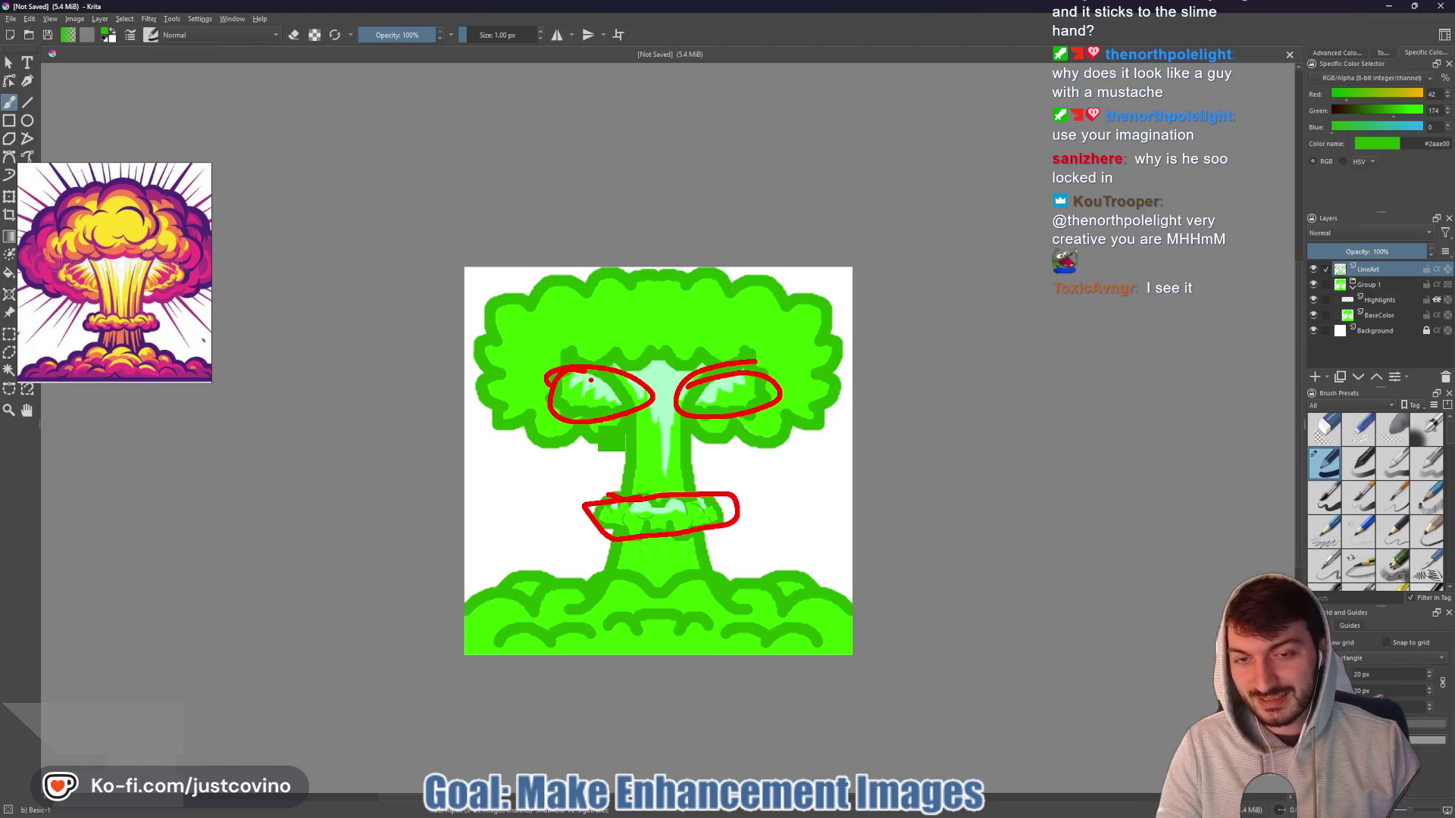
key("Escape")
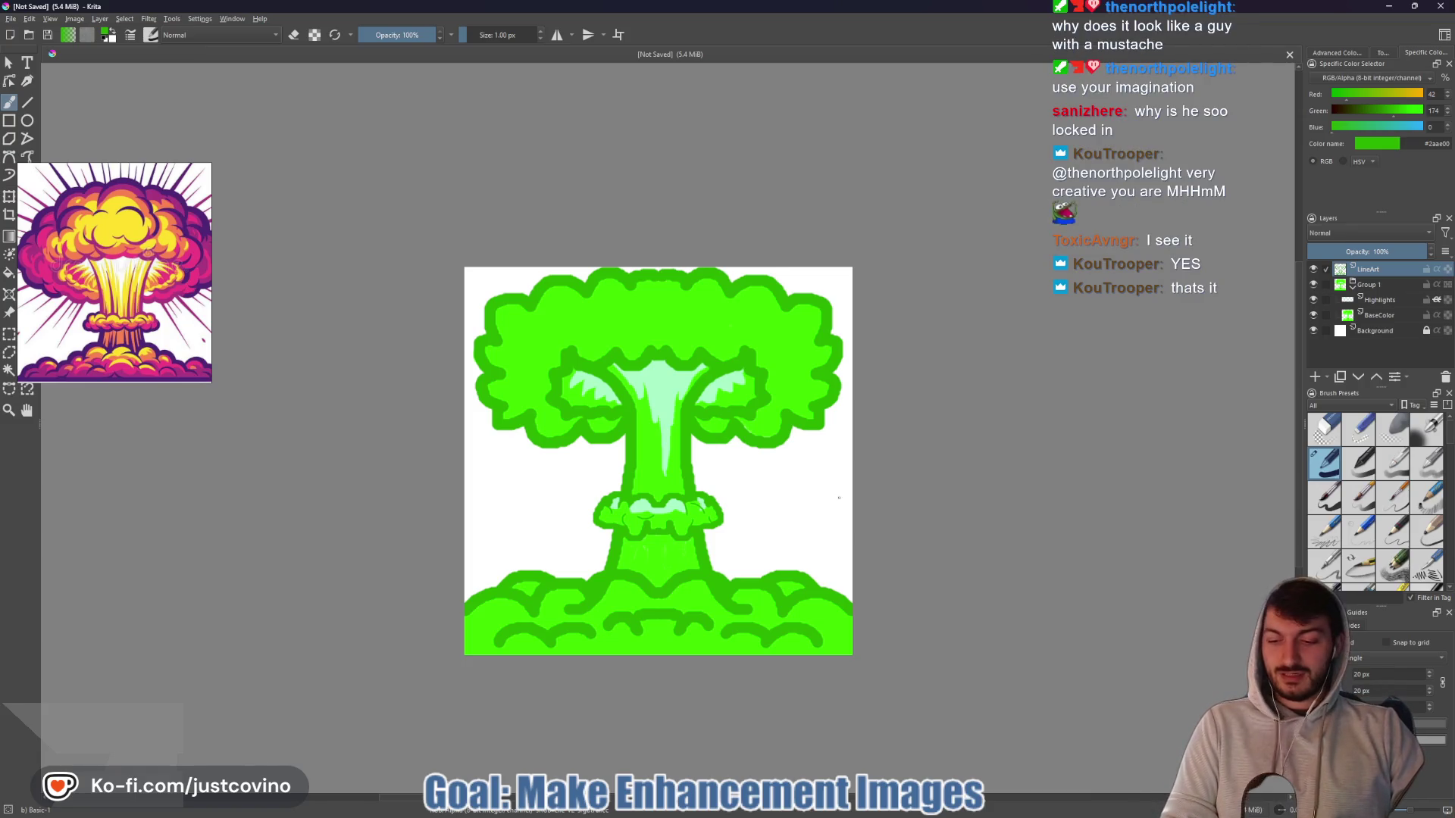
left_click_drag(851, 602, 731, 584)
left_click_drag(606, 576, 479, 581)
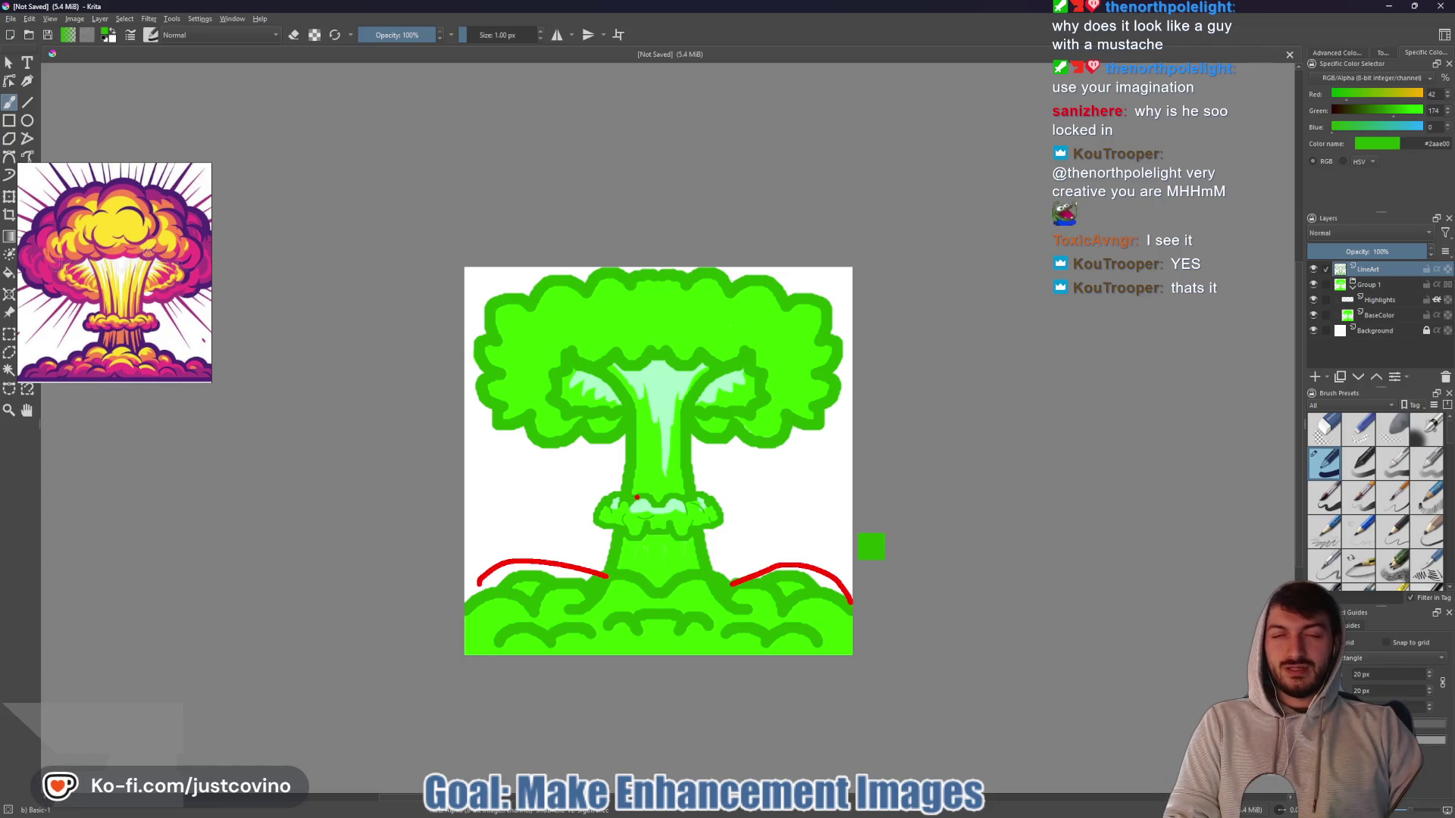
left_click_drag(582, 507, 494, 501)
left_click_drag(592, 376, 593, 378)
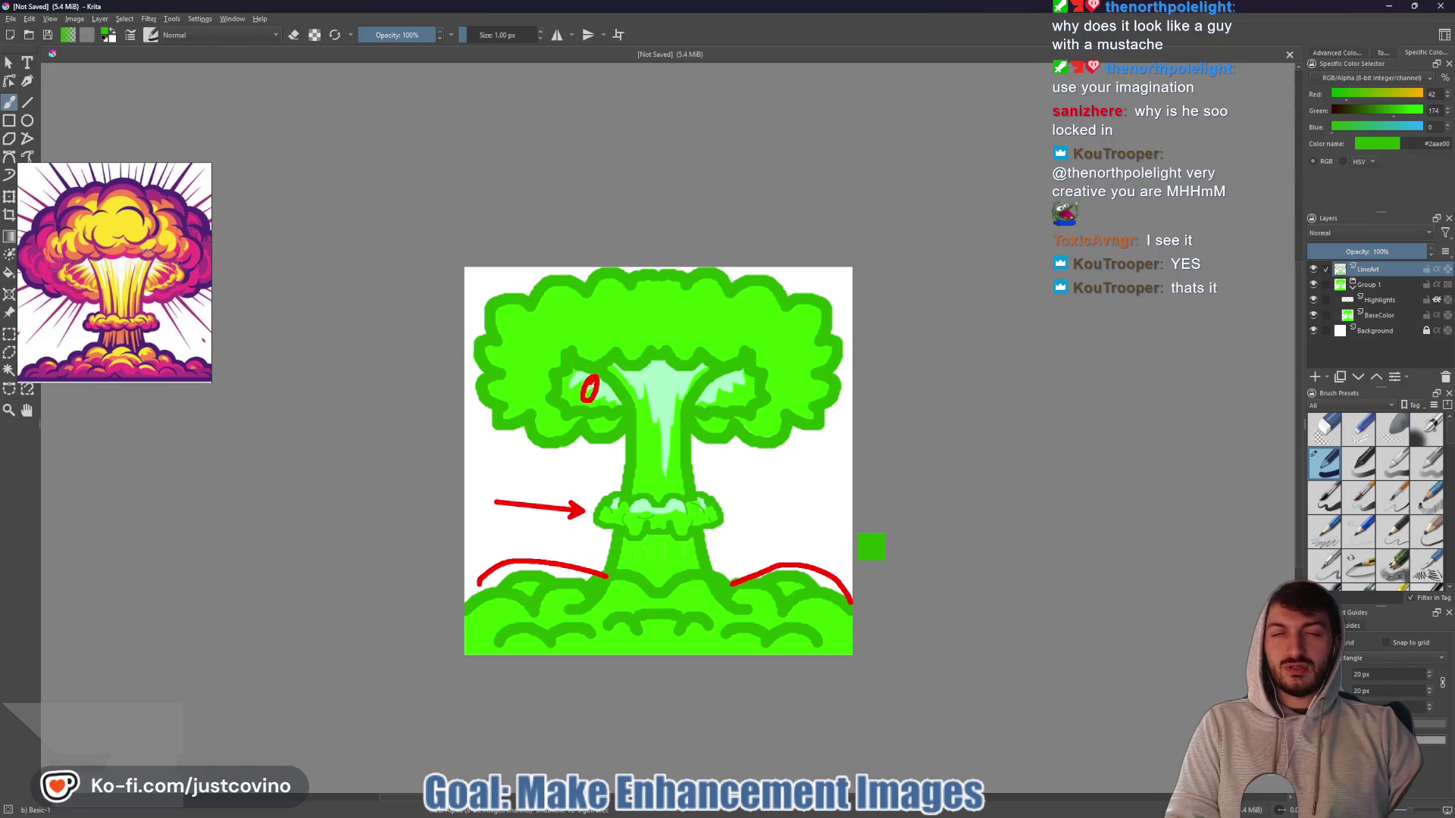
left_click_drag(730, 376, 721, 403)
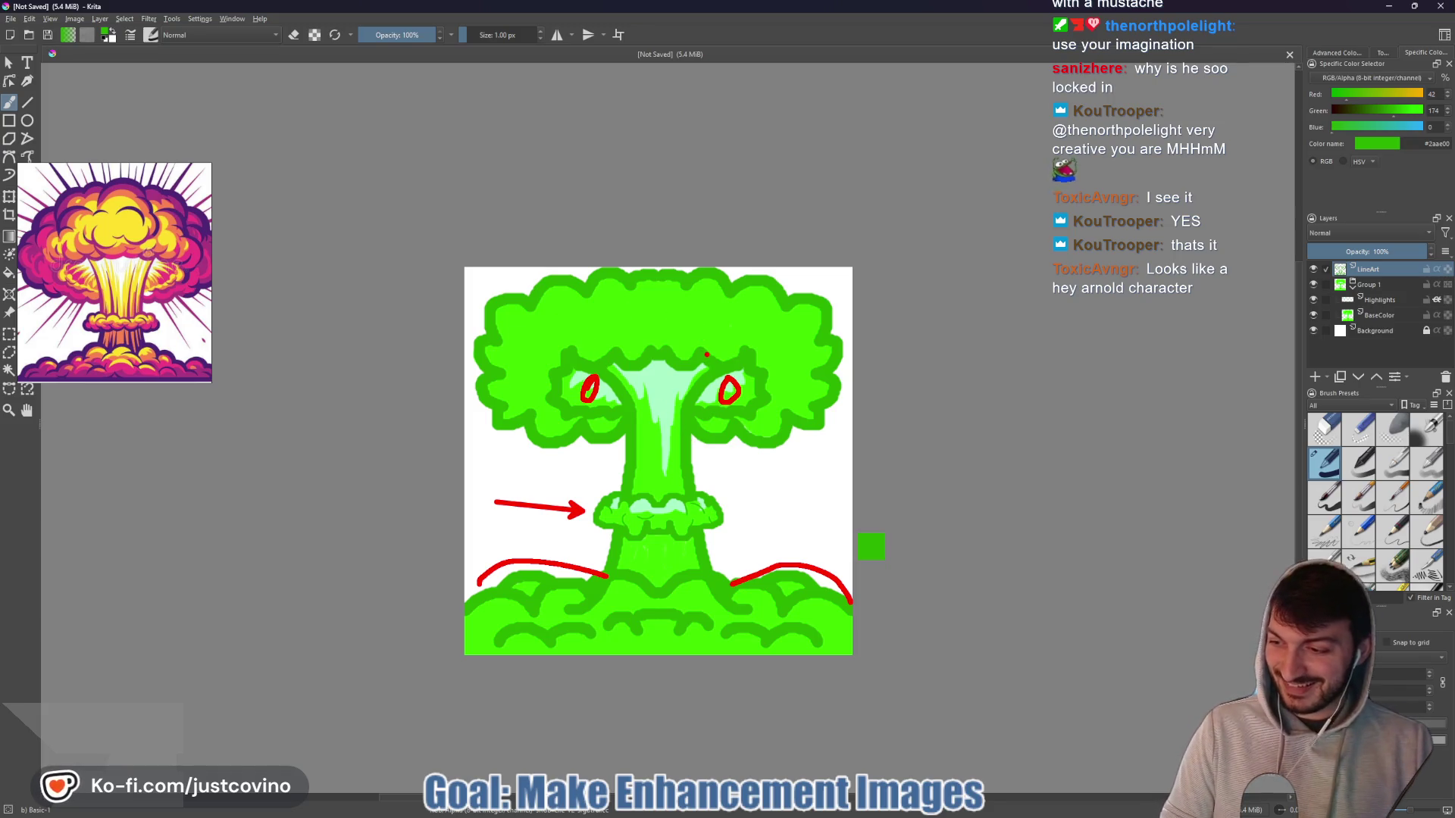
key("Delete")
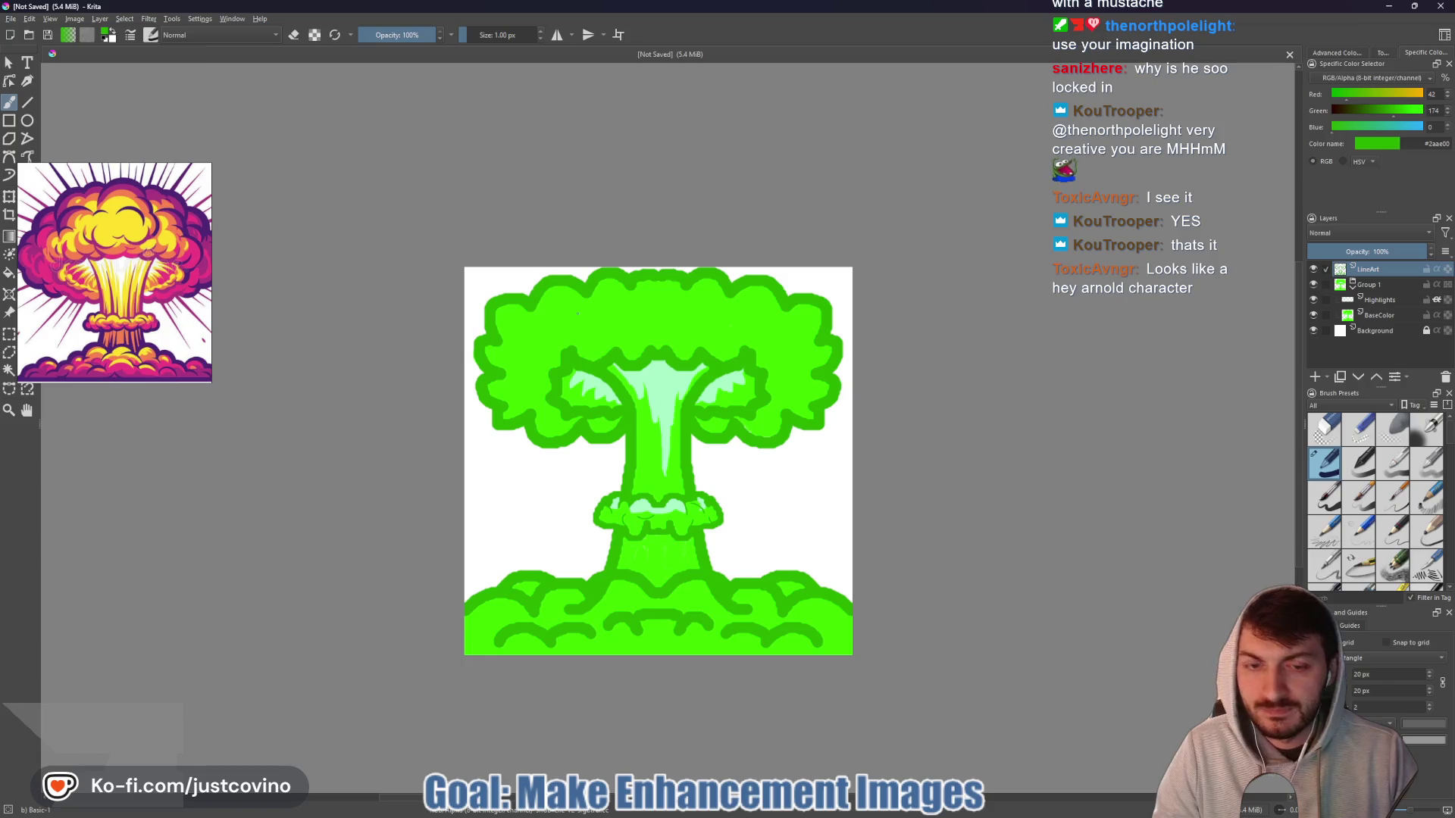
- At 5 px, paint dark-green contour curves across the cap's left, centre and right puffs
key("bracketright")
key("bracketright")
key("bracketright")
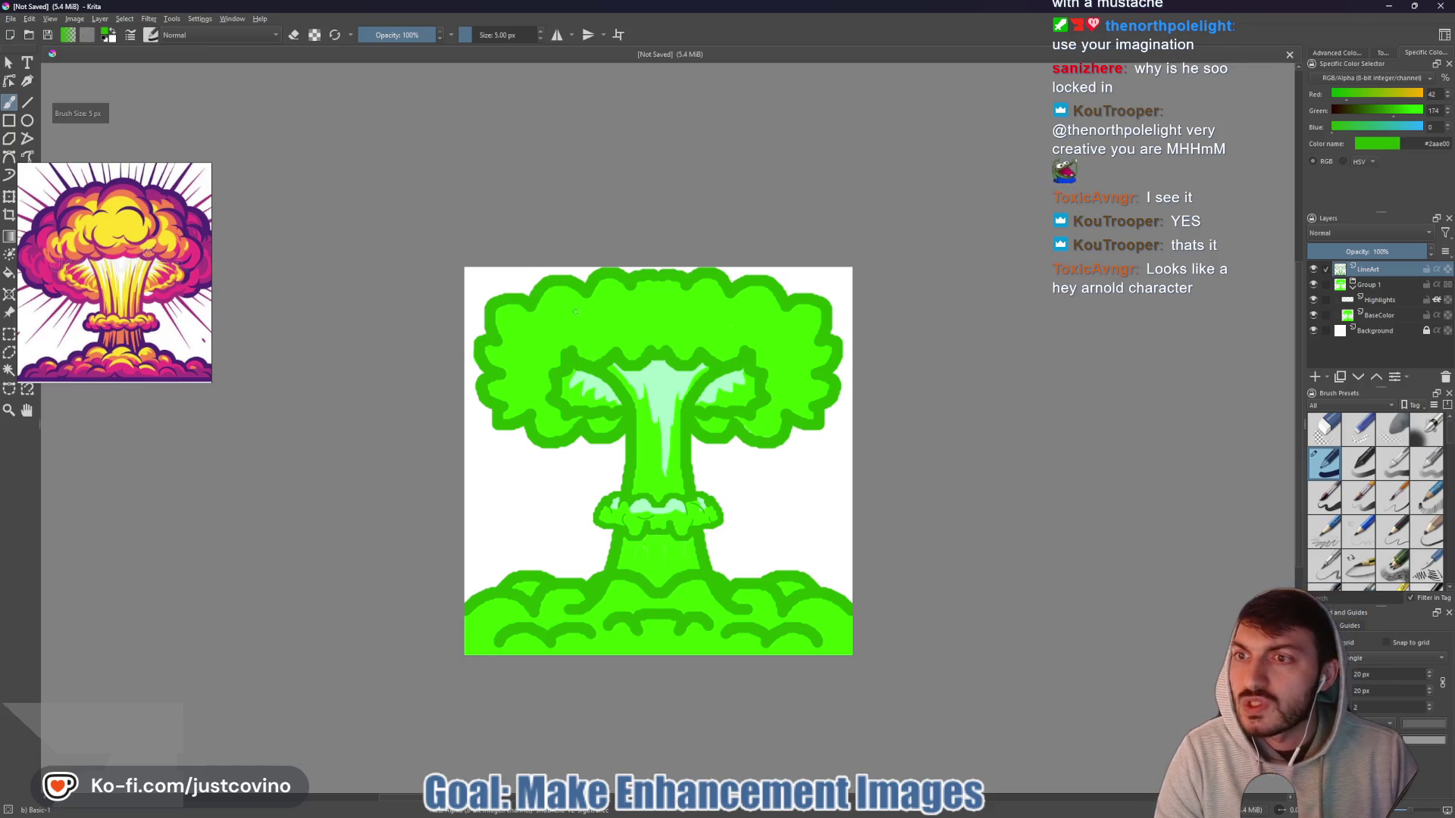
left_click_drag(582, 327, 570, 353)
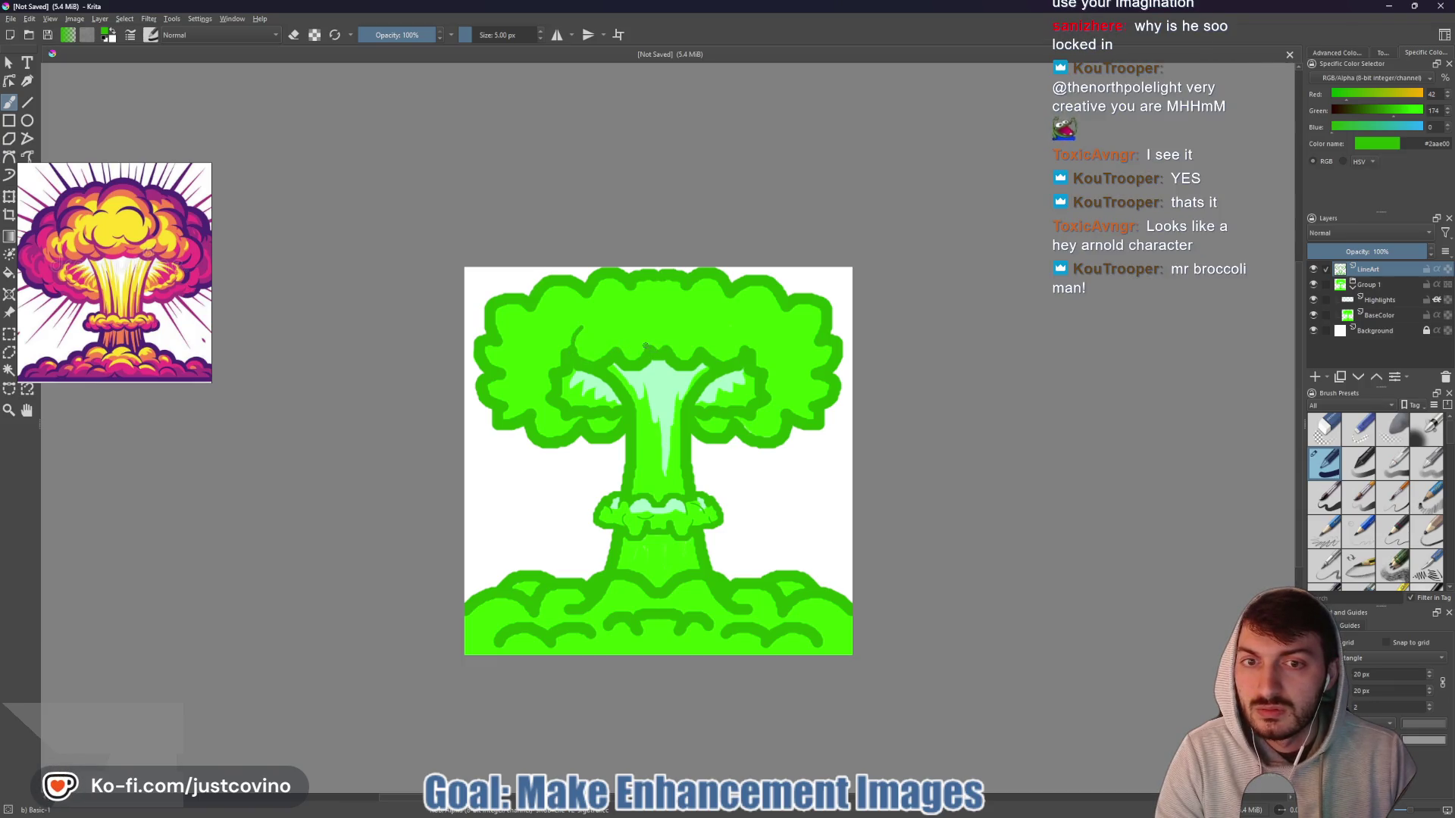
left_click_drag(642, 336, 656, 347)
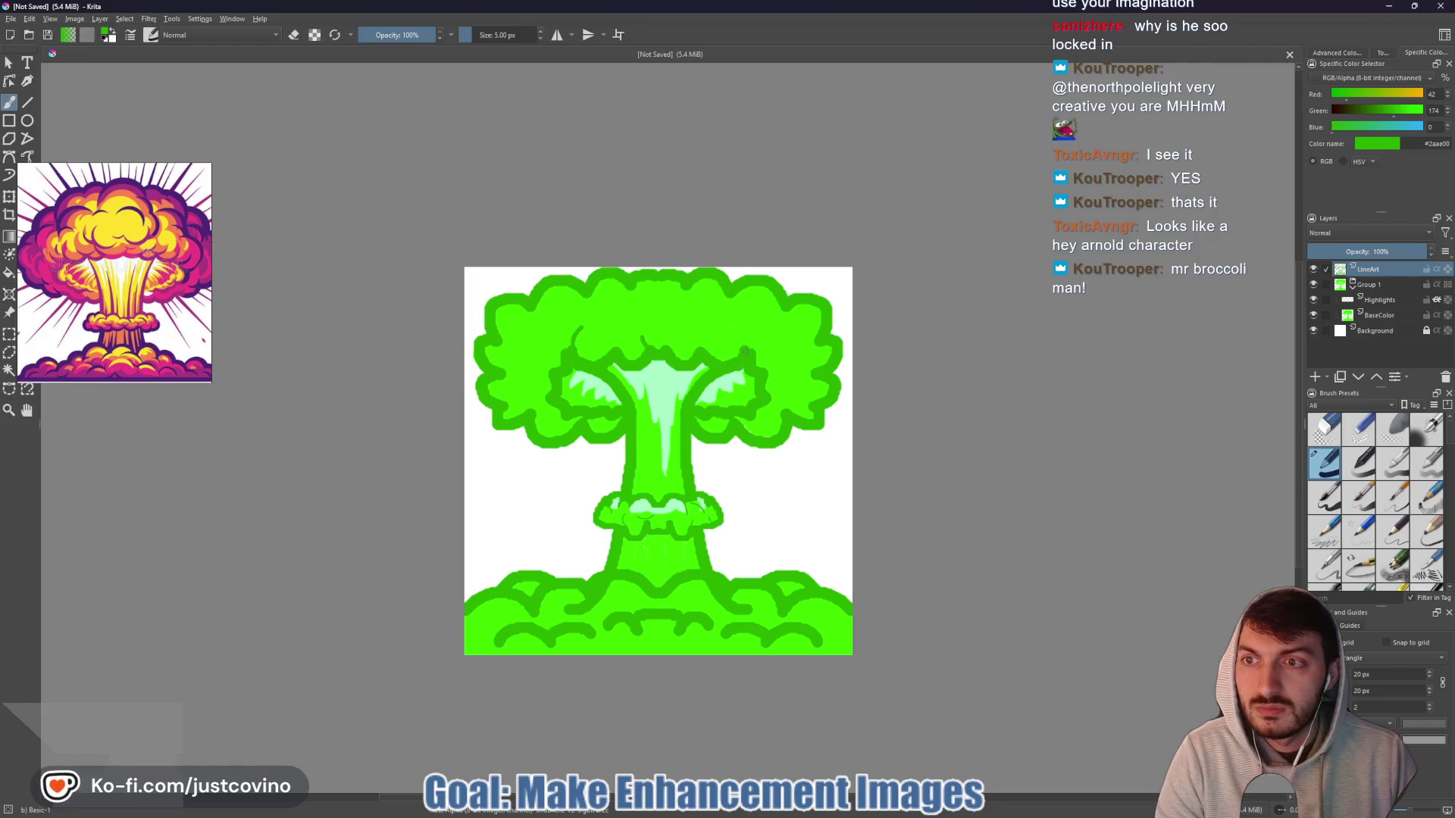
left_click_drag(742, 327, 751, 339)
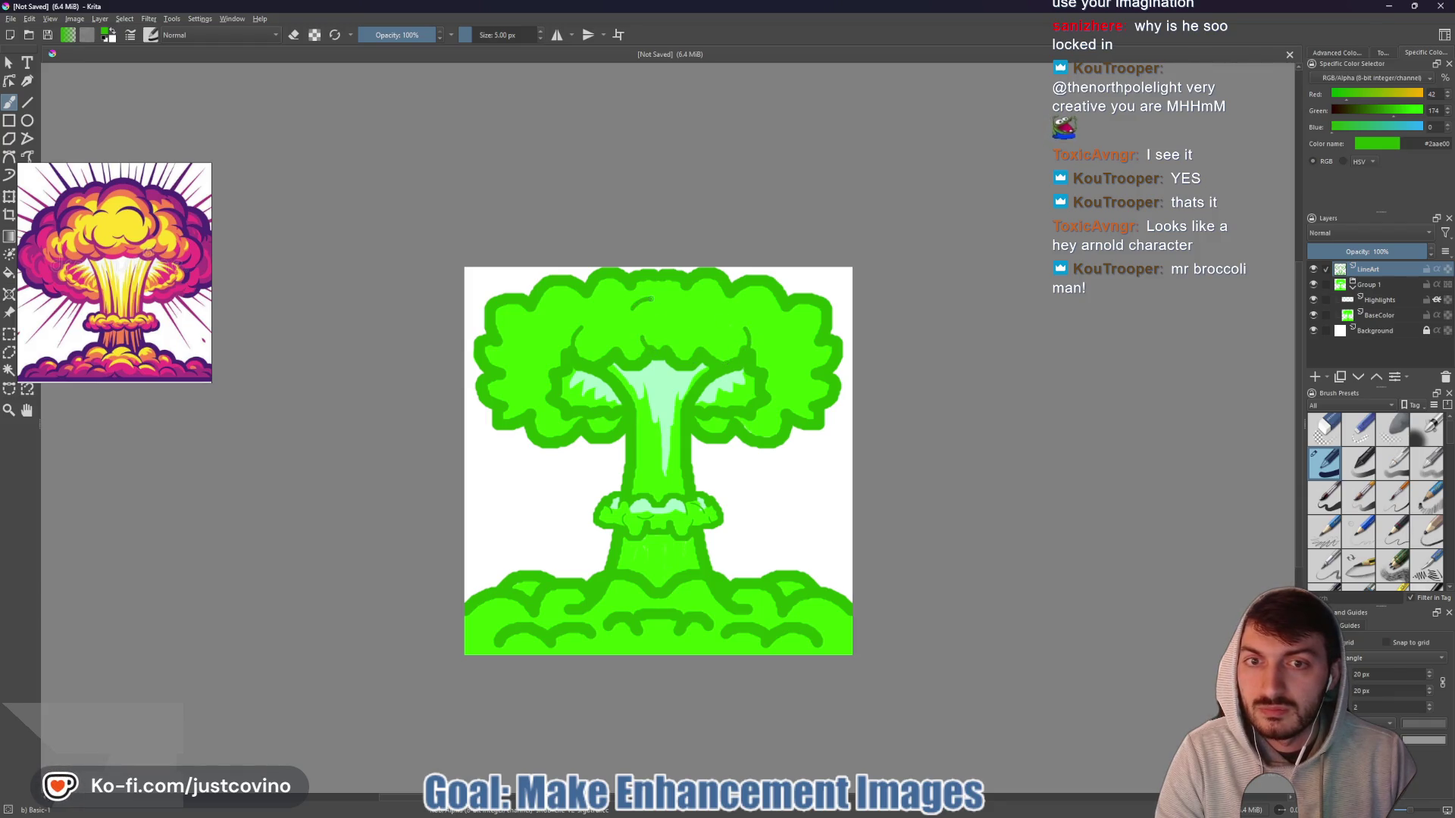
left_click_drag(722, 325, 728, 313)
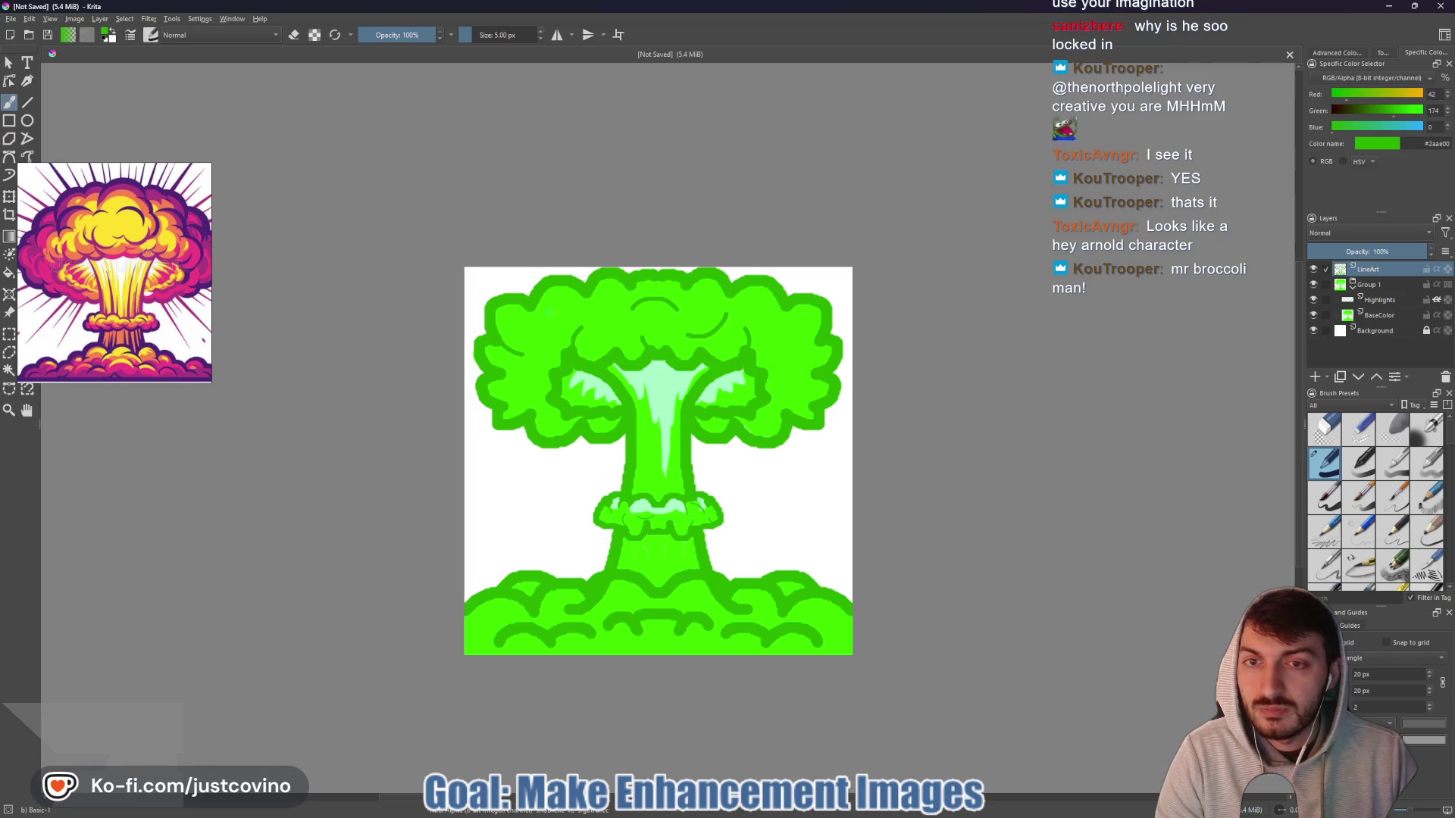
left_click_drag(548, 357, 540, 374)
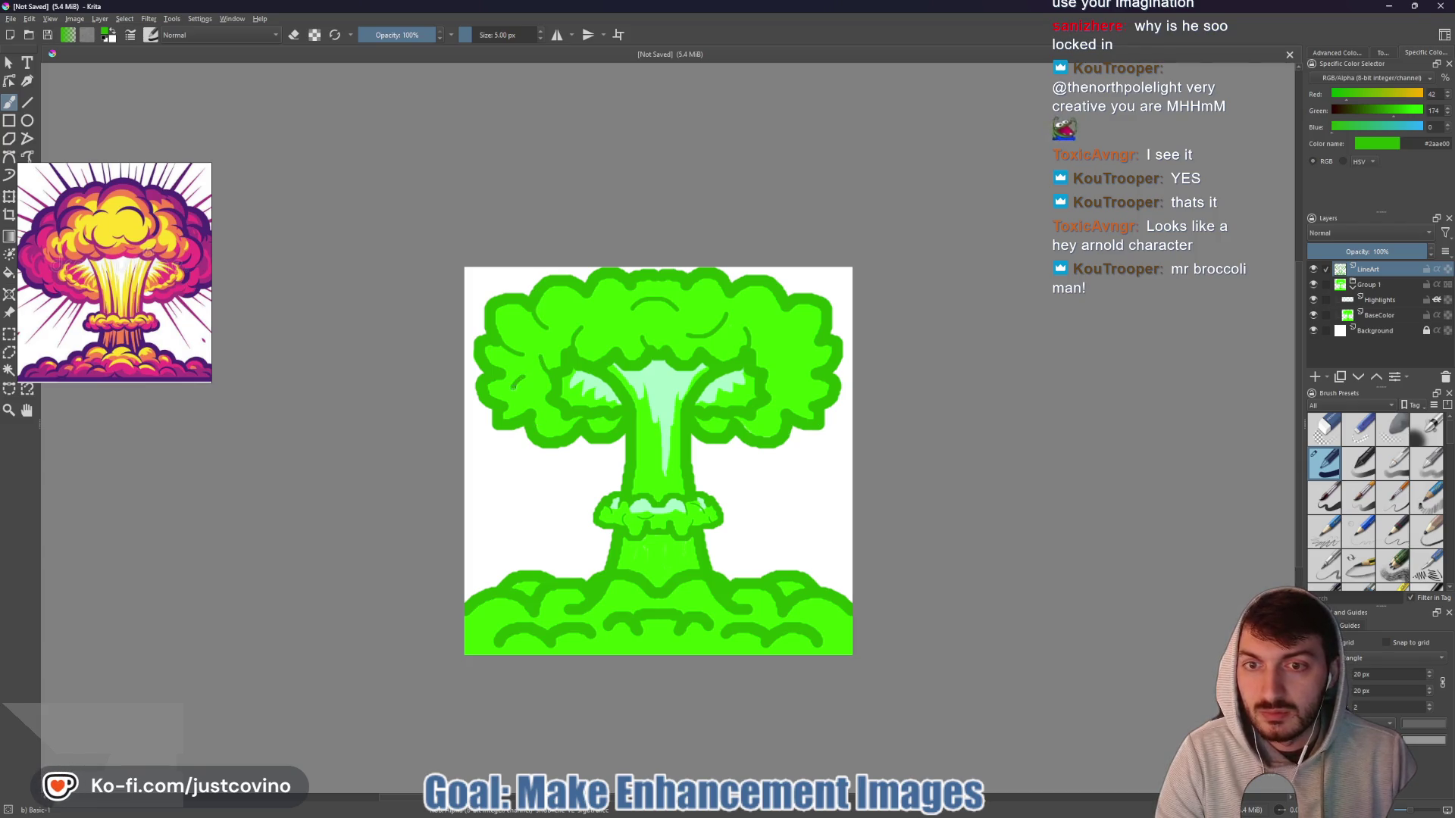
left_click_drag(795, 328, 785, 393)
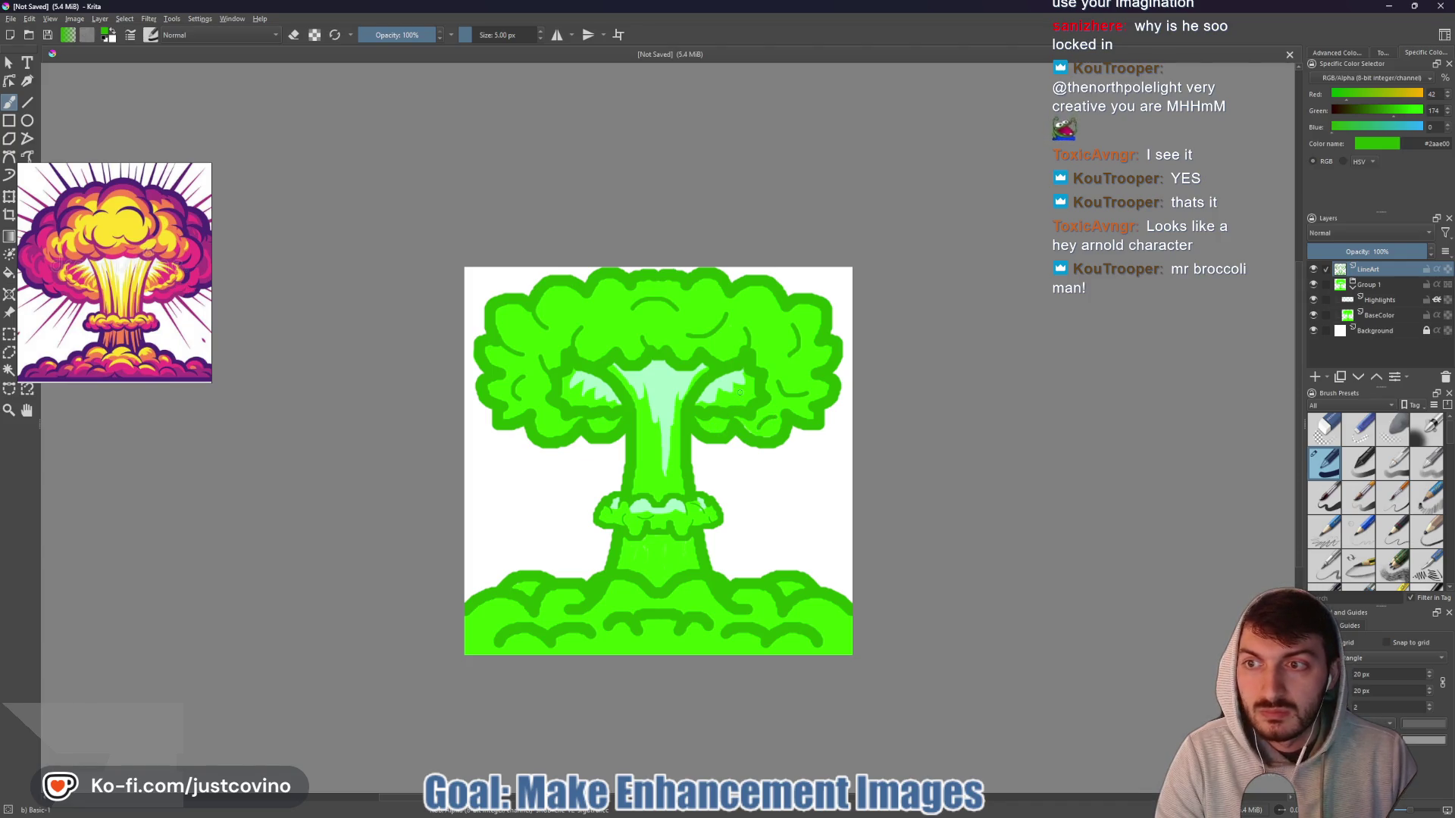
- Drop the brush to 3 px, try a small arc near the cap top, then undo it
key("bracketleft")
key("bracketleft")
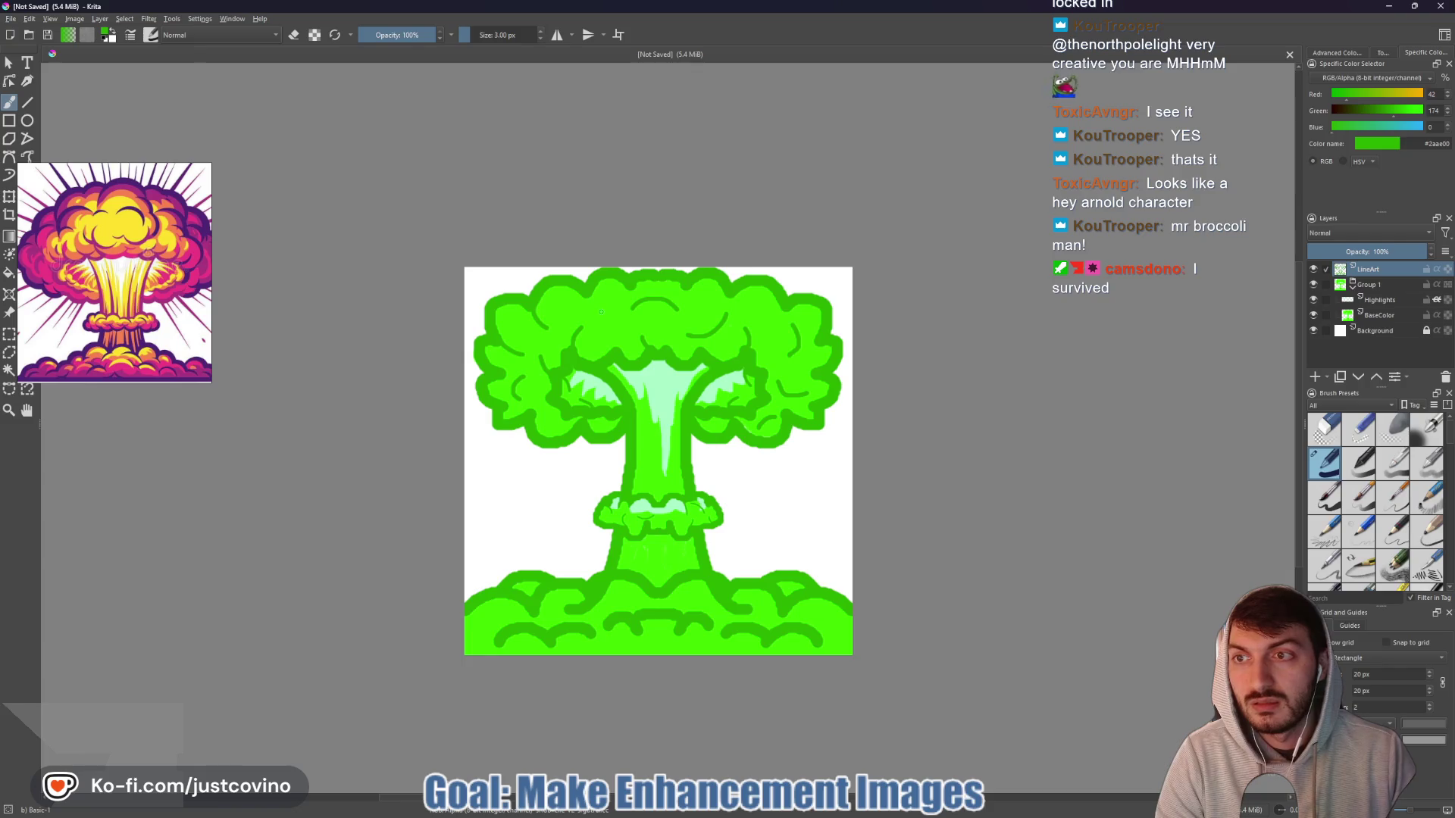
left_click_drag(588, 313, 616, 296)
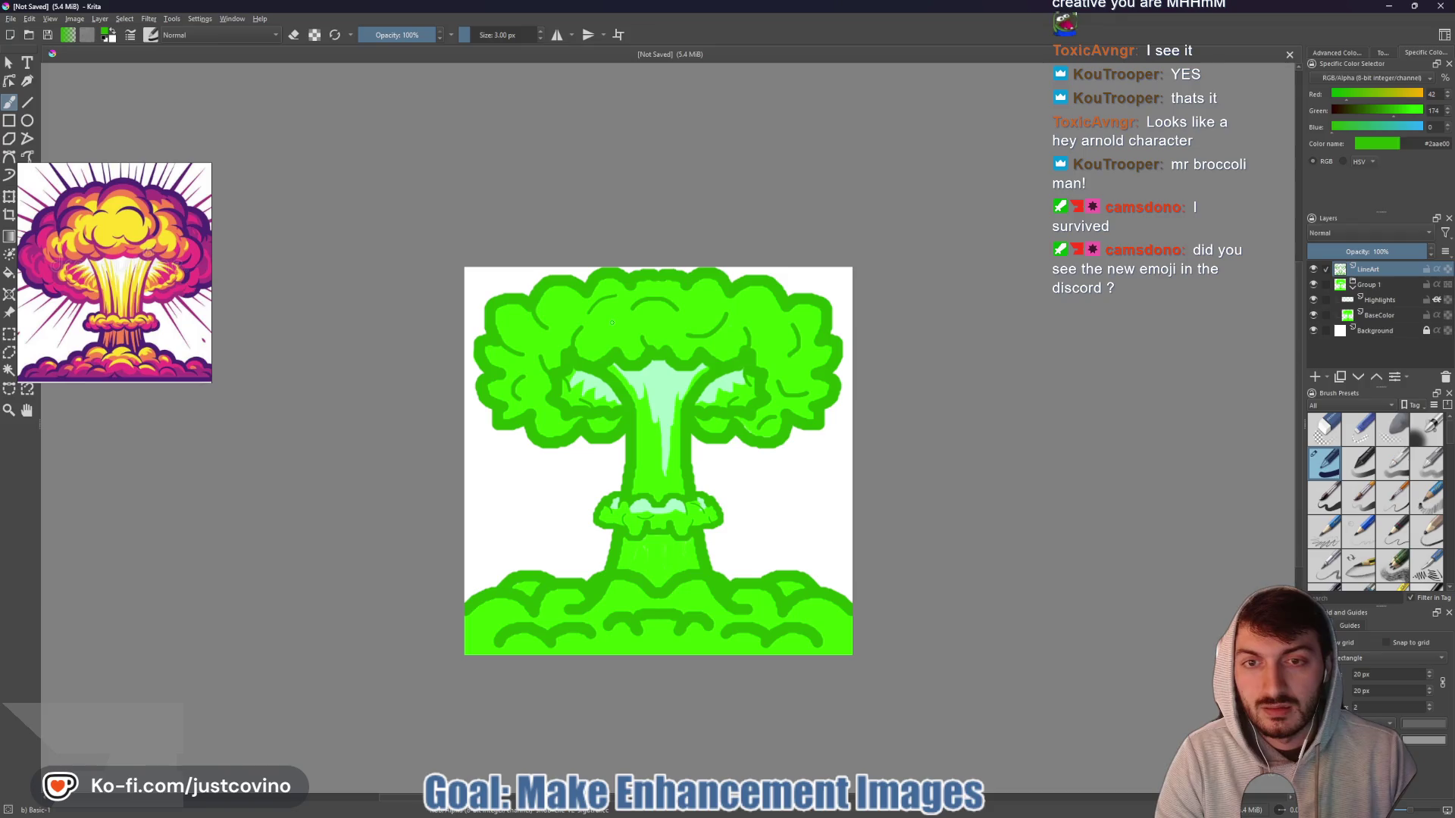
key("ctrl+z")
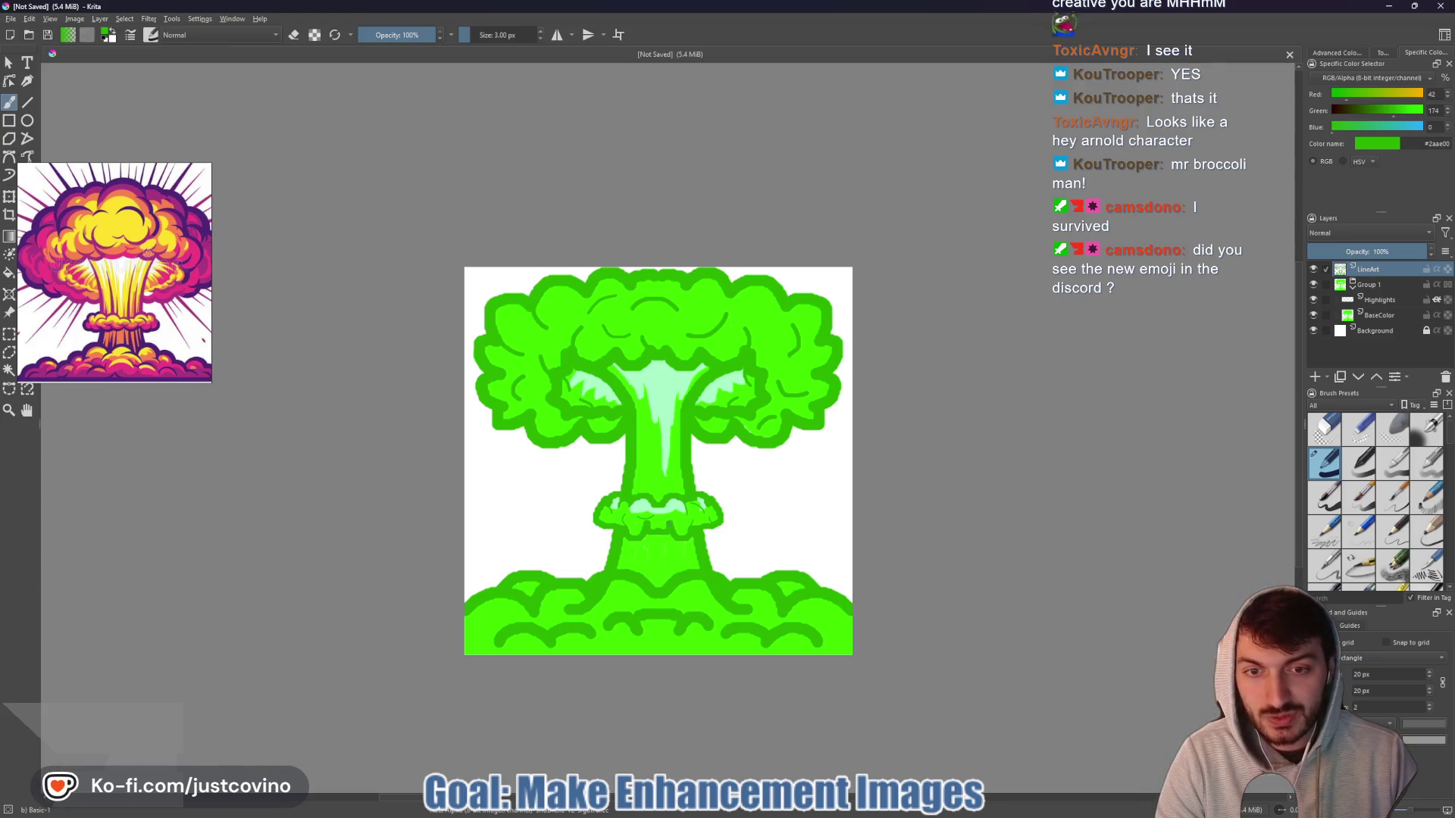
scroll(652, 529, "up", 5)
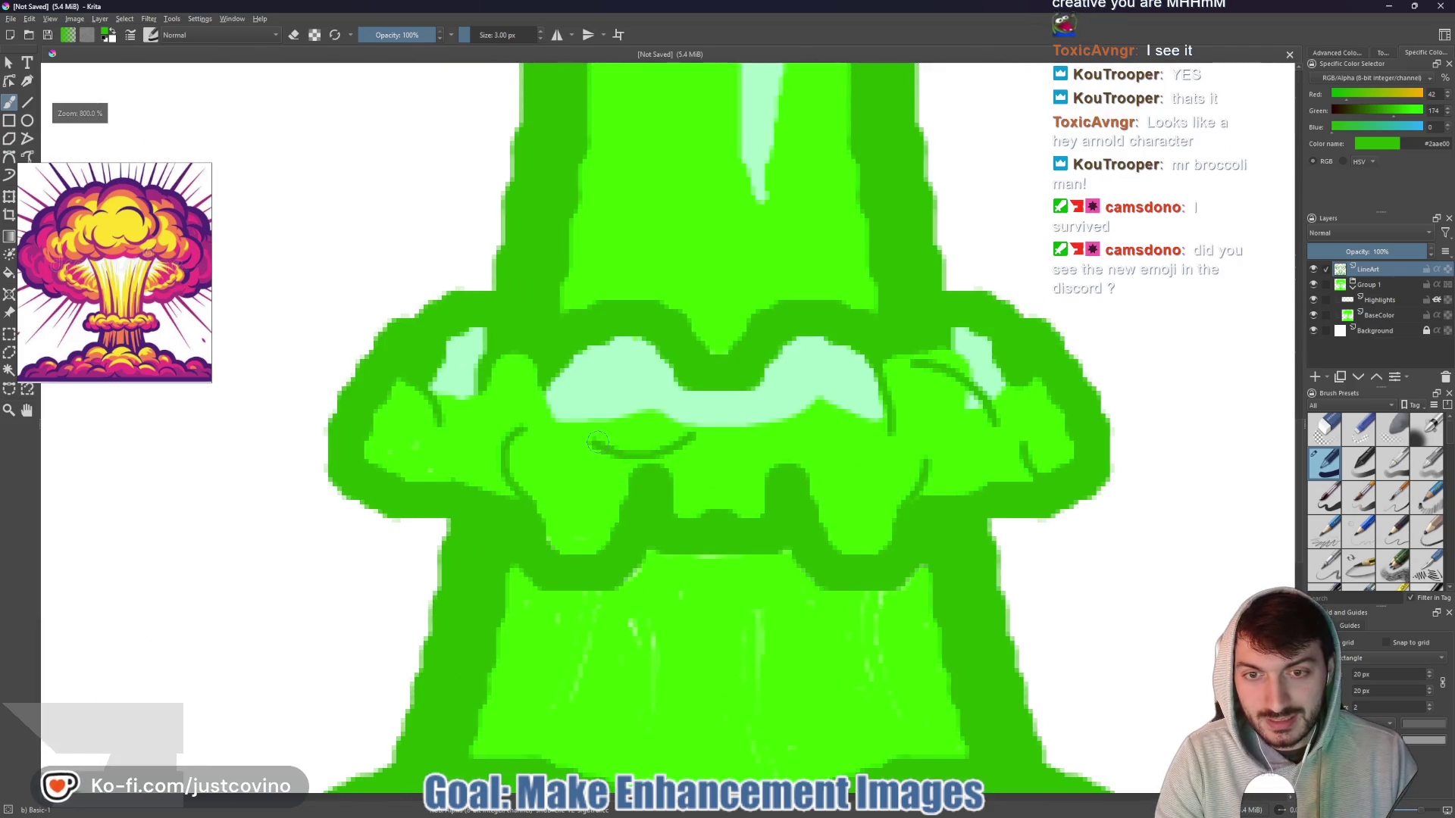
left_click_drag(597, 442, 679, 443)
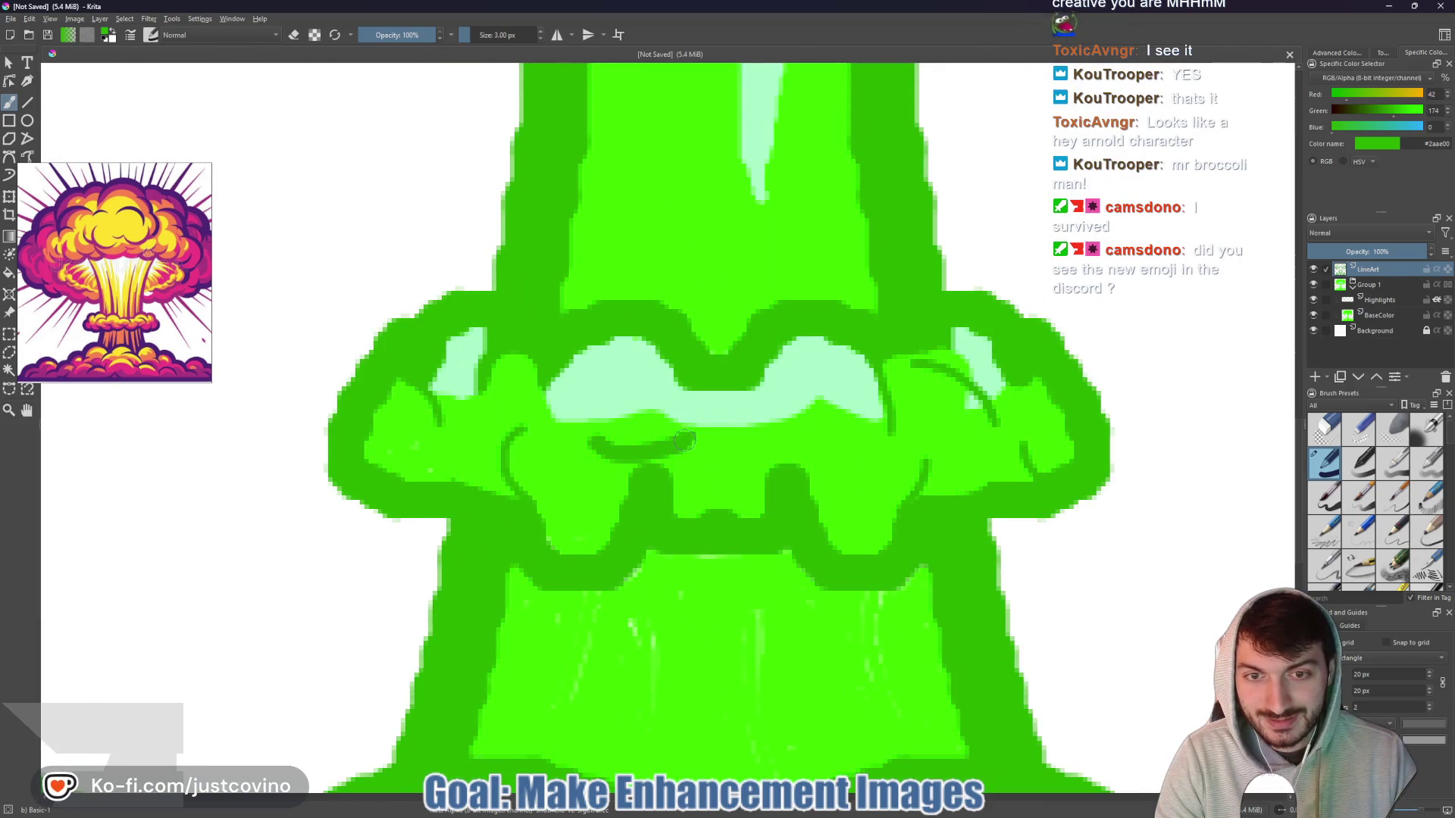
mouse_move(533, 428)
left_mouse_down()
mouse_move(504, 443)
mouse_move(531, 491)
left_mouse_up()
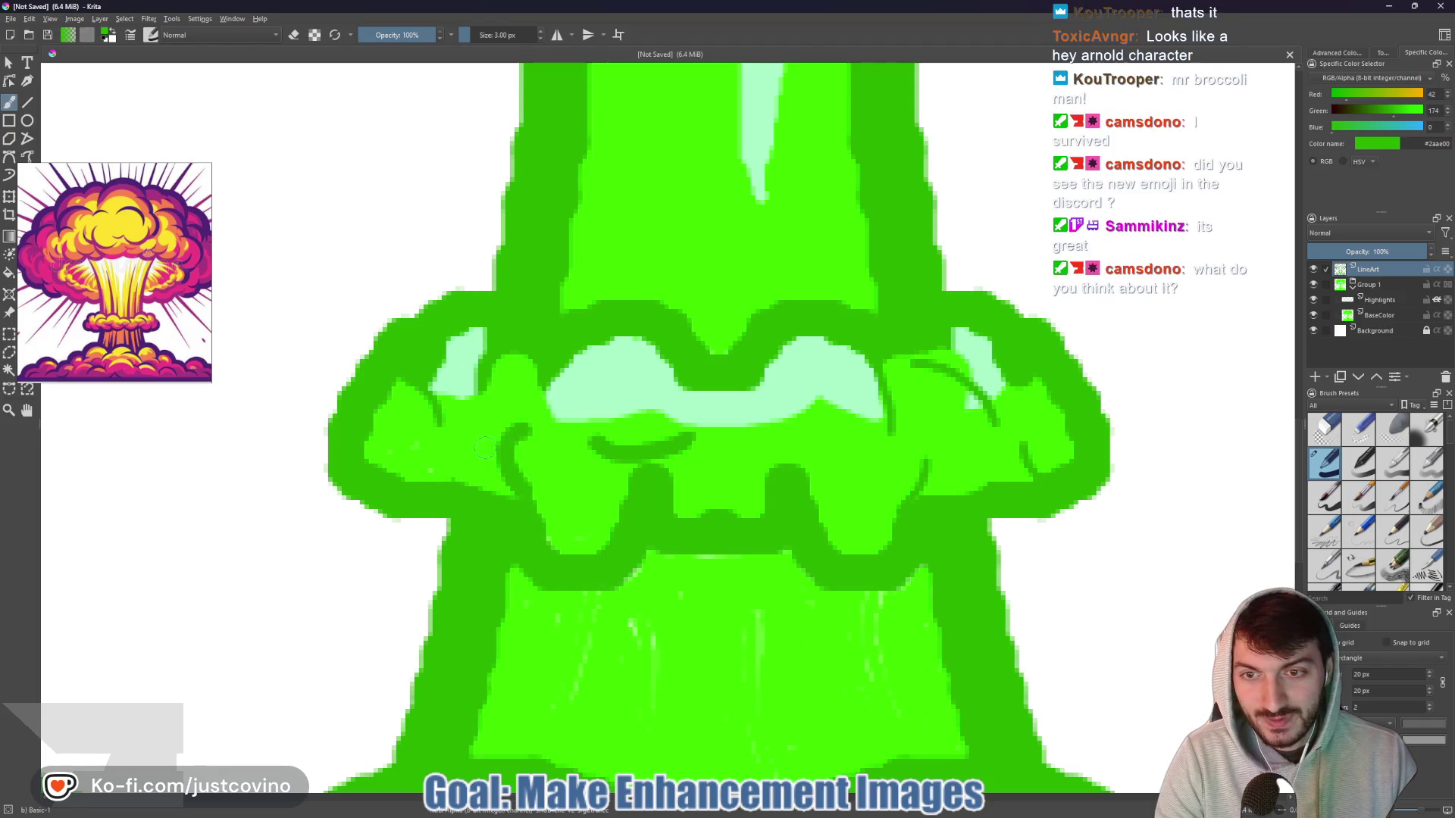
left_click_drag(436, 383, 449, 430)
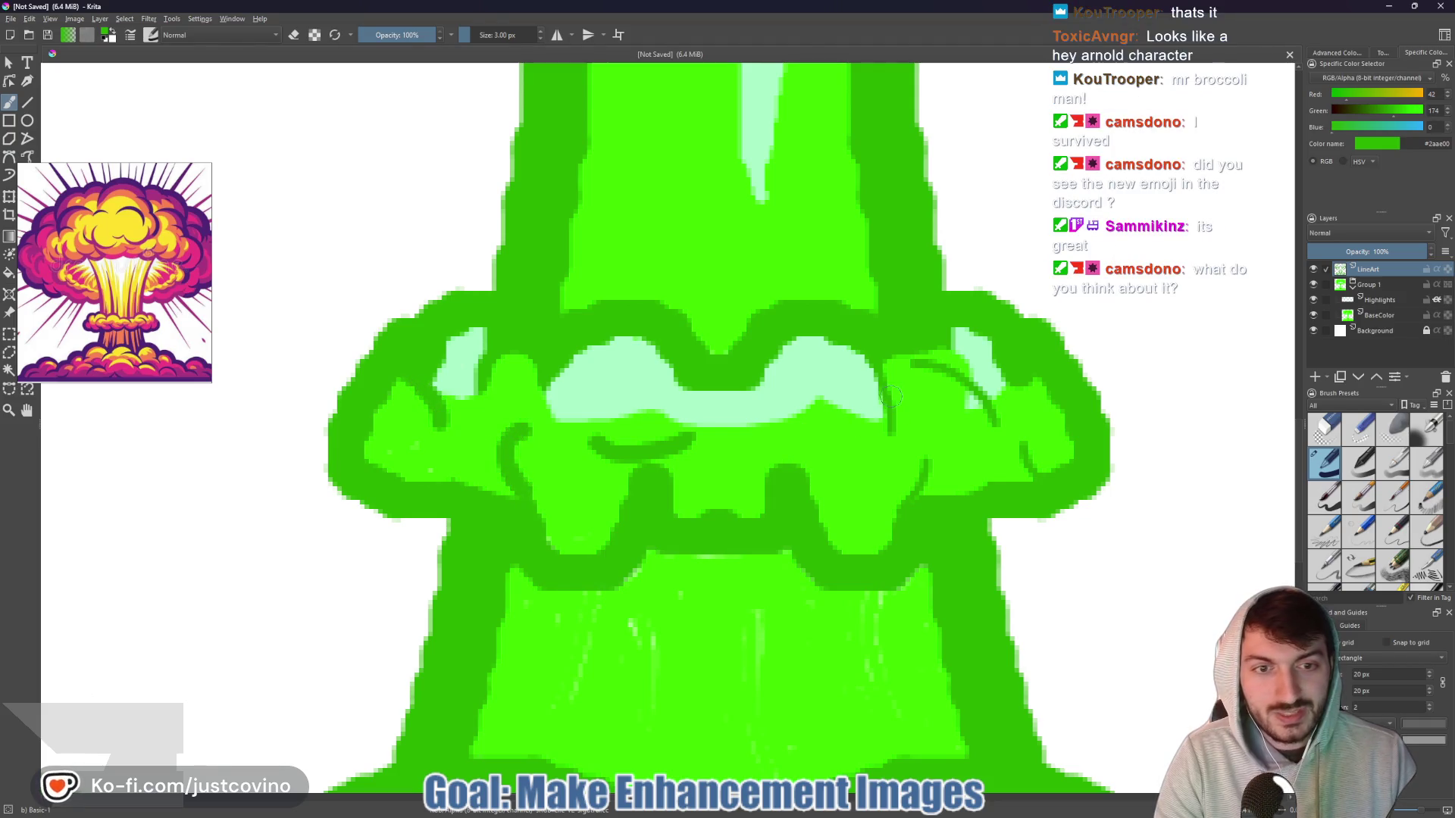
left_click_drag(886, 361, 908, 497)
mouse_move(1006, 434)
left_mouse_down()
mouse_move(964, 385)
mouse_move(925, 371)
left_mouse_up()
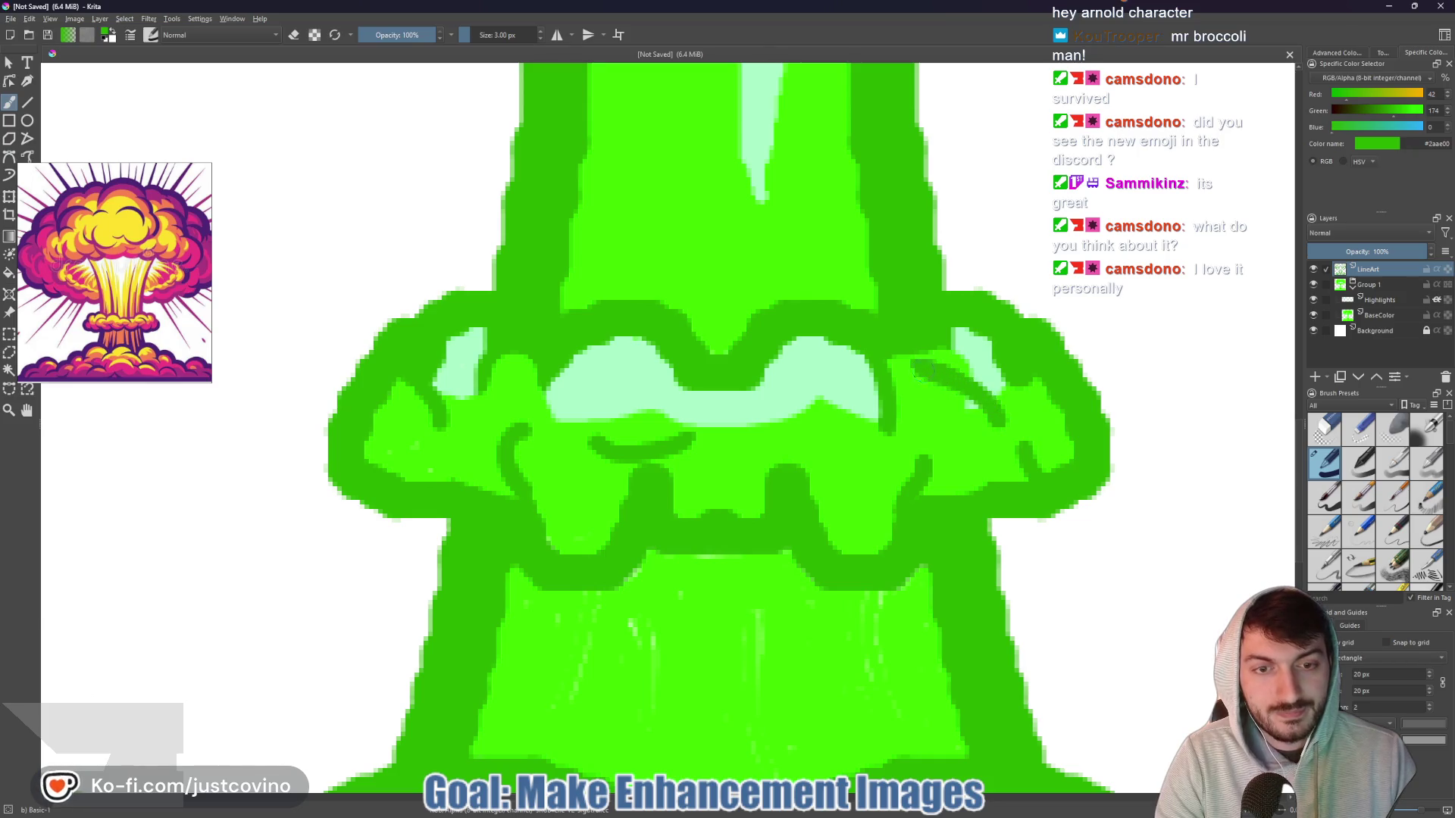
scroll(856, 578, "down", 5)
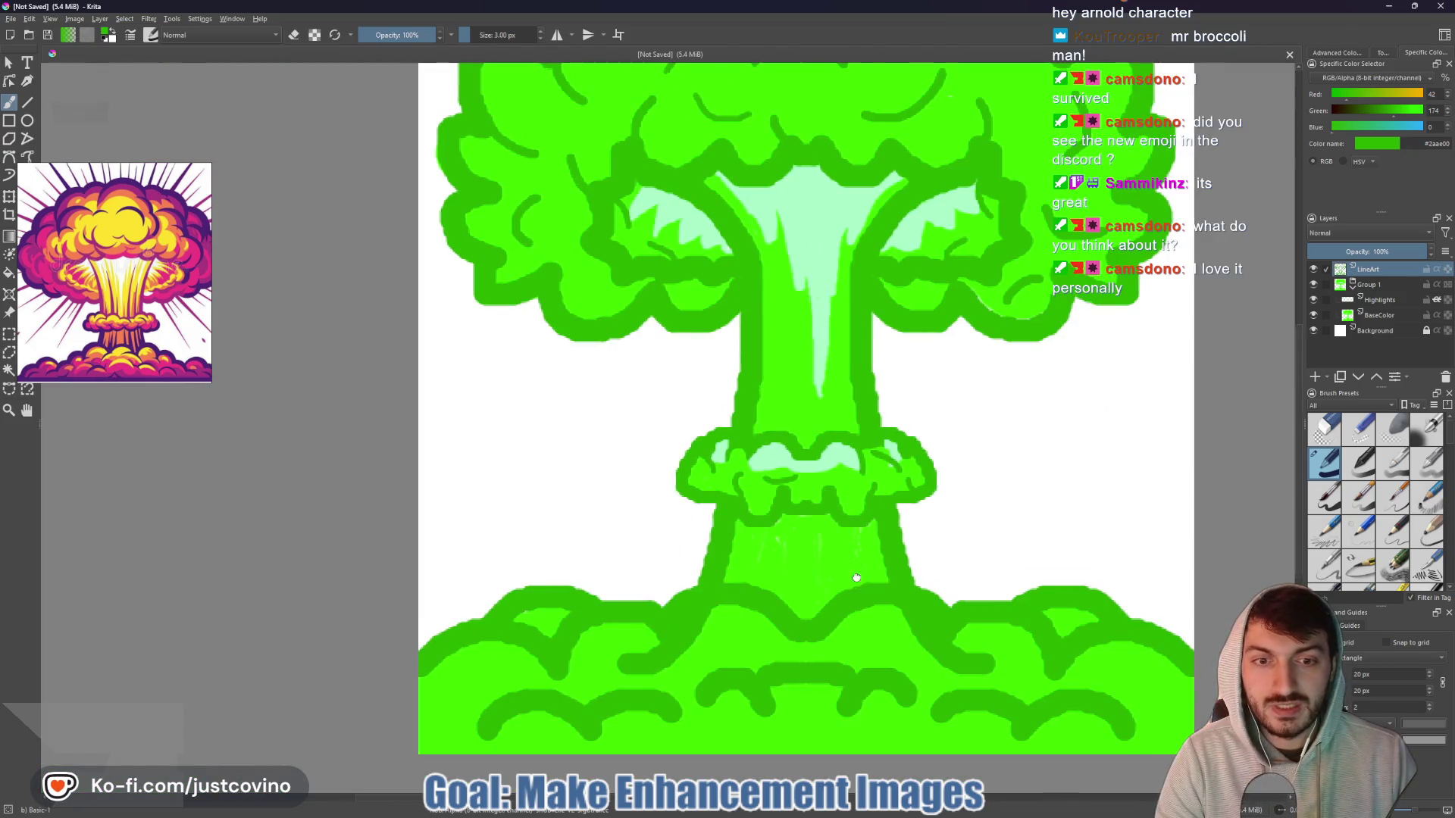
left_click_drag(857, 578, 689, 455)
scroll(694, 463, "down", 2)
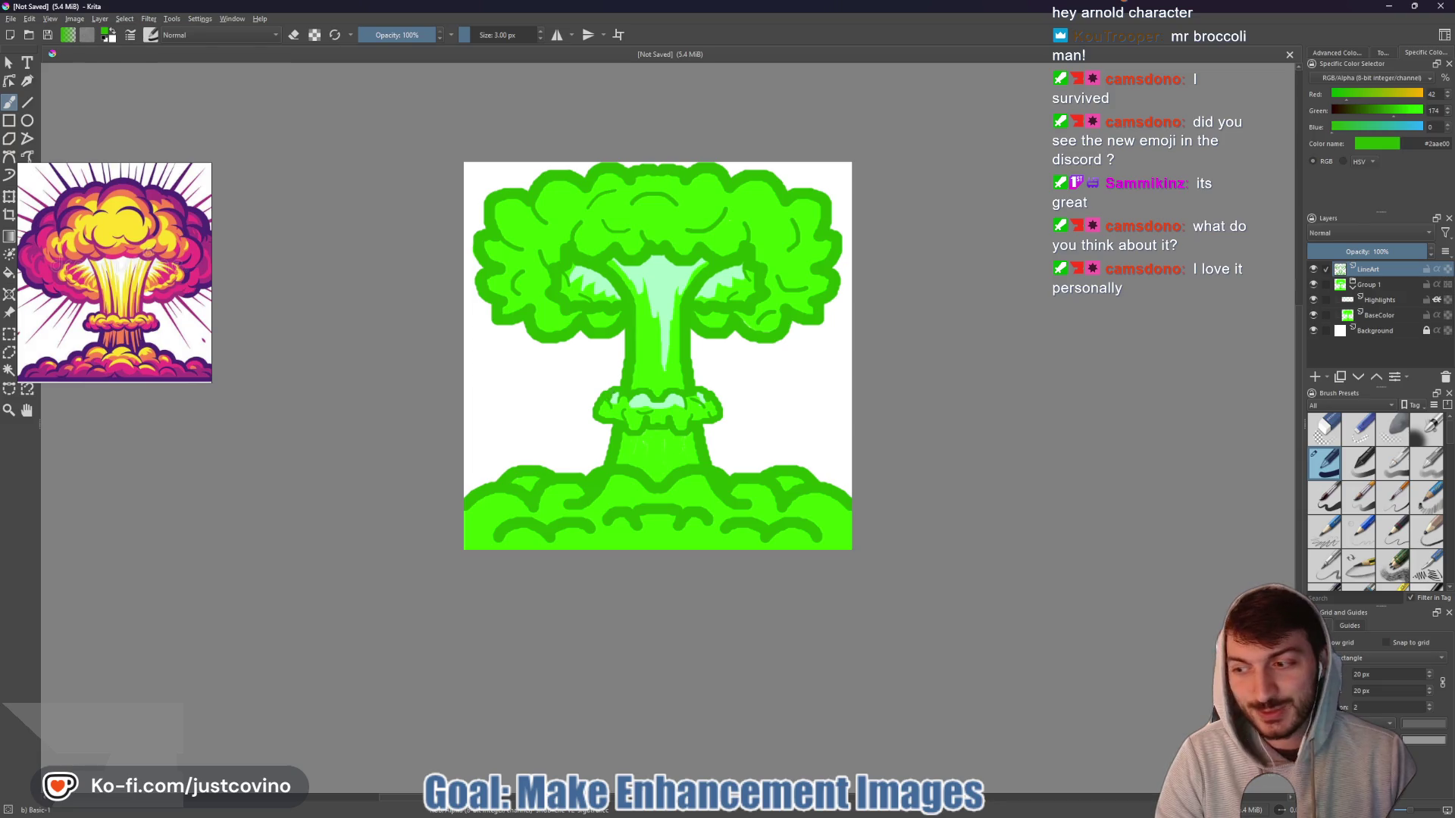
left_click_drag(611, 348, 631, 422)
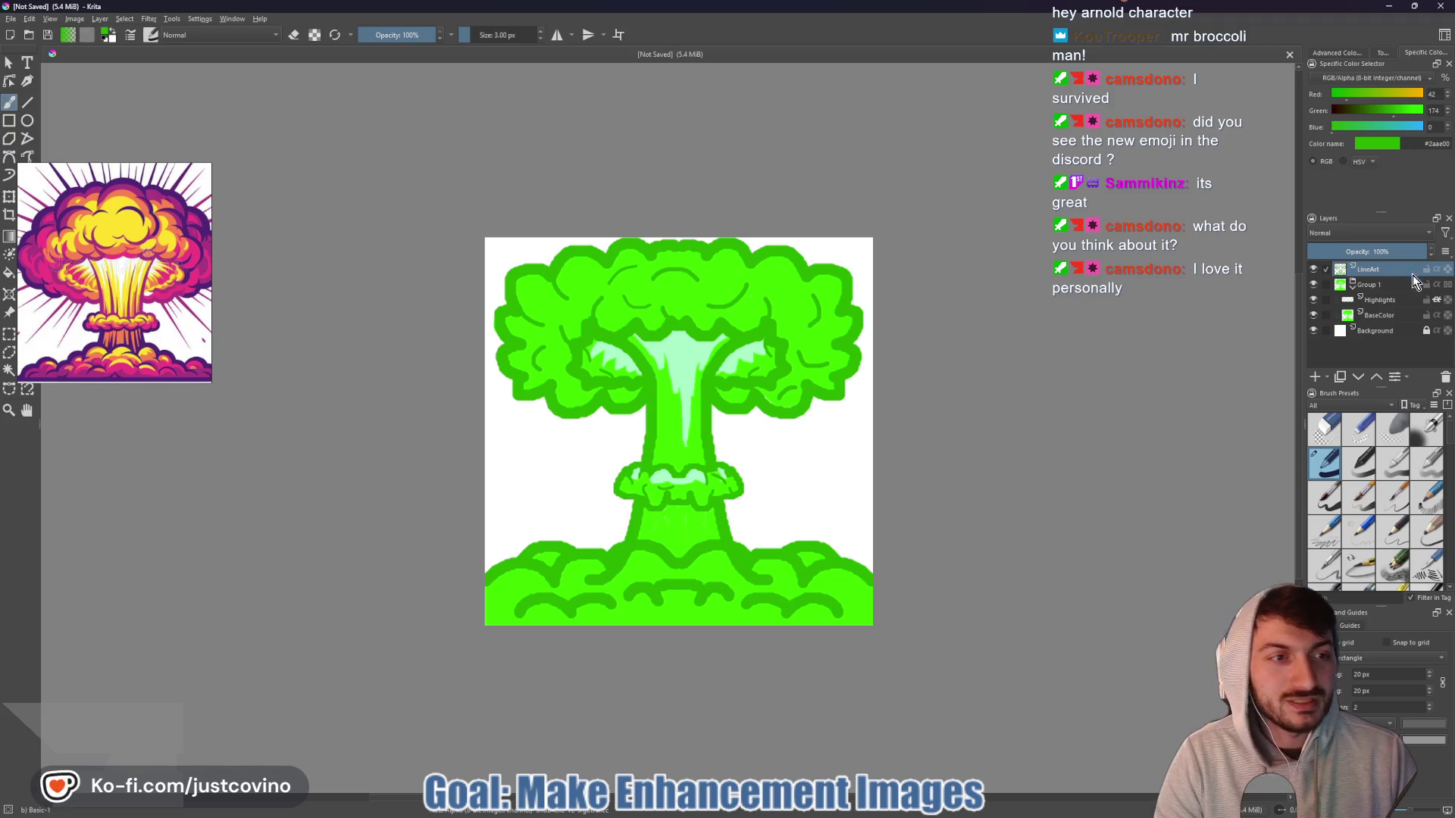
left_click(1379, 315)
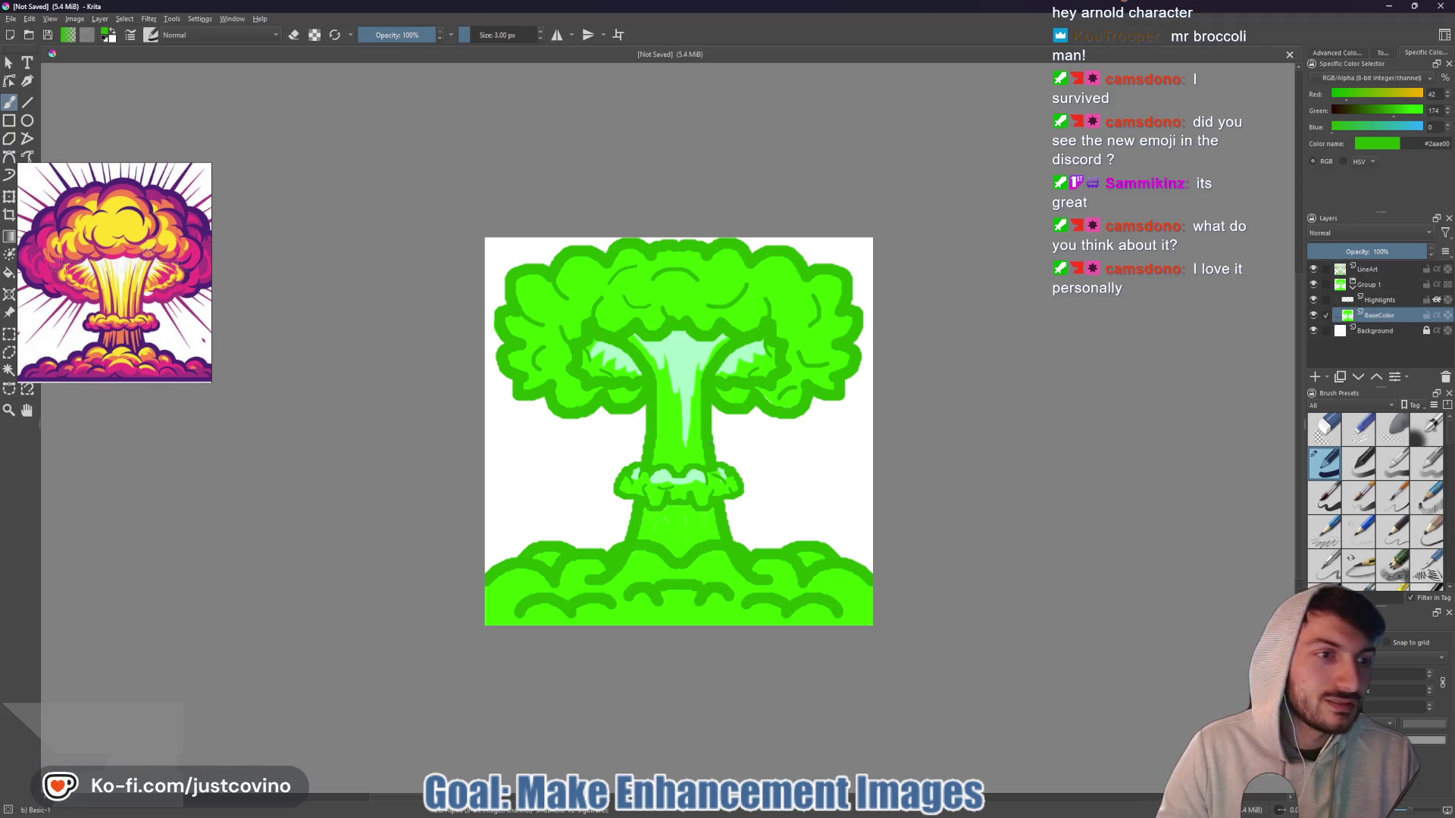
left_click(704, 479, "ctrl")
scroll(705, 479, "up", 5)
scroll(705, 479, "down", 5)
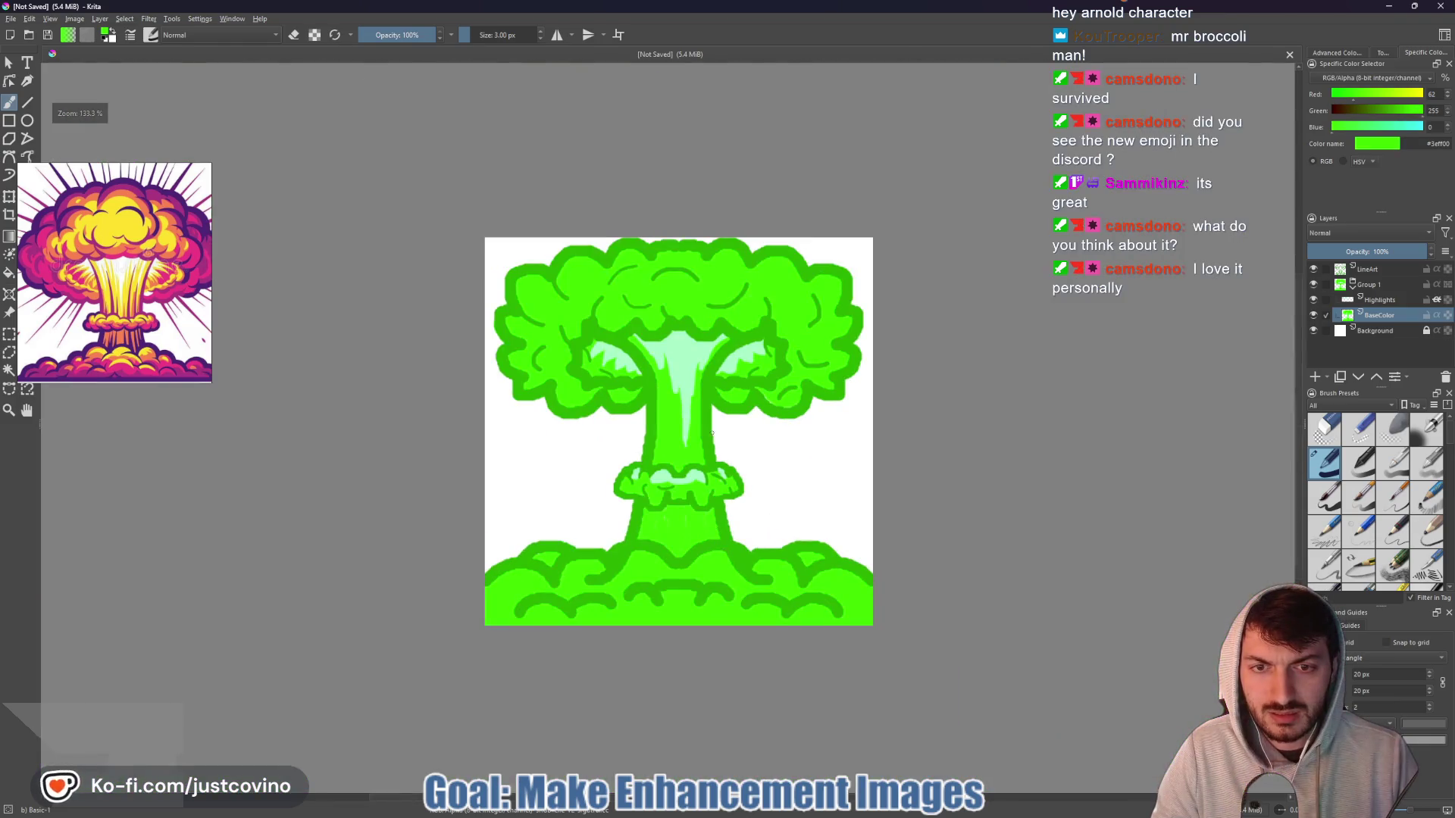
scroll(662, 651, "up", 5)
left_click_drag(662, 650, 679, 370)
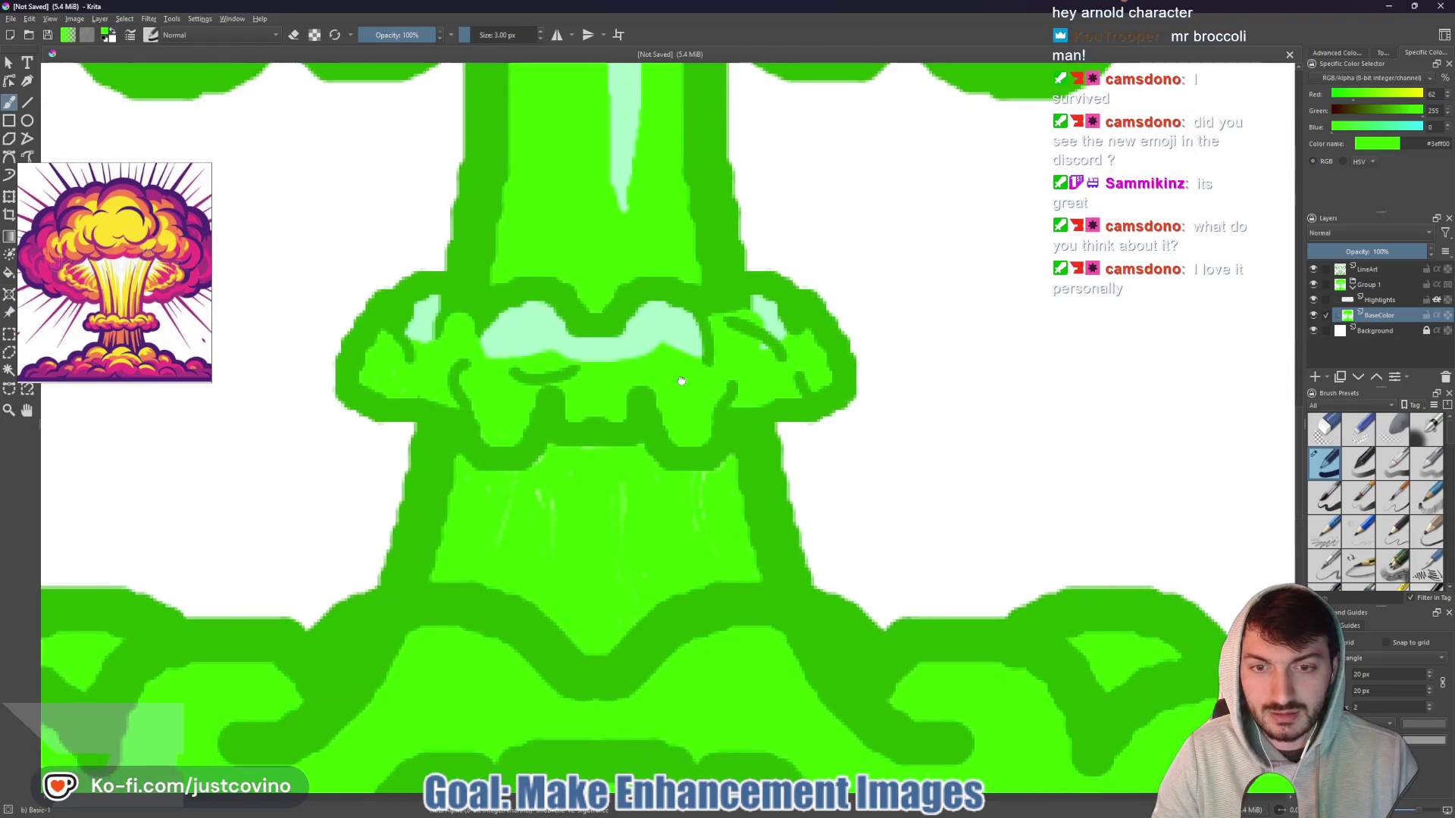
key("bracketright")
key("bracketright")
key("bracketright")
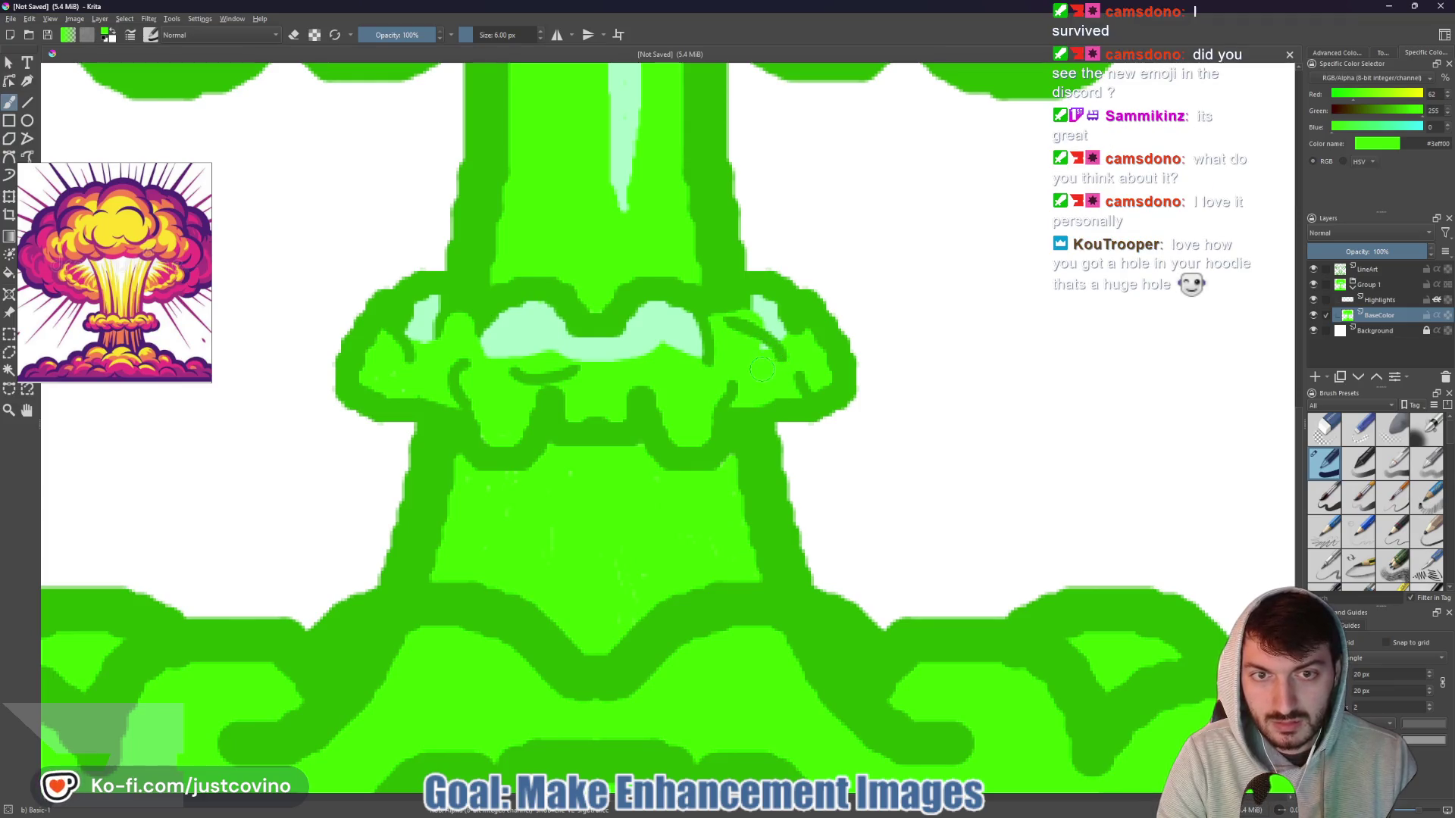
scroll(656, 402, "down", 5)
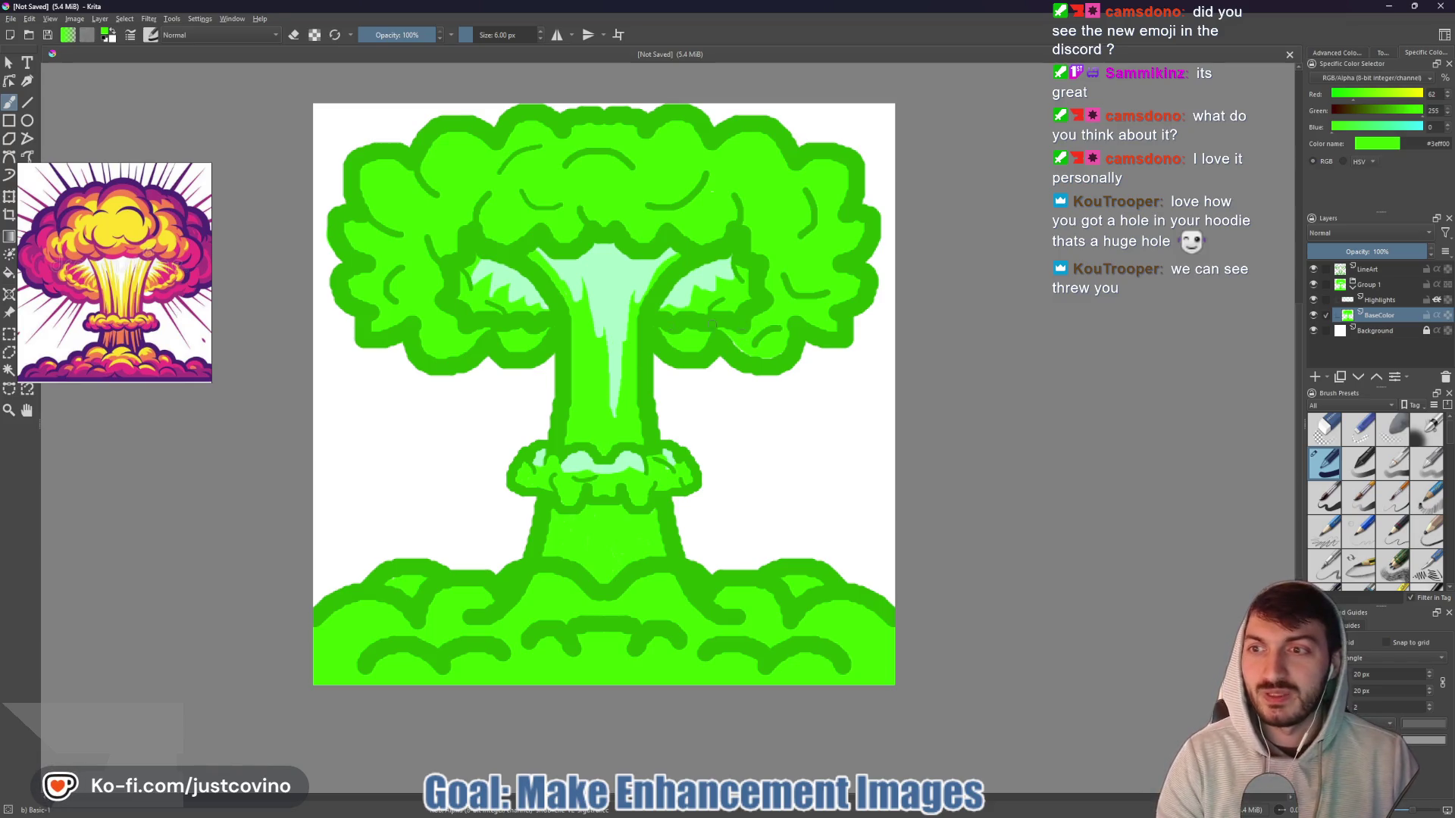
scroll(584, 381, "down", 3)
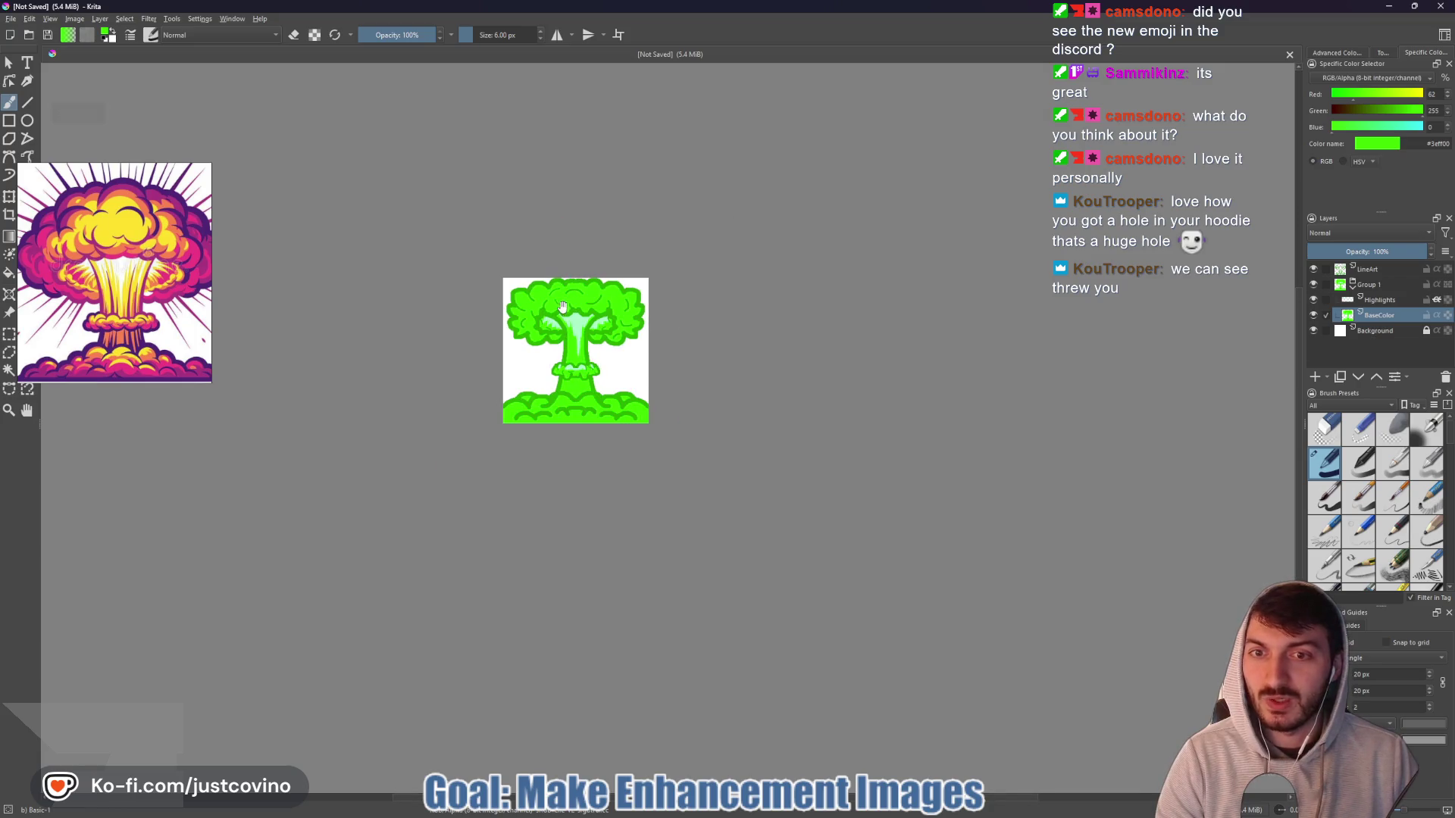
scroll(566, 376, "up", 2)
scroll(585, 381, "up", 5)
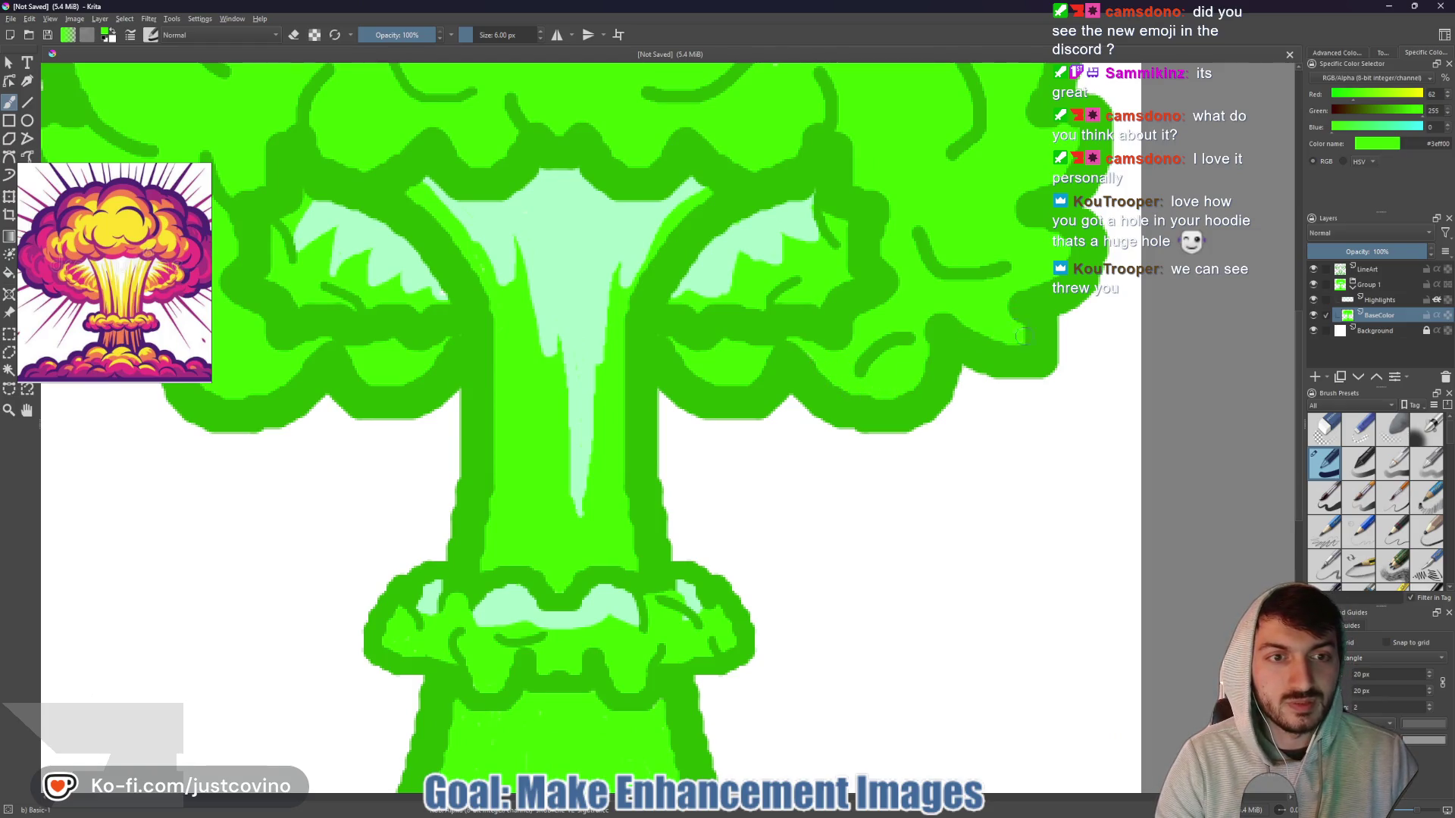
key("2")
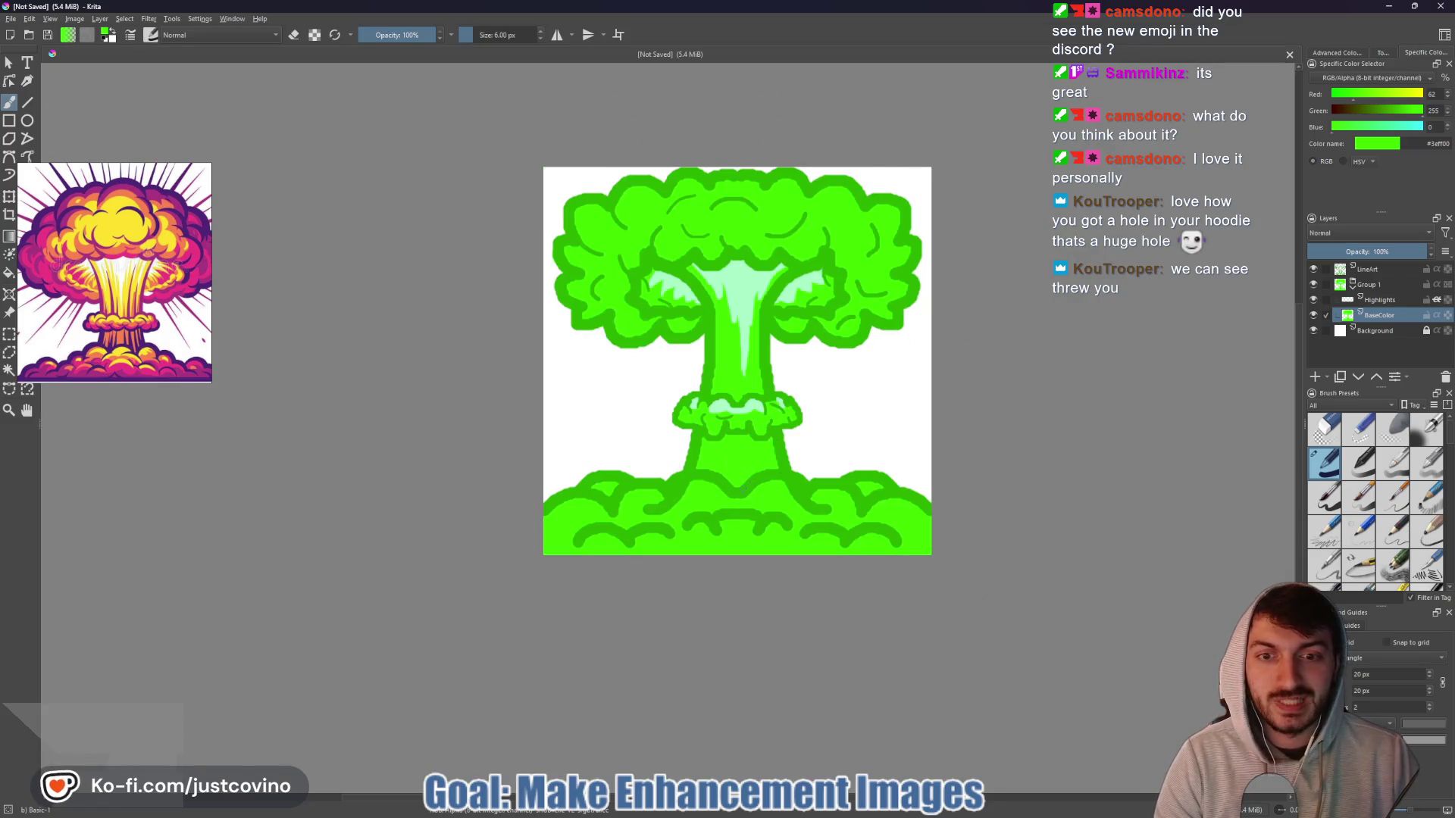
scroll(705, 484, "up", 5)
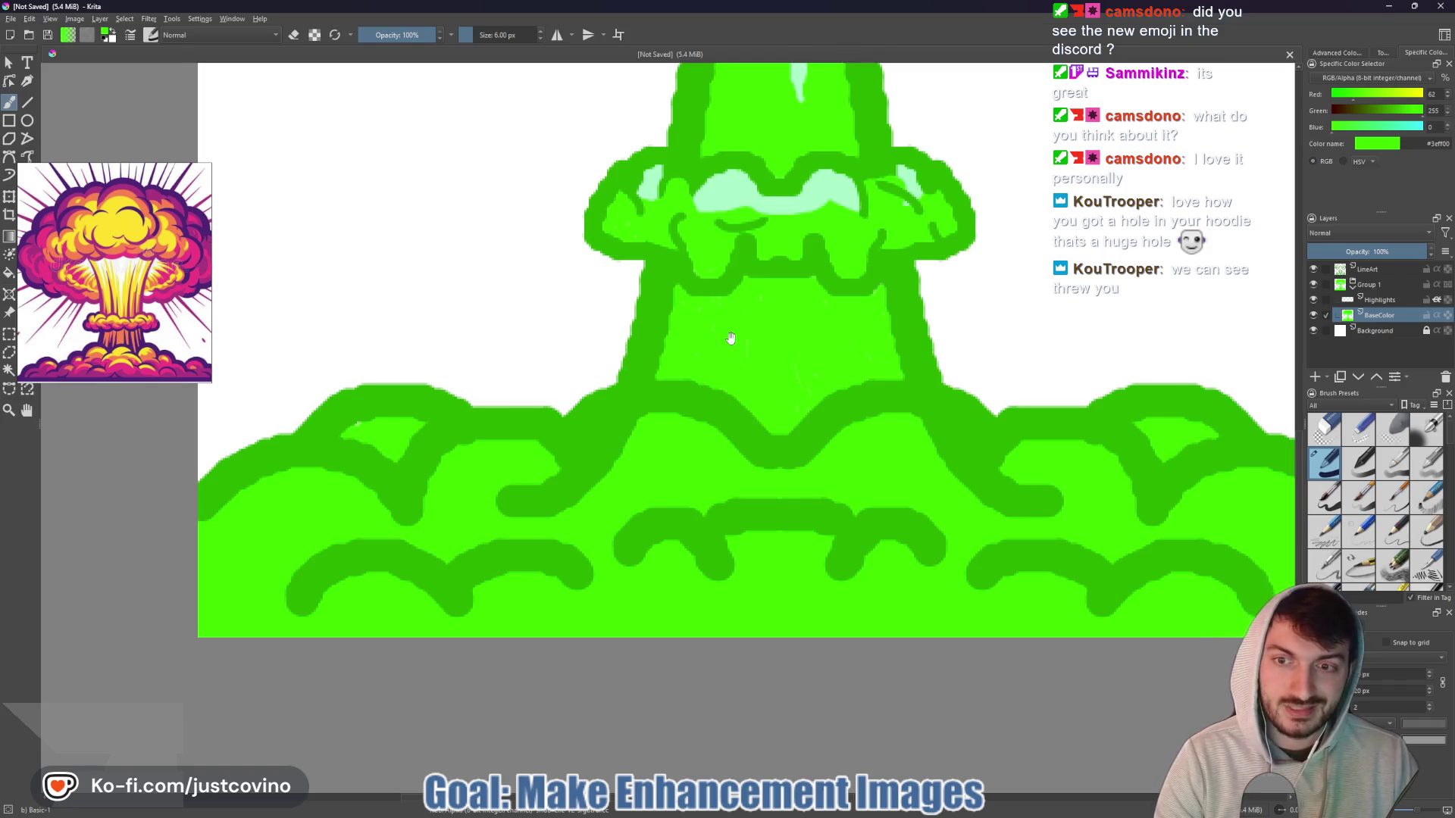
left_click_drag(731, 338, 713, 404)
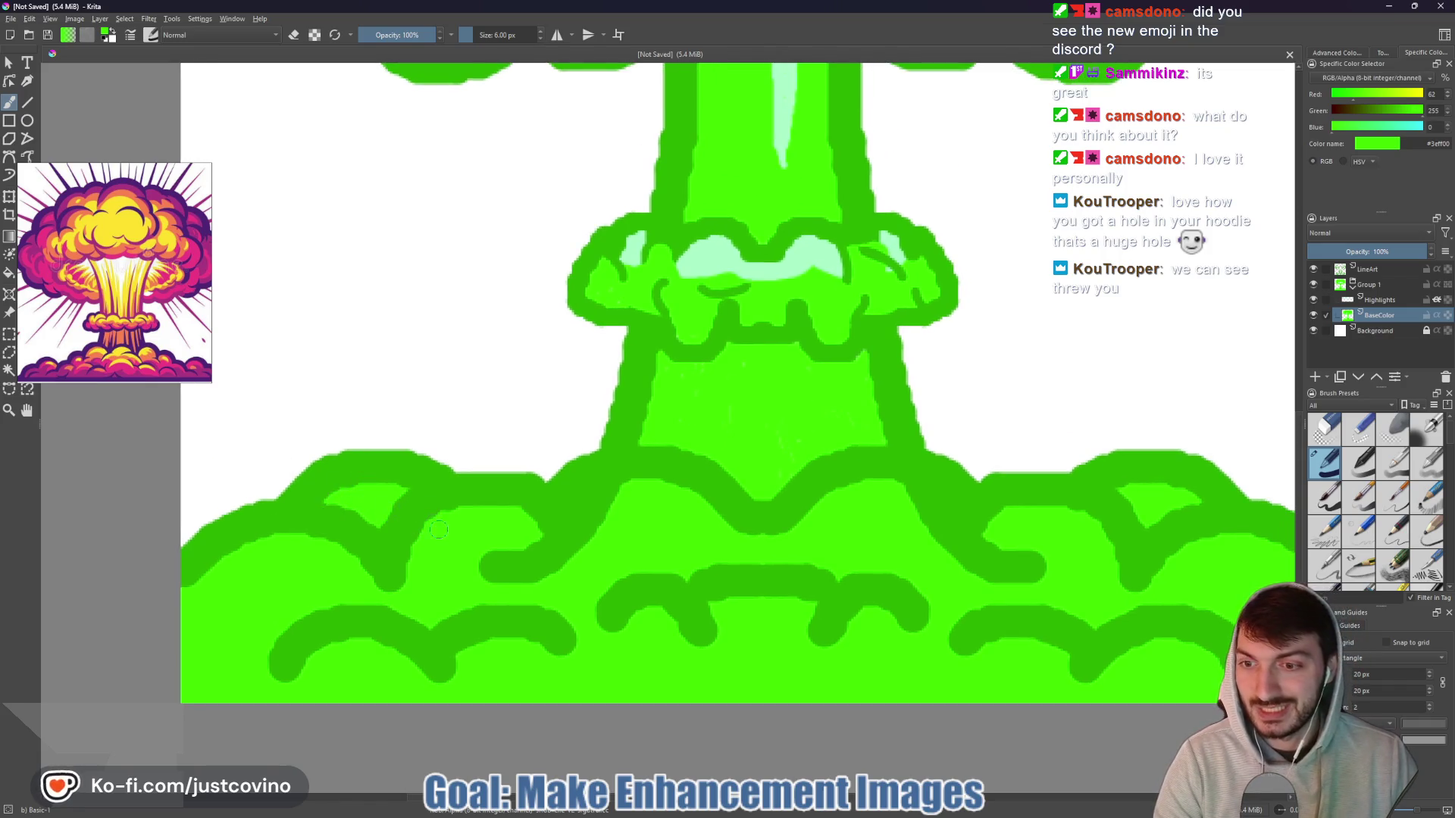
key("1")
left_click_drag(804, 399, 767, 447)
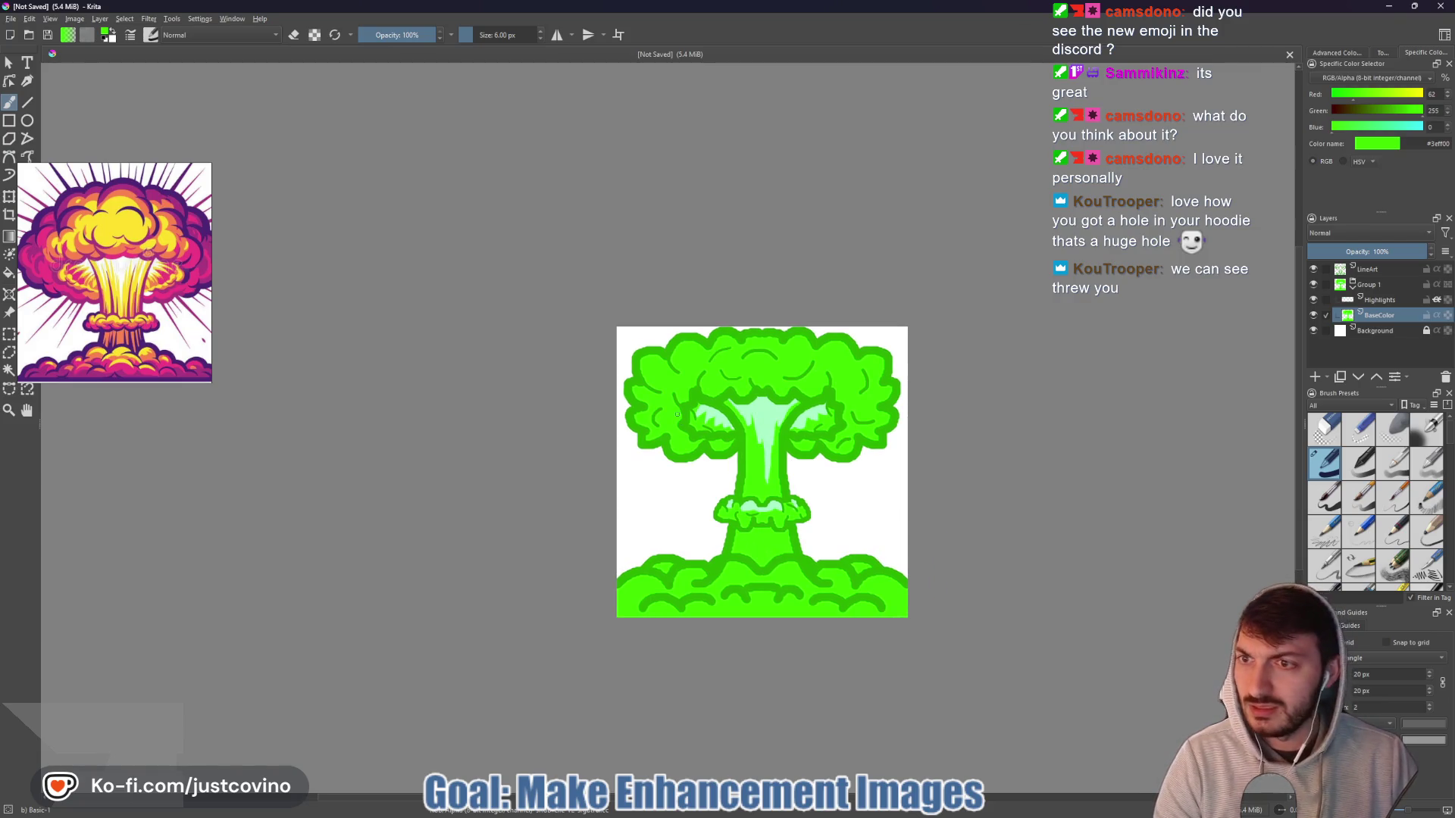
left_click(1381, 299)
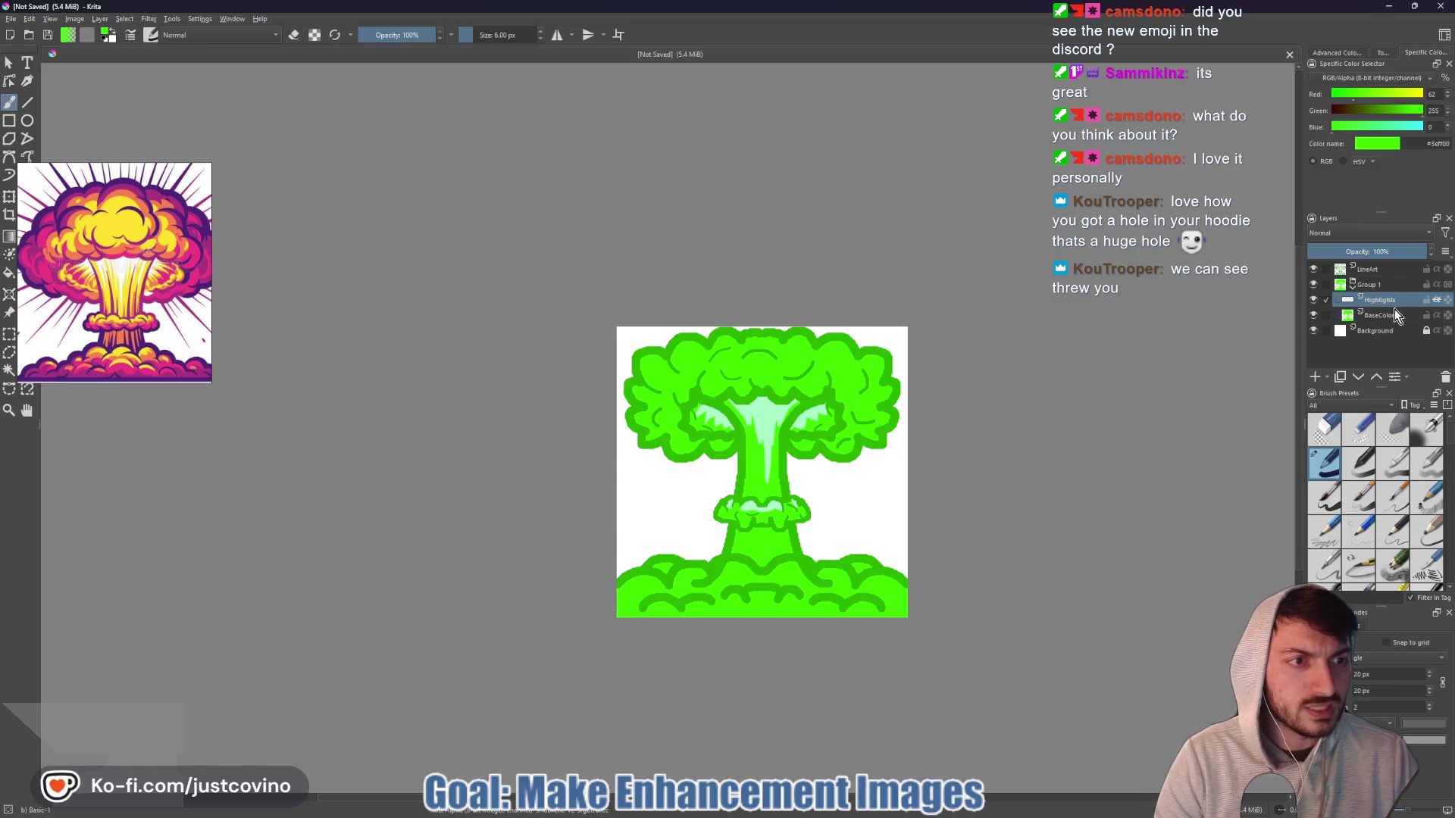
- Sample the mint colour and paint highlight arcs on the upper and right cap lobes
left_click(766, 415, "ctrl")
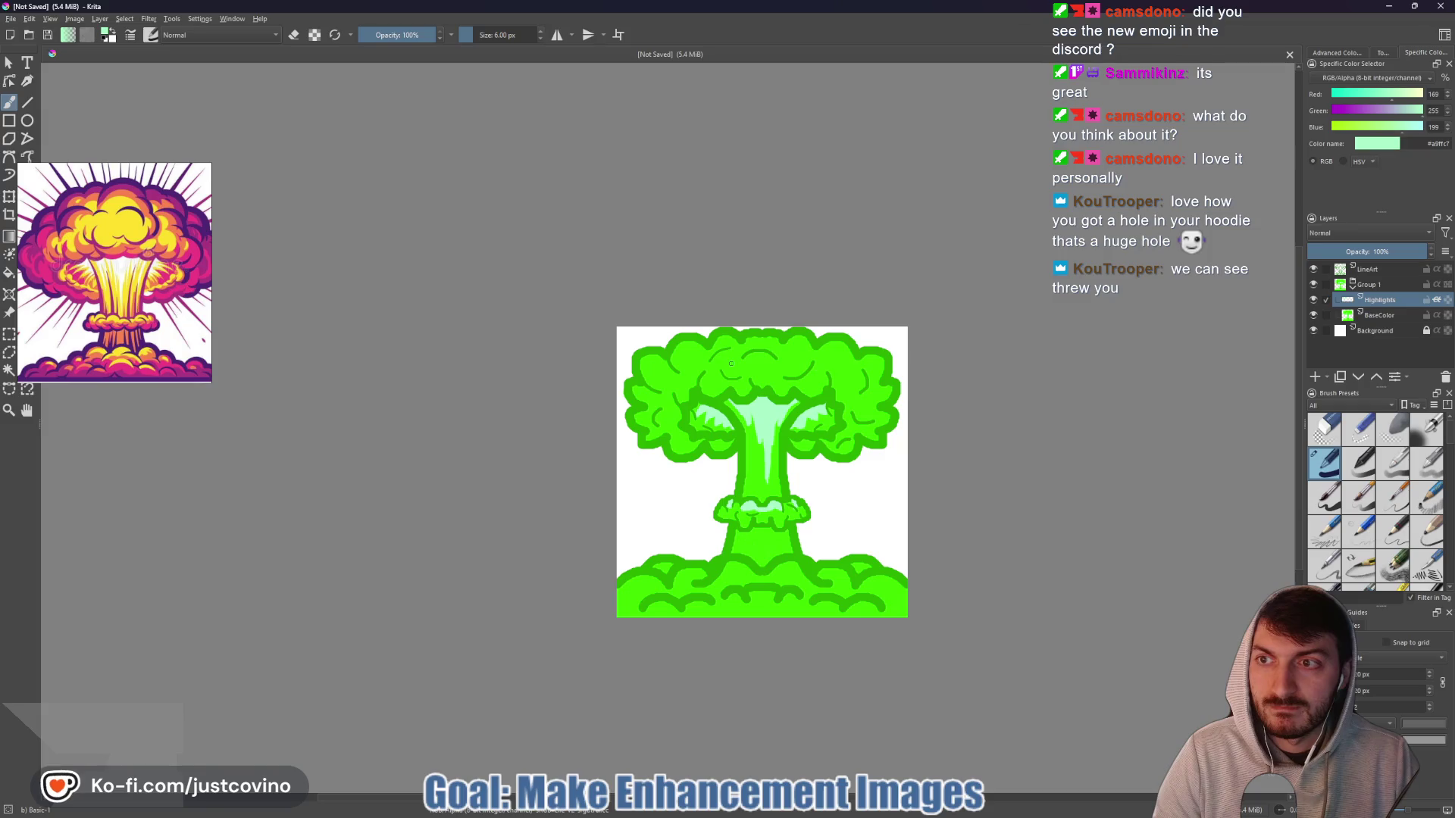
scroll(730, 365, "up", 4)
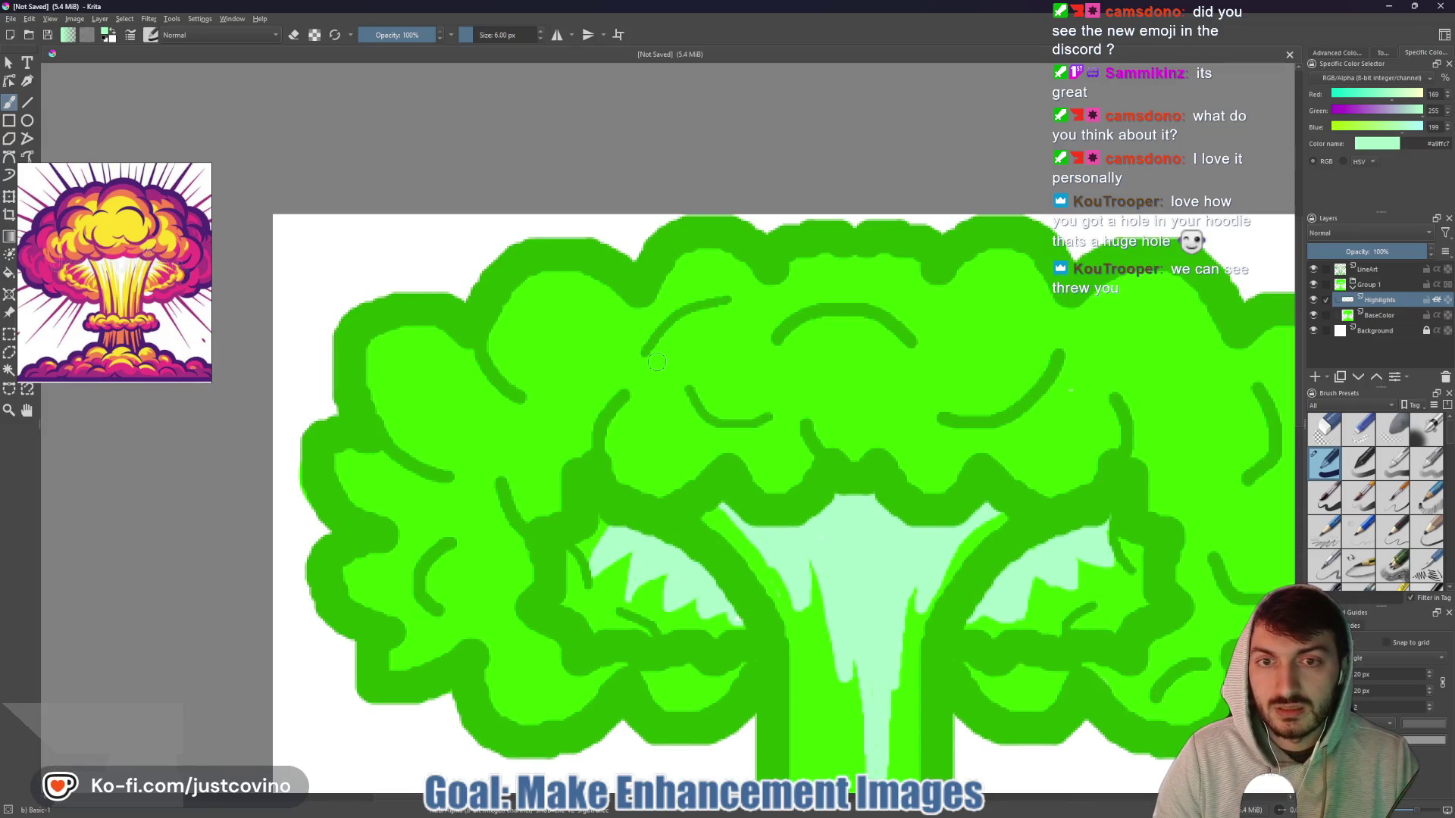
mouse_move(656, 362)
left_mouse_down()
mouse_move(684, 324)
mouse_move(724, 311)
left_mouse_up()
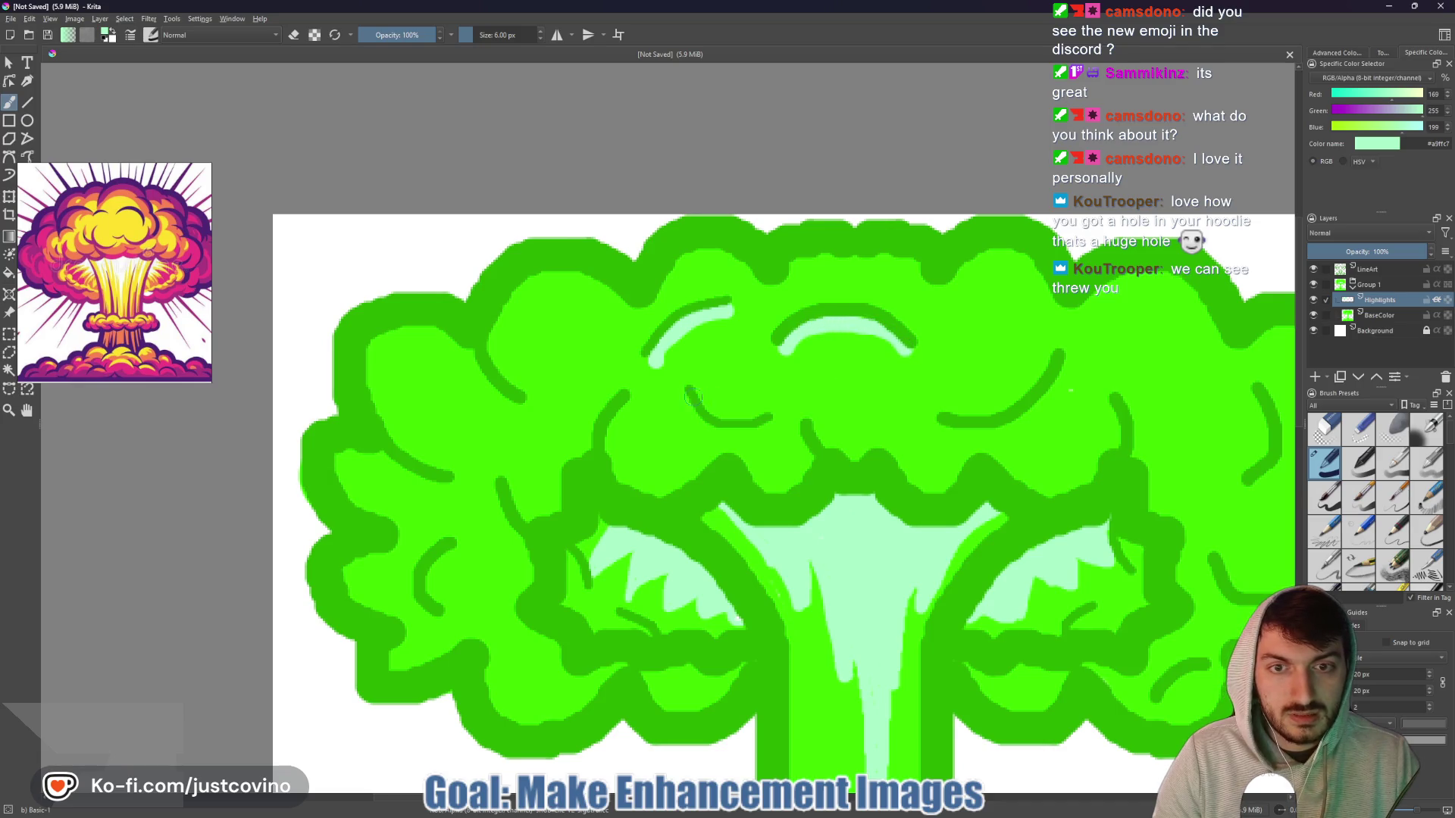
mouse_move(692, 384)
left_mouse_down()
mouse_move(715, 411)
mouse_move(777, 410)
left_mouse_up()
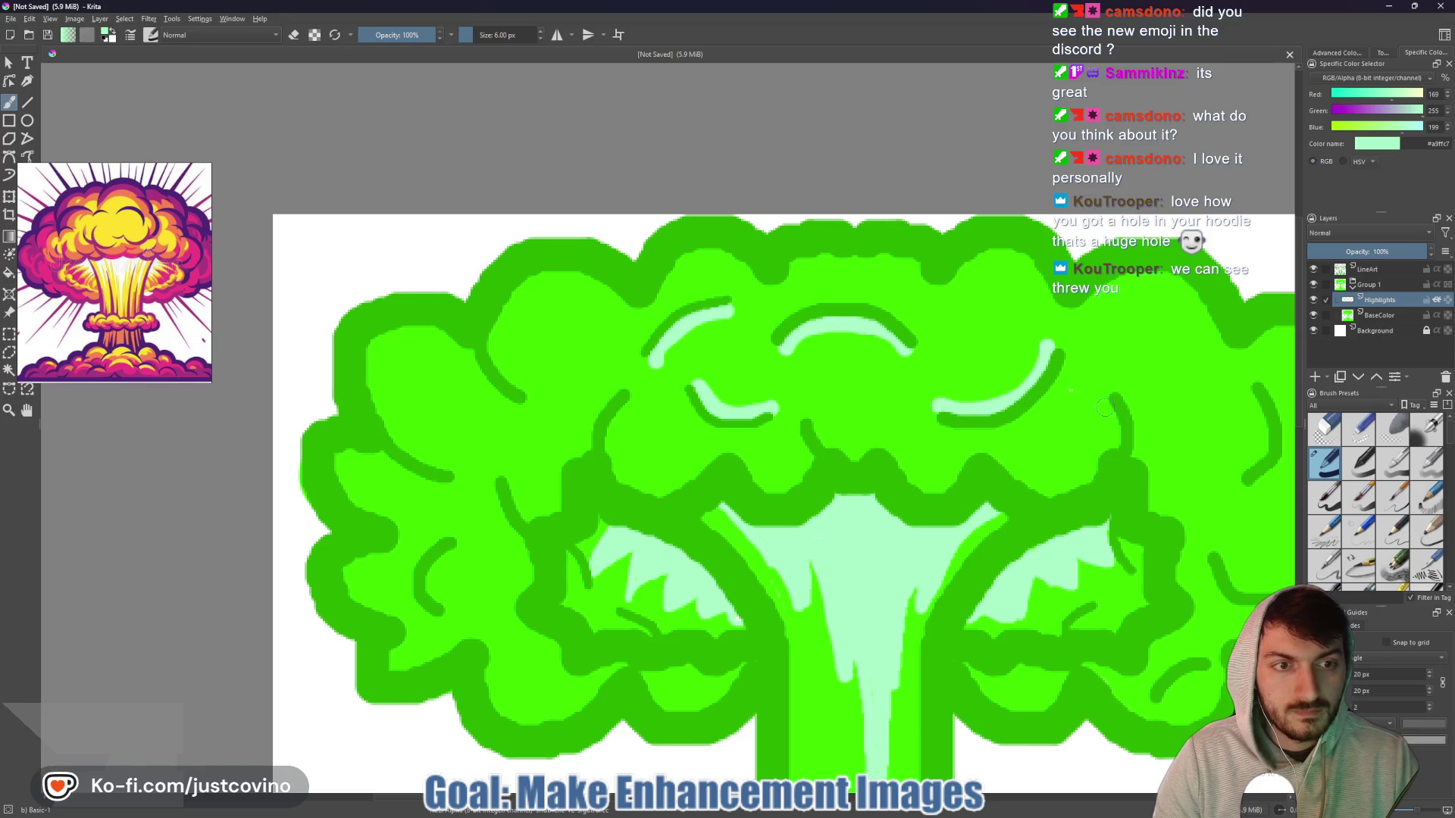
mouse_move(1106, 397)
left_mouse_down()
mouse_move(1114, 453)
mouse_move(956, 363)
mouse_move(913, 361)
left_mouse_up()
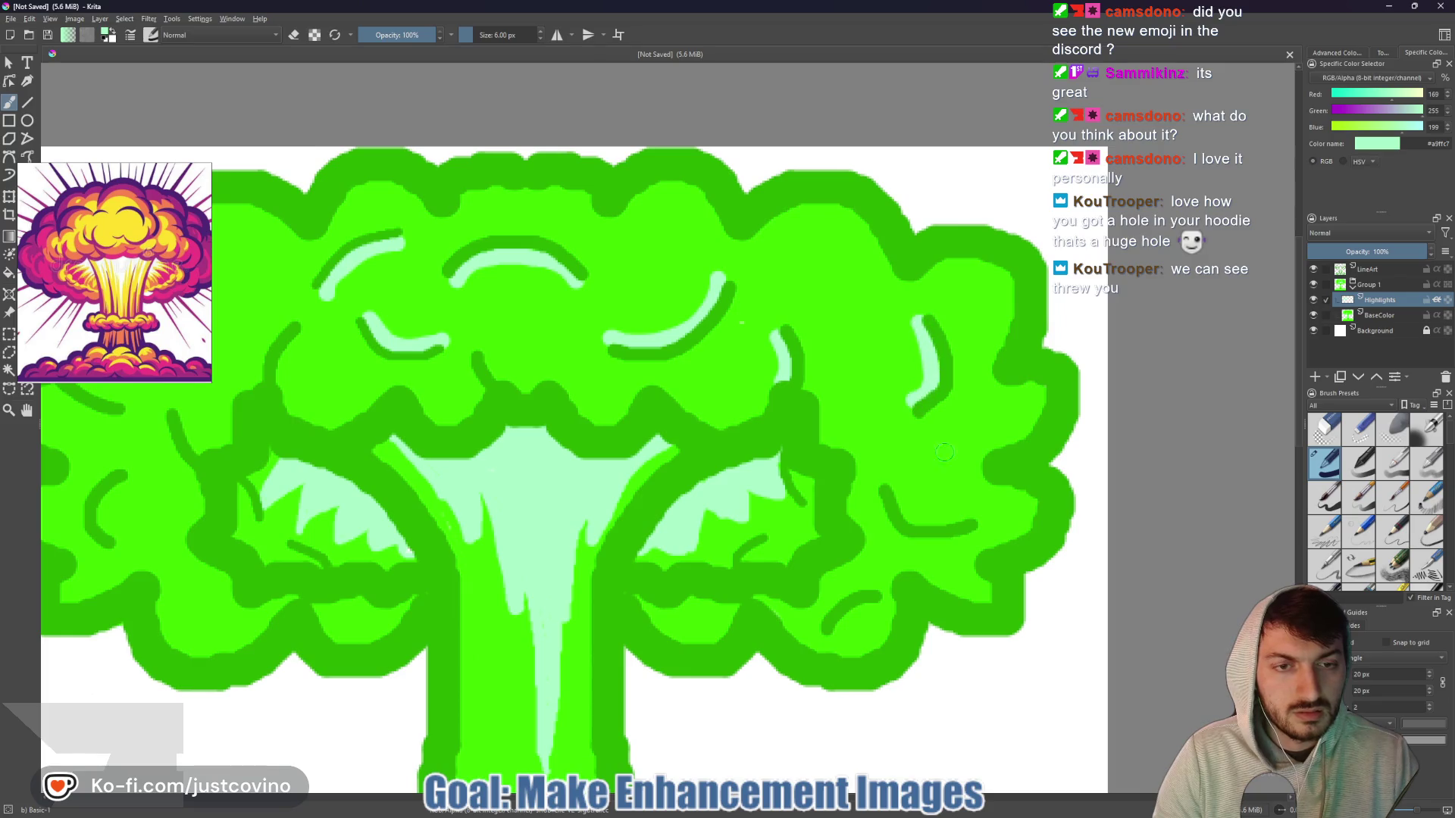
mouse_move(890, 481)
left_mouse_down()
mouse_move(910, 514)
mouse_move(977, 520)
left_mouse_up()
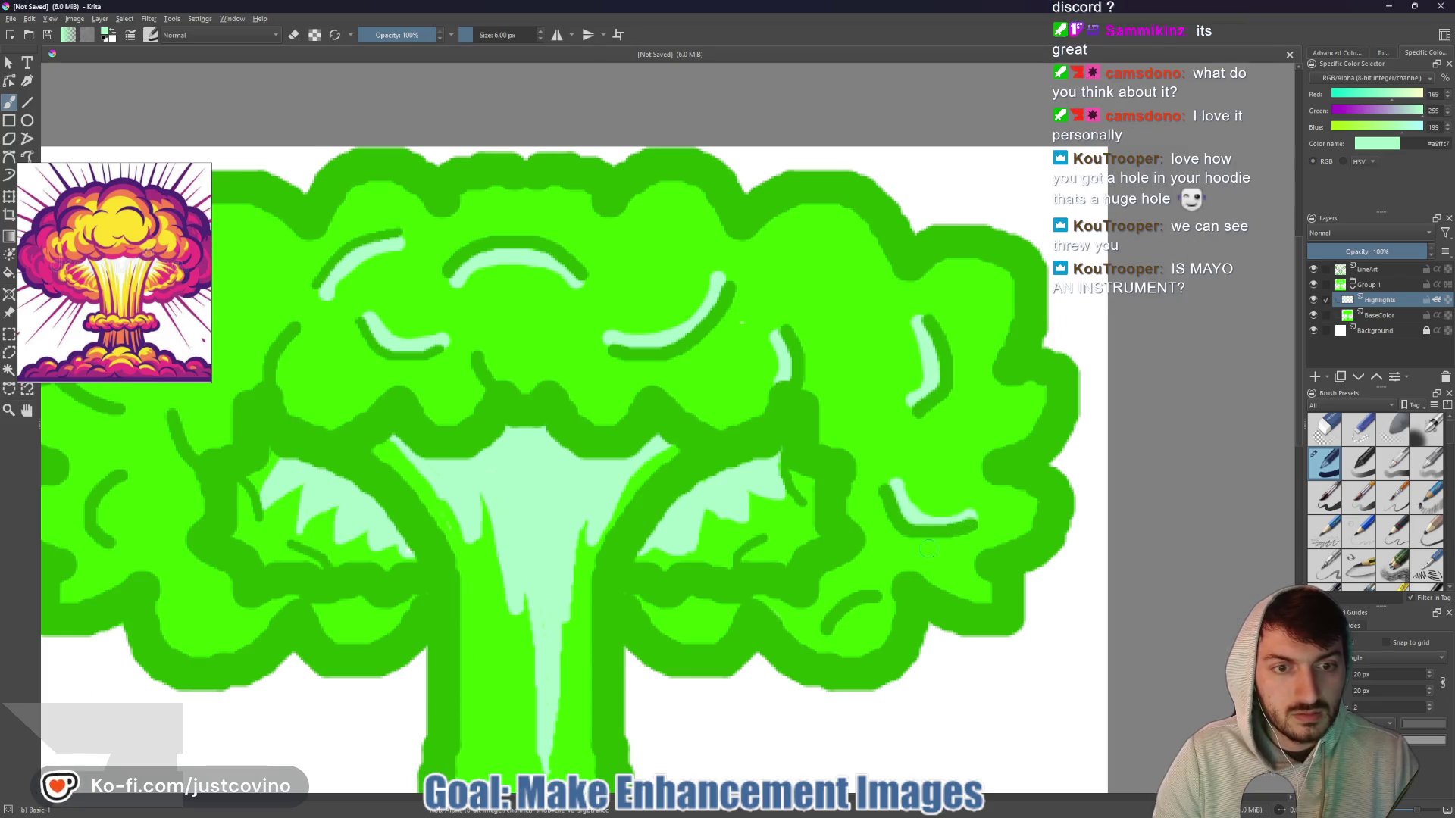
left_click_drag(883, 606, 858, 614)
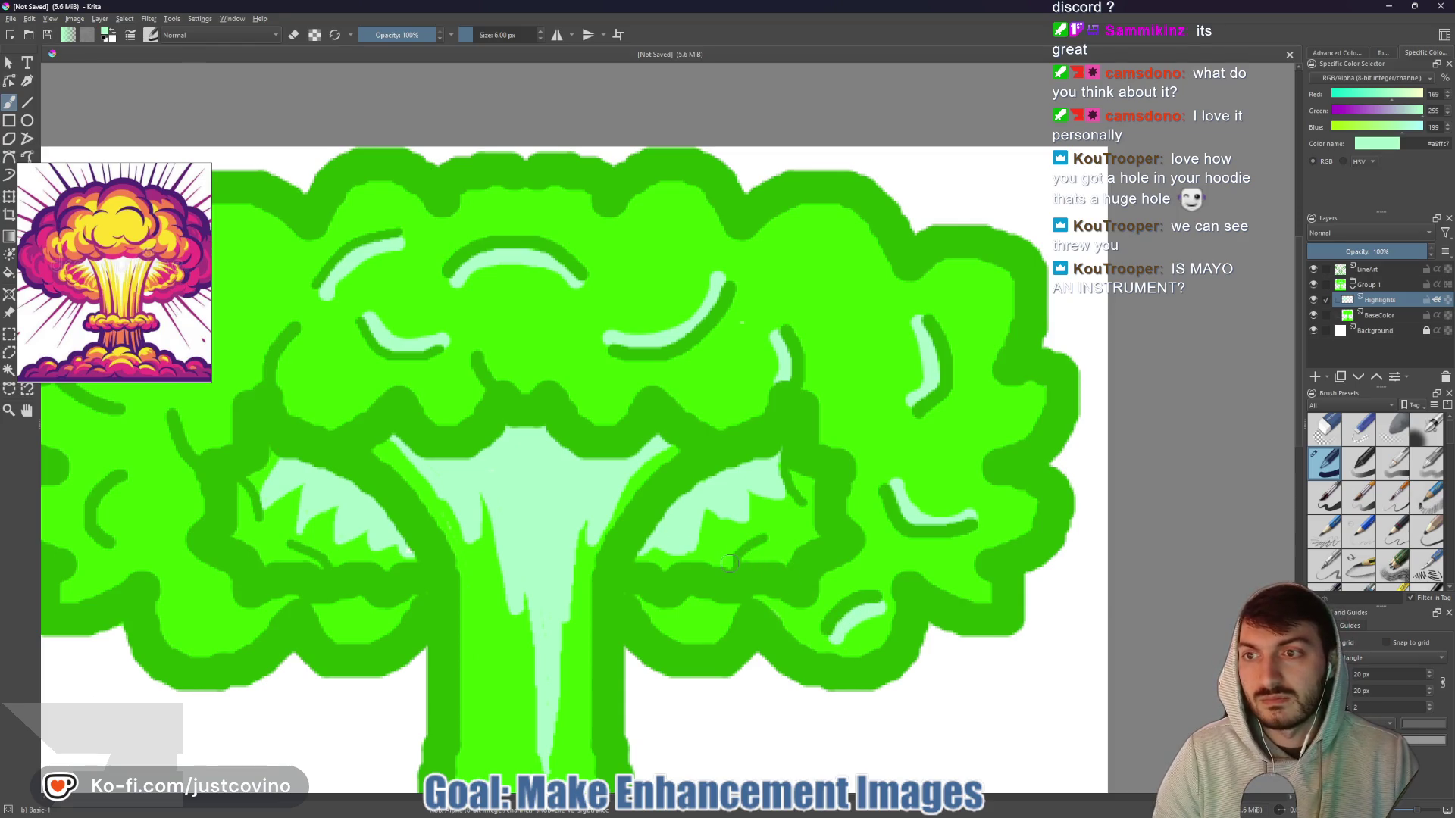
left_click_drag(722, 564, 756, 533)
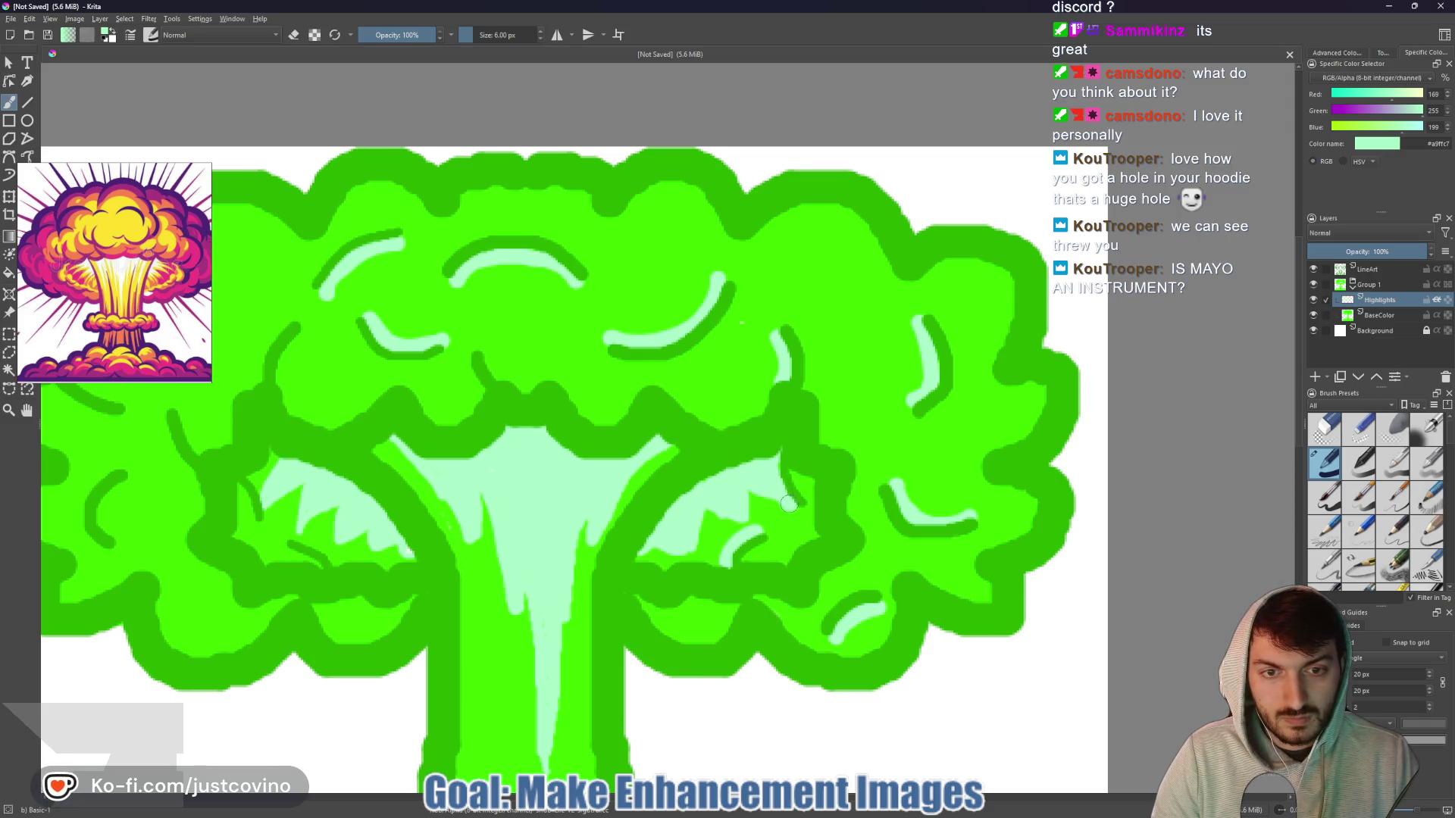
- Add mint highlight strokes along the left cap lobes, discarding one misplaced stroke
left_click_drag(557, 529, 856, 521)
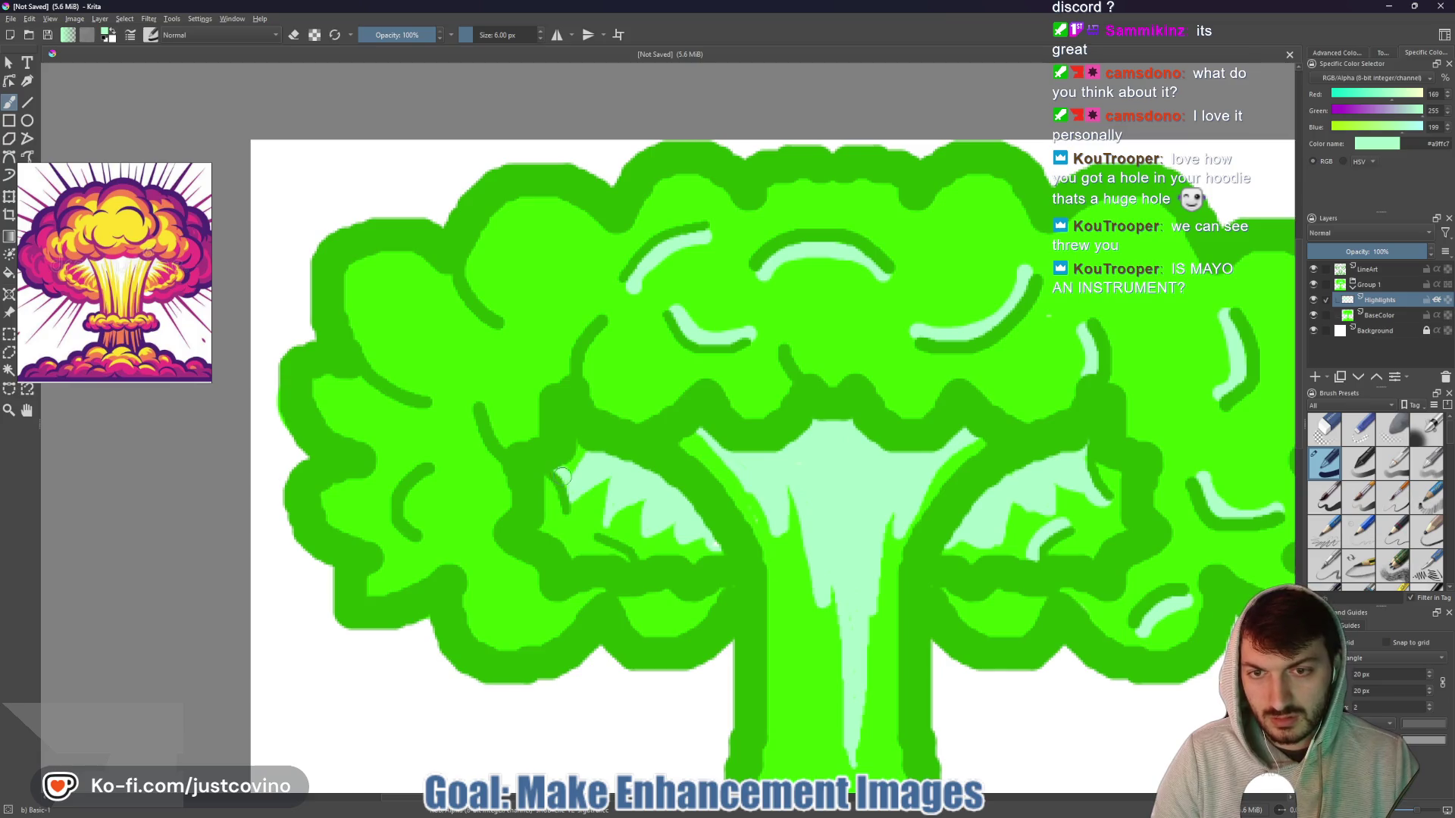
left_click_drag(632, 540, 648, 555)
key("ctrl+z")
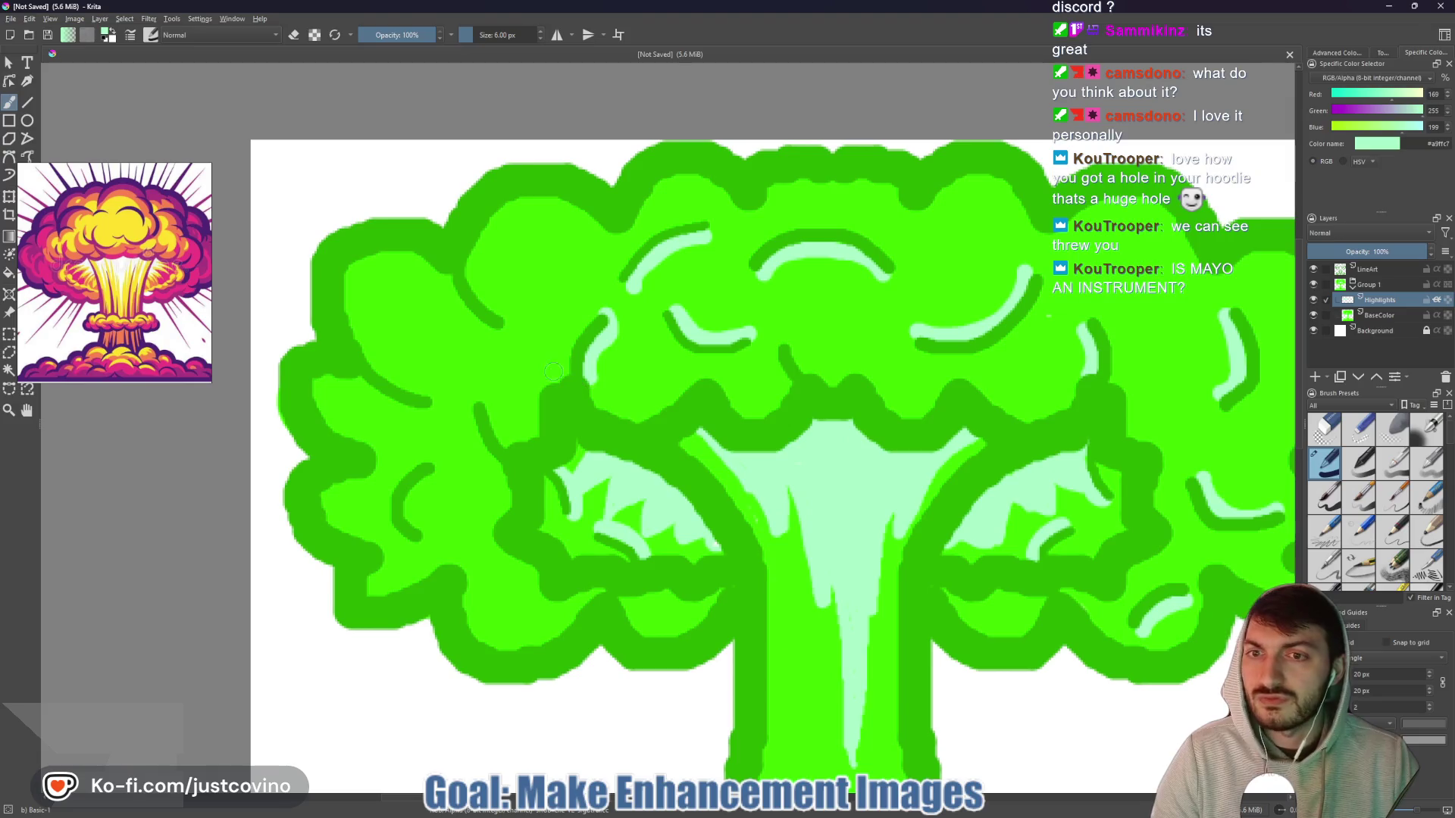
left_click_drag(467, 265, 512, 322)
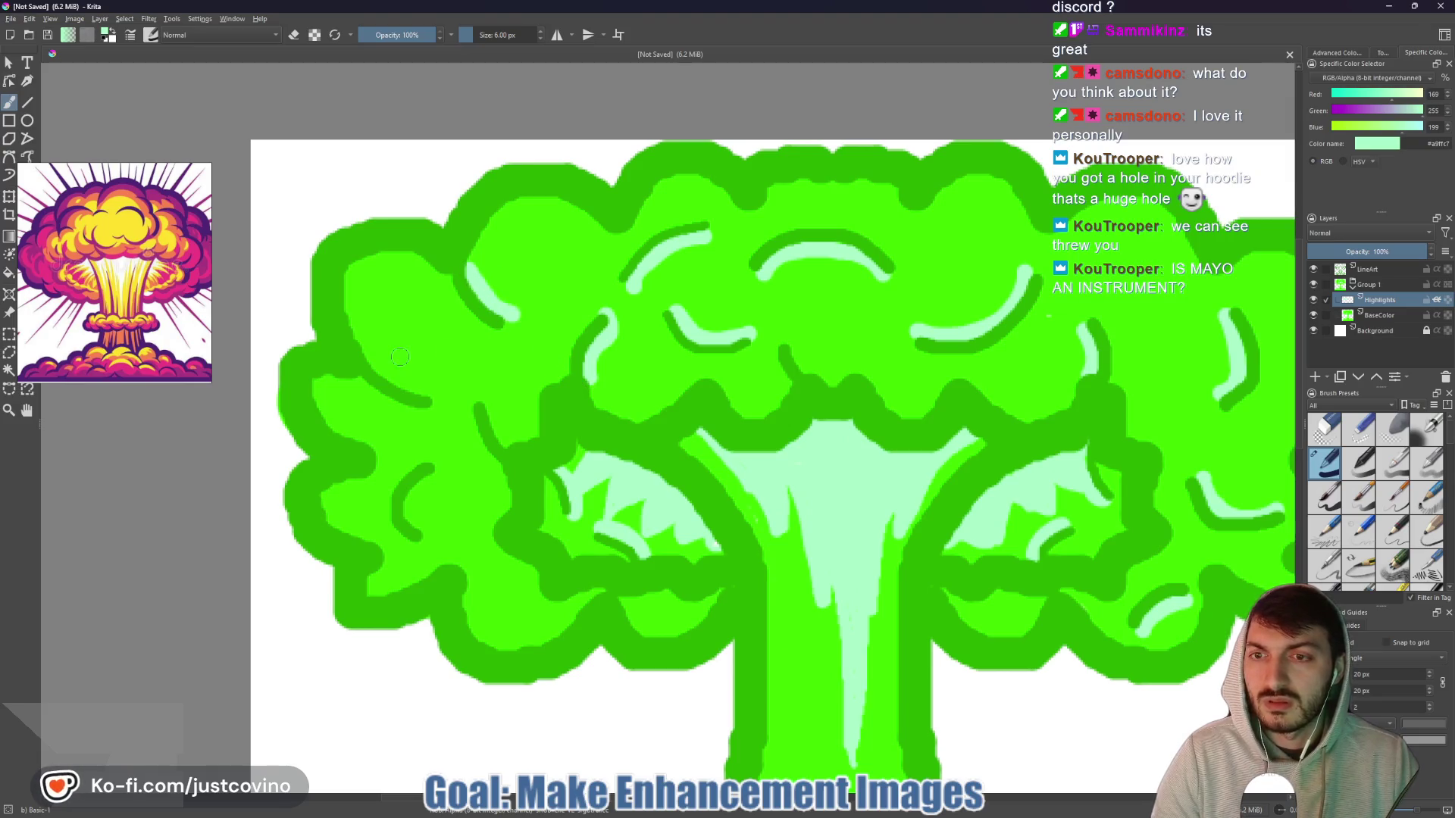
left_click_drag(367, 352, 402, 378)
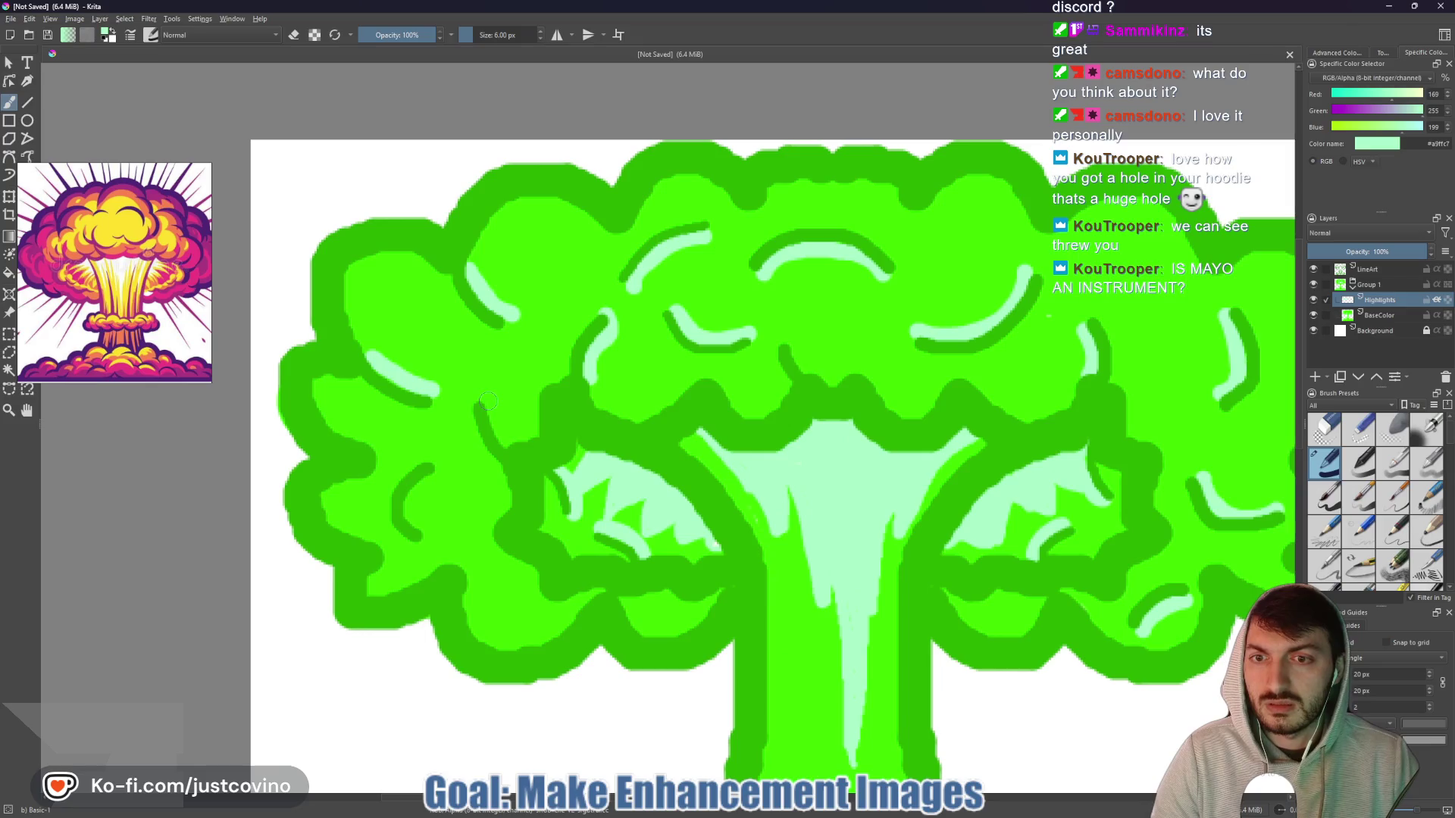
mouse_move(439, 476)
left_mouse_down()
mouse_move(410, 497)
mouse_move(428, 536)
left_mouse_up()
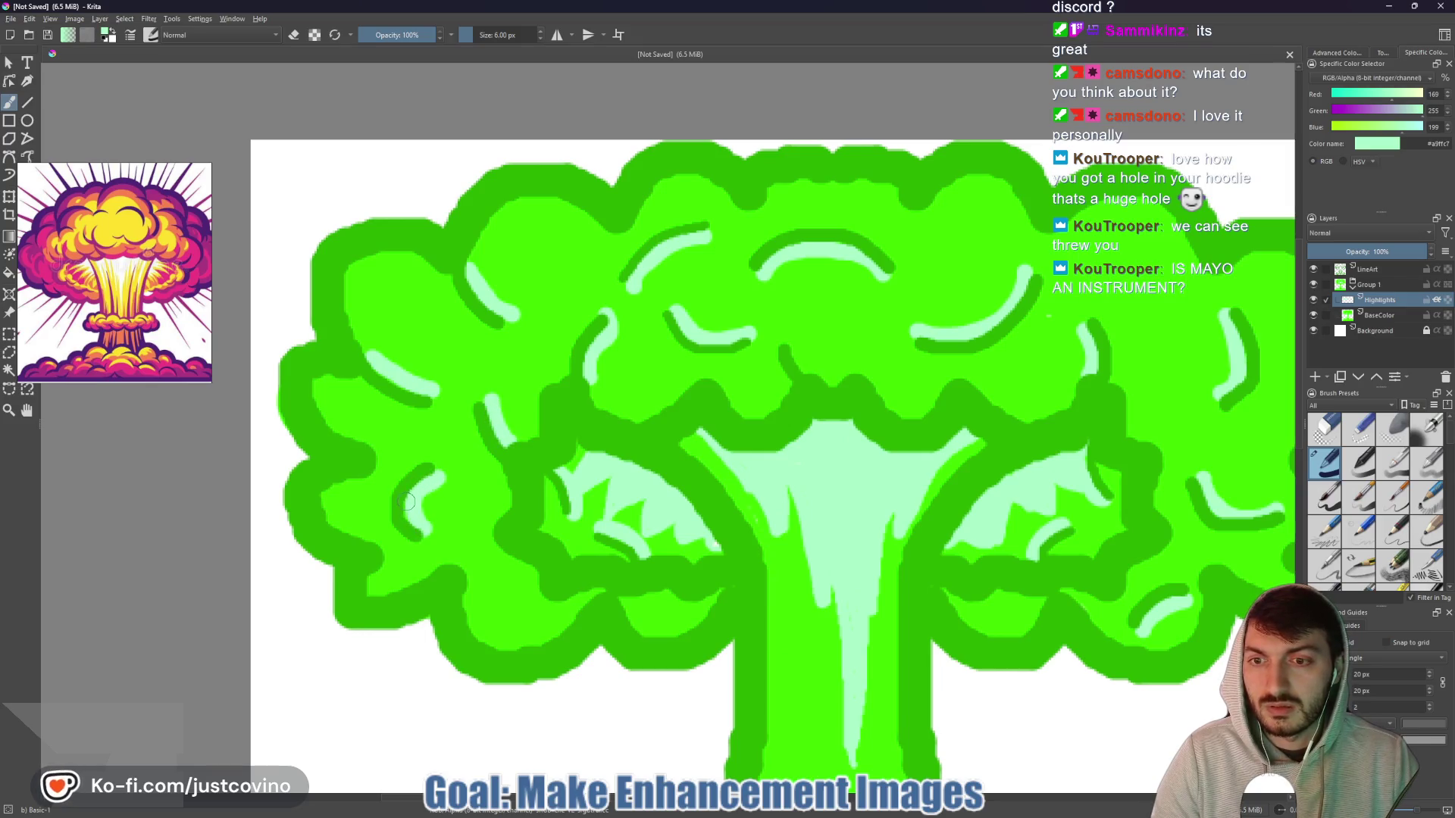
scroll(556, 578, "down", 2)
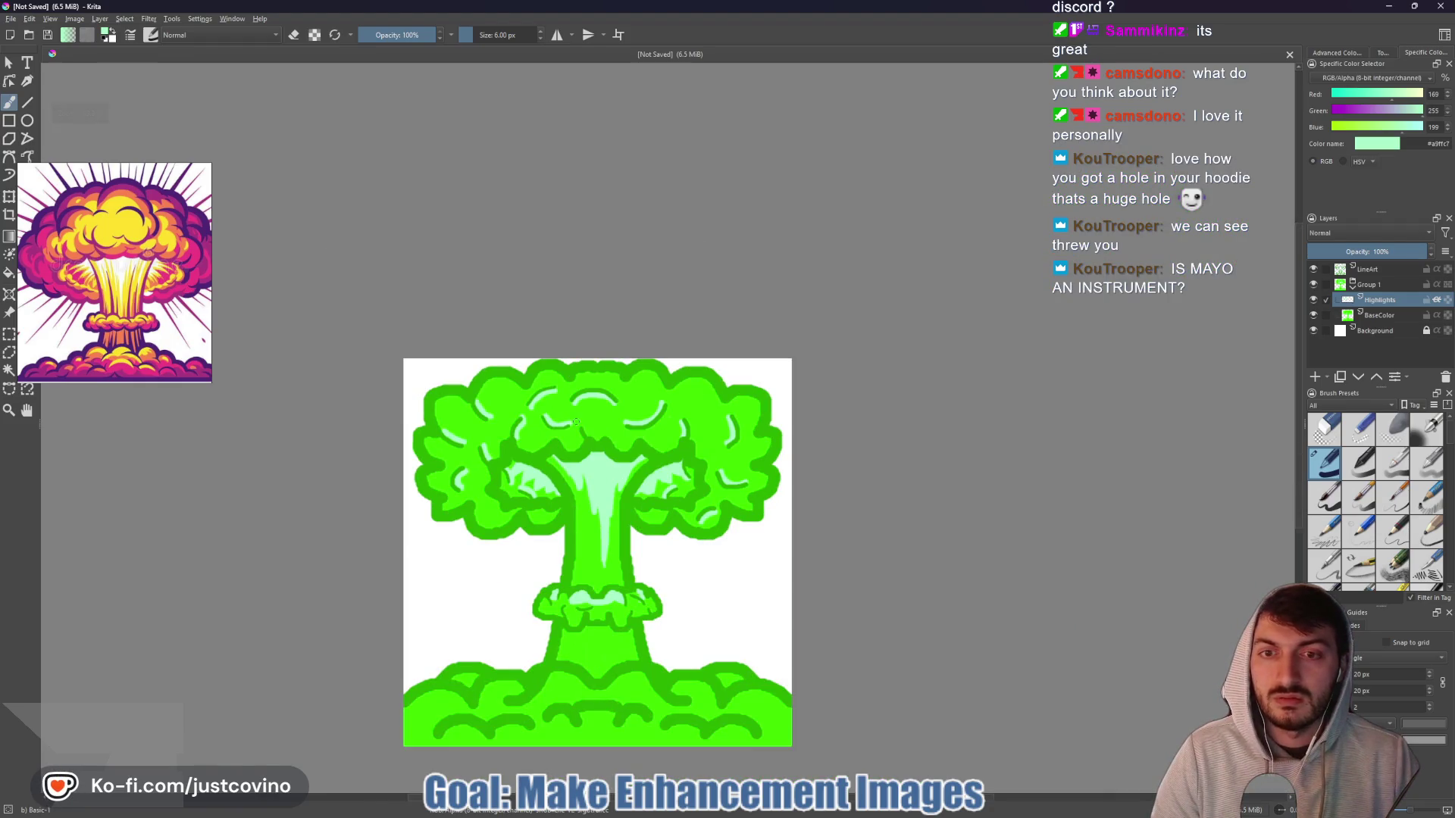
- Widen the upper-left and right mint arcs at the cap top into solid filled patches
scroll(575, 422, "up", 4)
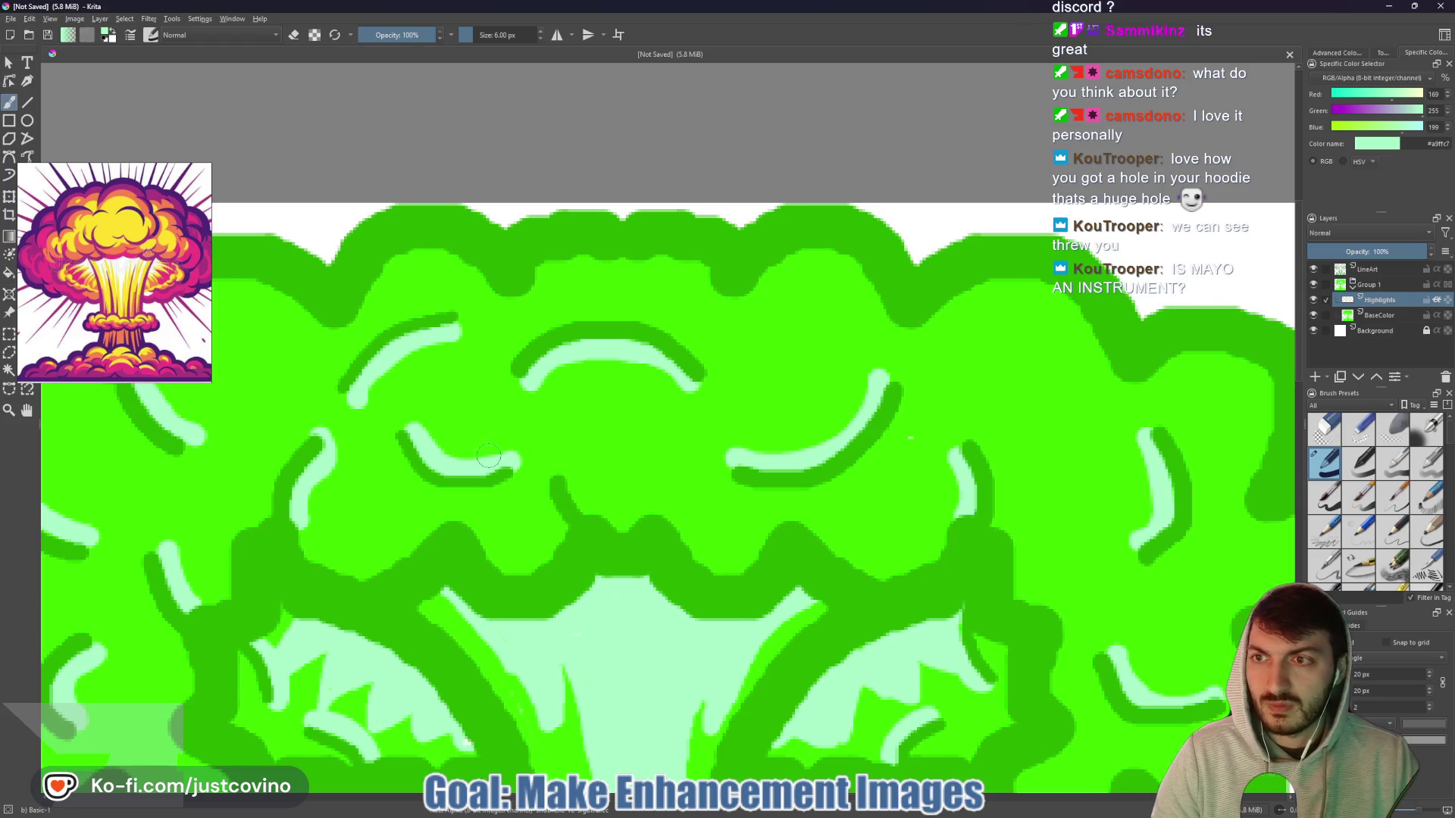
mouse_move(359, 395)
left_mouse_down()
mouse_move(375, 424)
mouse_move(414, 430)
left_mouse_up()
mouse_move(451, 325)
left_mouse_down()
mouse_move(493, 350)
mouse_move(496, 409)
mouse_move(387, 375)
mouse_move(436, 413)
mouse_move(451, 356)
mouse_move(479, 372)
mouse_move(435, 416)
mouse_move(390, 357)
left_mouse_up()
mouse_move(466, 428)
left_mouse_down()
mouse_move(477, 461)
mouse_move(487, 413)
mouse_move(500, 465)
mouse_move(552, 416)
mouse_move(507, 396)
mouse_move(527, 432)
mouse_move(539, 406)
left_mouse_up()
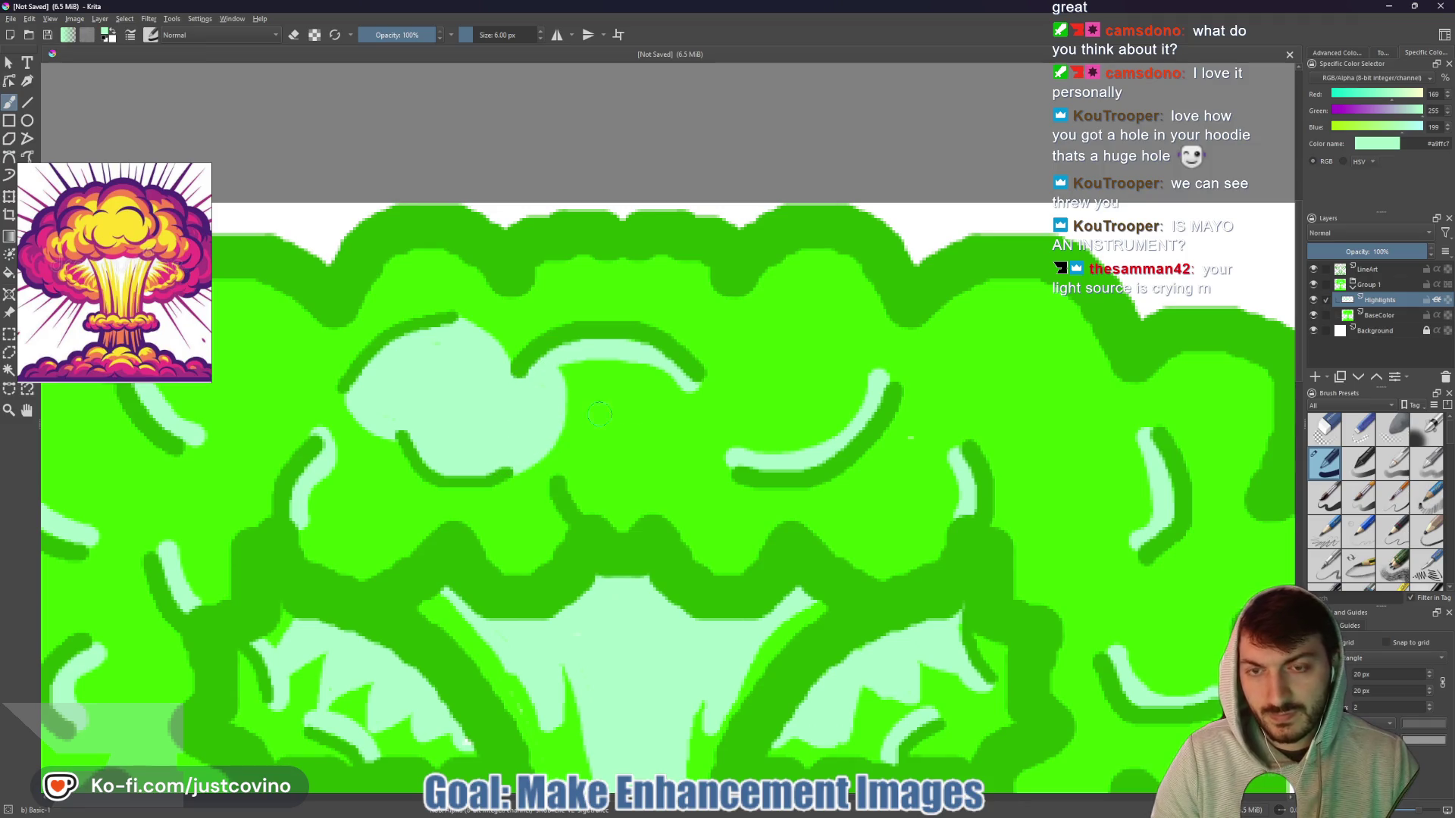
left_click_drag(739, 459, 687, 385)
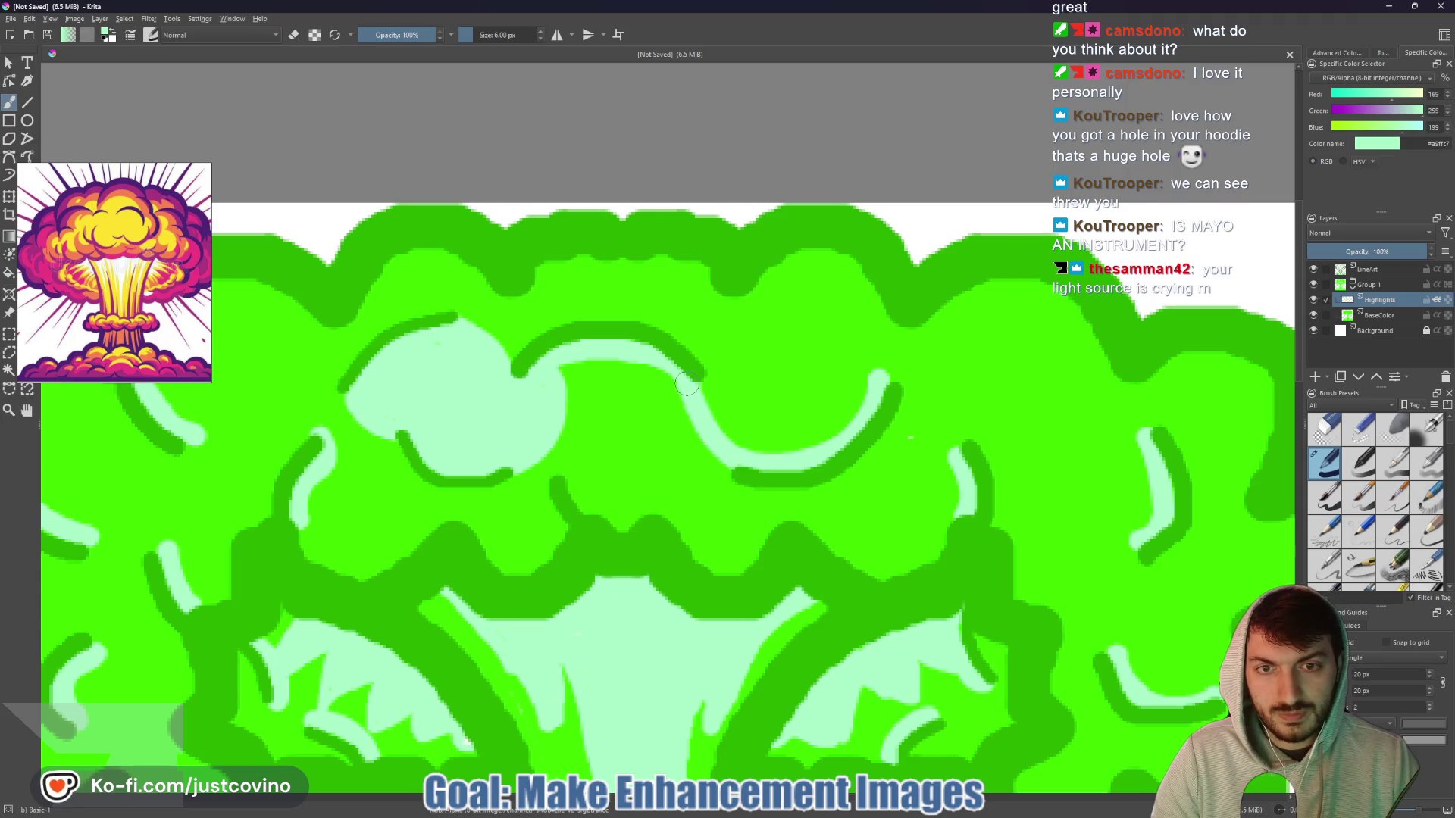
mouse_move(881, 390)
left_mouse_down()
mouse_move(830, 345)
mouse_move(737, 352)
mouse_move(705, 379)
mouse_move(720, 401)
mouse_move(747, 379)
mouse_move(767, 429)
left_mouse_up()
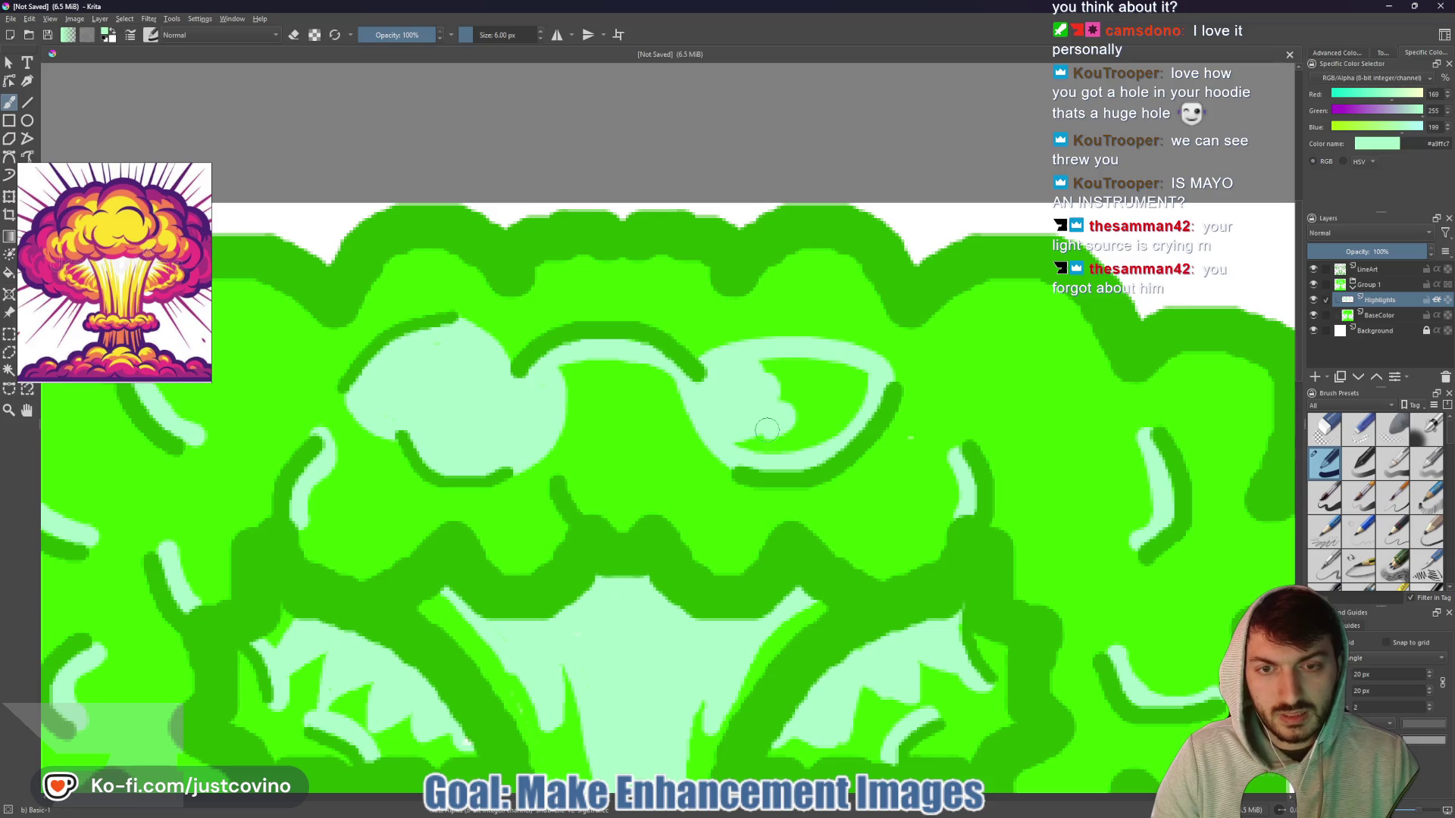
mouse_move(588, 505)
left_mouse_down()
mouse_move(564, 420)
mouse_move(576, 360)
mouse_move(604, 370)
mouse_move(579, 394)
mouse_move(646, 389)
mouse_move(692, 411)
mouse_move(698, 394)
mouse_move(720, 430)
mouse_move(697, 422)
mouse_move(640, 473)
mouse_move(579, 469)
mouse_move(607, 422)
mouse_move(607, 459)
left_mouse_up()
mouse_move(749, 402)
left_mouse_down()
mouse_move(788, 444)
mouse_move(826, 417)
mouse_move(767, 410)
mouse_move(813, 393)
mouse_move(786, 379)
mouse_move(812, 363)
mouse_move(854, 384)
left_mouse_up()
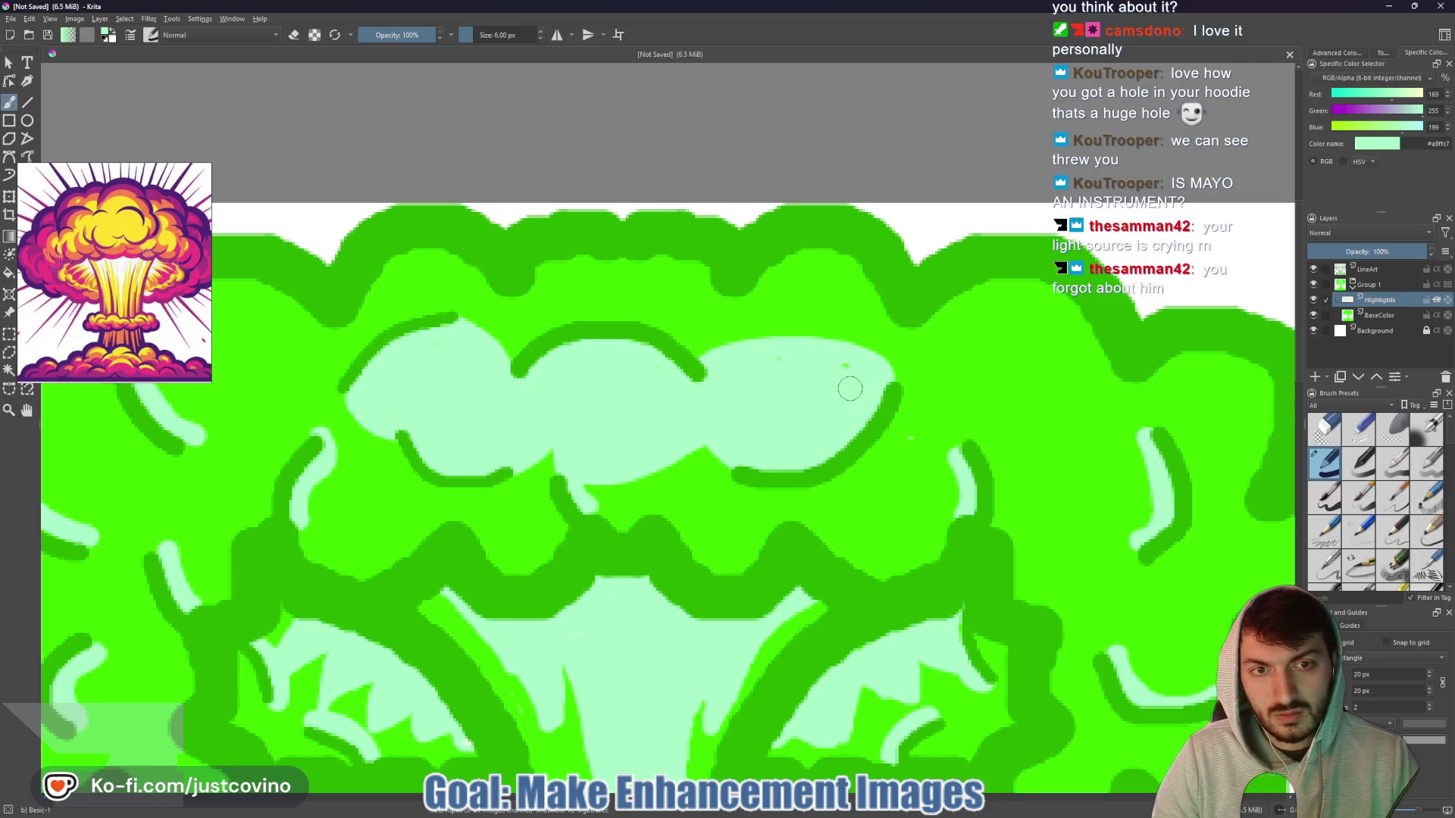
scroll(853, 413, "down", 10)
scroll(853, 413, "up", 8)
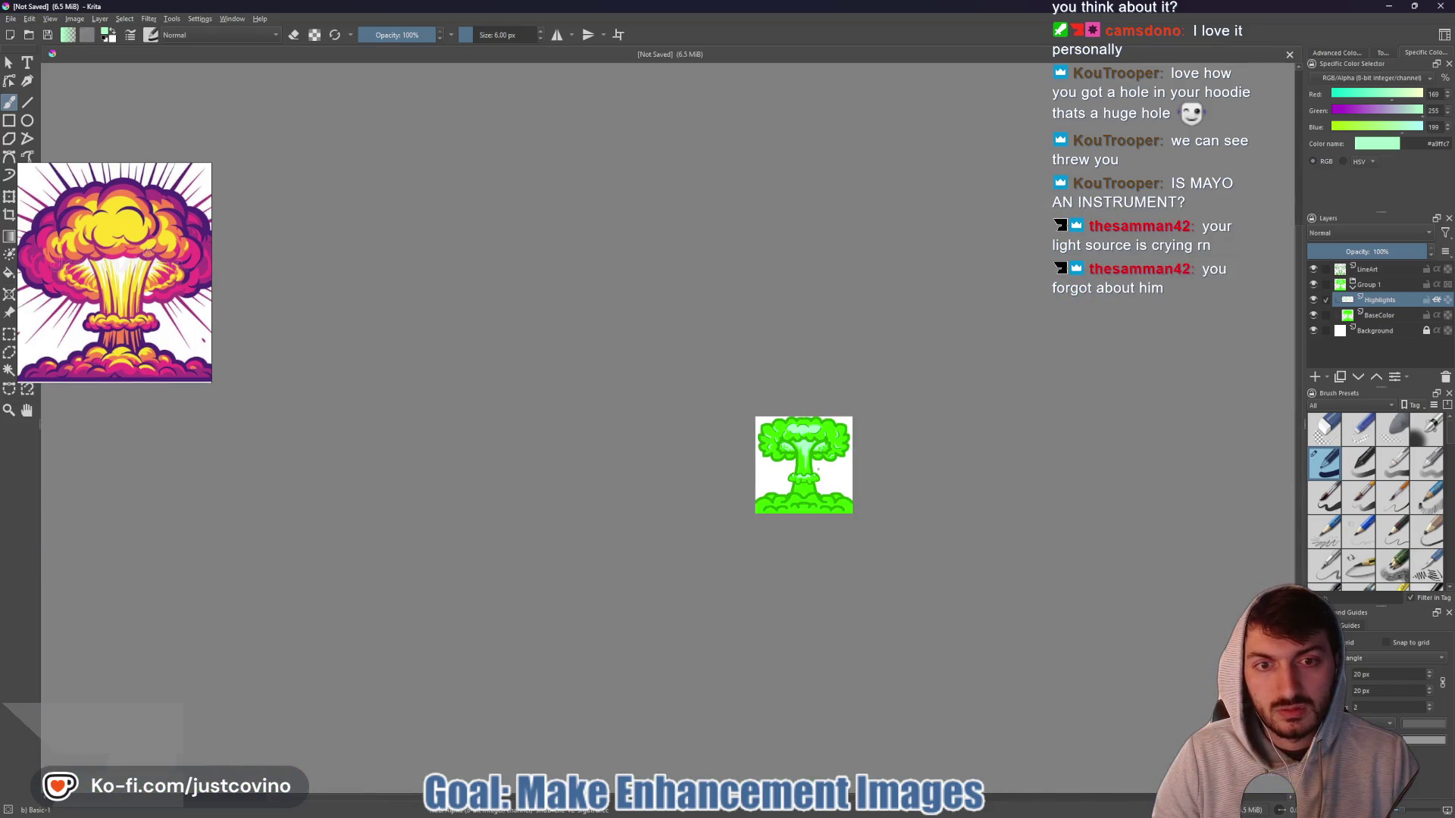
- Fill the small right-side loops and the lower-right oval of the cap with mint
scroll(776, 356, "down", 2)
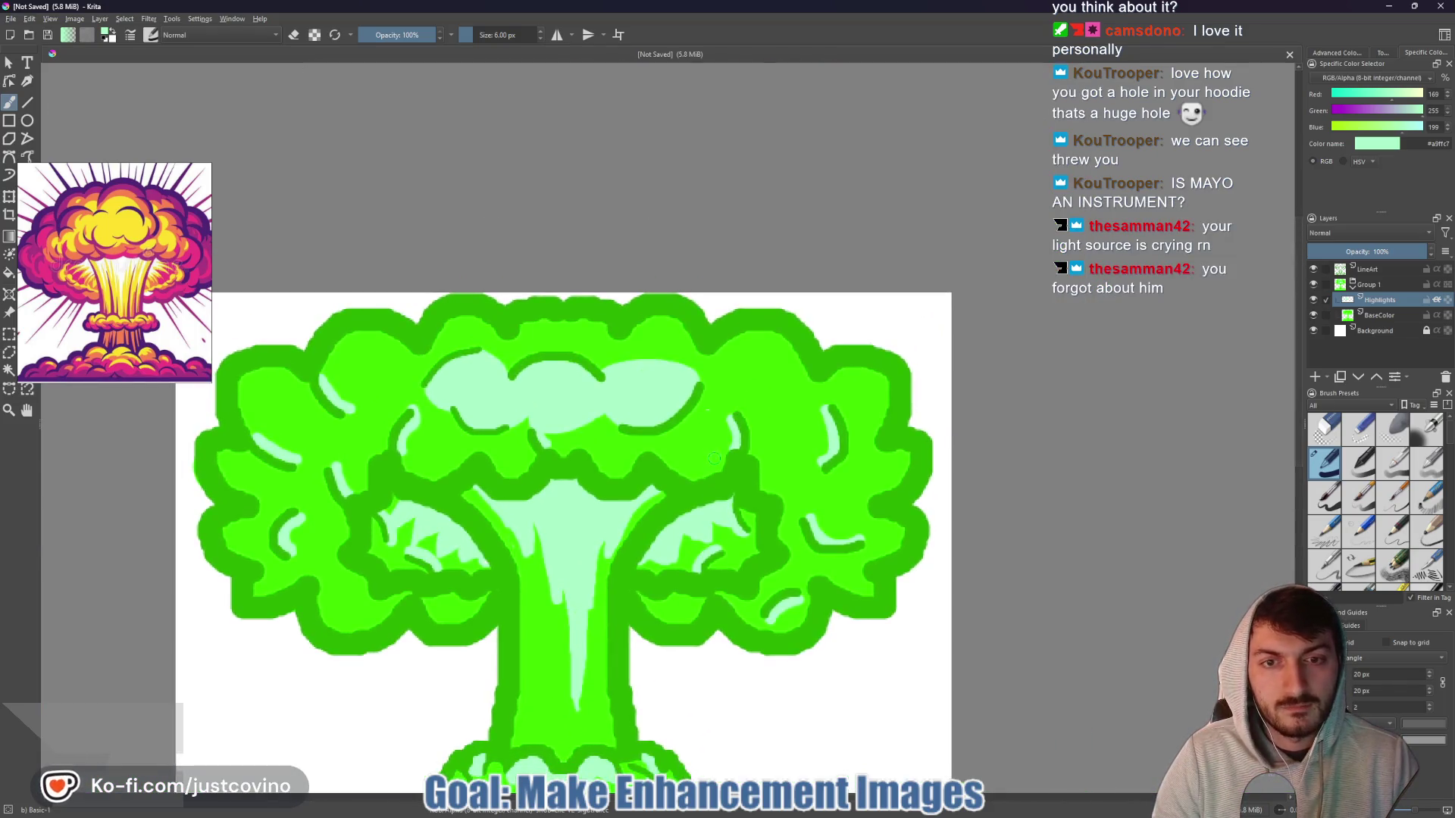
scroll(777, 357, "up", 6)
mouse_move(796, 362)
left_mouse_down()
mouse_move(725, 352)
mouse_move(705, 447)
mouse_move(724, 476)
mouse_move(776, 489)
mouse_move(766, 438)
left_mouse_up()
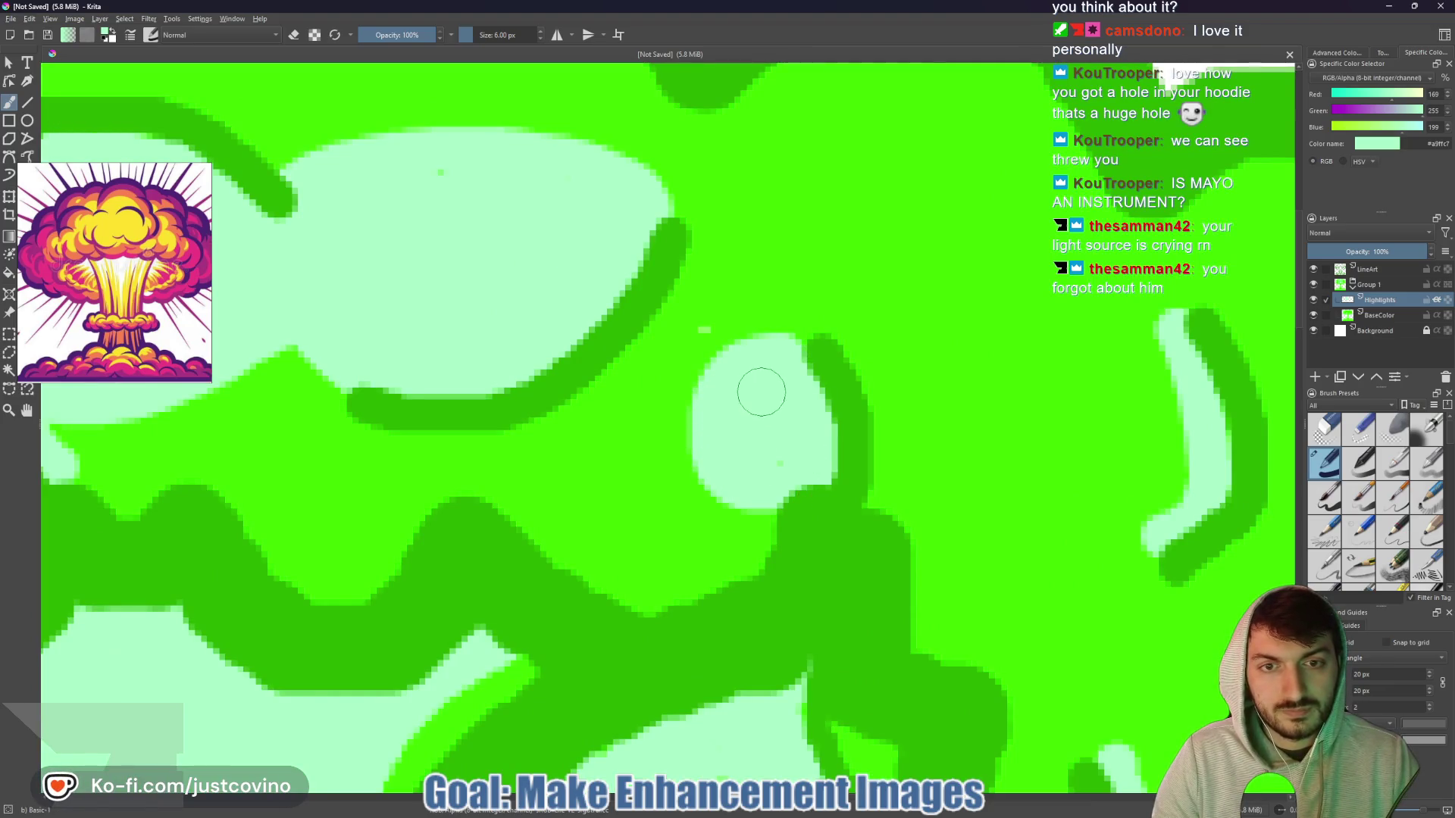
mouse_move(1174, 331)
left_mouse_down()
mouse_move(1085, 354)
mouse_move(1022, 474)
mouse_move(1091, 553)
mouse_move(1179, 523)
mouse_move(1121, 518)
mouse_move(1104, 396)
mouse_move(1178, 439)
left_mouse_up()
scroll(1179, 439, "down", 5)
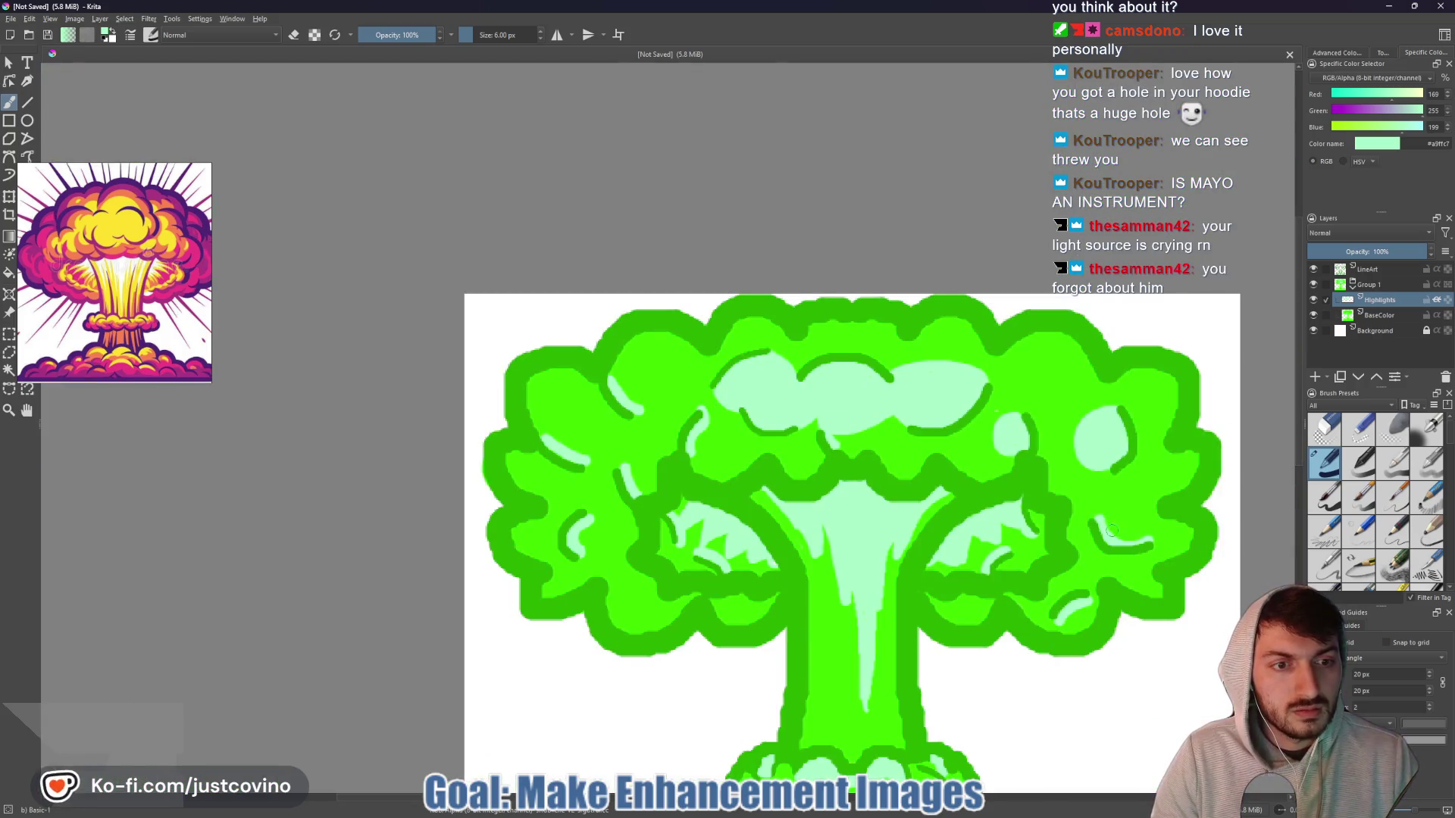
left_click_drag(1100, 532, 1095, 517)
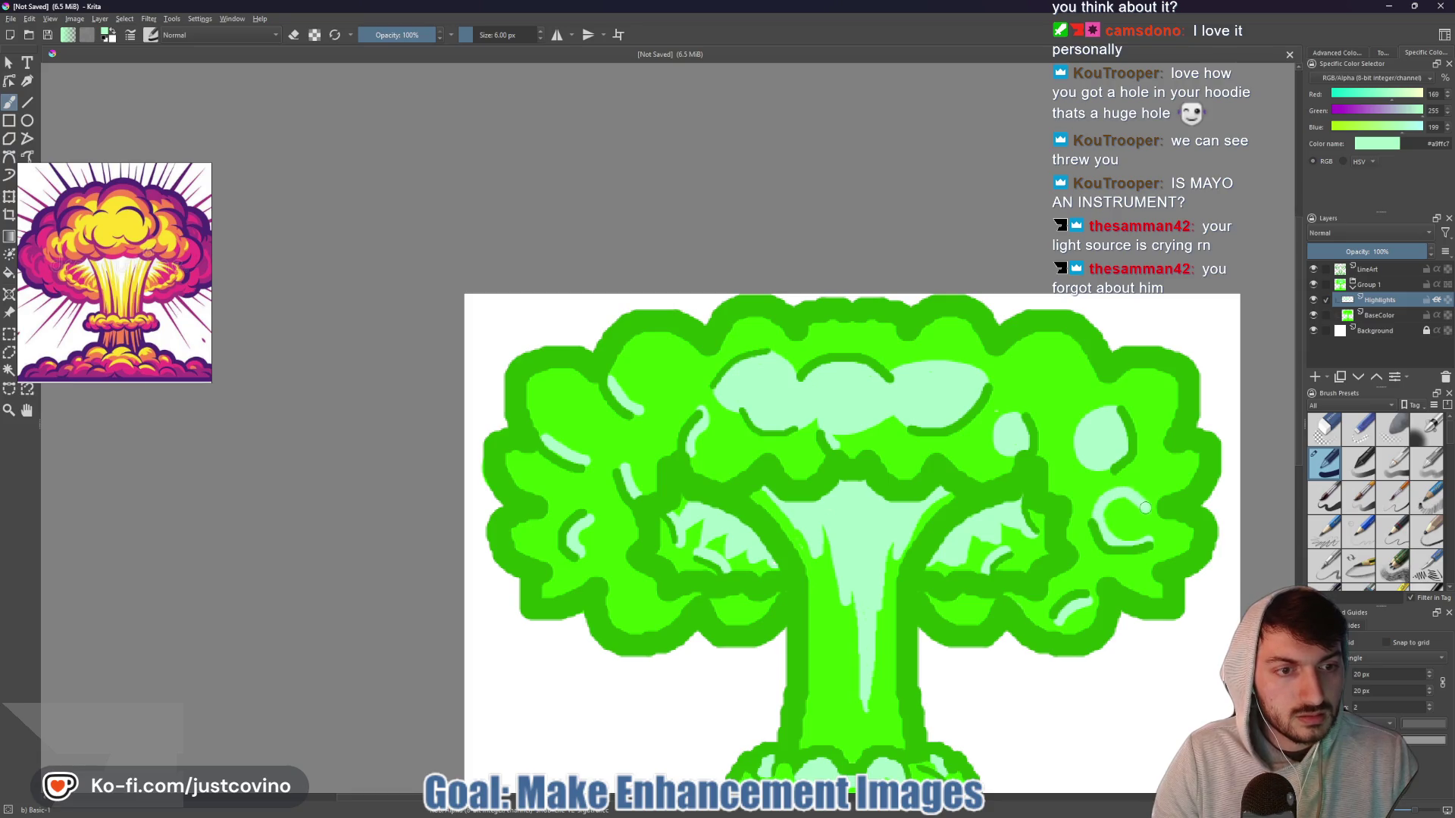
mouse_move(1131, 538)
left_mouse_down()
mouse_move(1110, 504)
mouse_move(1135, 503)
mouse_move(1120, 544)
left_mouse_up()
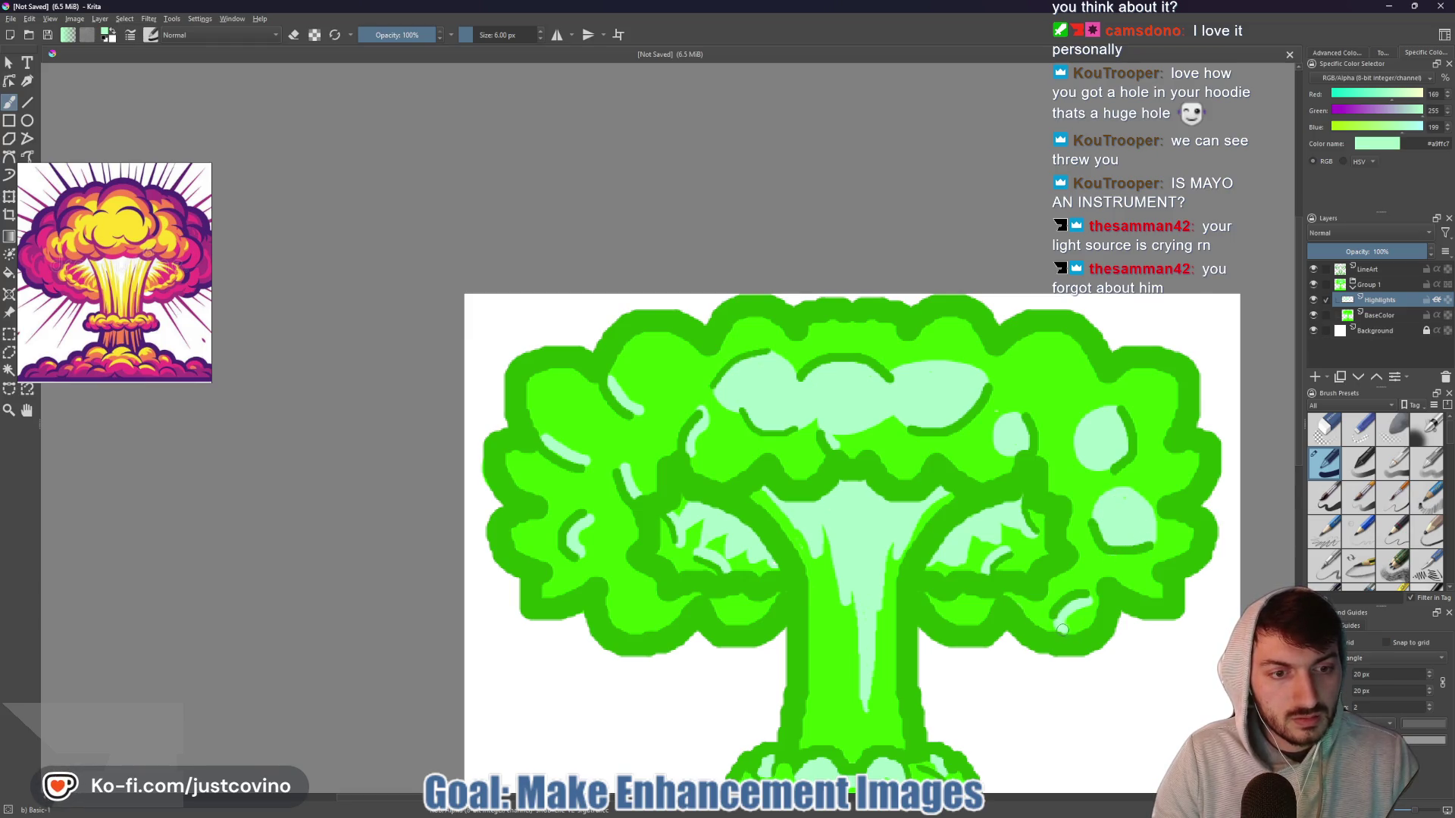
left_click_drag(1091, 610, 1065, 630)
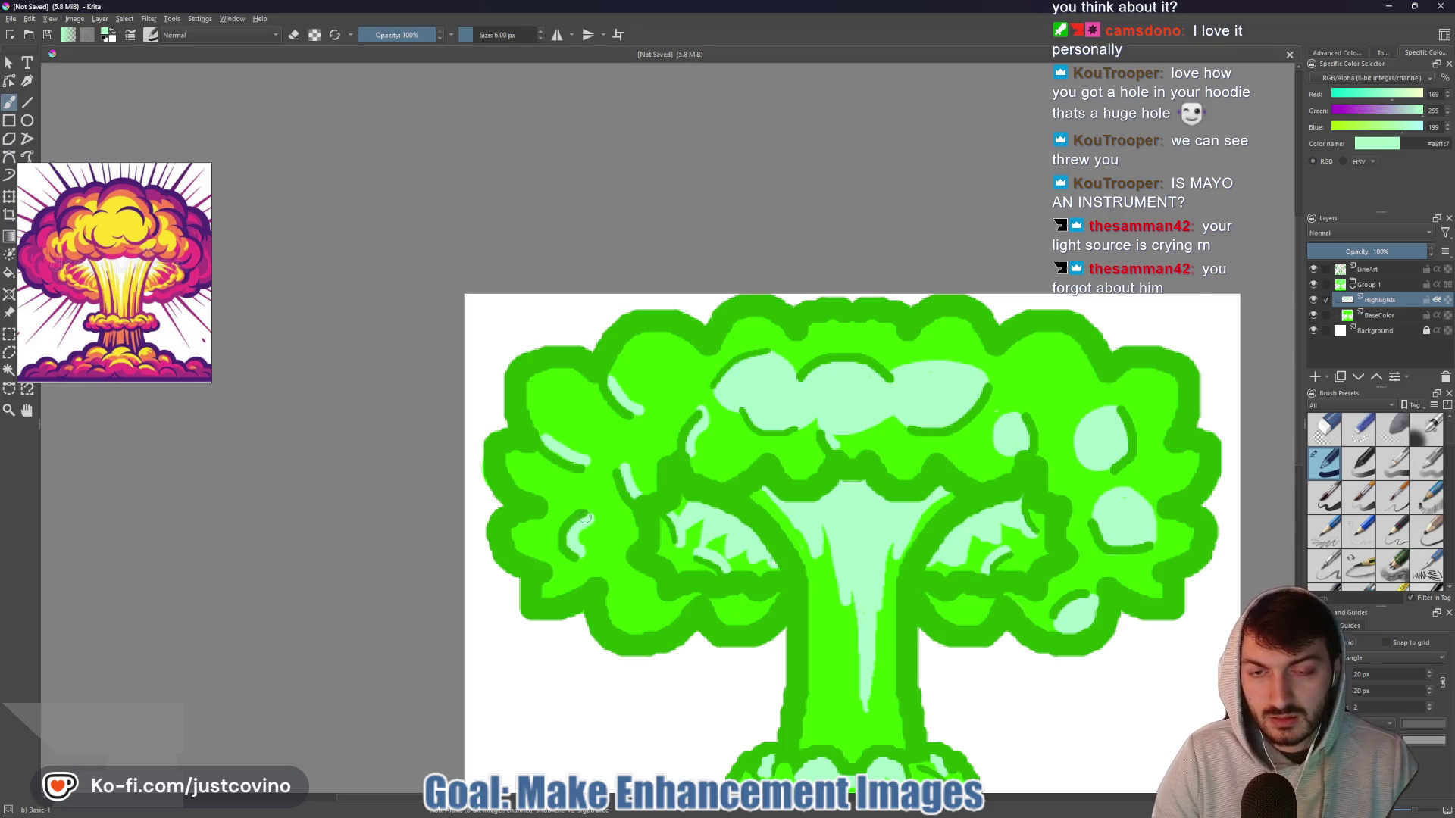
- Paint curved, looping mint highlights across the upper-left cap, then zoom out
left_click_drag(547, 441, 611, 454)
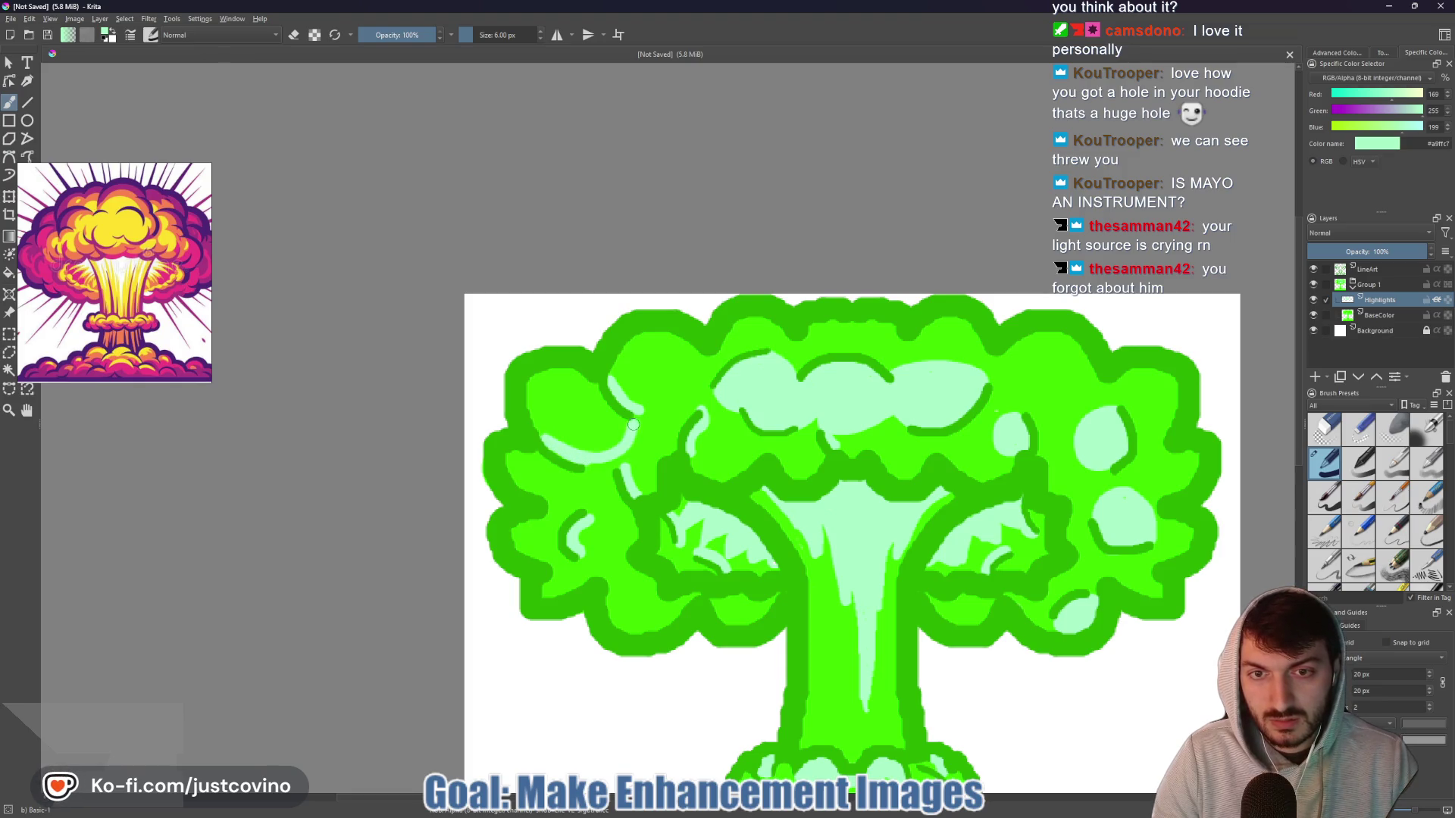
left_click_drag(581, 466, 635, 445)
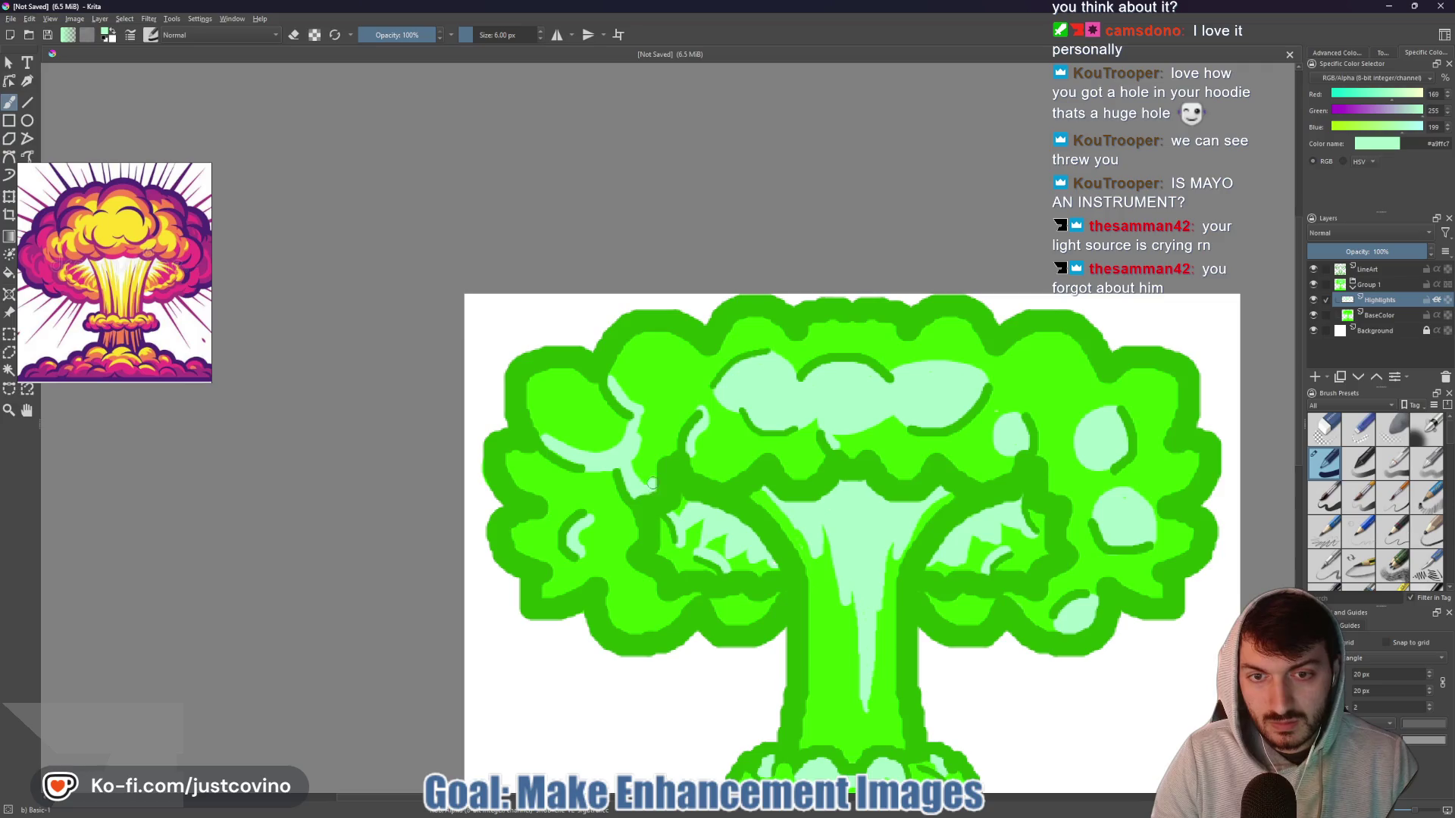
mouse_move(667, 442)
left_mouse_down()
mouse_move(640, 421)
mouse_move(648, 472)
mouse_move(641, 431)
mouse_move(659, 447)
mouse_move(627, 436)
left_mouse_up()
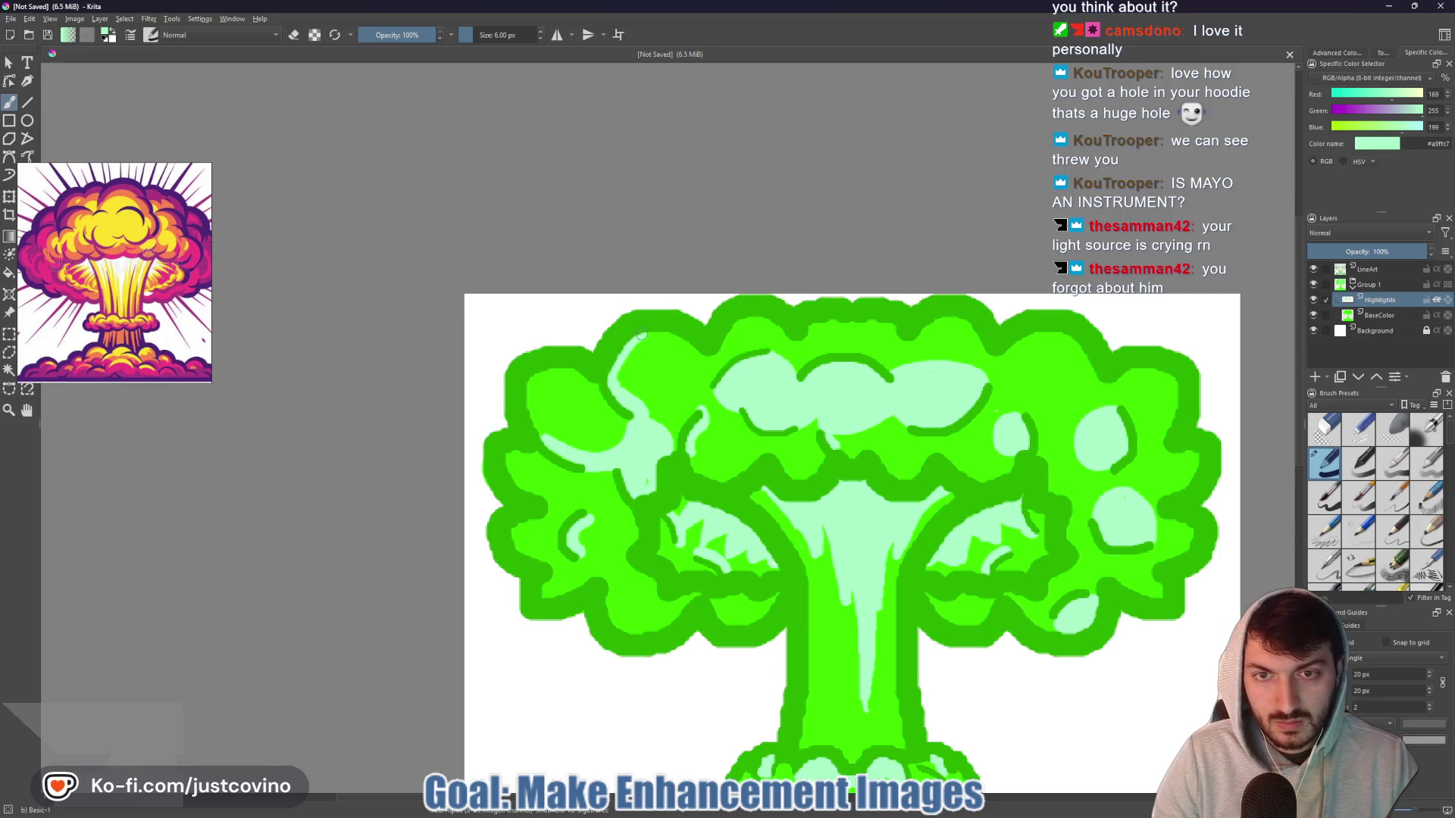
key("1")
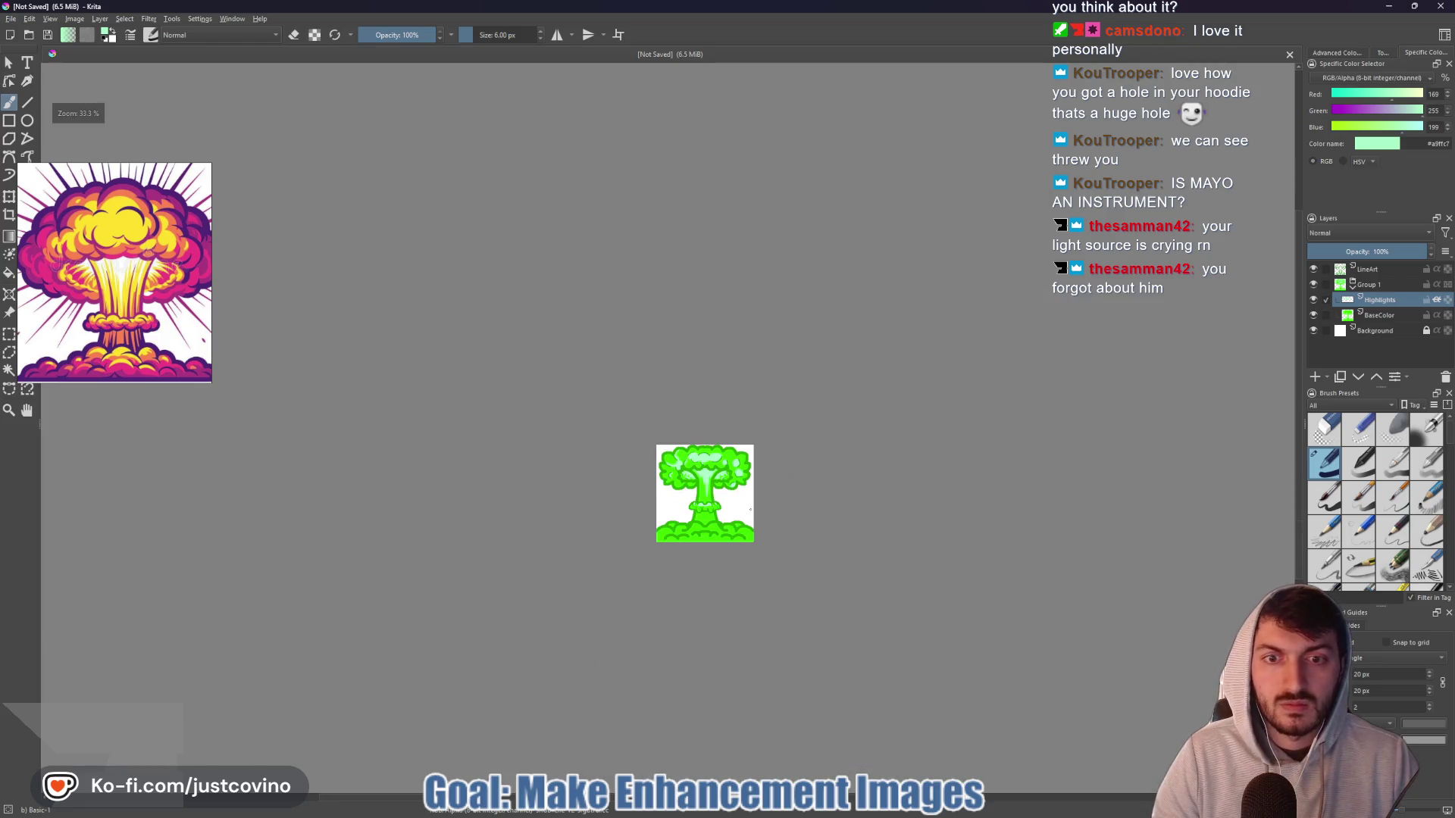
- Zoom to the collar ring and add a small mint highlight on its right lobe
scroll(724, 499, "up", 8)
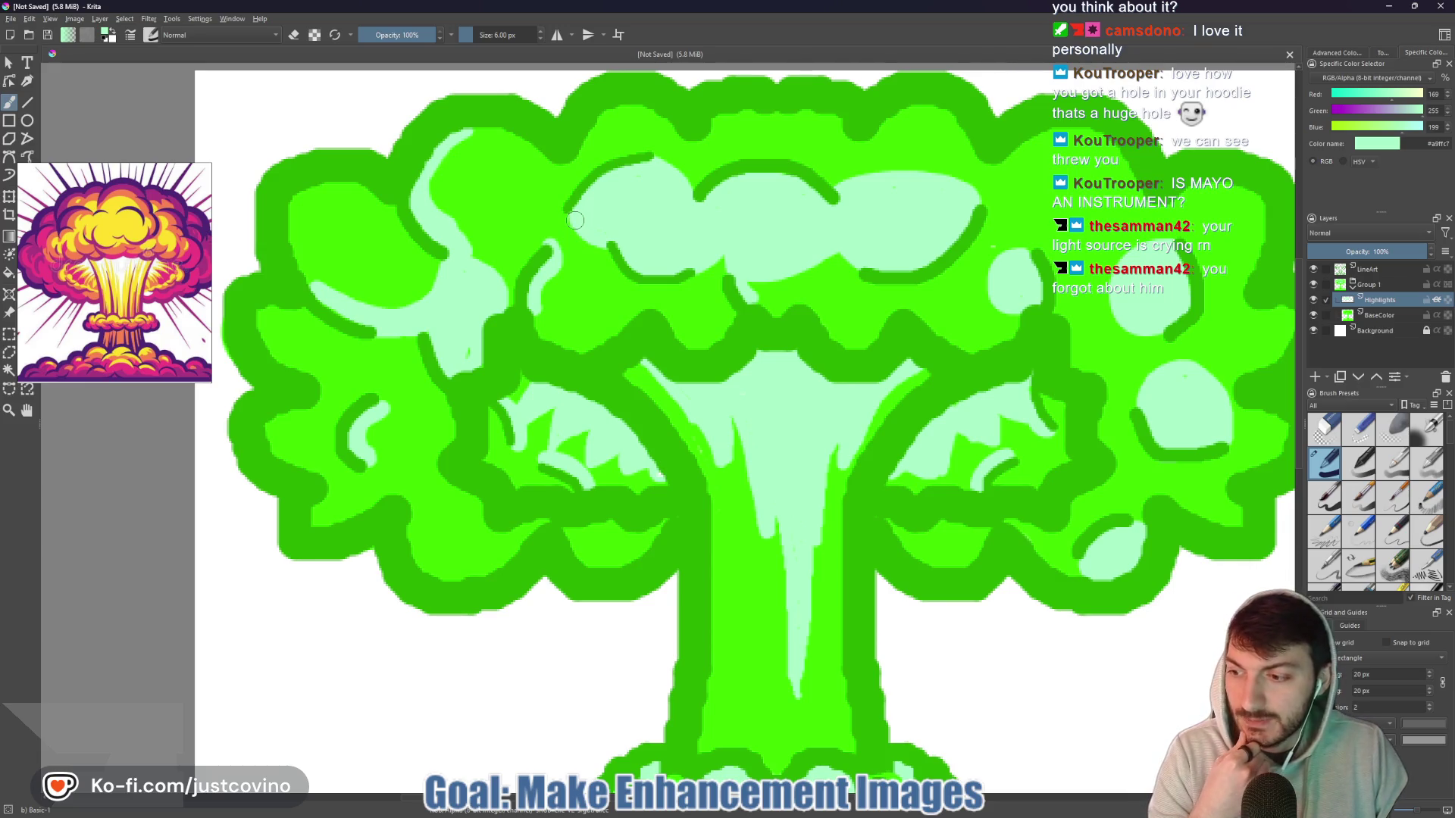
scroll(575, 220, "down", 6)
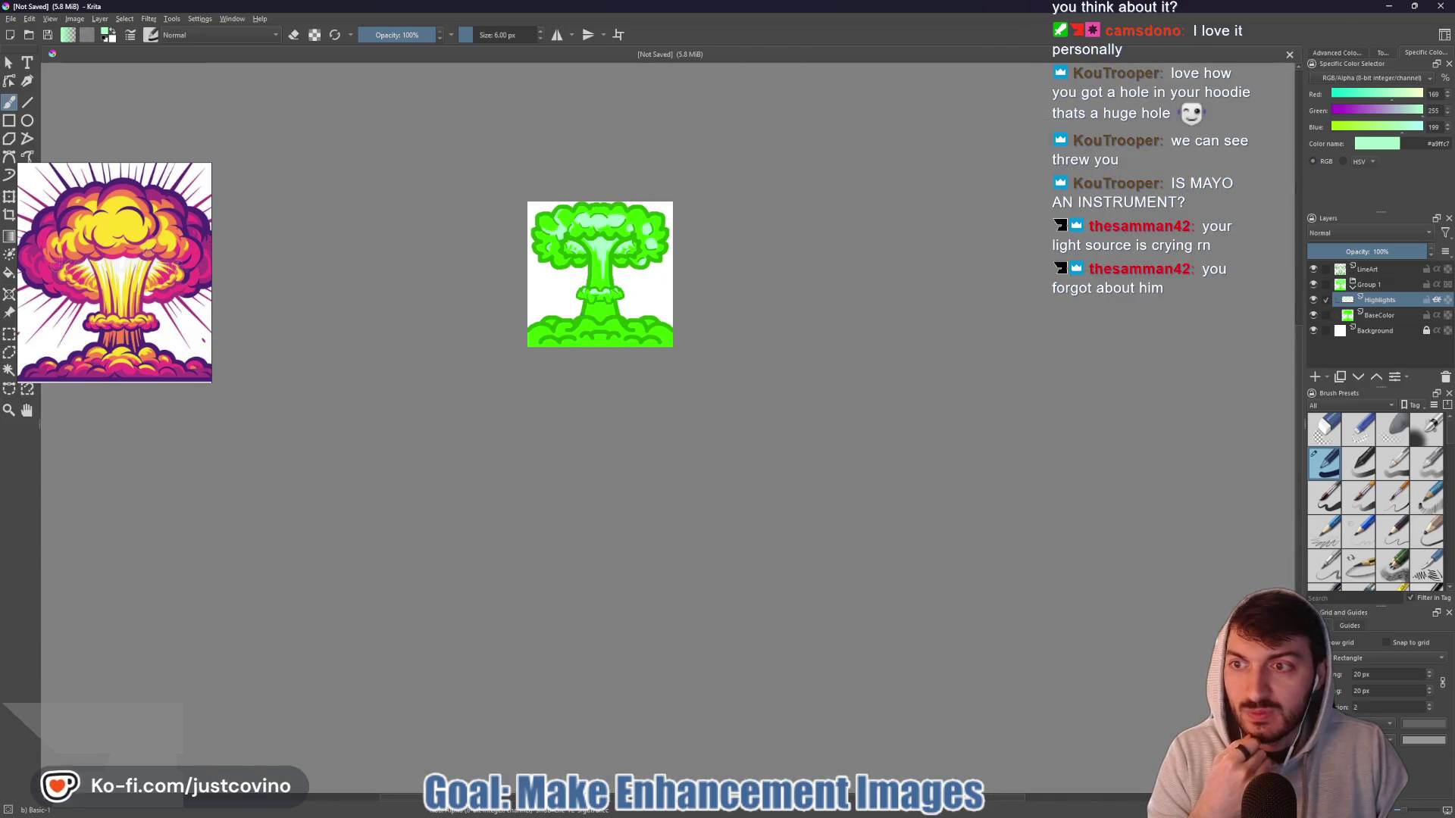
scroll(583, 317, "up", 5)
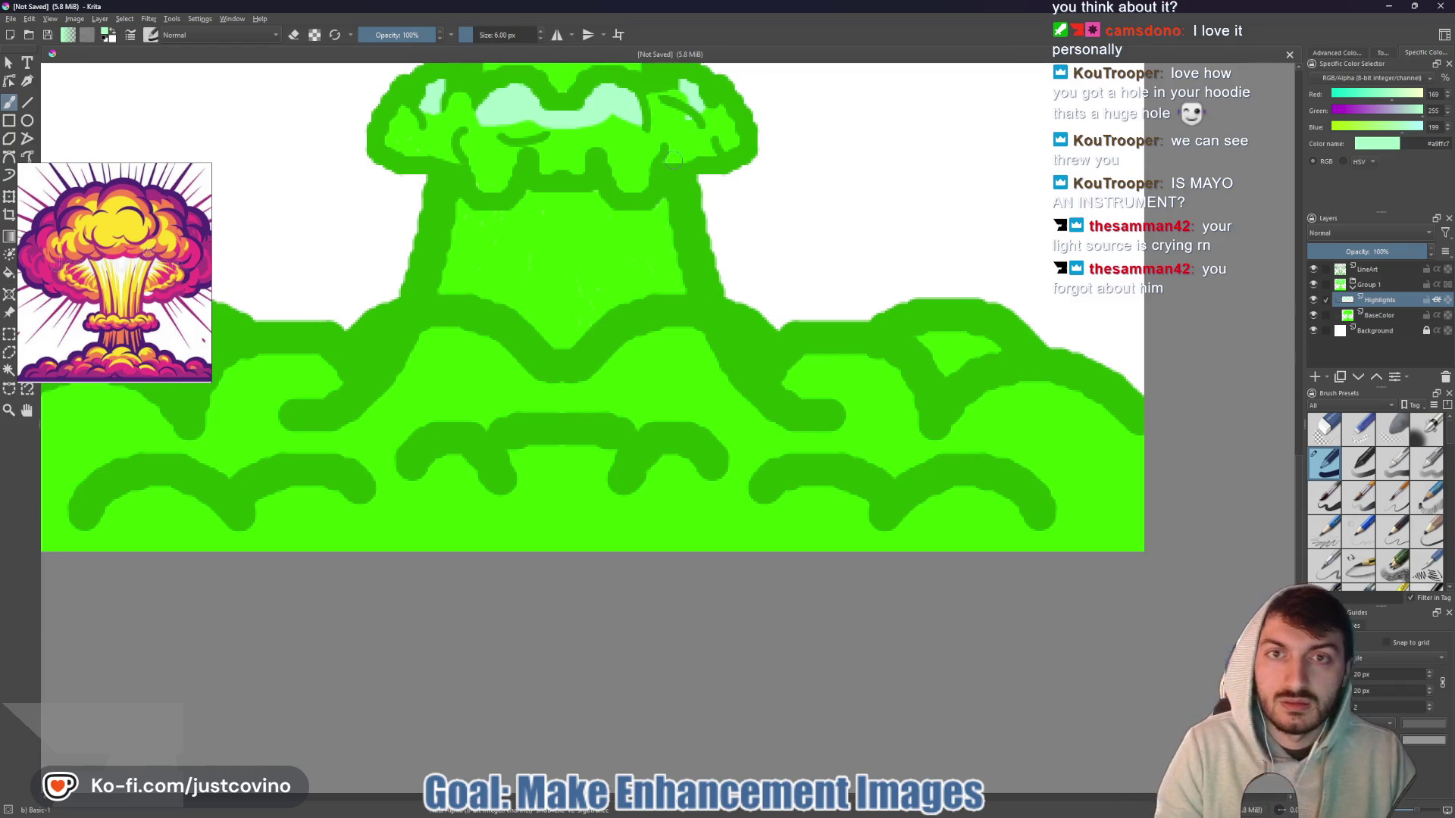
left_click_drag(638, 179, 634, 336)
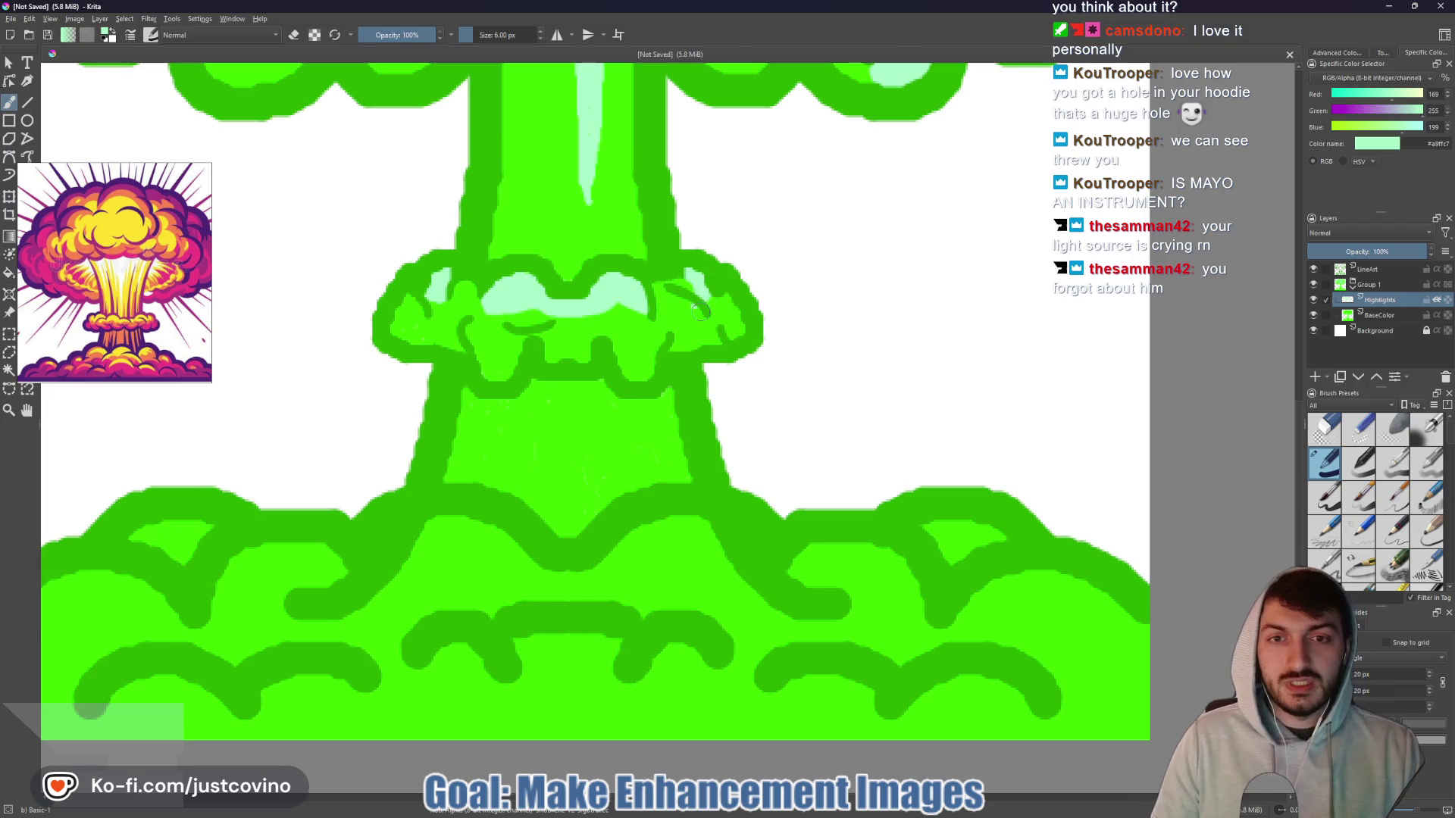
left_click_drag(703, 313, 712, 324)
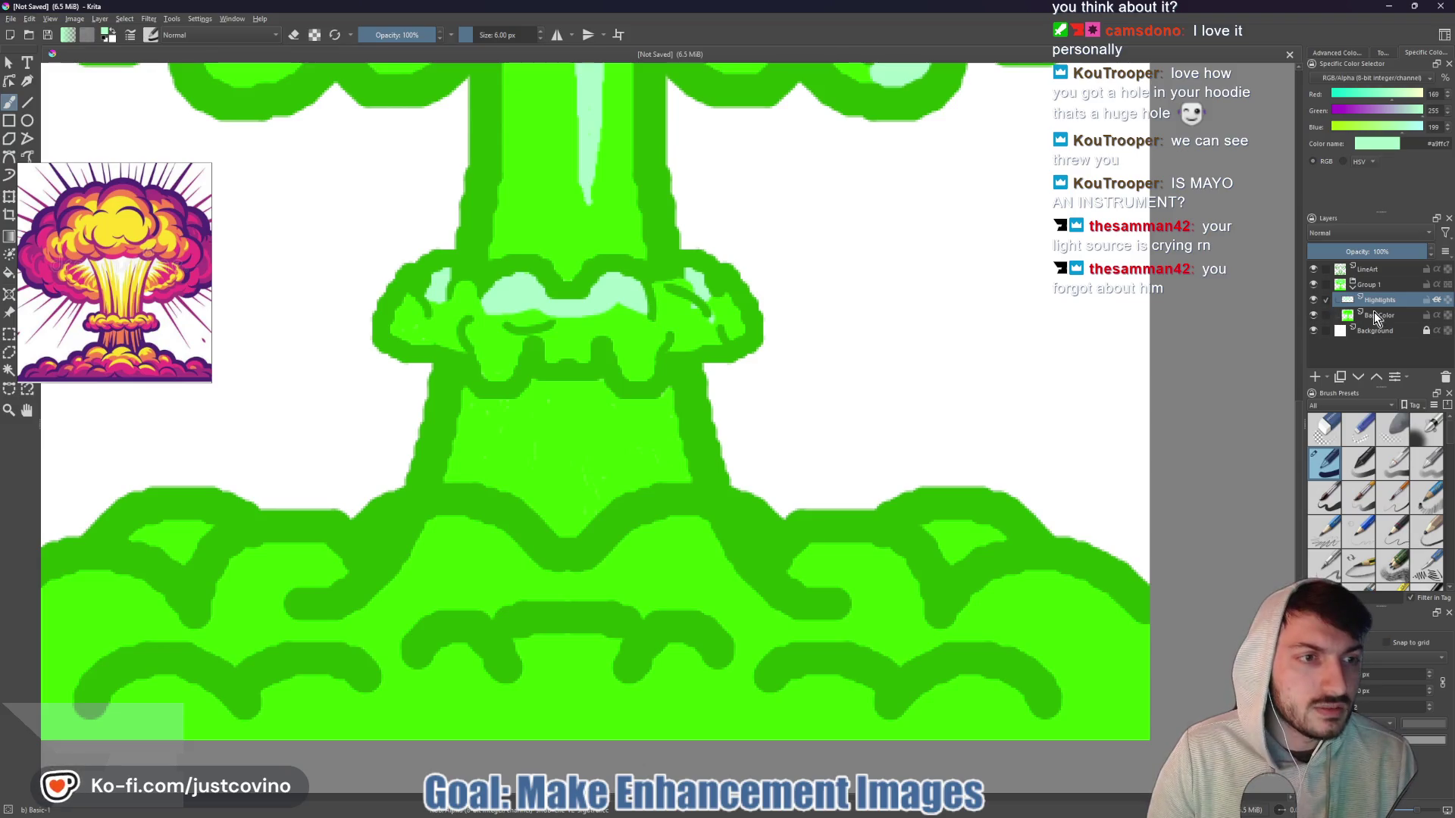
- Touch up the collar's right side on BaseColor, then select LineArt and hide all other layers
mouse_move(1375, 320)
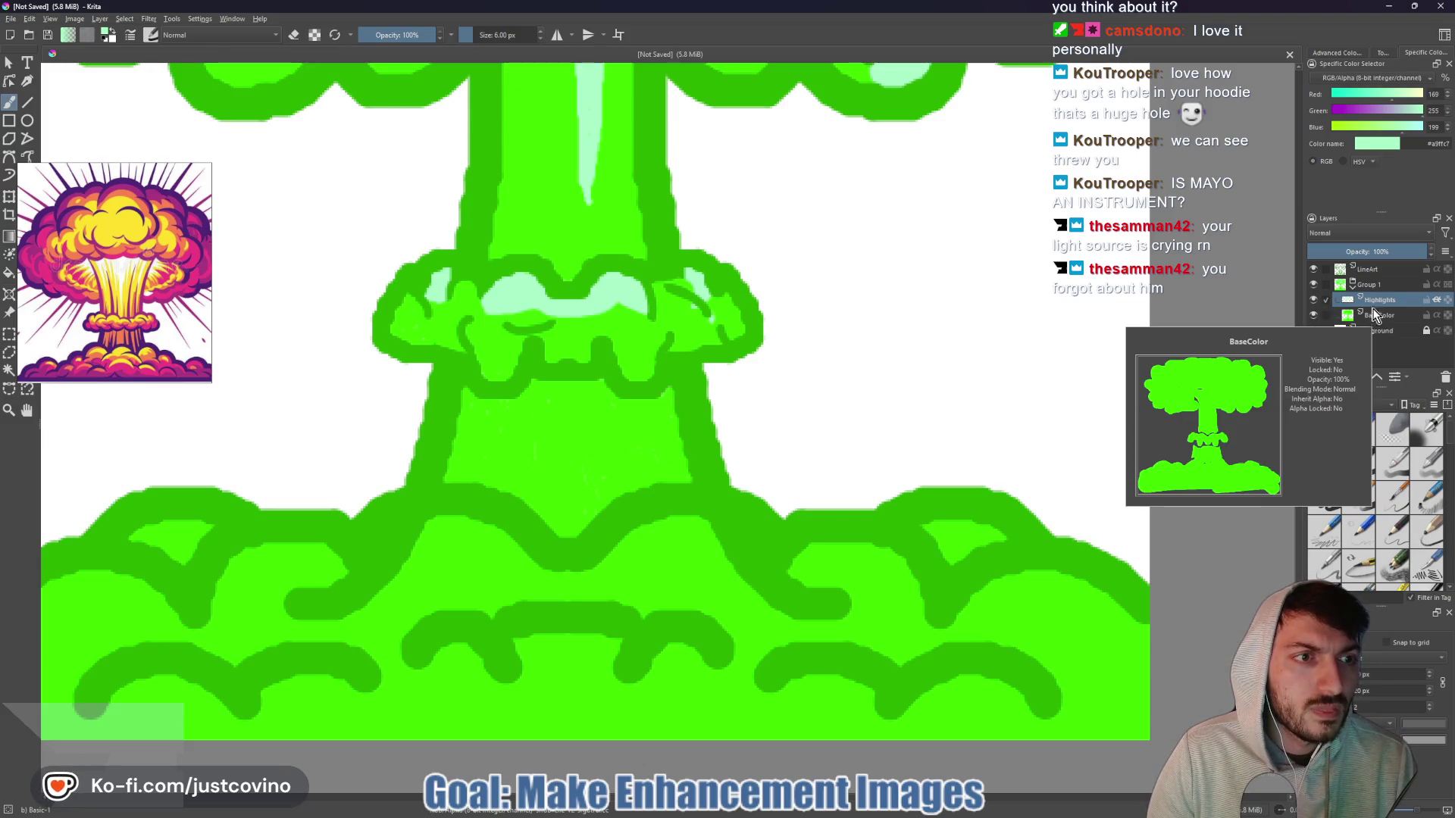
mouse_move(1378, 287)
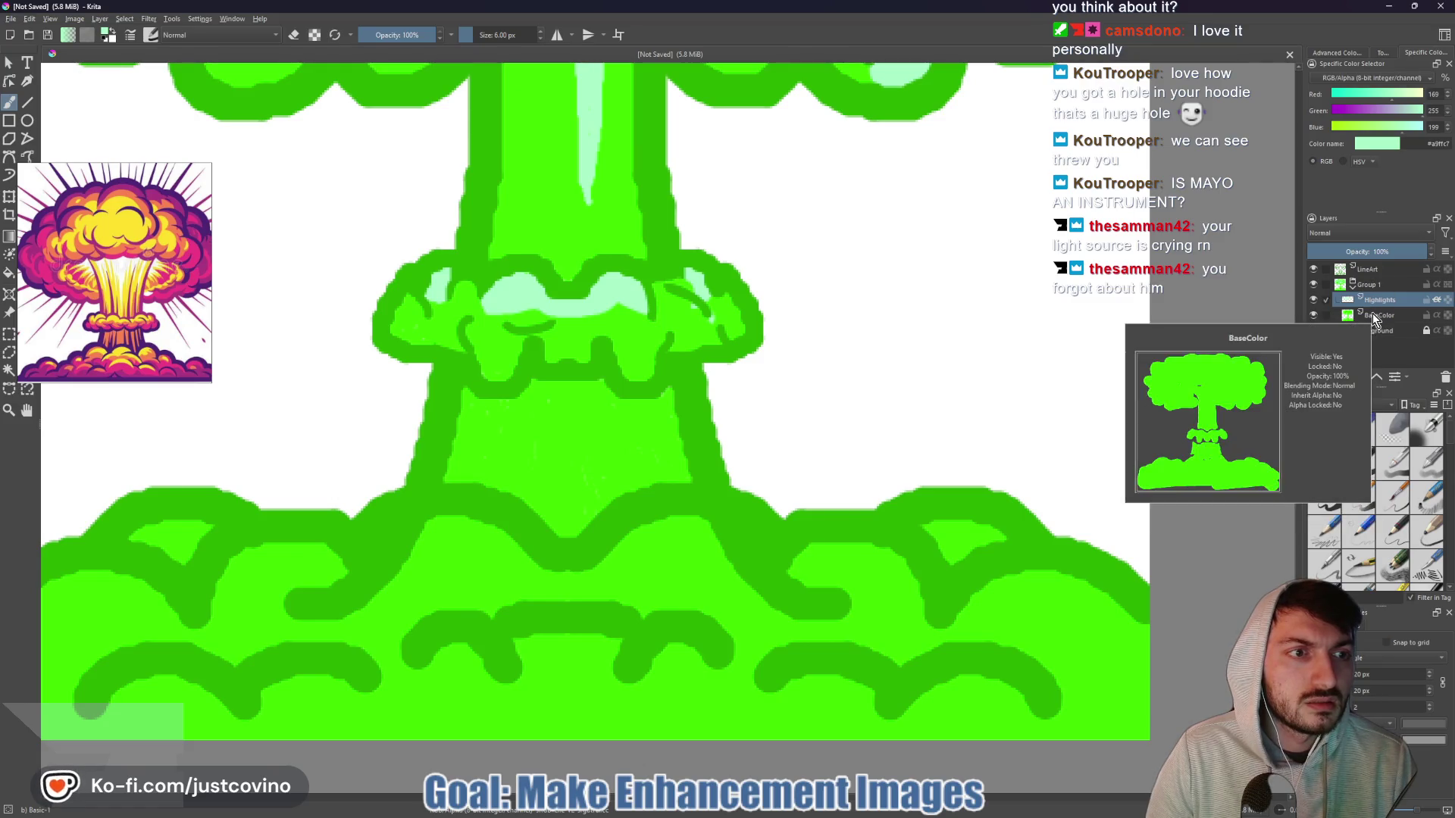
left_click(1383, 315)
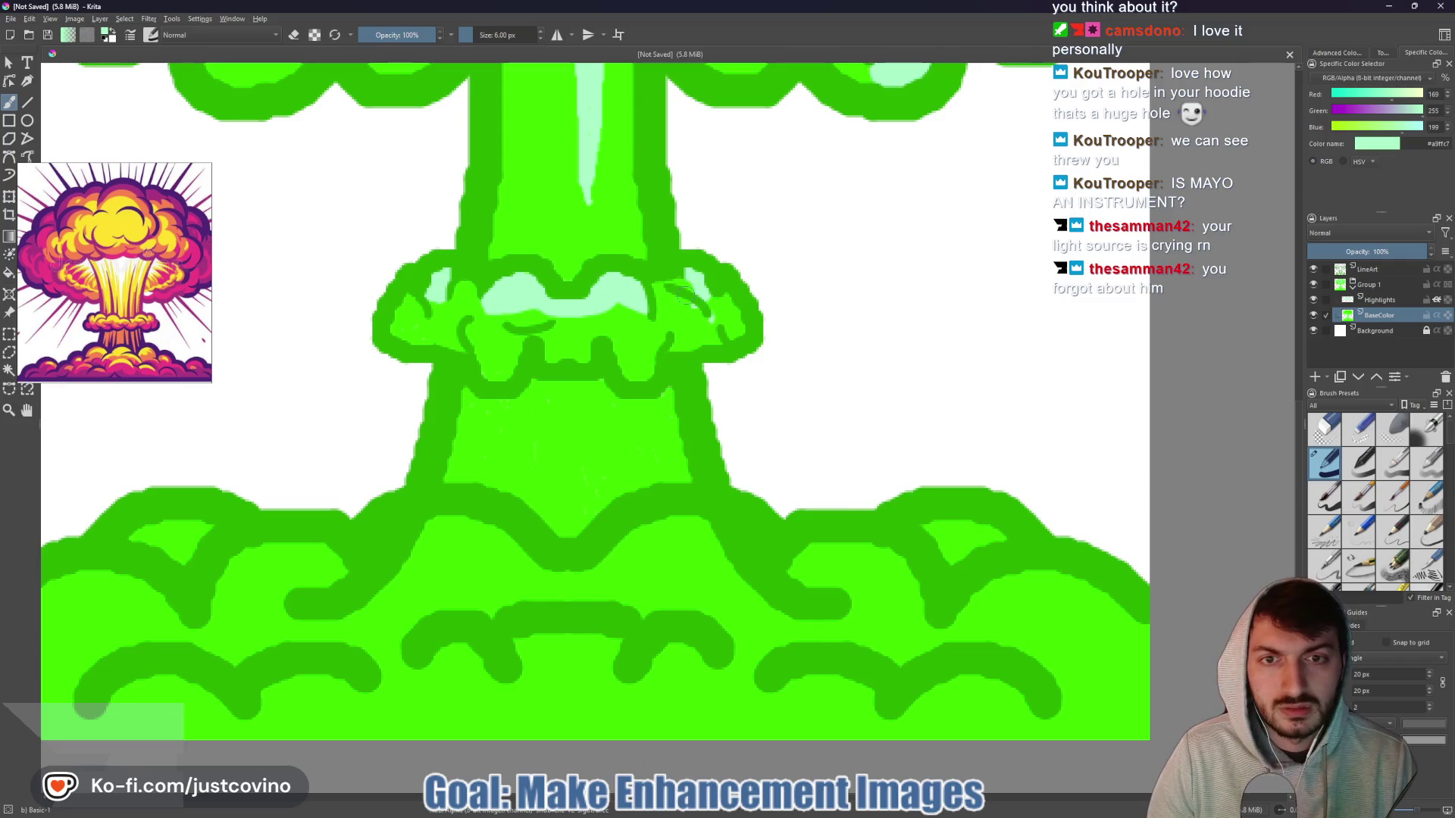
left_click_drag(677, 296, 698, 312)
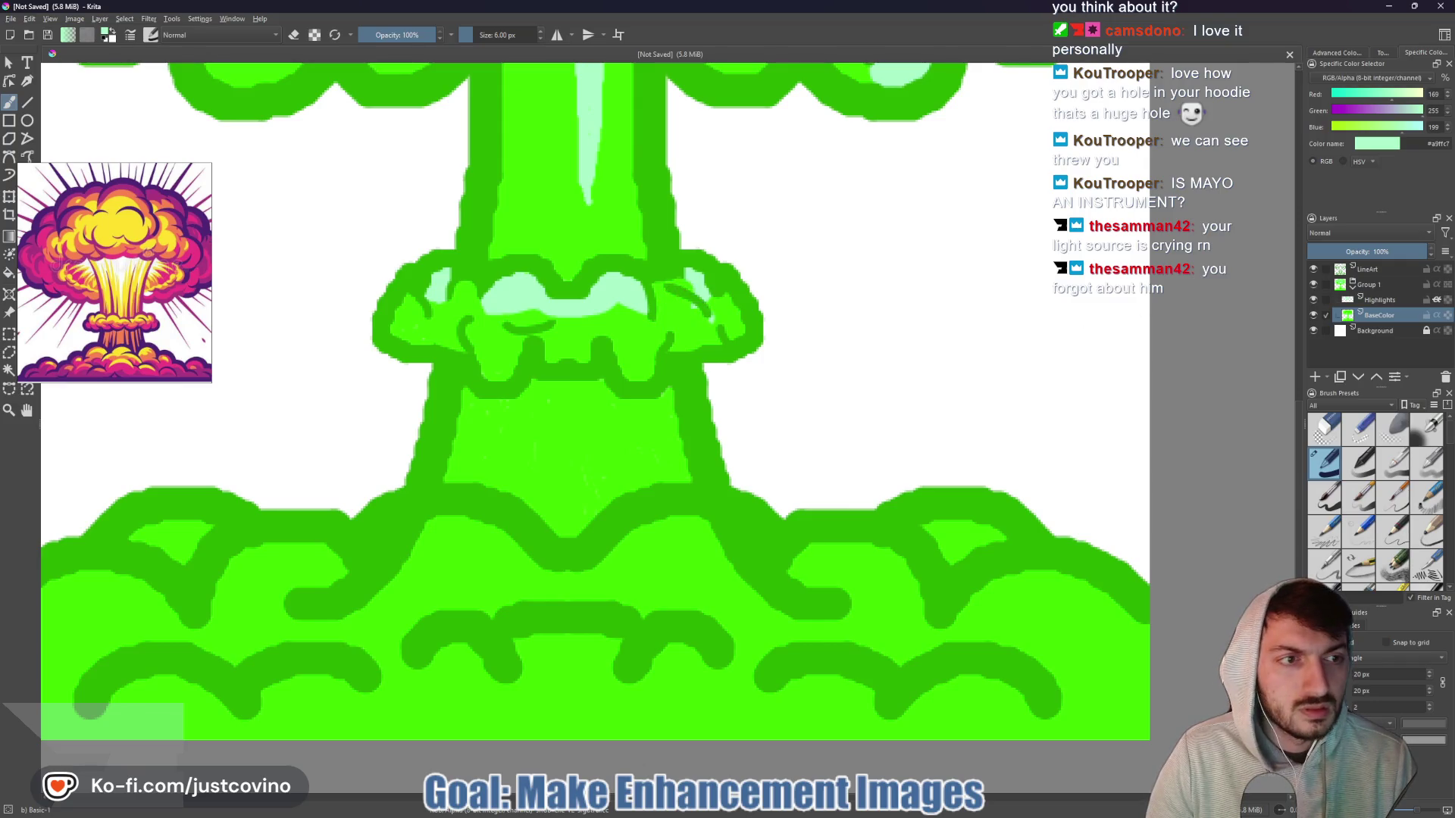
left_click(1360, 271)
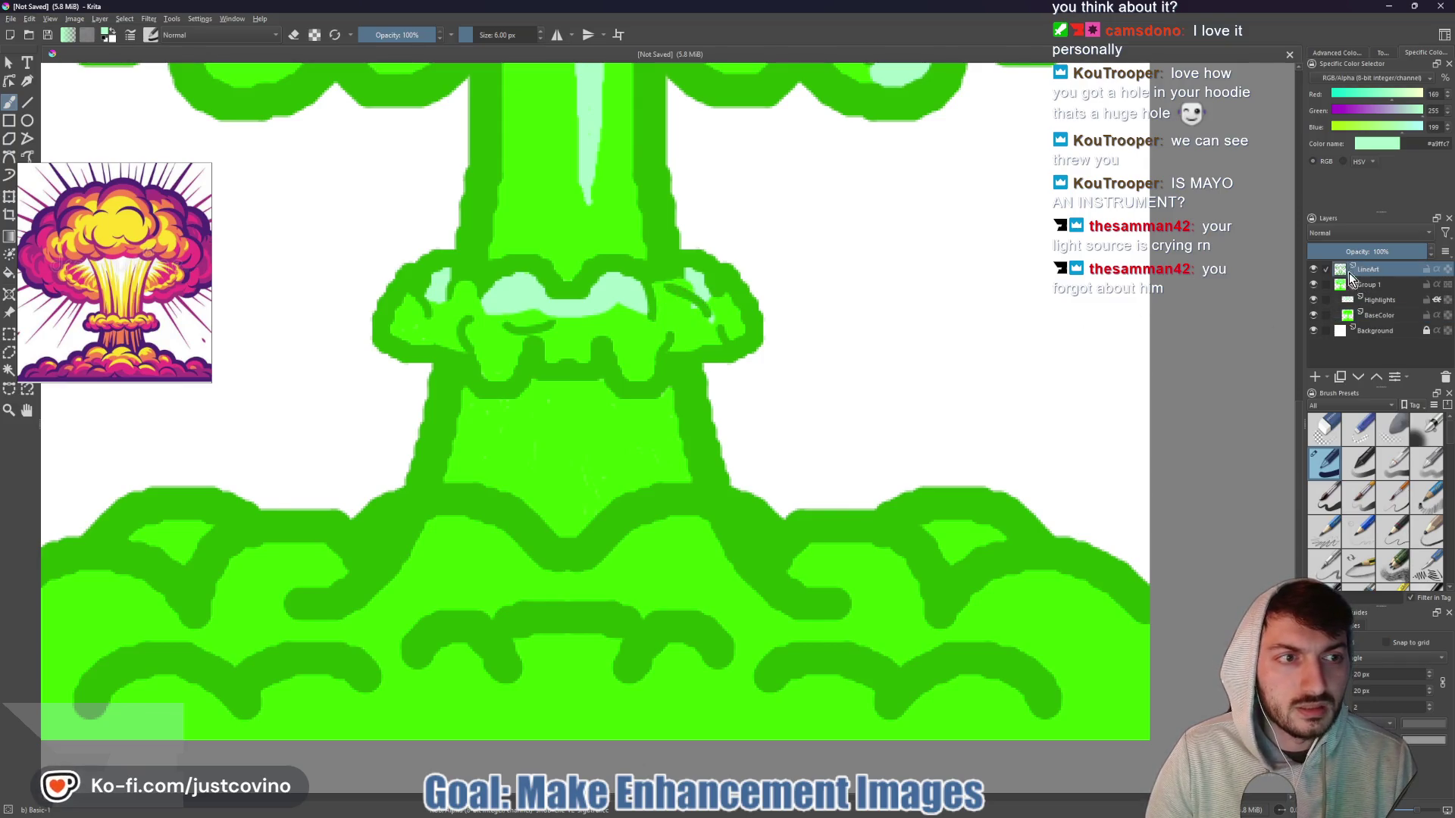
left_click_drag(1313, 288, 1314, 333)
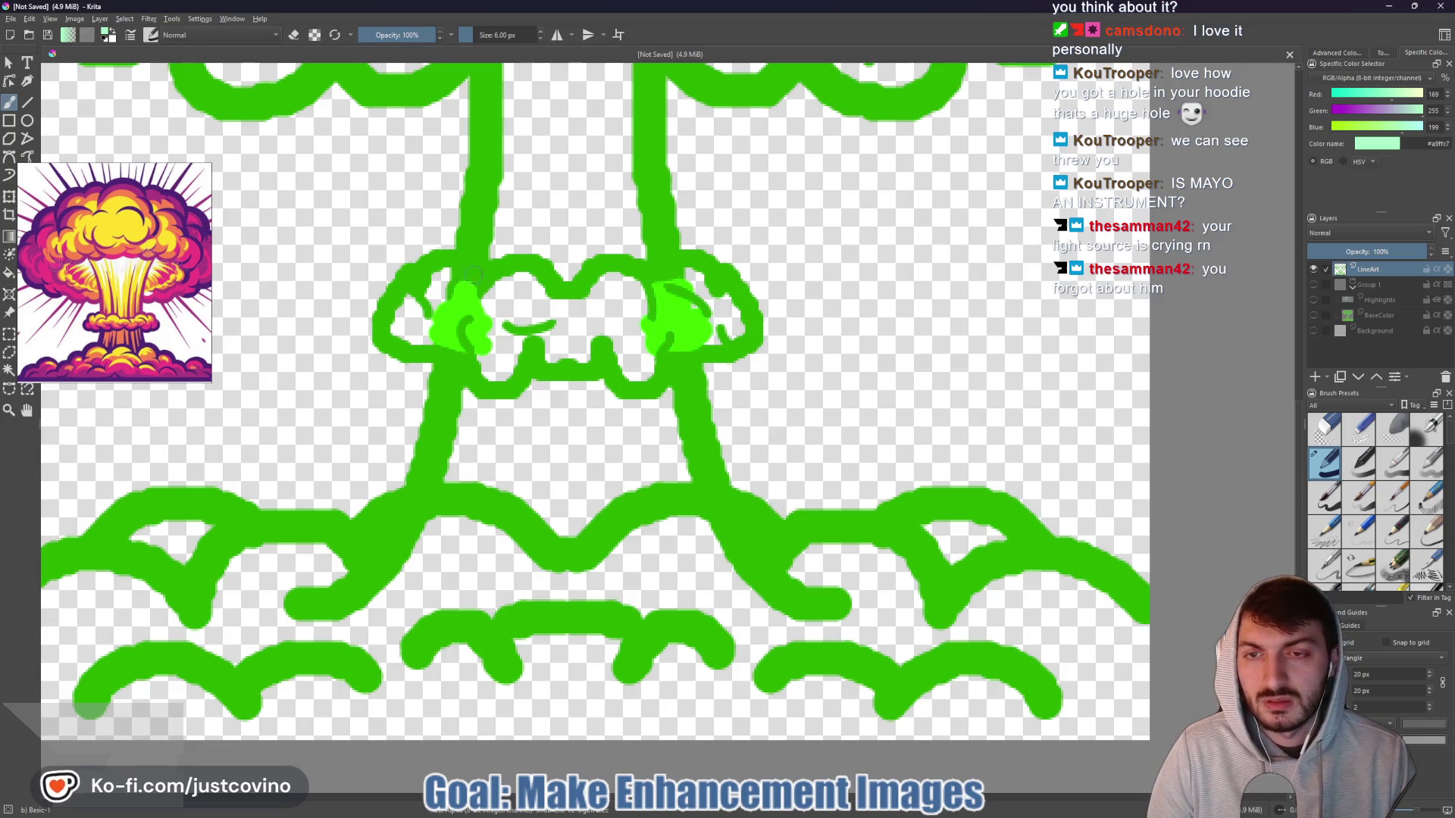
- In eraser mode, remove the light-green patches from the left and right of the collar ring
key("e")
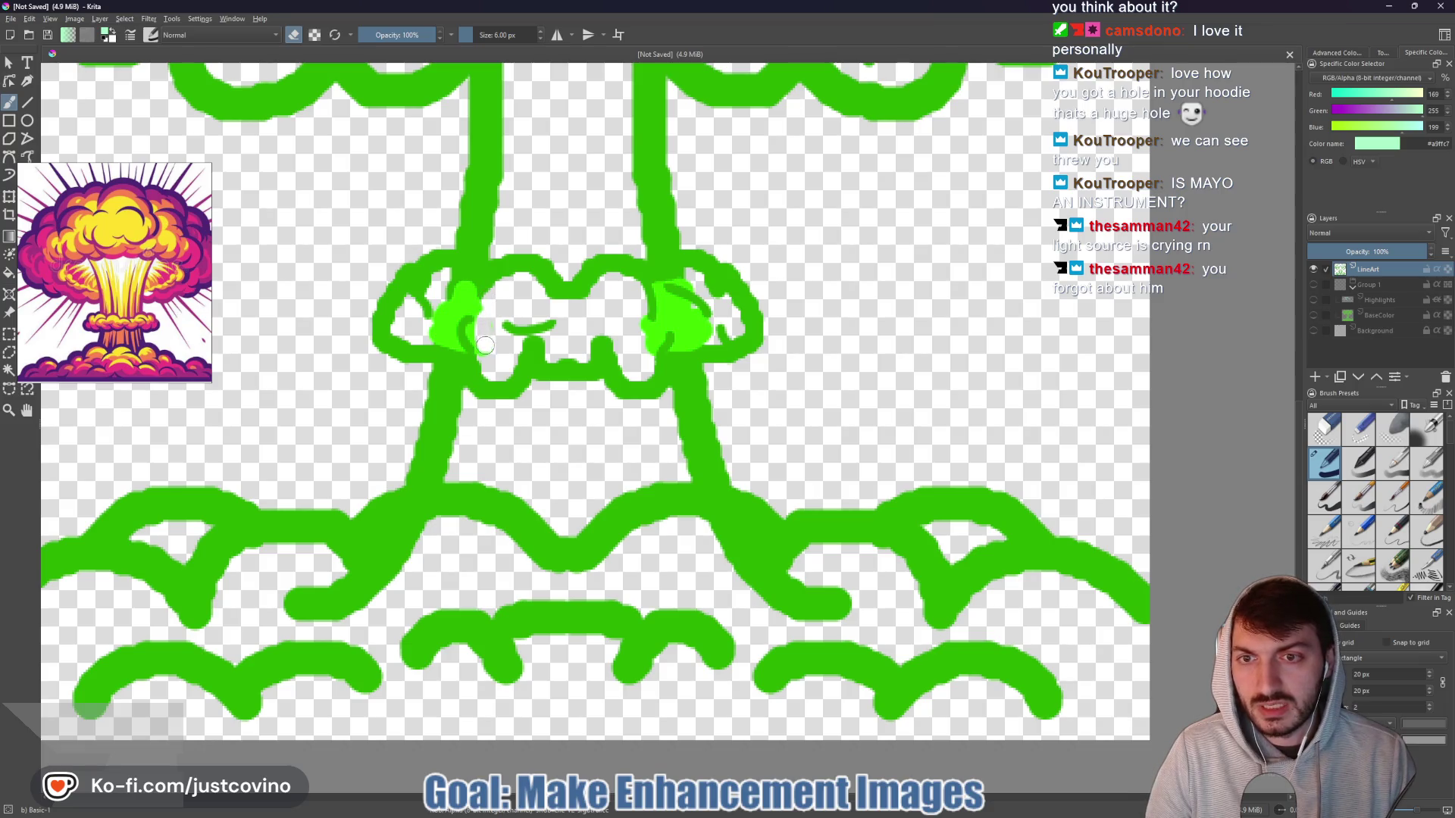
left_click_drag(461, 327, 477, 315)
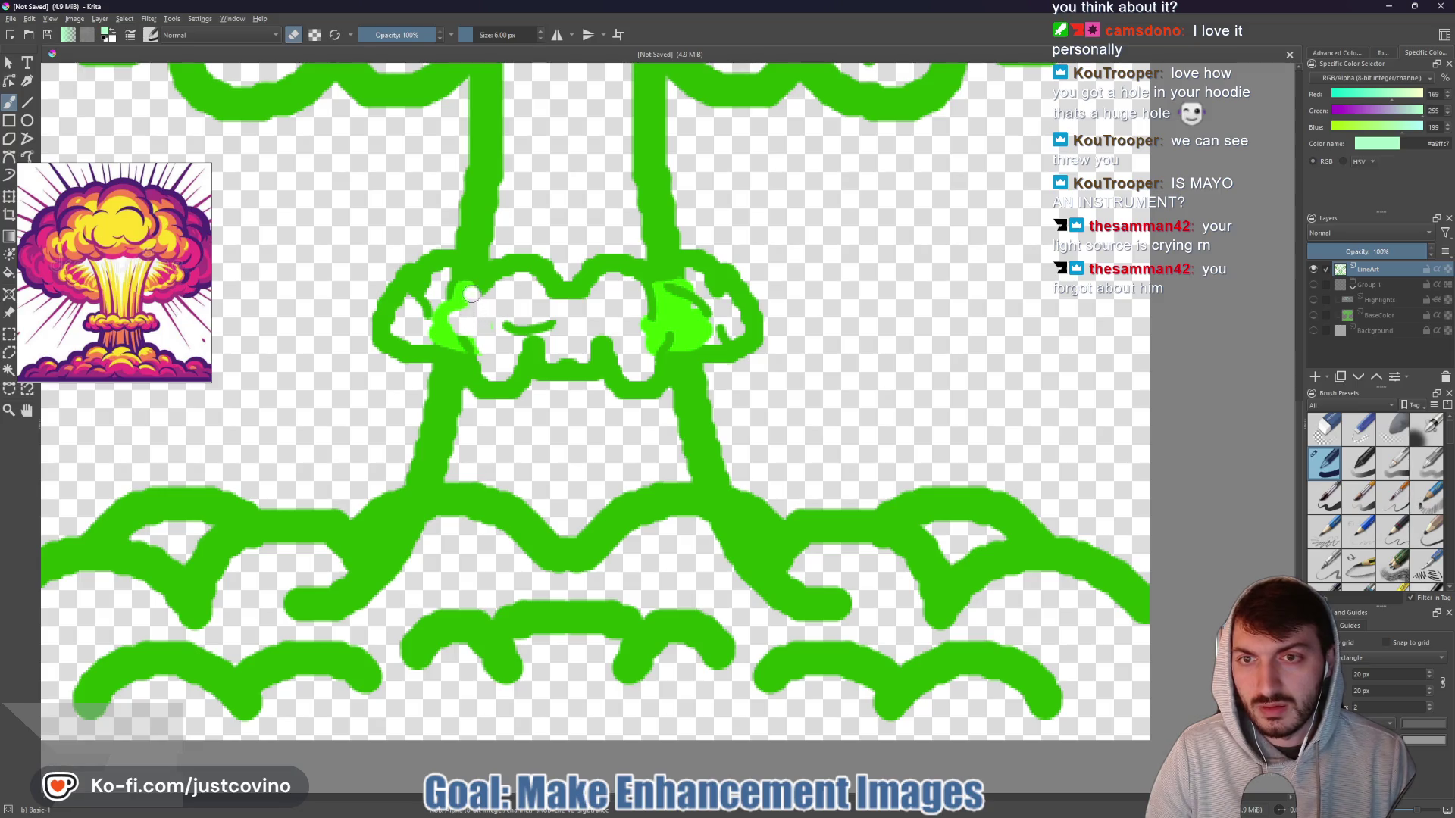
mouse_move(450, 343)
left_mouse_down()
mouse_move(469, 346)
mouse_move(441, 319)
mouse_move(465, 306)
mouse_move(443, 327)
left_mouse_up()
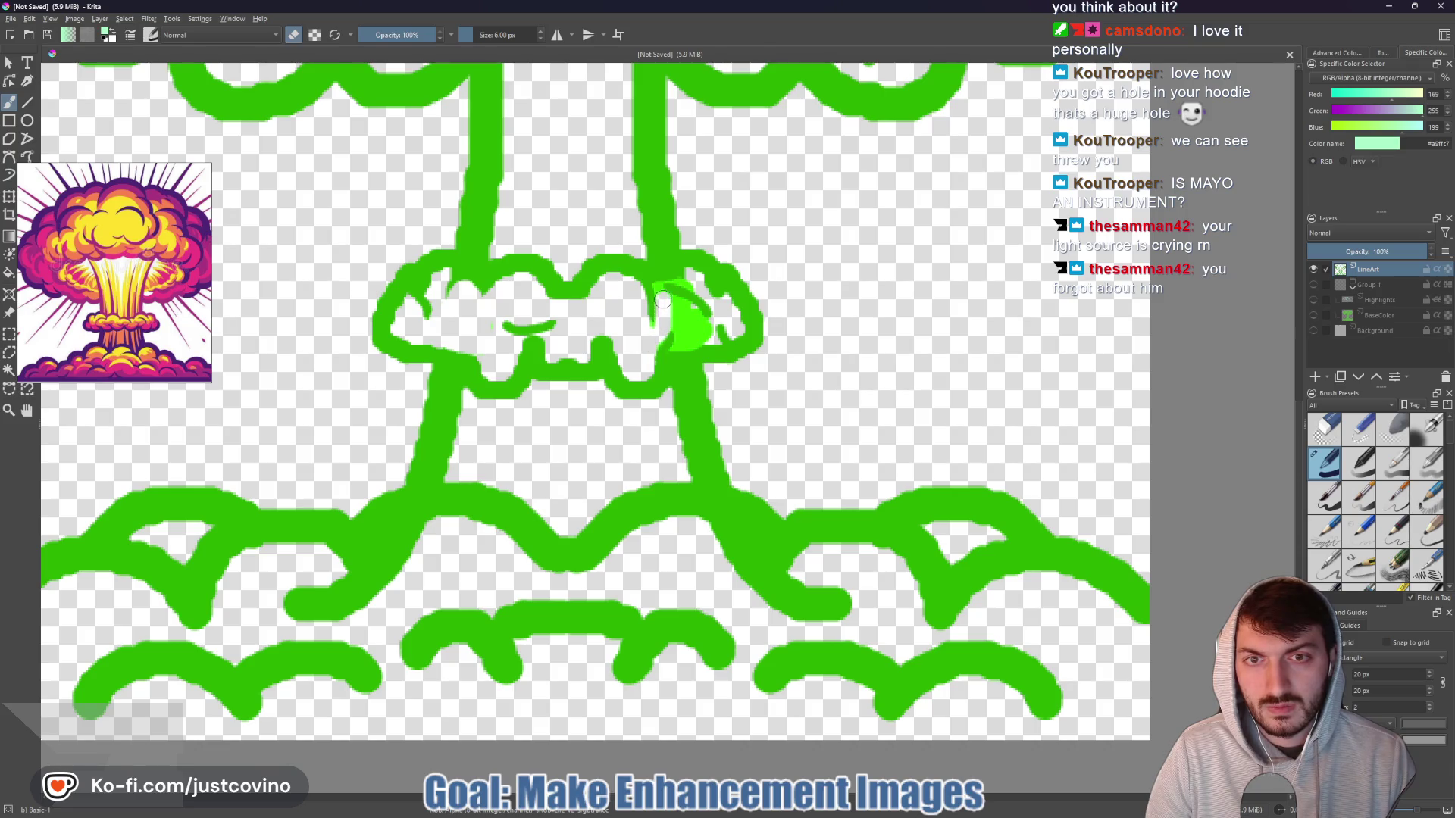
left_click_drag(678, 327, 692, 343)
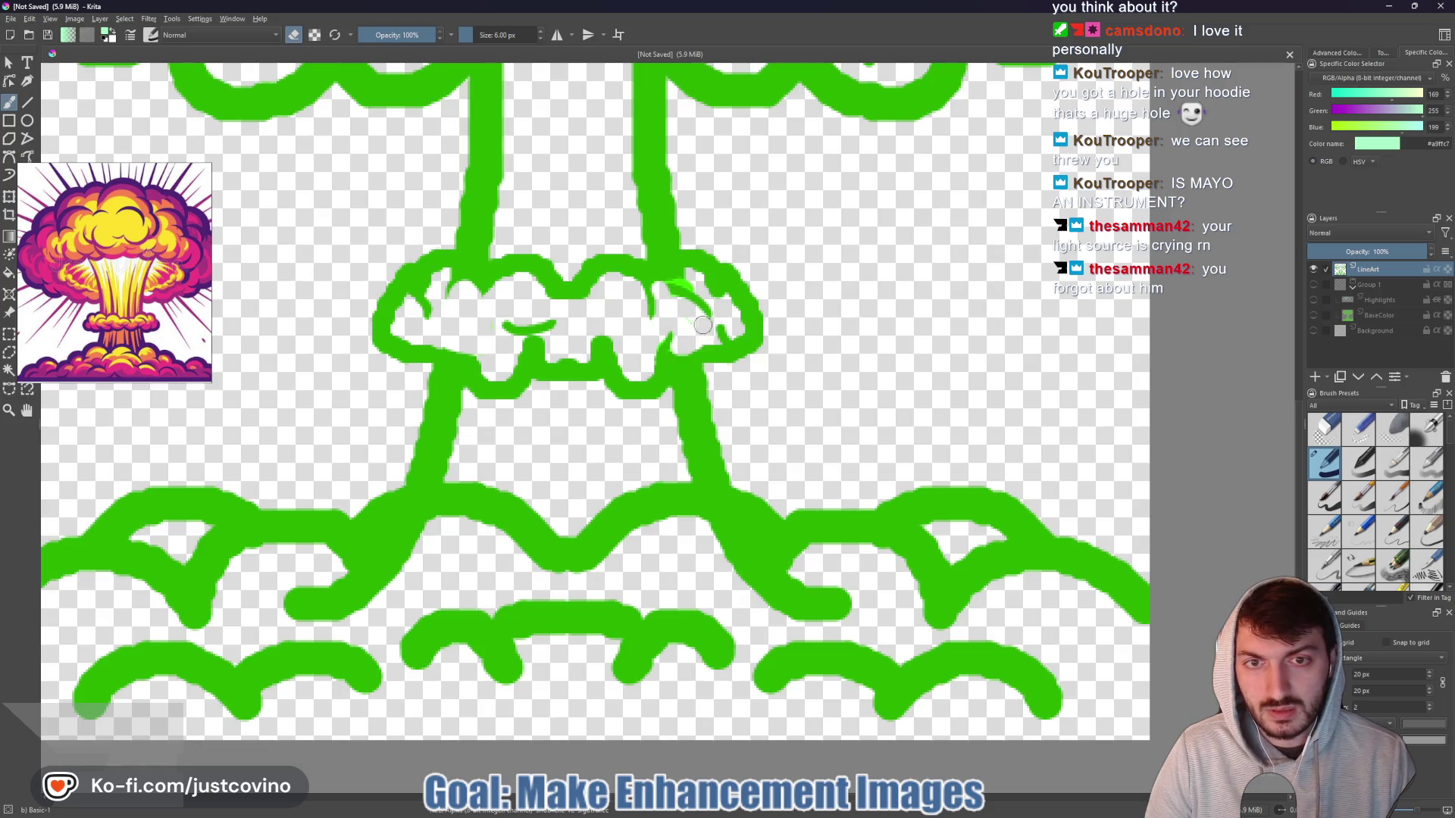
- Shrink the brush slightly and return to painting with the line-art green
key("bracketleft")
key("bracketleft")
key("bracketleft")
key("bracketleft")
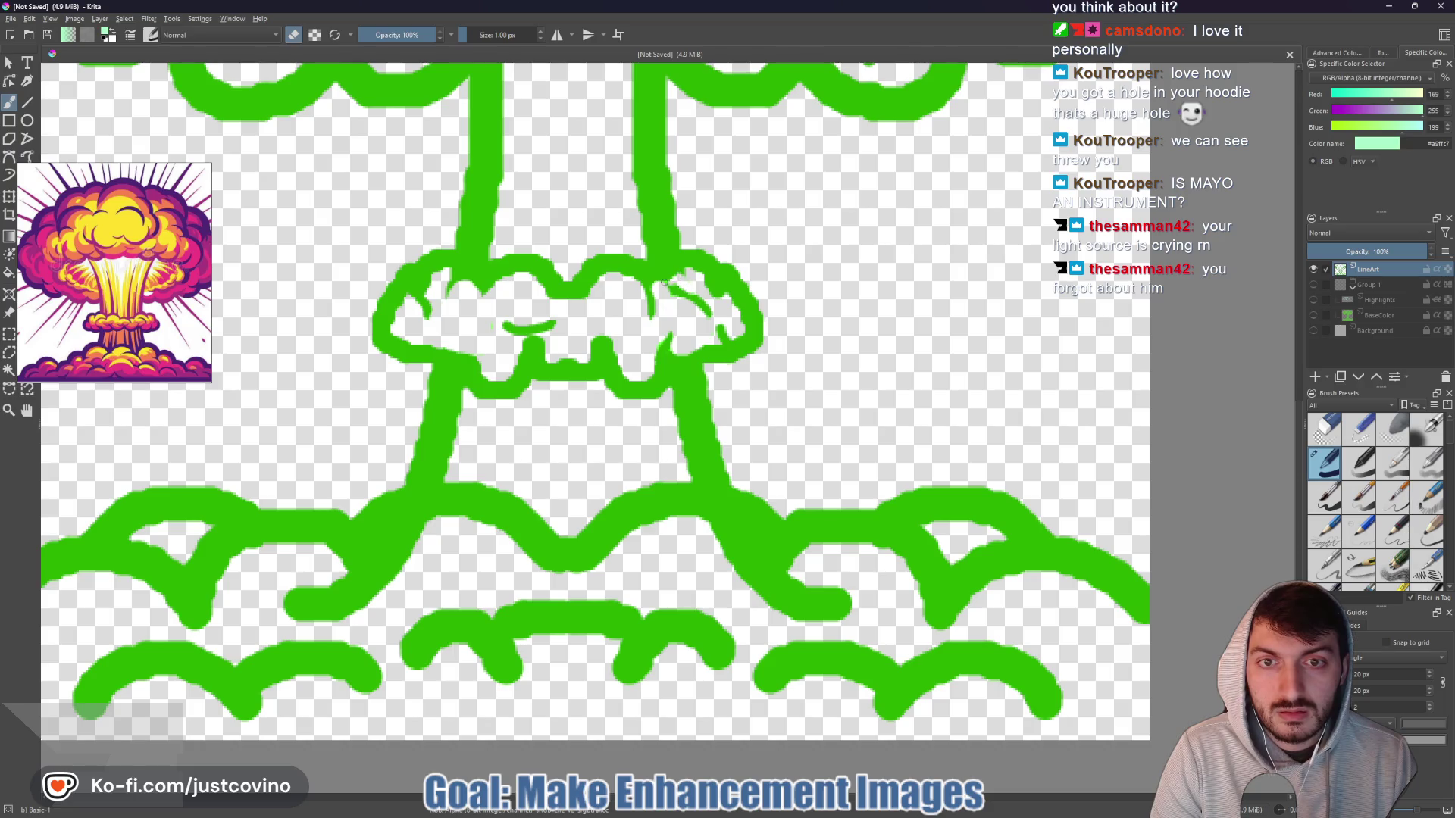
key("e")
left_click(671, 286, "ctrl")
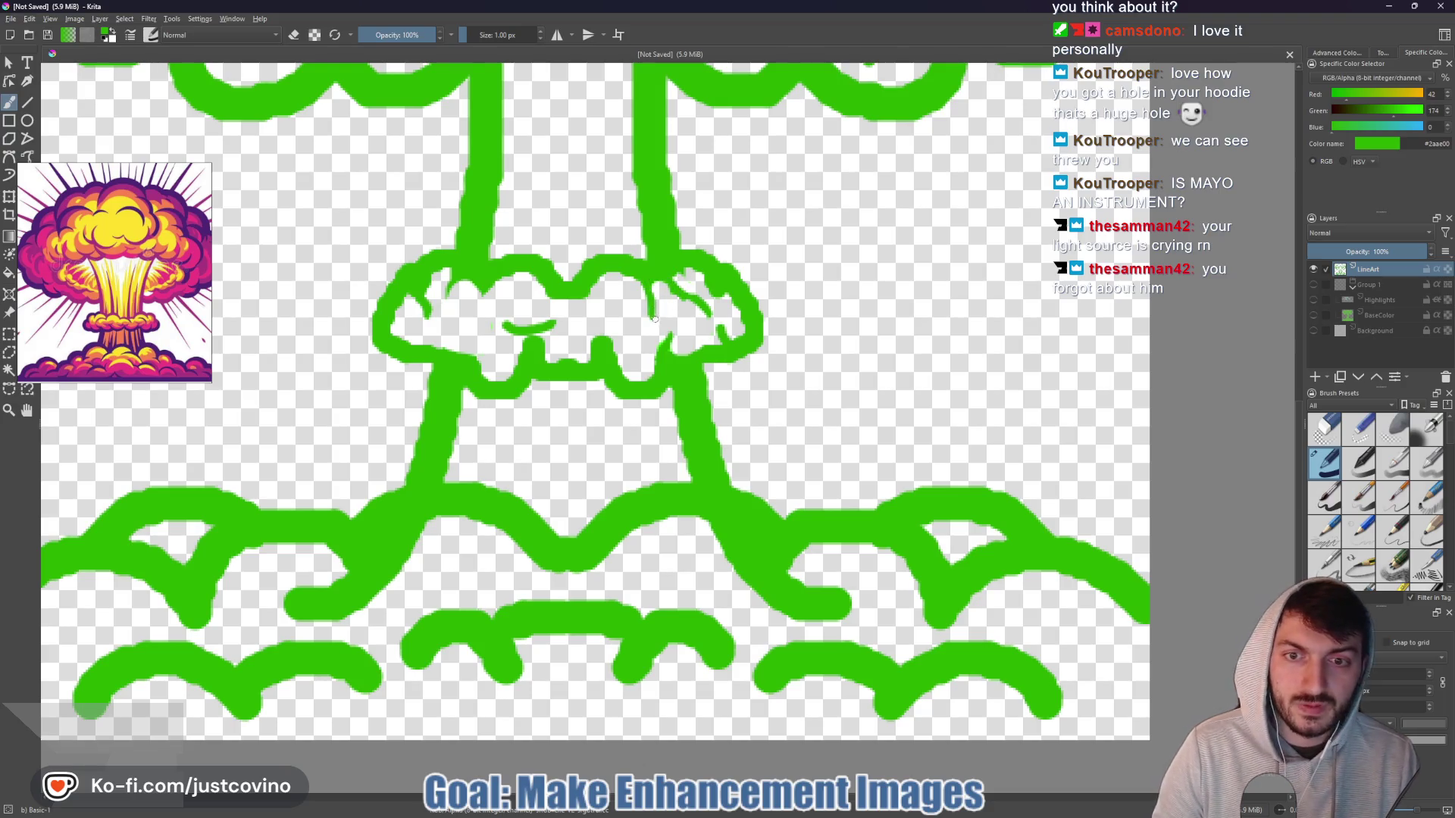
- Make Group 1, the colour layers and the Background visible again
scroll(645, 285, "down", 5)
scroll(646, 285, "up", 4)
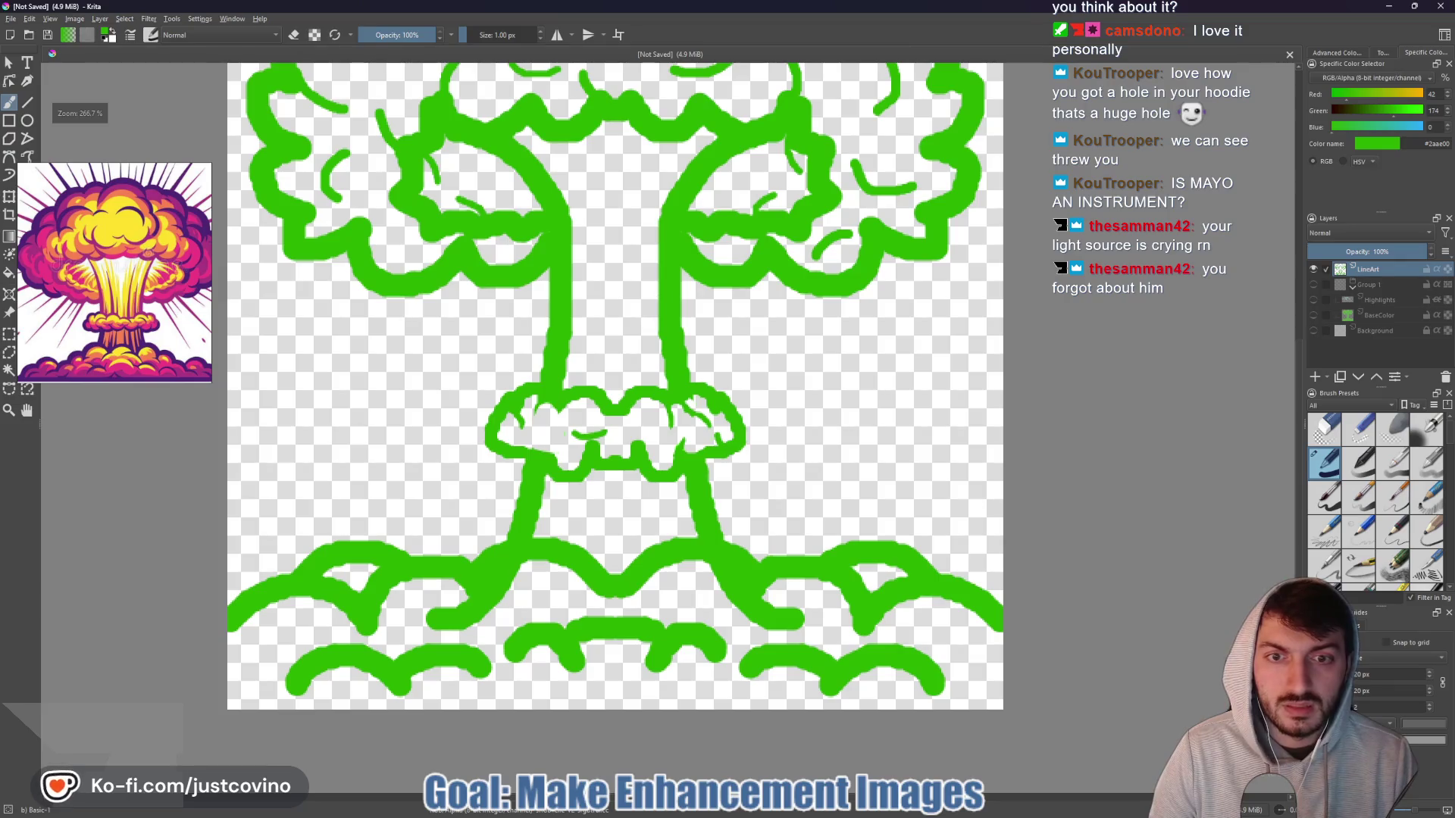
left_click(1314, 285)
left_click_drag(1316, 297, 1318, 334)
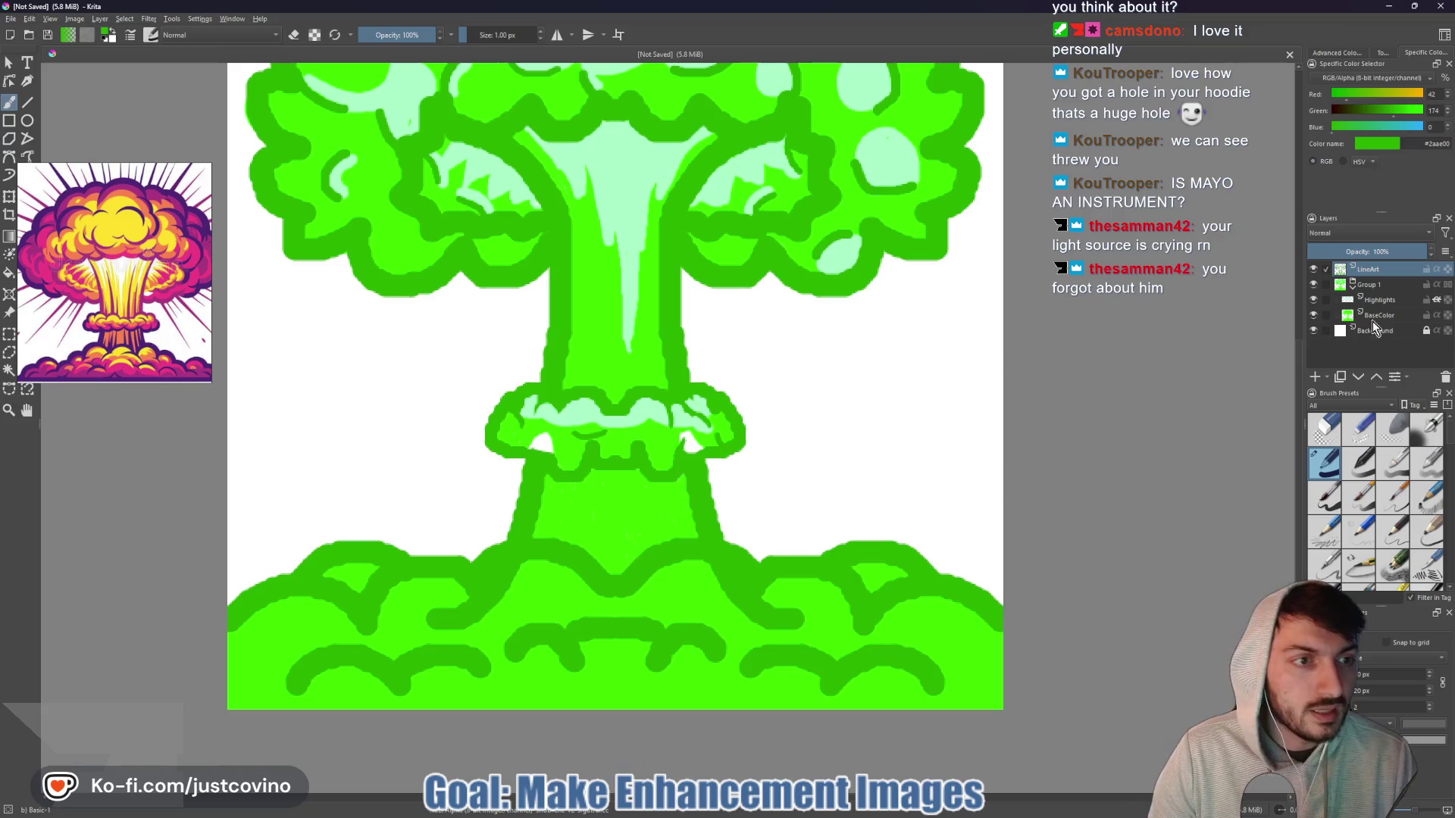
- On BaseColor, fill the small white gap near the collar with sampled bright green, then sample mint
left_click(1379, 315)
left_click(658, 443, "ctrl")
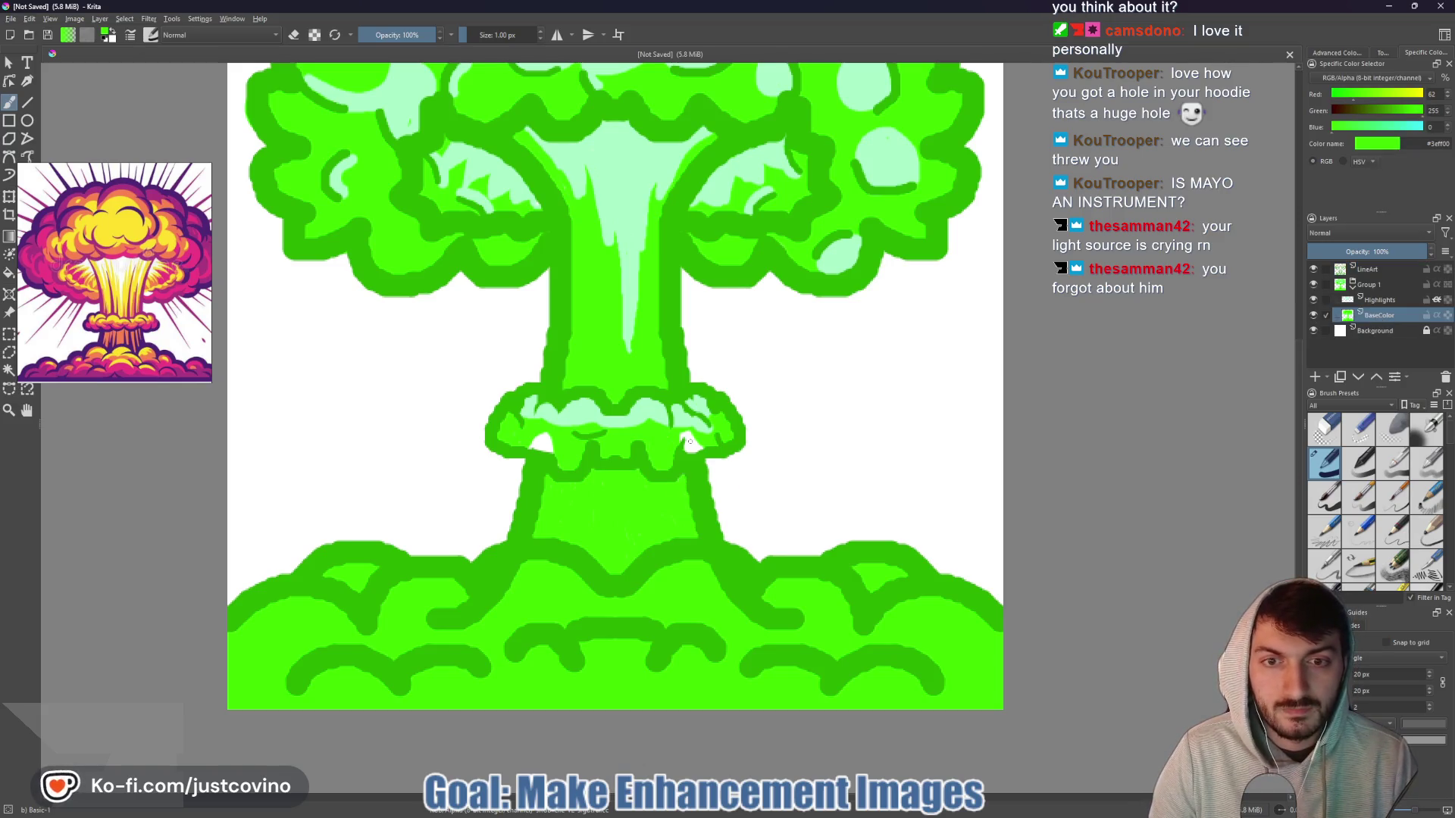
key("bracketright")
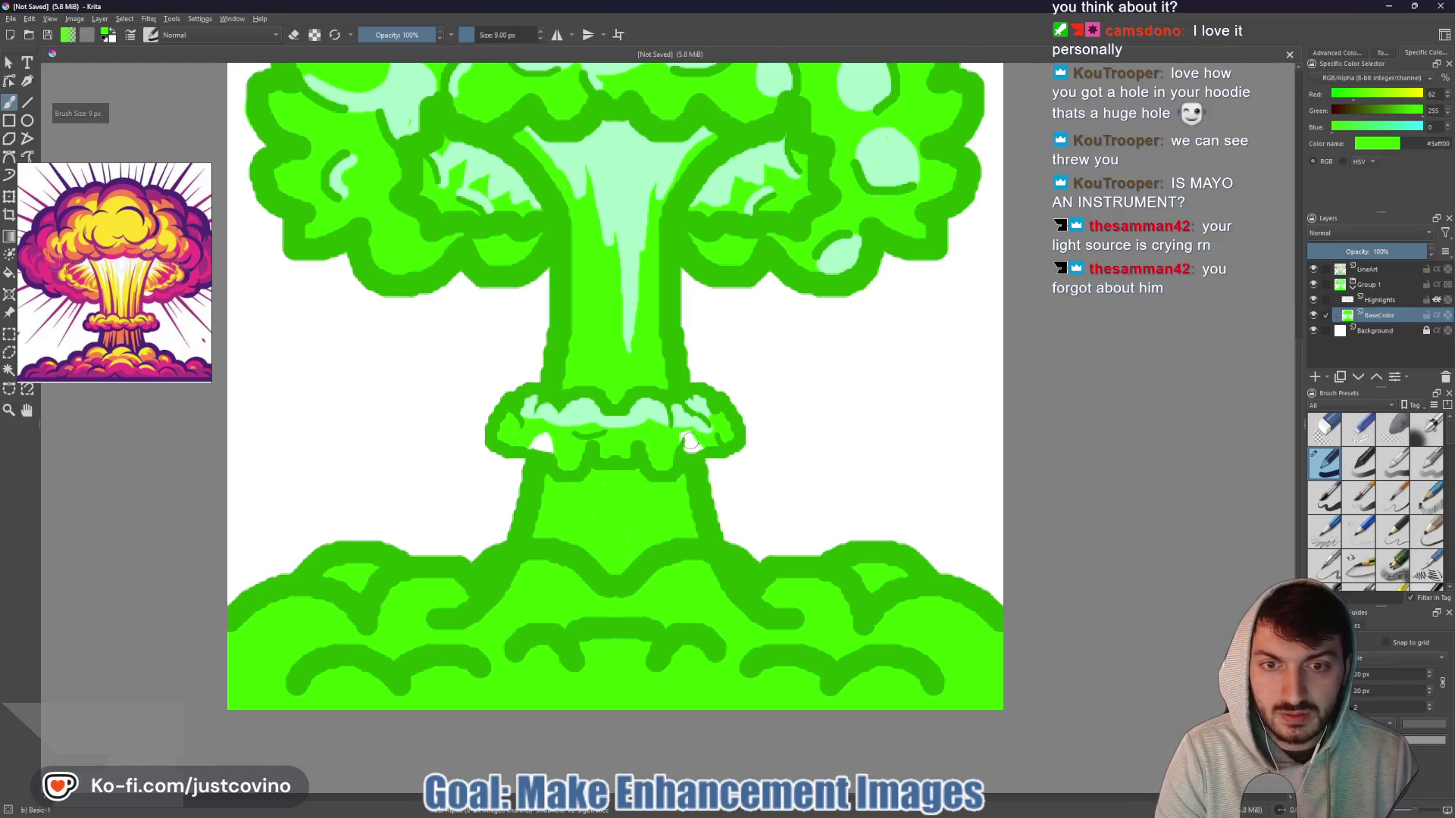
left_click_drag(560, 453, 541, 442)
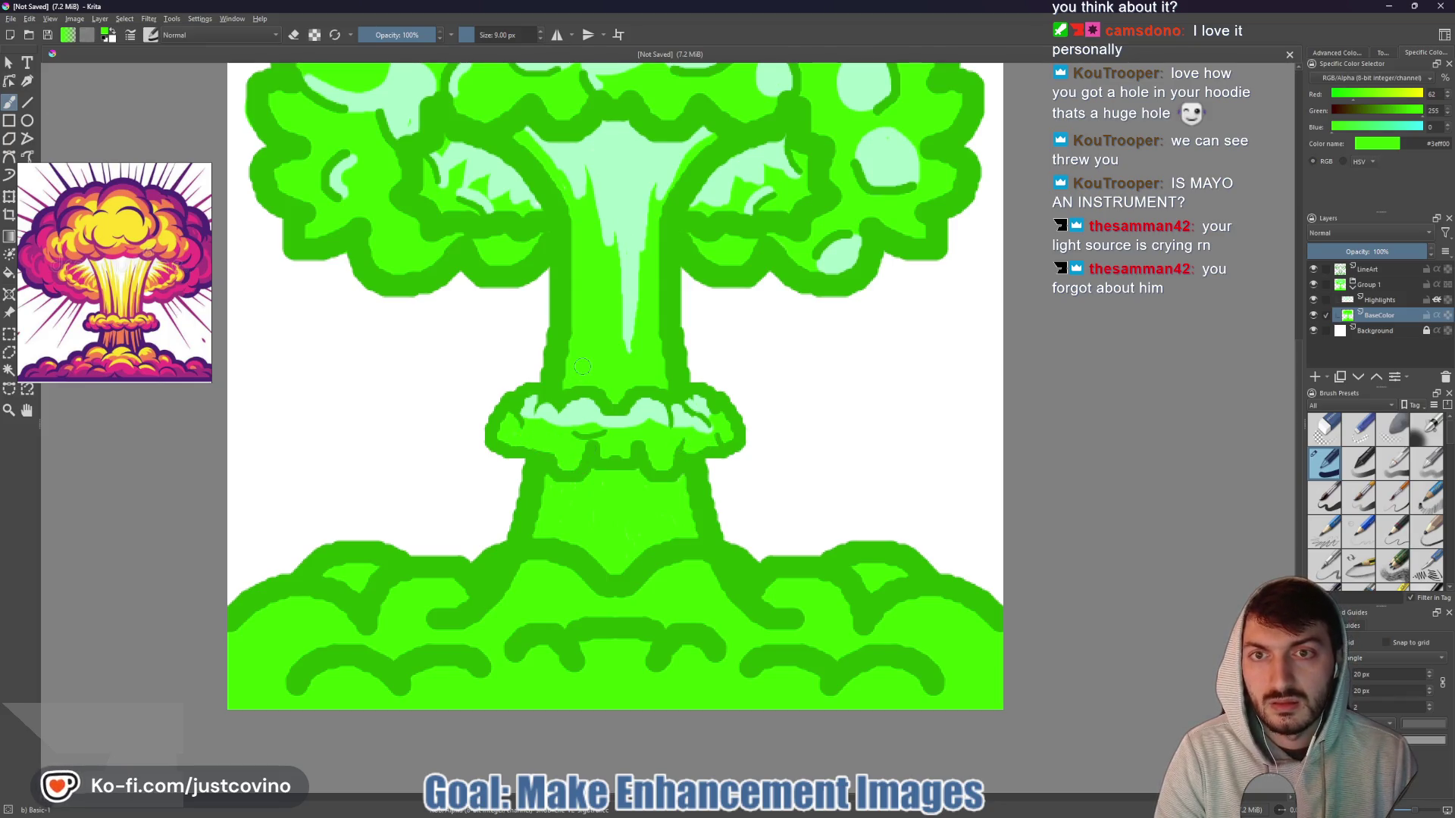
left_click(680, 426, "ctrl")
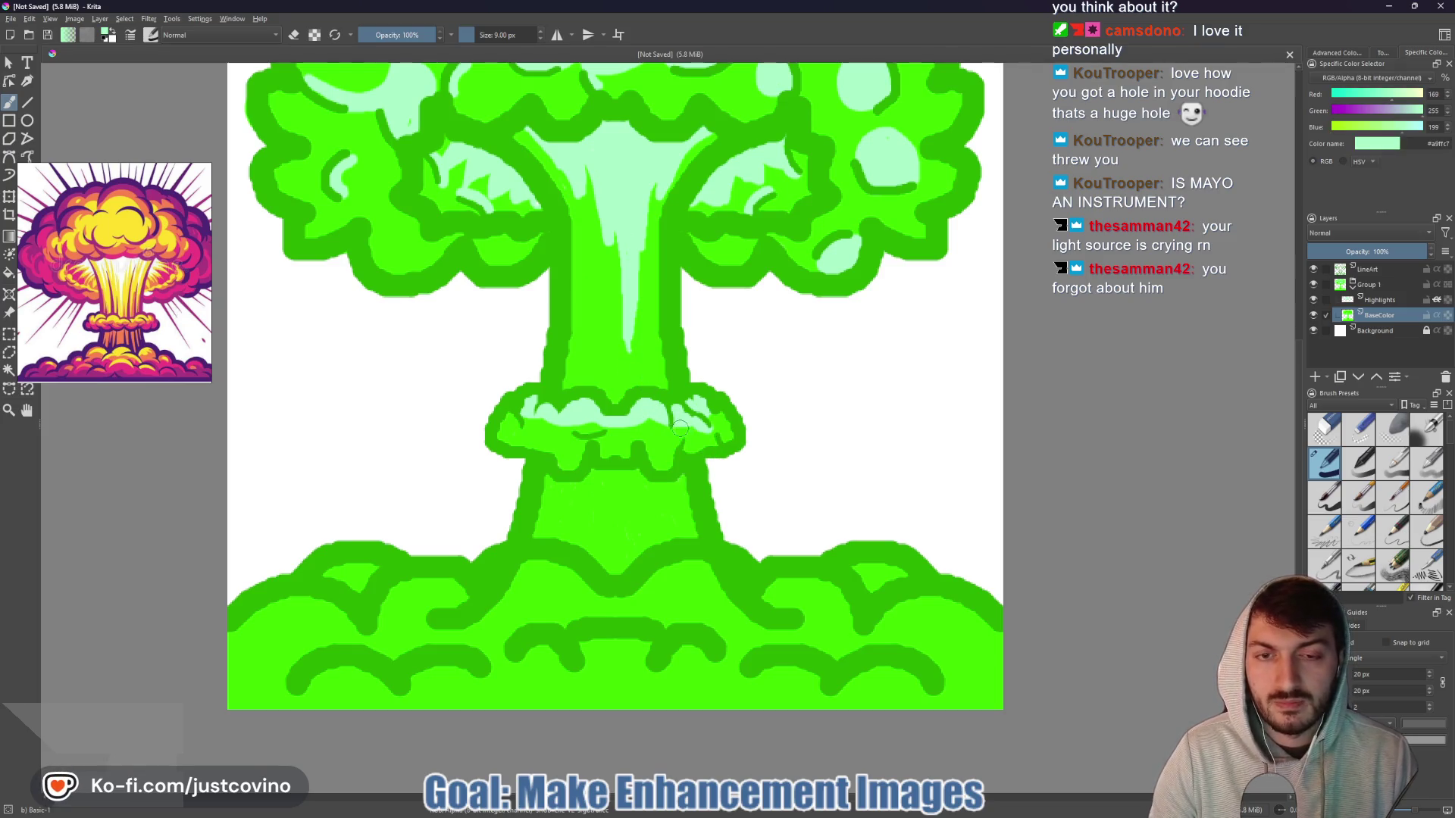
- Shrink the brush to 1 px and extend the mint highlight on the cloud cap
key("bracketleft")
key("bracketleft")
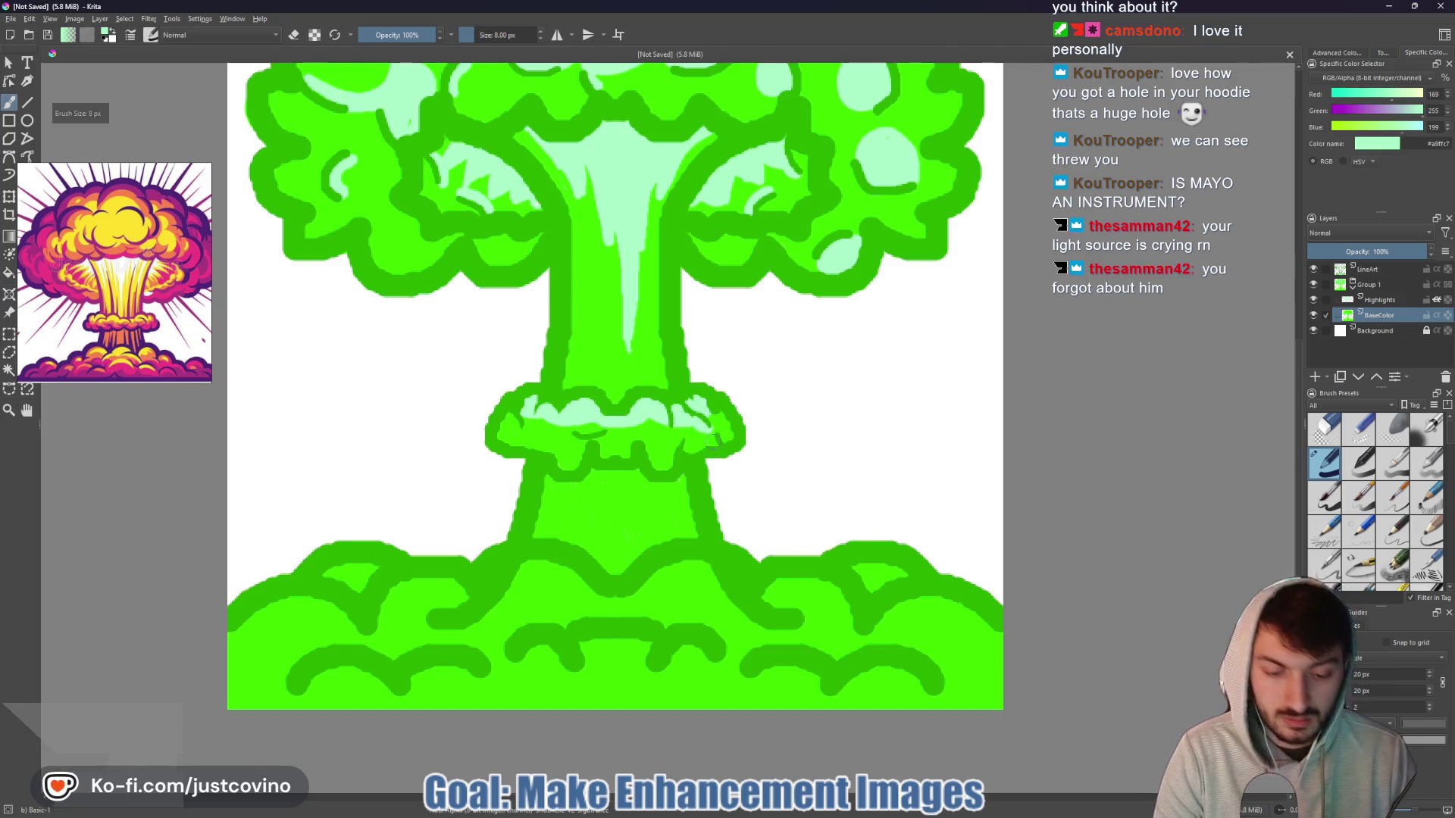
scroll(723, 428, "up", 5)
key("bracketleft")
key("bracketleft")
key("bracketleft")
mouse_move(731, 419)
left_mouse_down()
mouse_move(693, 424)
mouse_move(713, 401)
mouse_move(694, 416)
left_mouse_up()
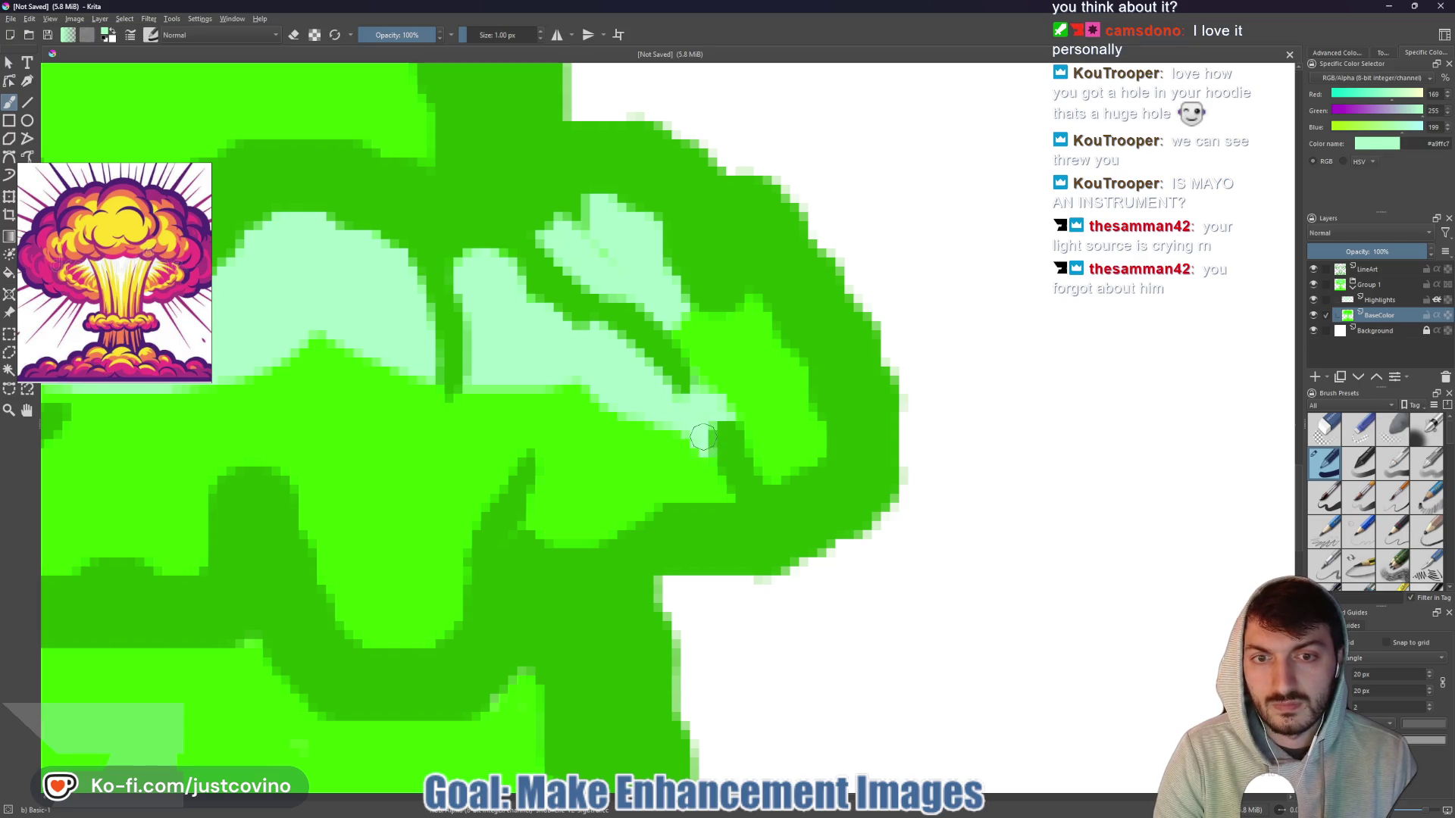
- At 7 px, paint a broad mint band along the collar ring's top, lower edge and left end
scroll(704, 436, "down", 5)
scroll(542, 420, "up", 3)
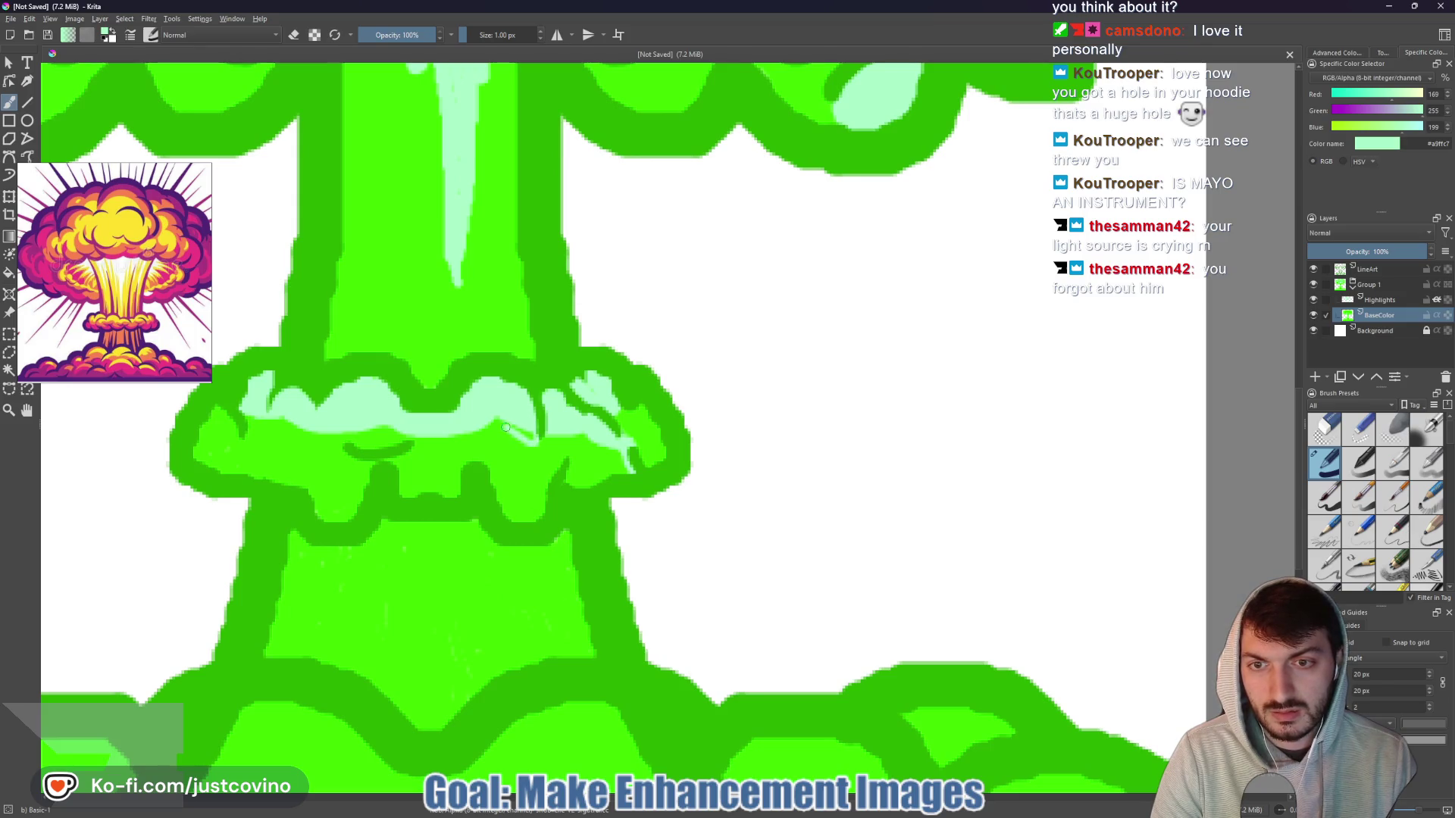
mouse_move(533, 433)
left_mouse_down()
mouse_move(499, 436)
mouse_move(488, 416)
left_mouse_up()
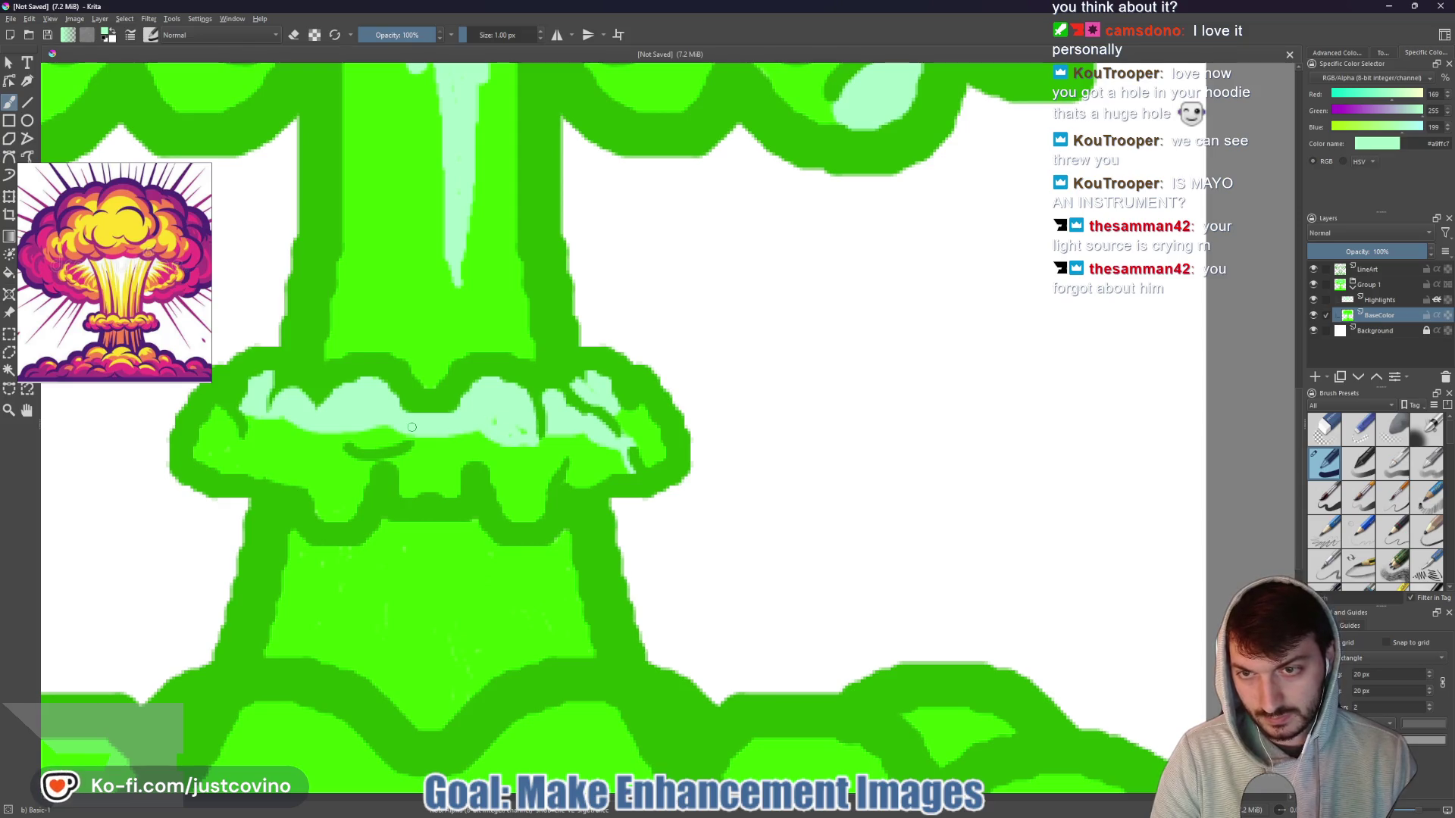
key("bracketright")
key("bracketright")
key("bracketright")
mouse_move(377, 440)
left_mouse_down()
mouse_move(352, 438)
mouse_move(442, 422)
mouse_move(530, 443)
left_mouse_up()
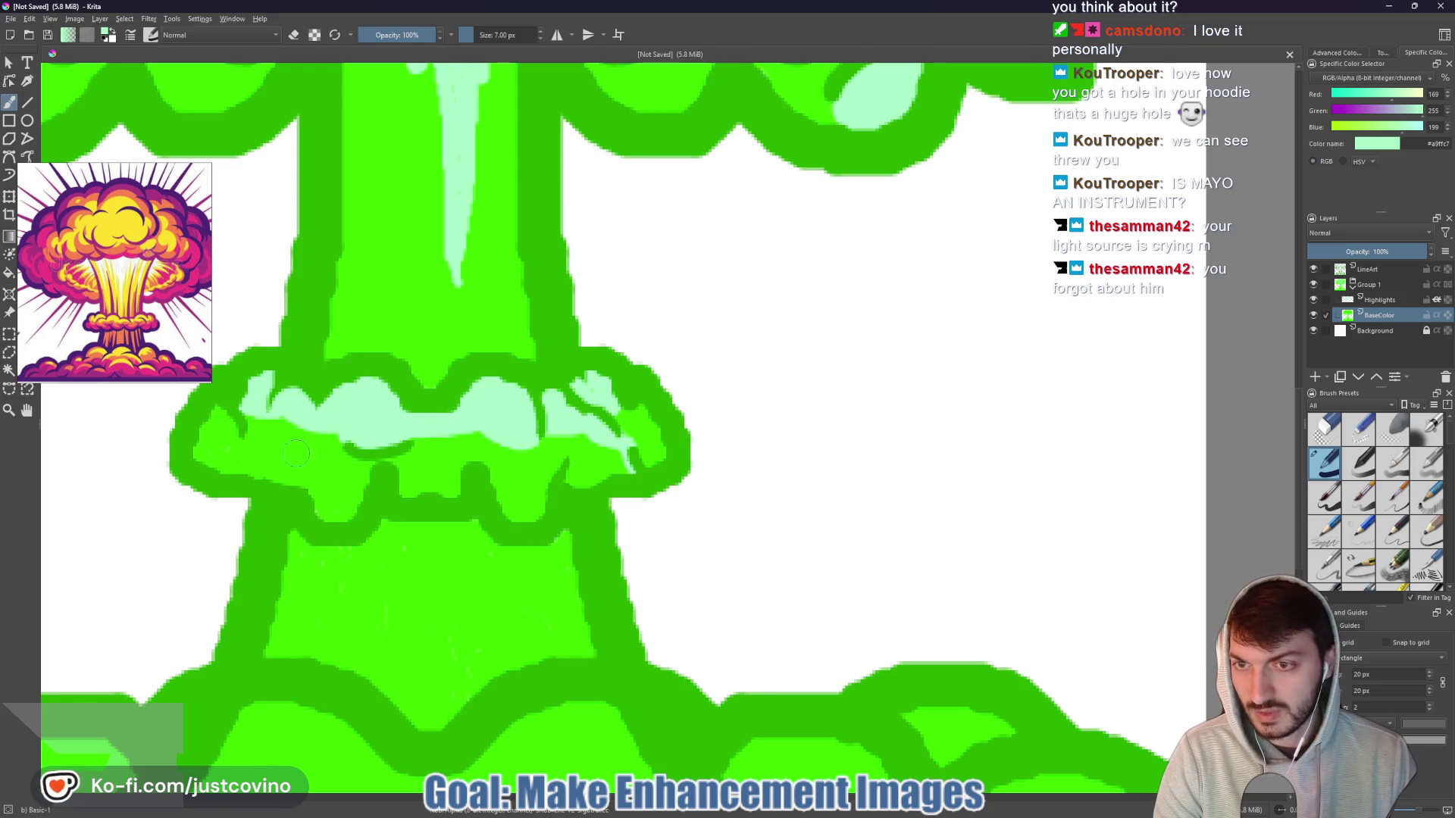
left_click_drag(261, 400, 256, 428)
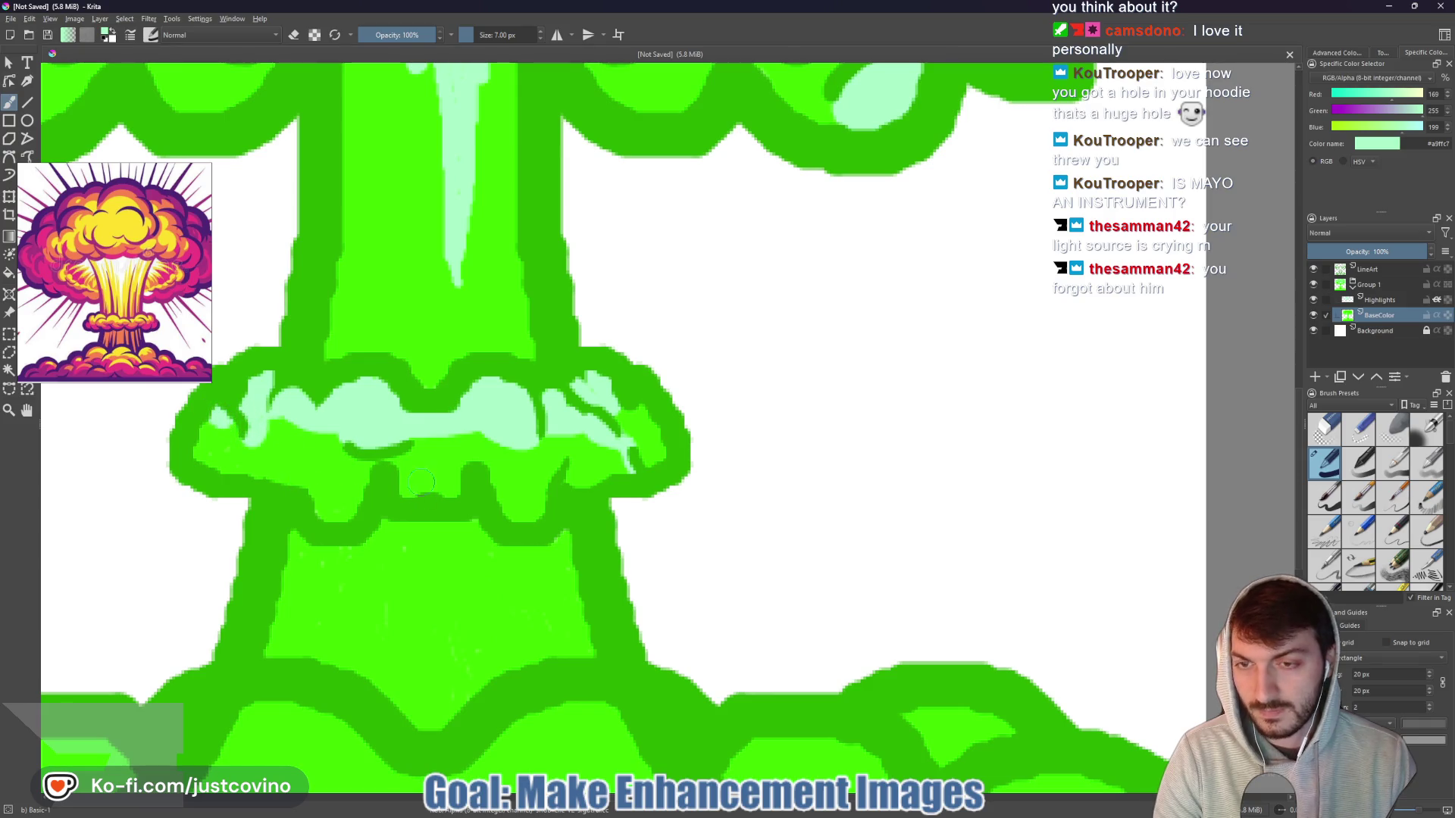
left_click_drag(303, 504, 405, 478)
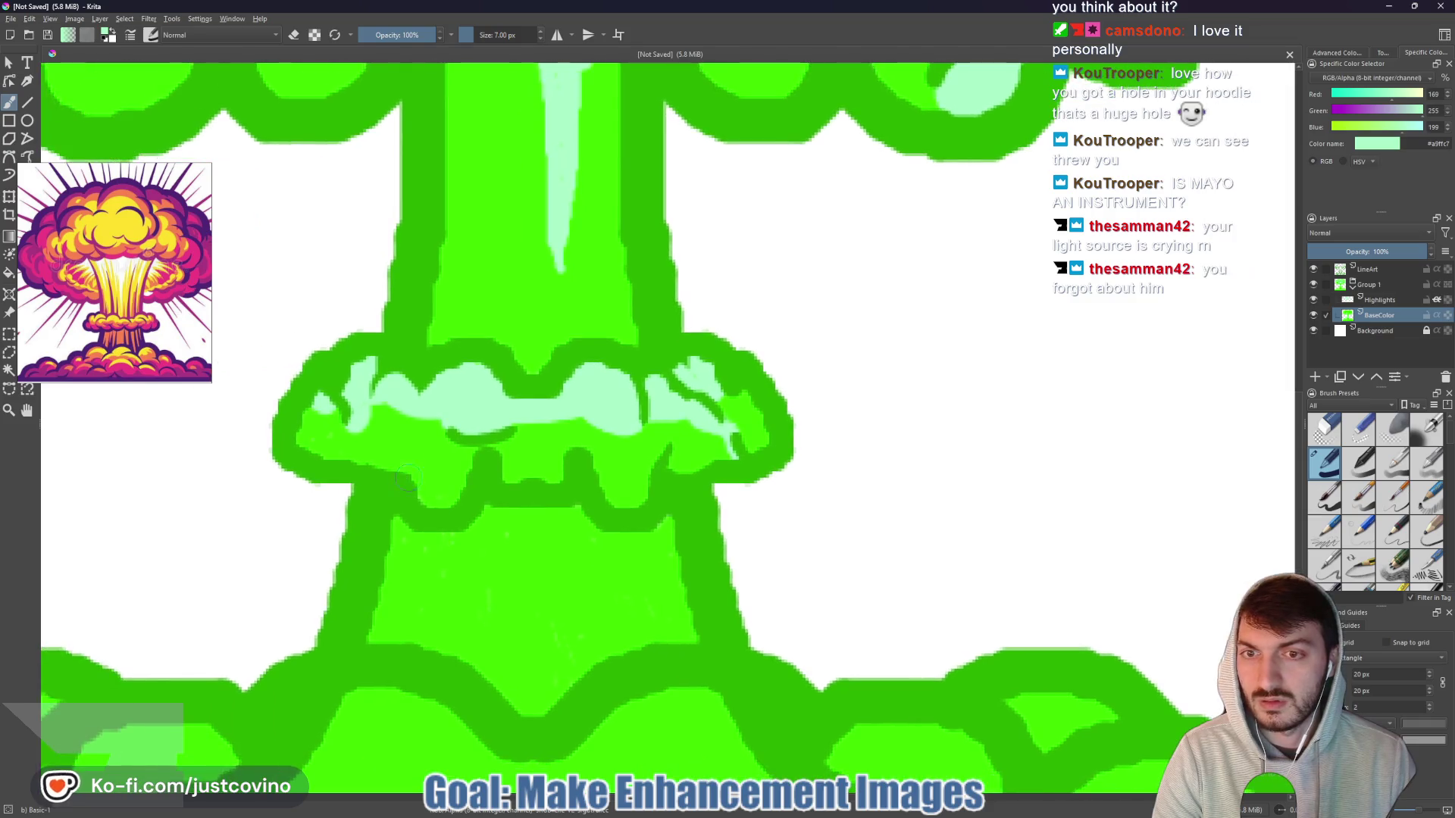
scroll(407, 477, "down", 10)
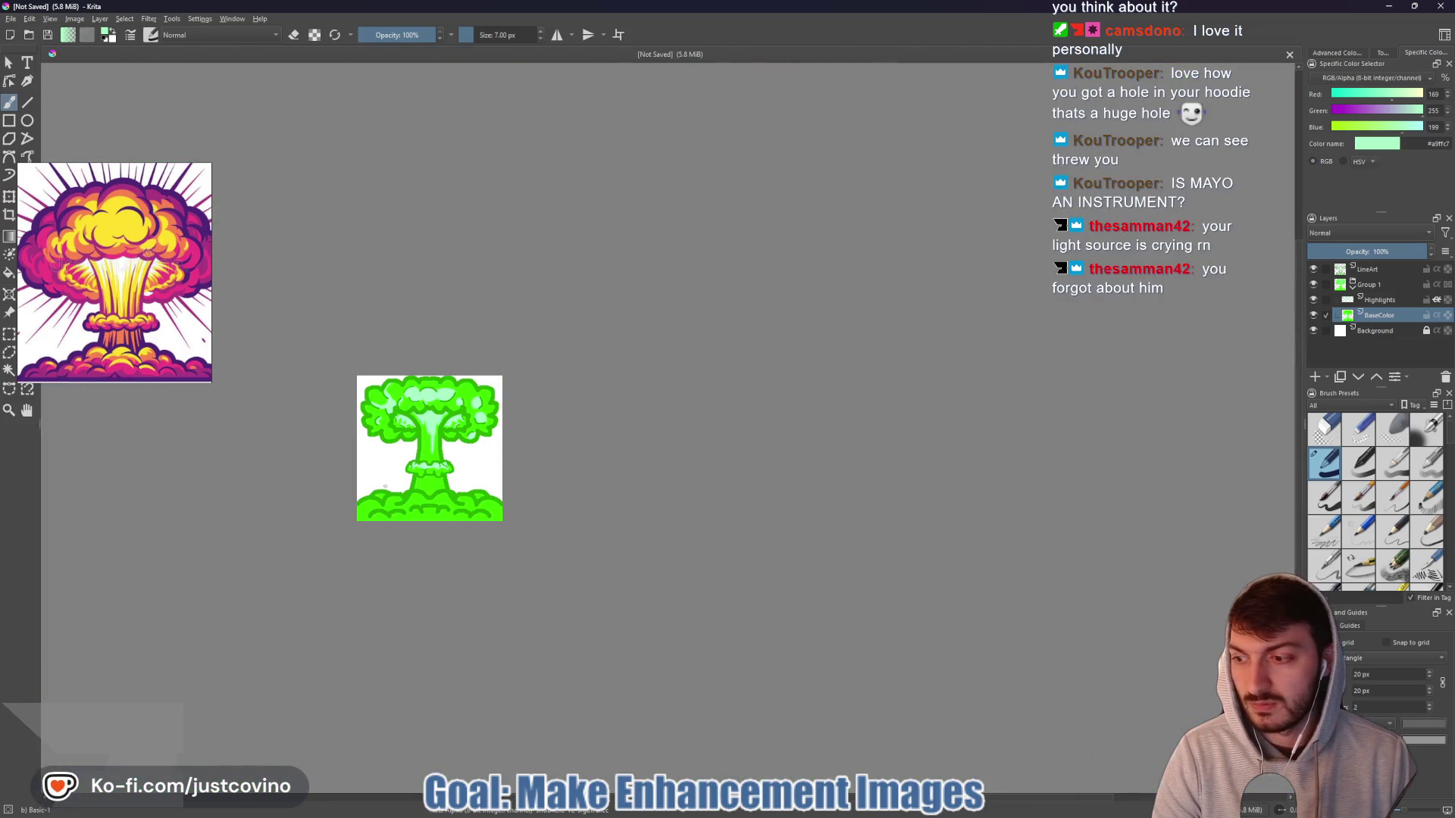
- Paint a wavy mint highlight over the base mound arches, curling into a swirl on the right
scroll(385, 486, "up", 1)
scroll(379, 491, "up", 1)
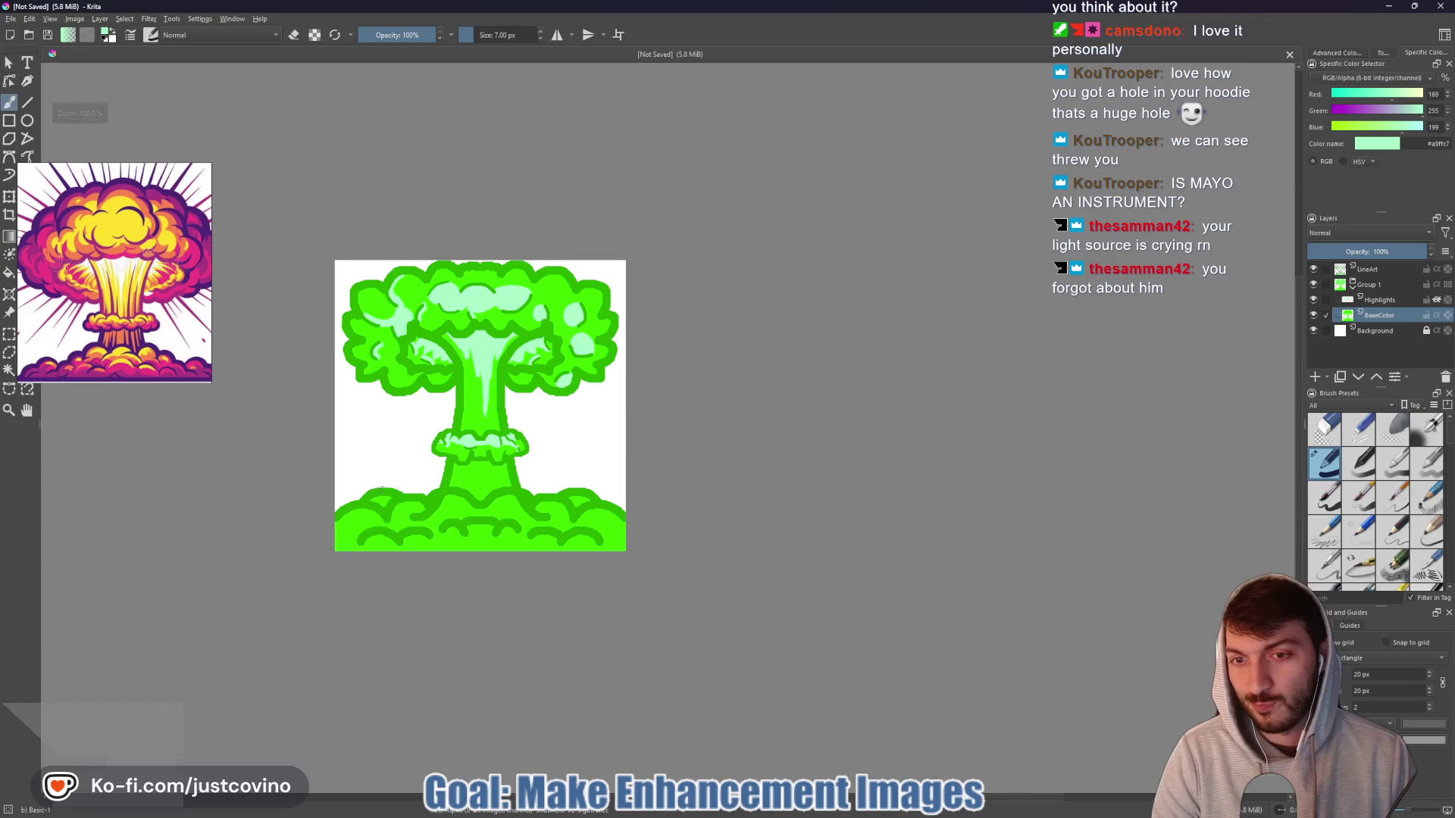
scroll(452, 523, "up", 3)
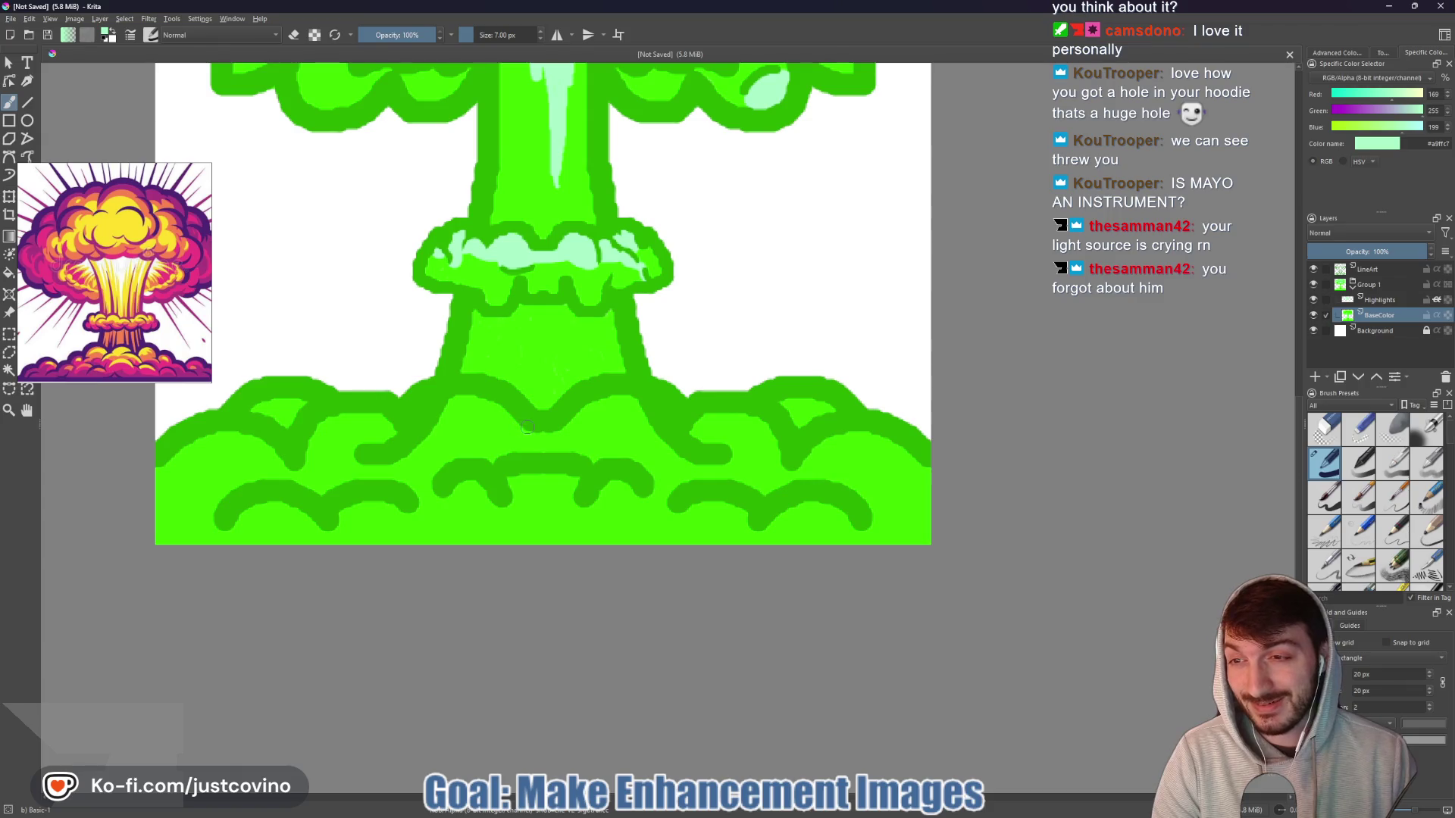
mouse_move(483, 403)
left_mouse_down()
mouse_move(451, 398)
mouse_move(392, 466)
mouse_move(474, 402)
mouse_move(538, 436)
mouse_move(639, 400)
mouse_move(655, 443)
left_mouse_up()
key("bracketright")
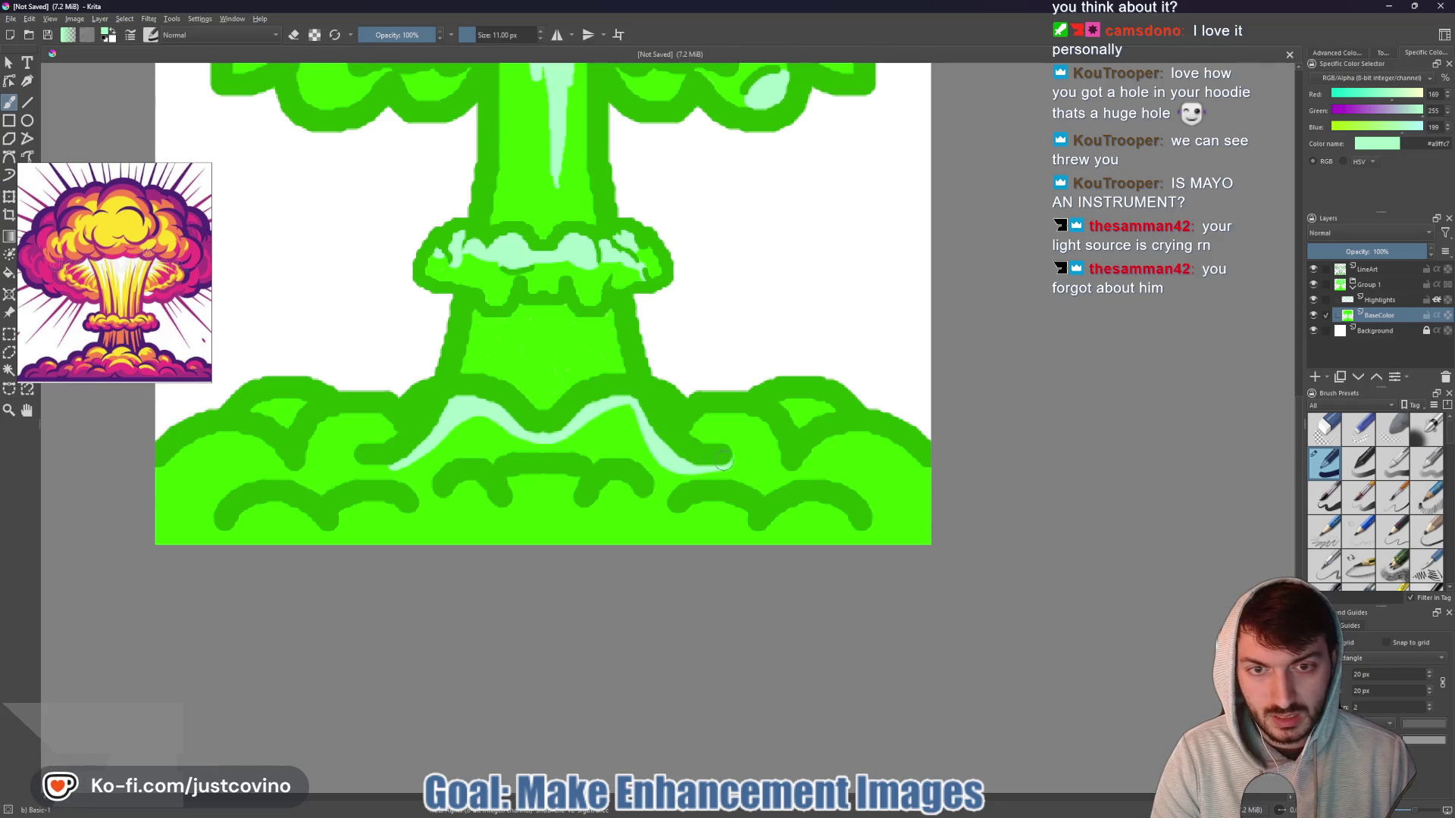
mouse_move(709, 419)
left_mouse_down()
mouse_move(761, 428)
mouse_move(774, 449)
mouse_move(807, 403)
mouse_move(837, 407)
left_mouse_up()
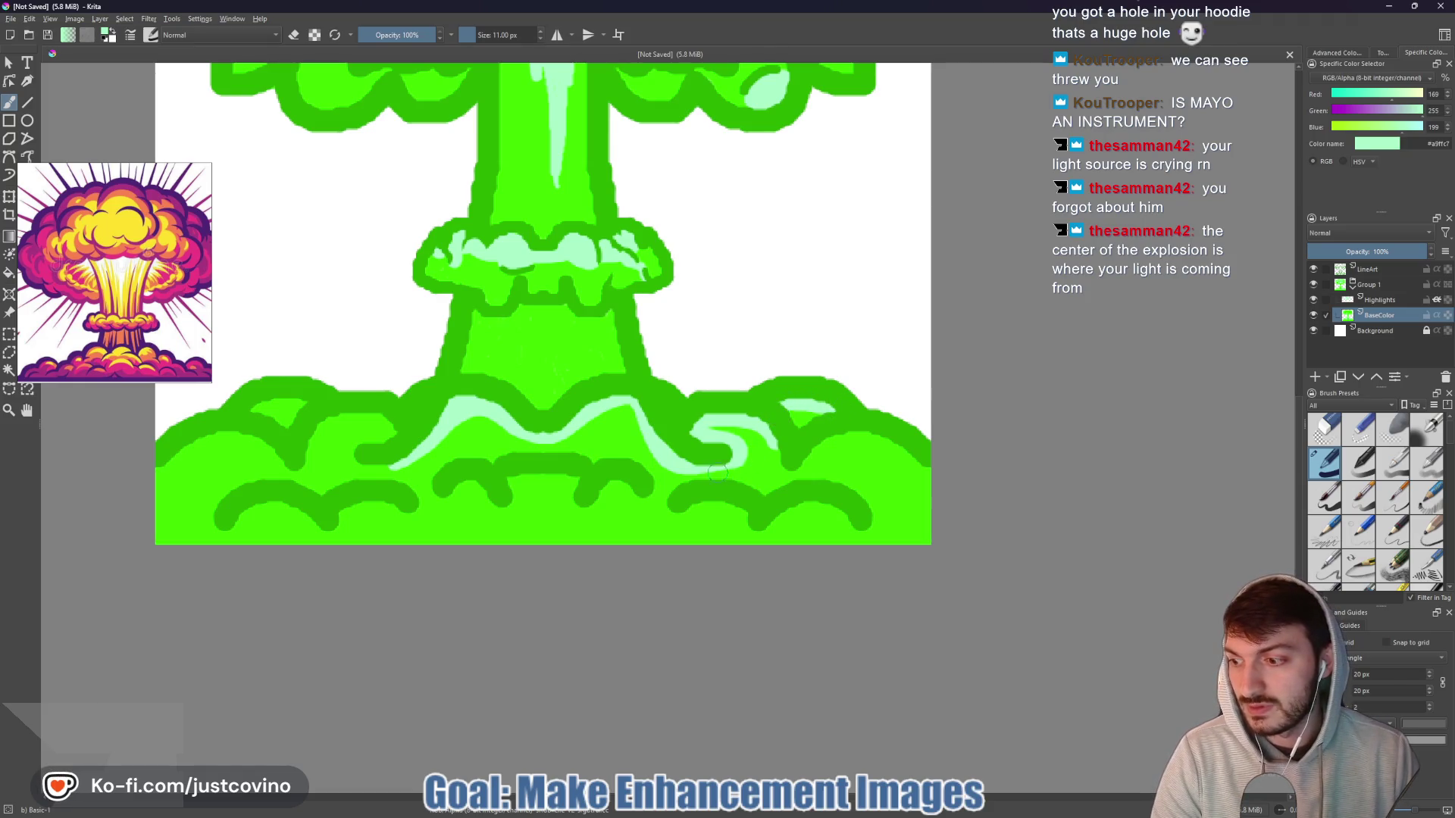
scroll(674, 476, "down", 4)
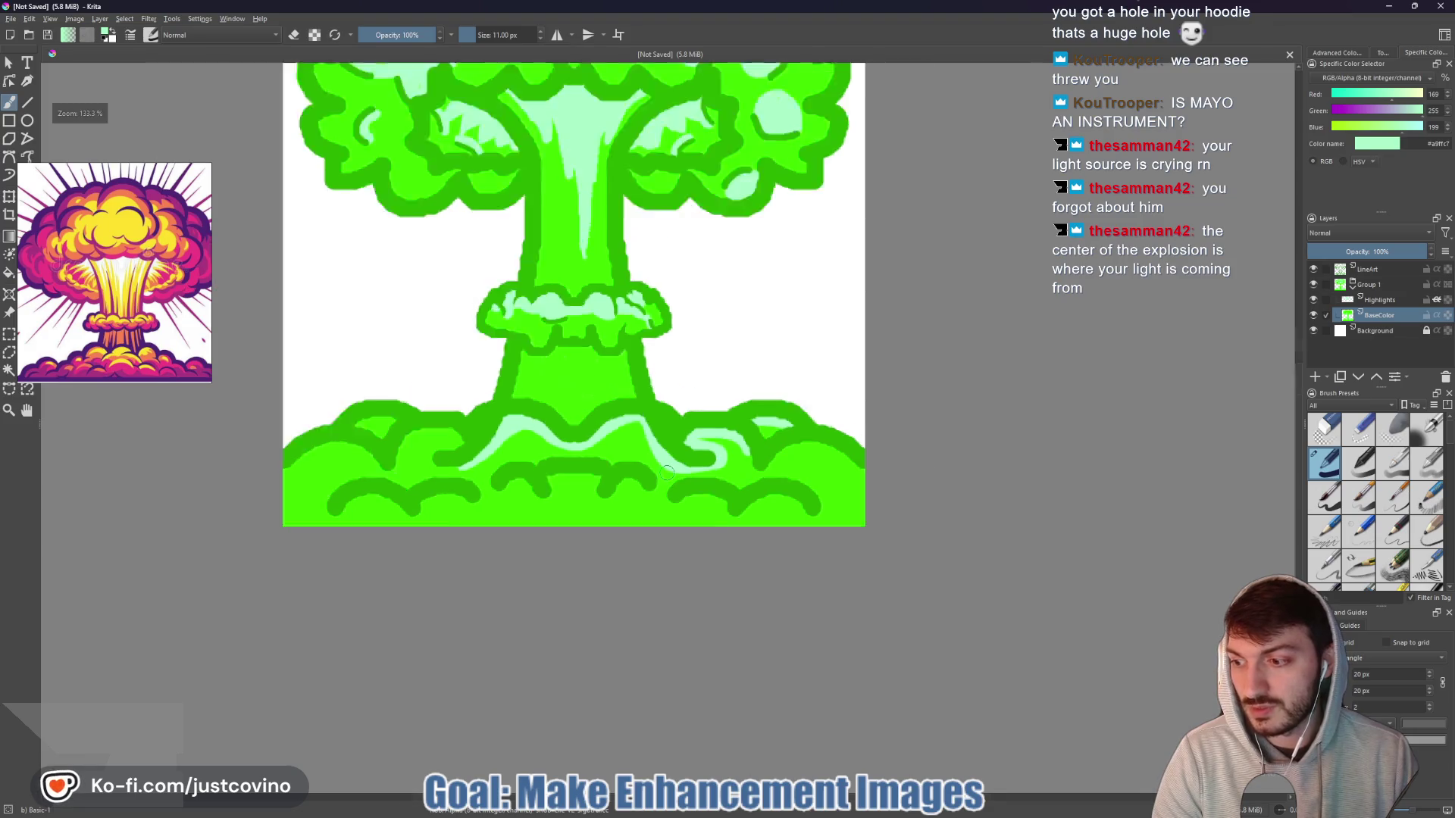
- Fill the stem's upper-left arm with mint
scroll(612, 287, "up", 1)
scroll(611, 287, "up", 5)
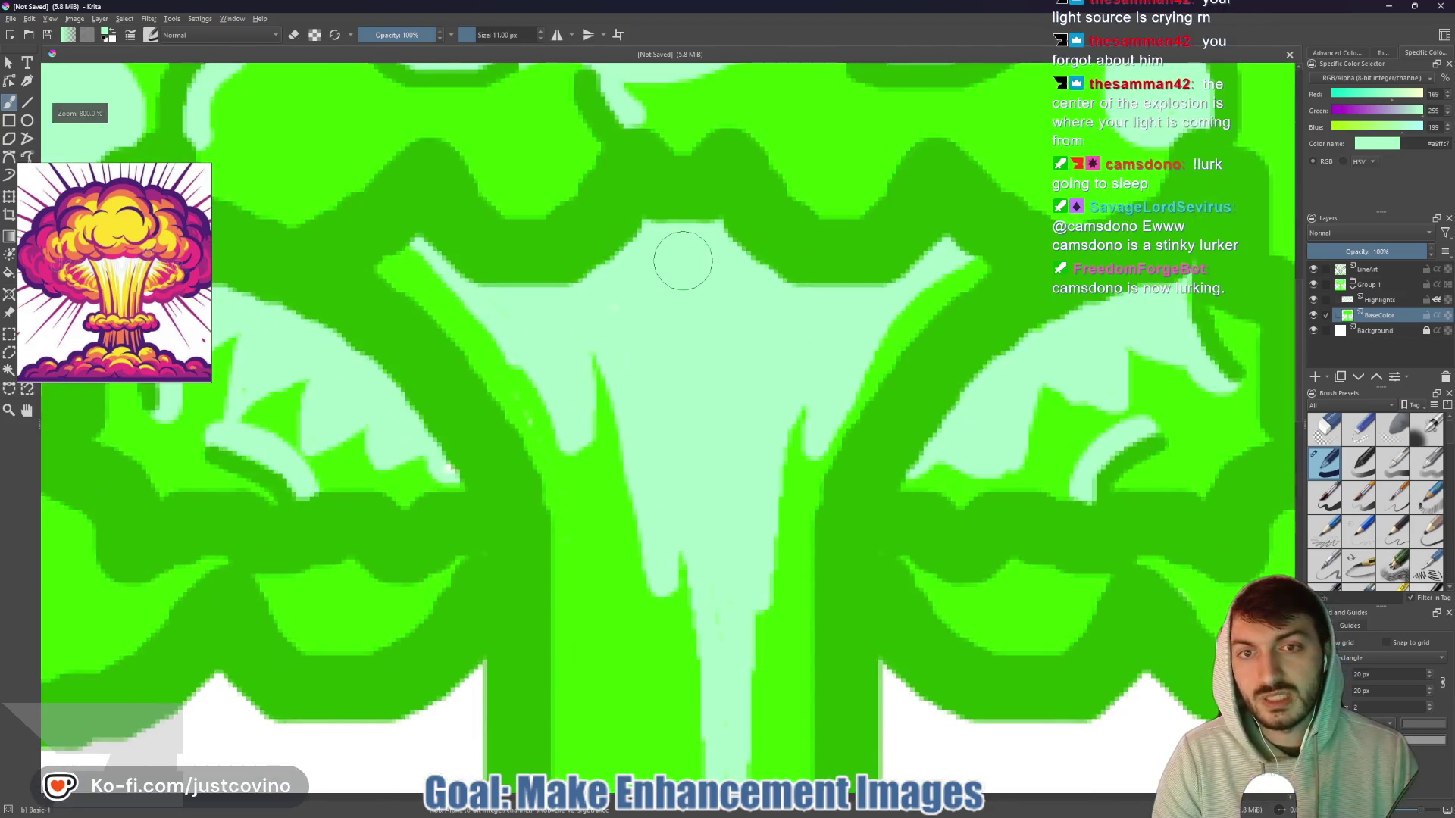
mouse_move(422, 261)
left_mouse_down()
mouse_move(466, 315)
mouse_move(552, 350)
mouse_move(553, 376)
left_mouse_up()
scroll(896, 276, "down", 5)
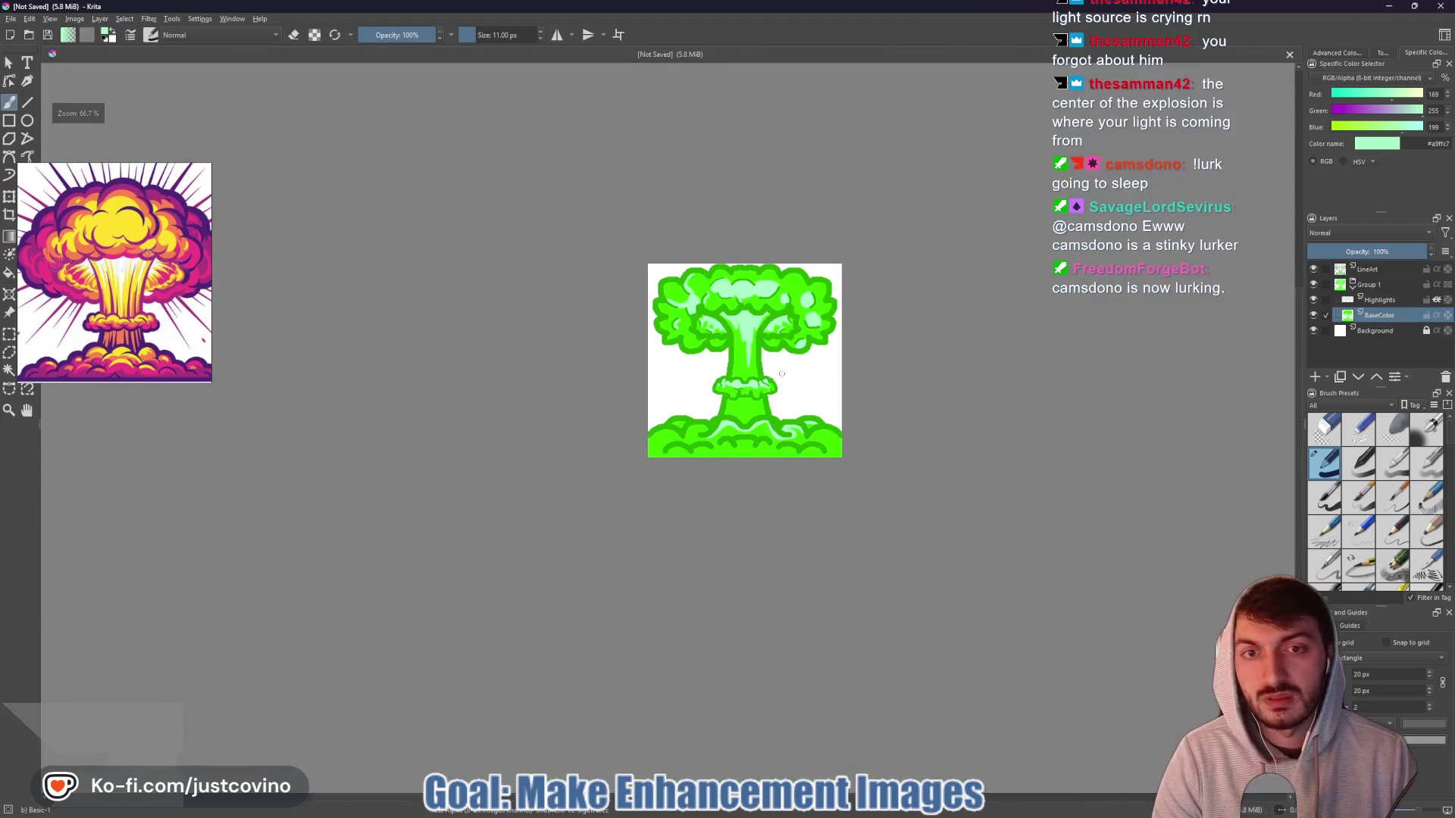
left_click_drag(836, 395, 685, 423)
- Sweep mint highlight strokes across the lower, lower-right and lower-left base mounds
scroll(595, 357, "up", 5)
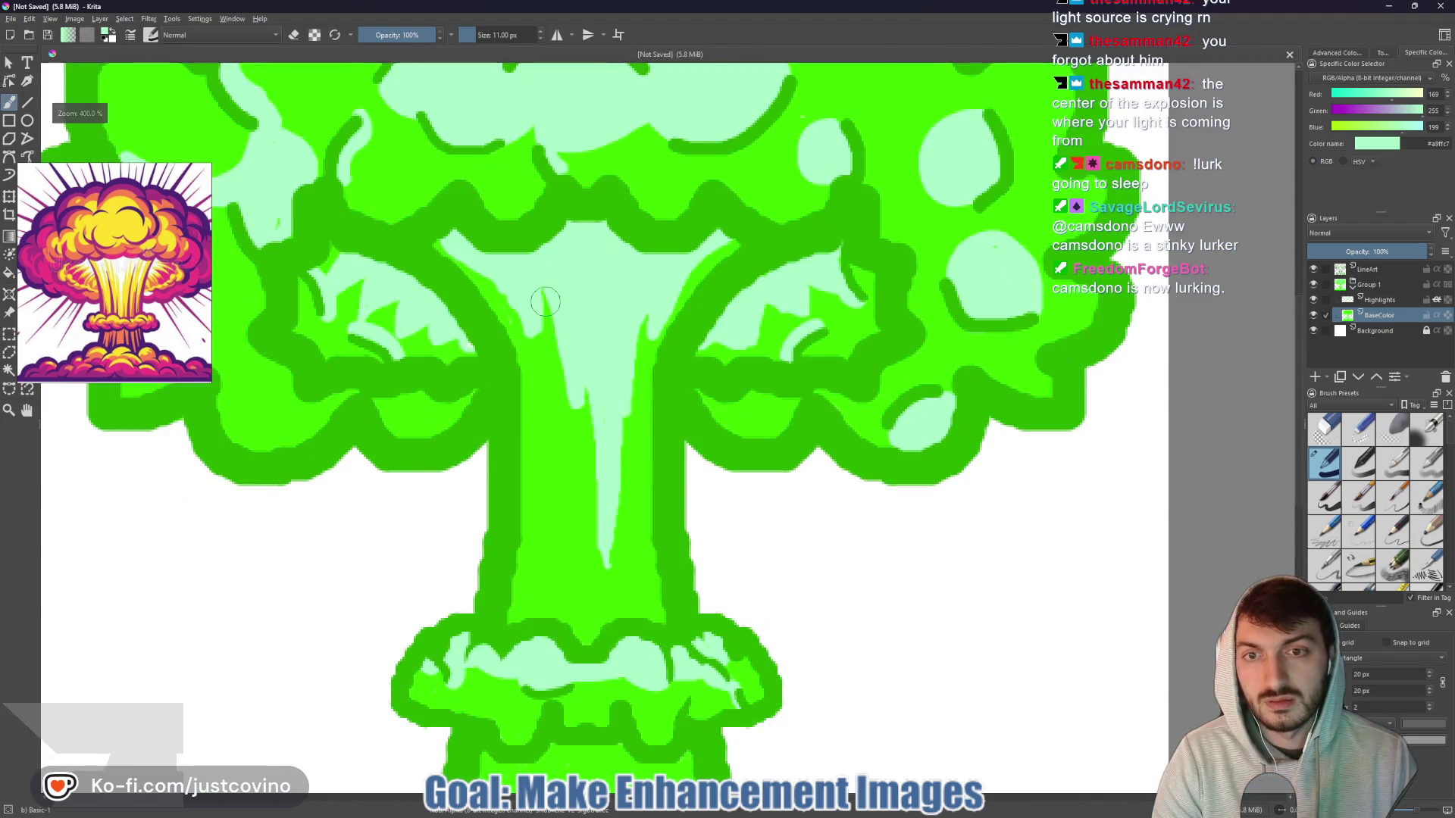
scroll(576, 350, "down", 5)
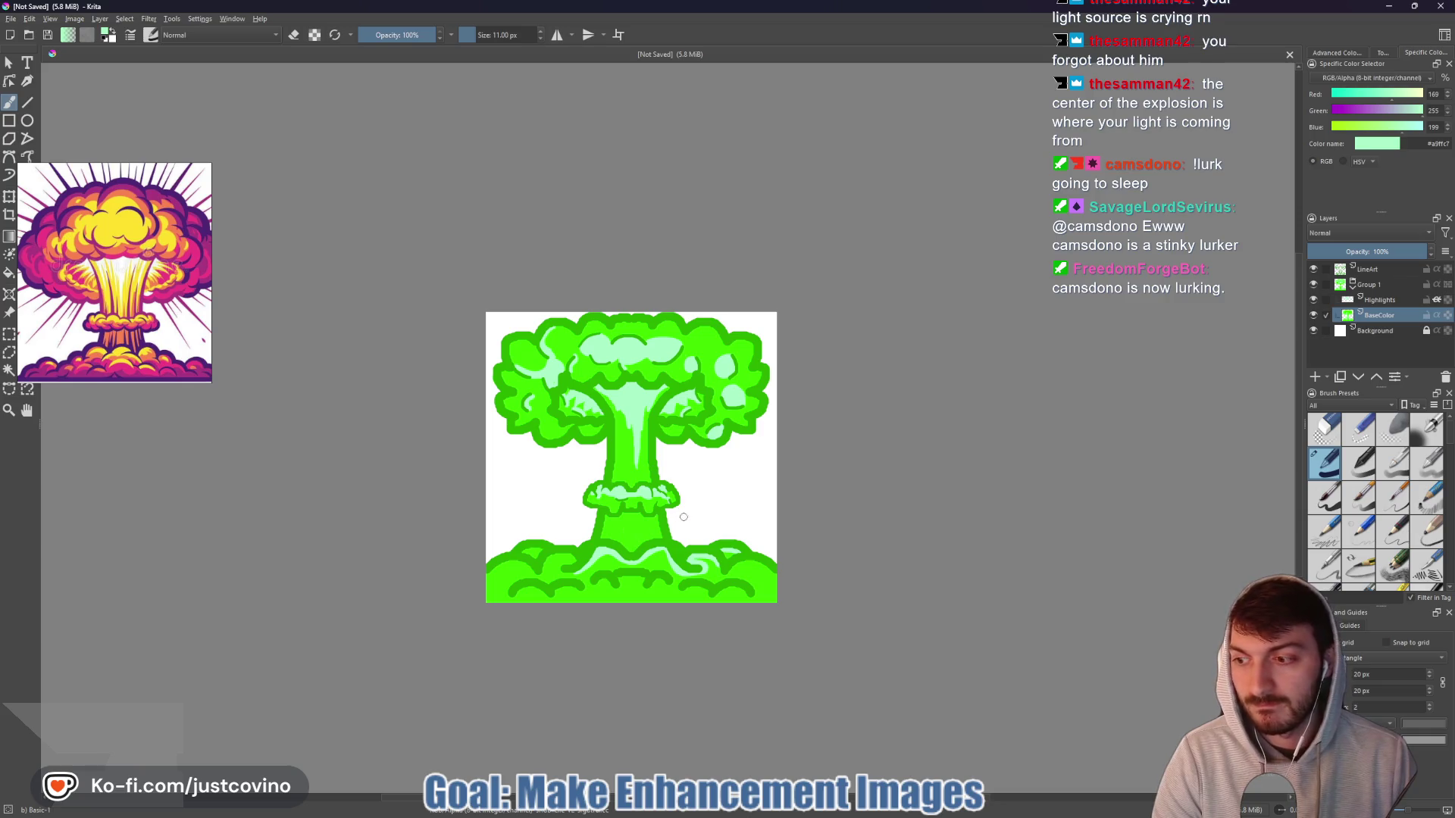
mouse_move(733, 816)
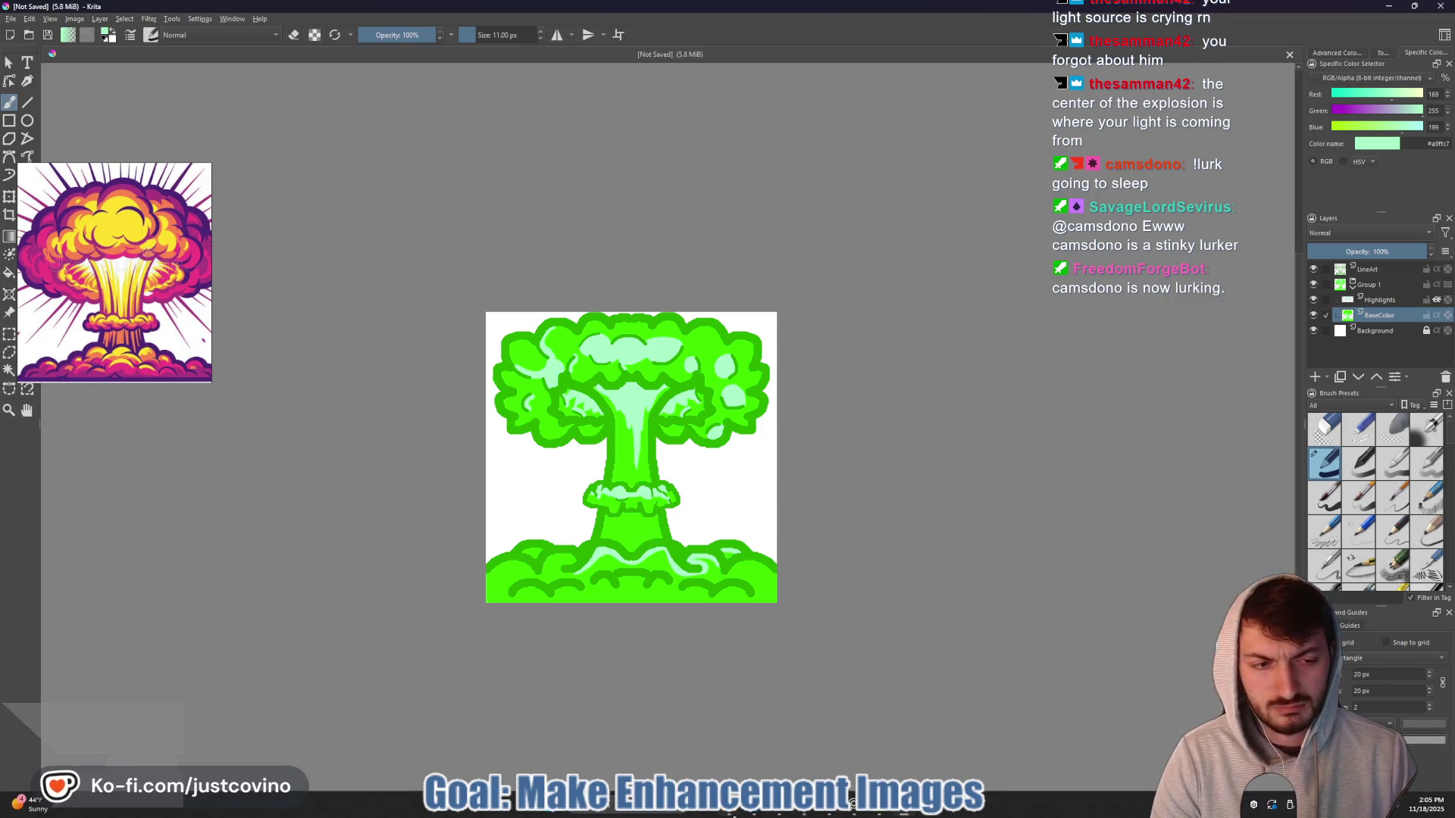
scroll(725, 564, "up", 5)
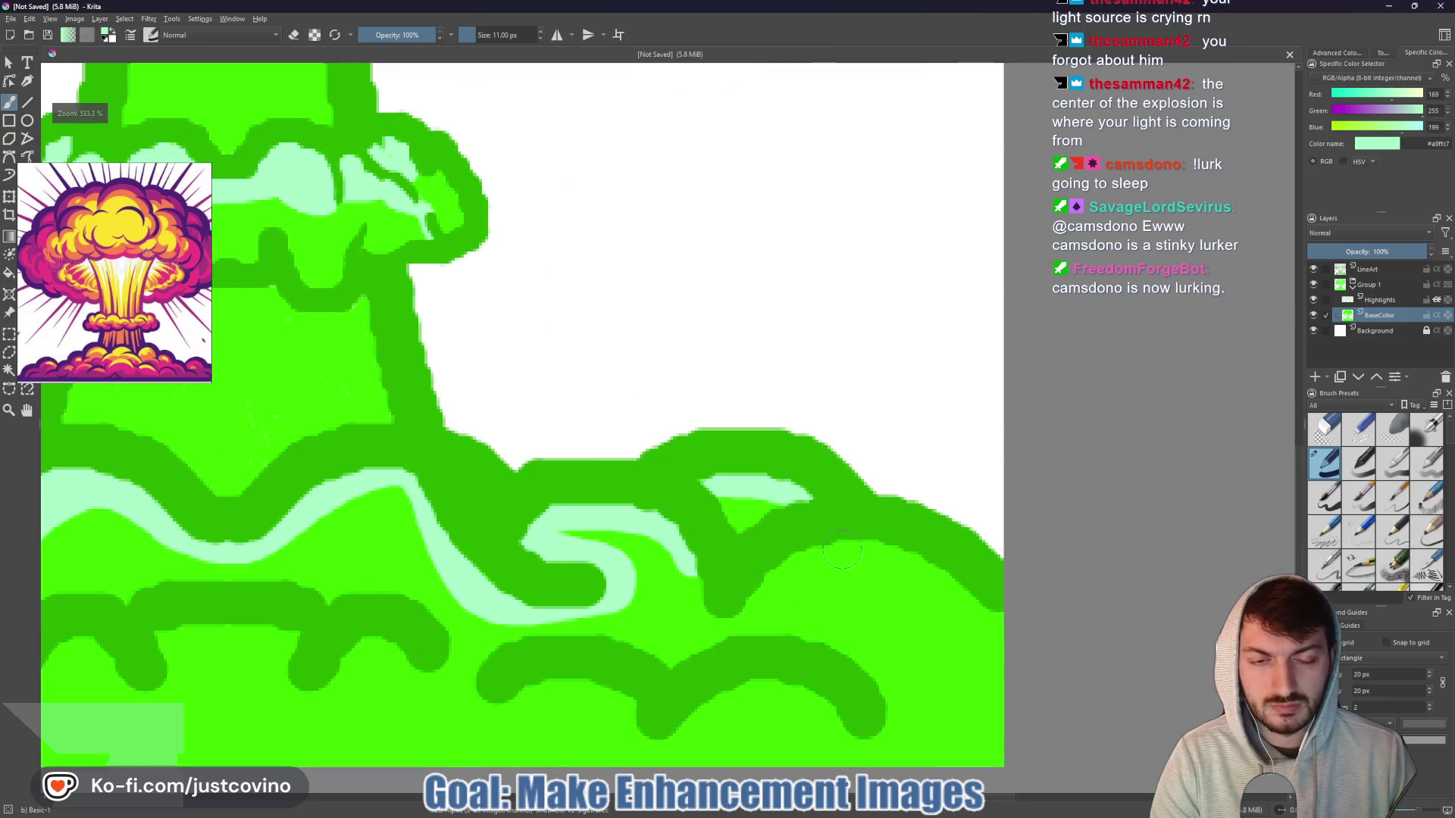
mouse_move(749, 615)
left_mouse_down()
mouse_move(784, 572)
mouse_move(883, 556)
mouse_move(1000, 632)
left_mouse_up()
scroll(850, 643, "down", 3)
left_click_drag(850, 643, 802, 635)
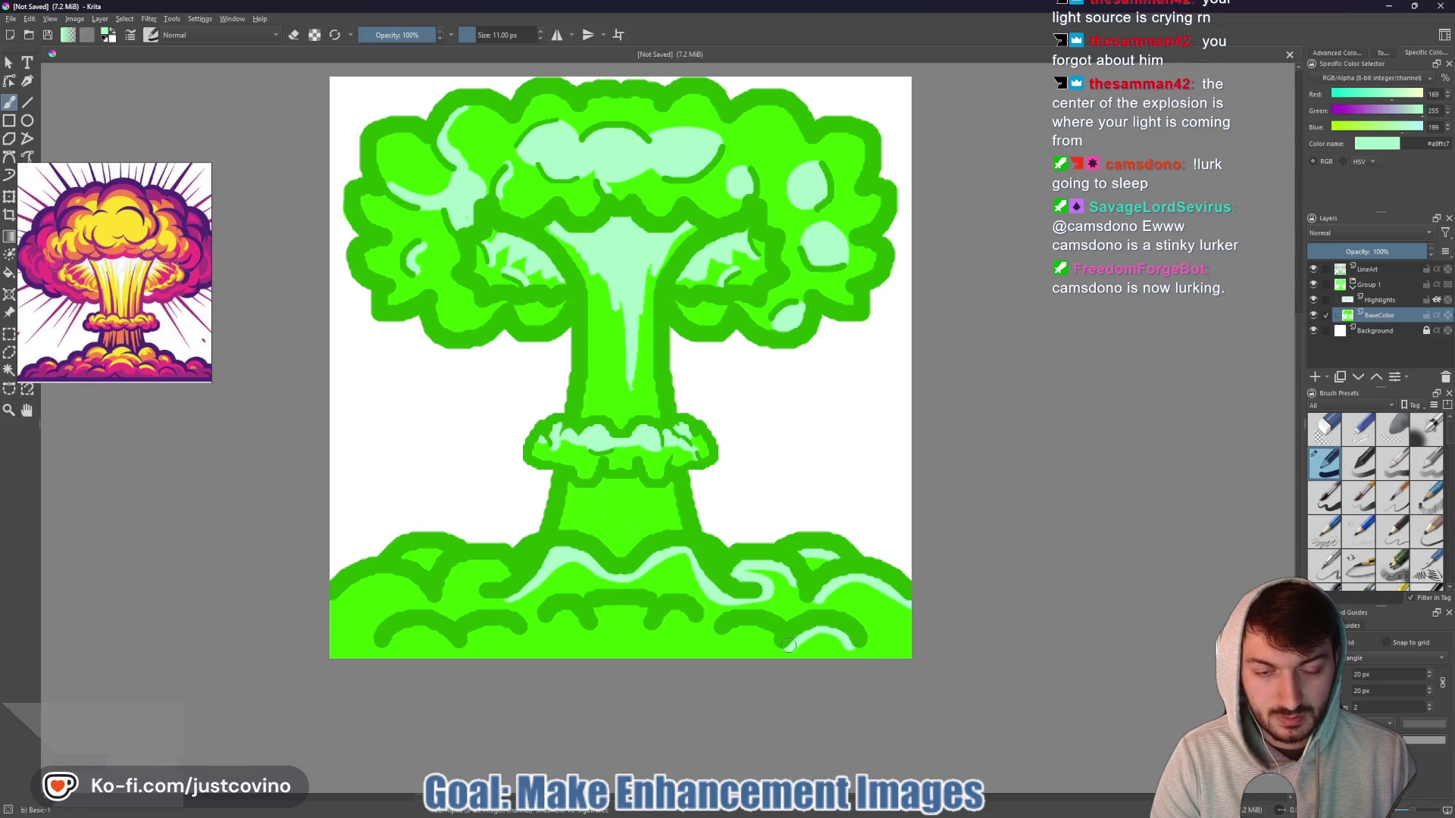
mouse_move(688, 612)
left_mouse_down()
mouse_move(665, 624)
mouse_move(597, 610)
left_mouse_up()
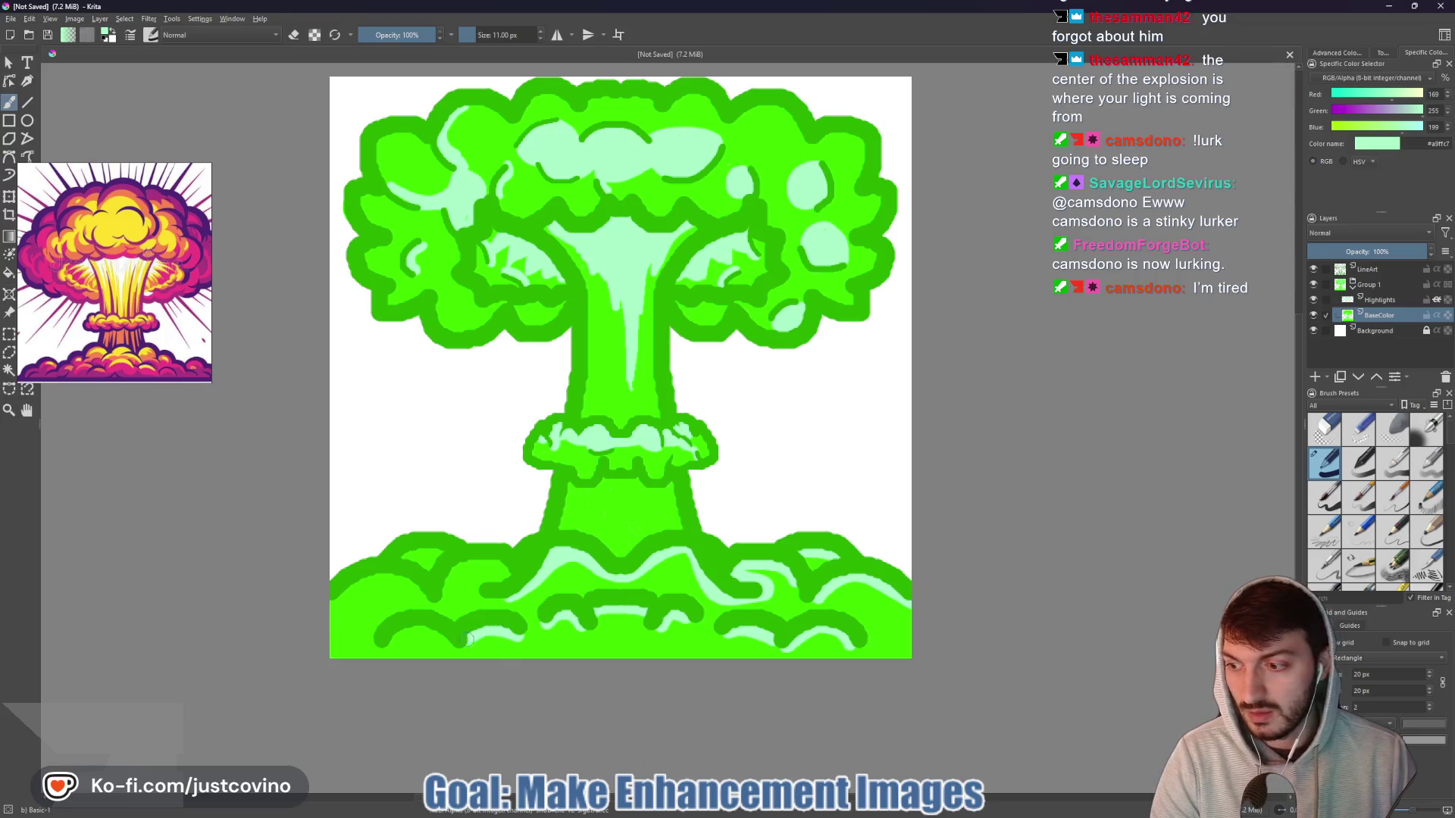
left_click_drag(385, 649, 436, 634)
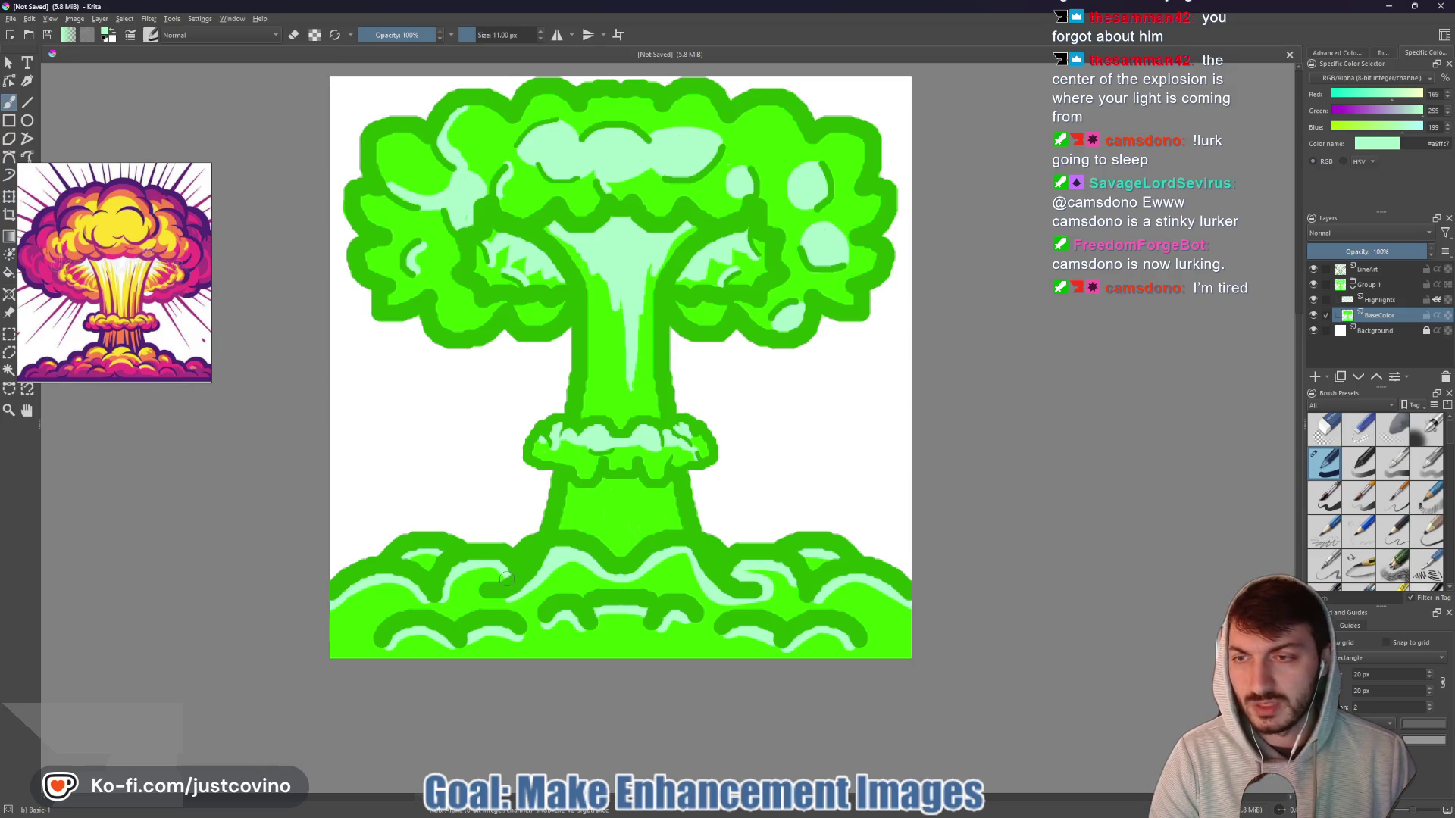
scroll(586, 511, "down", 5)
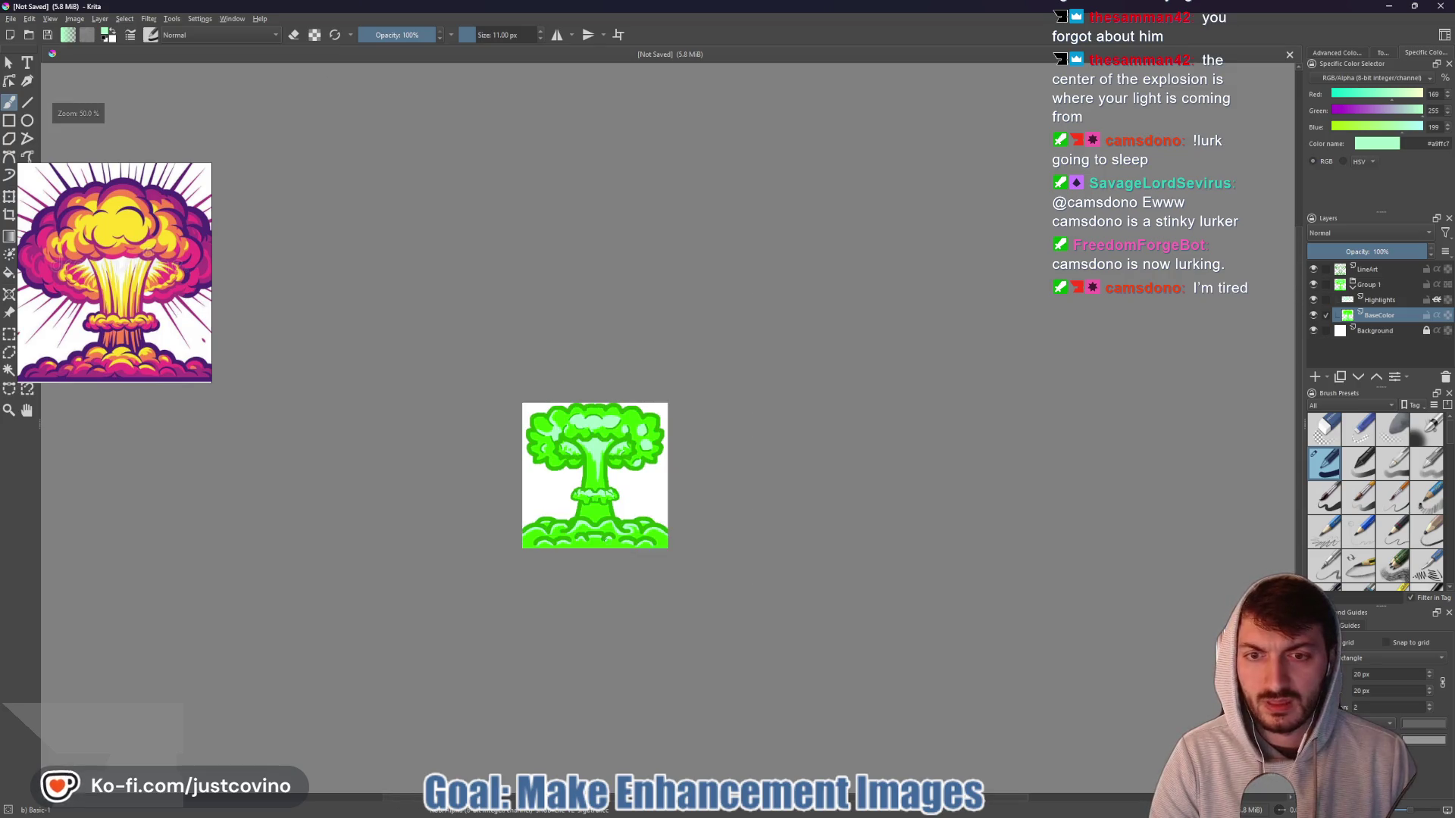
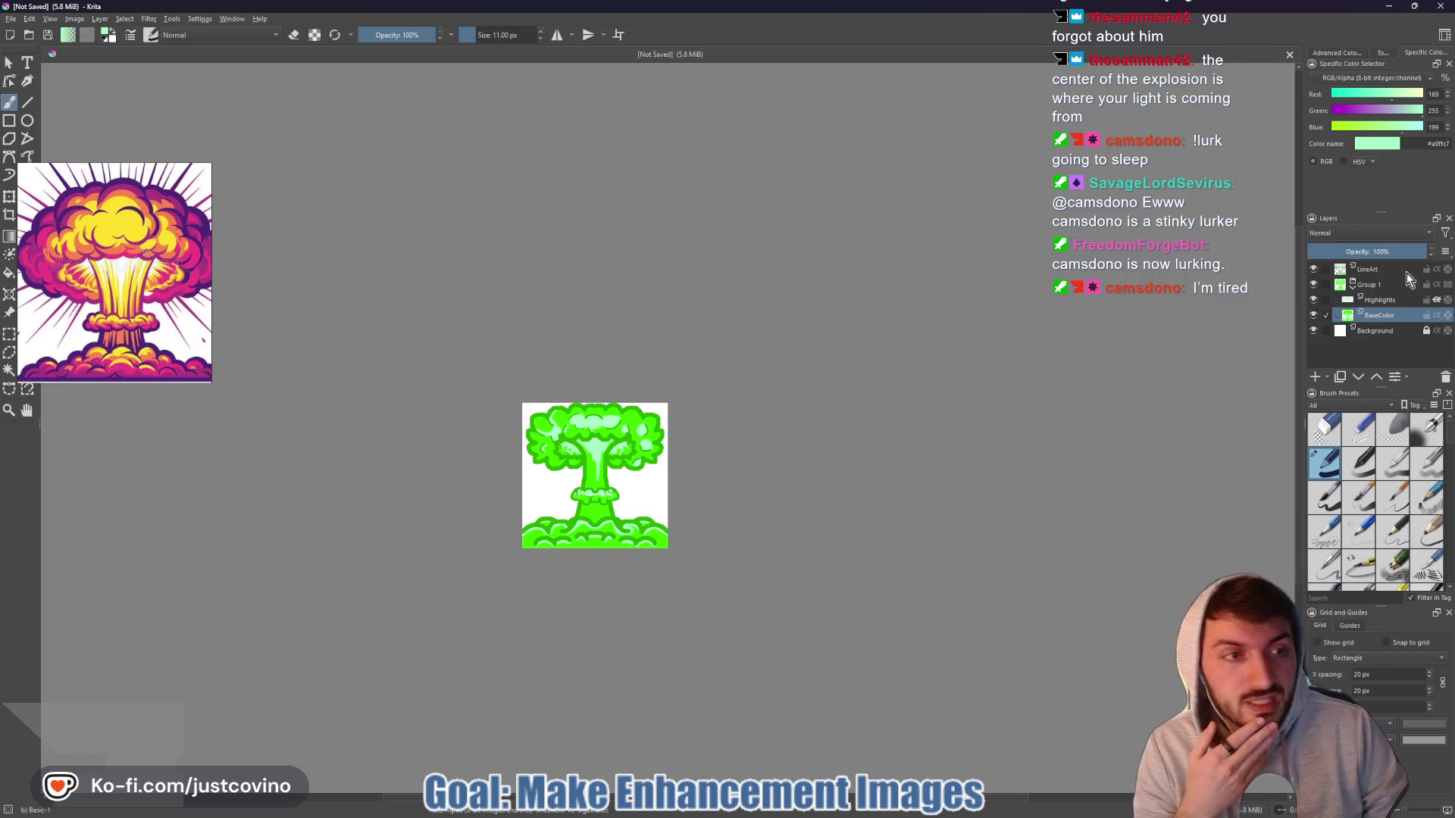
- On the LineArt layer, draw two short 2 px dark-green lines on the stem
left_click(1367, 271)
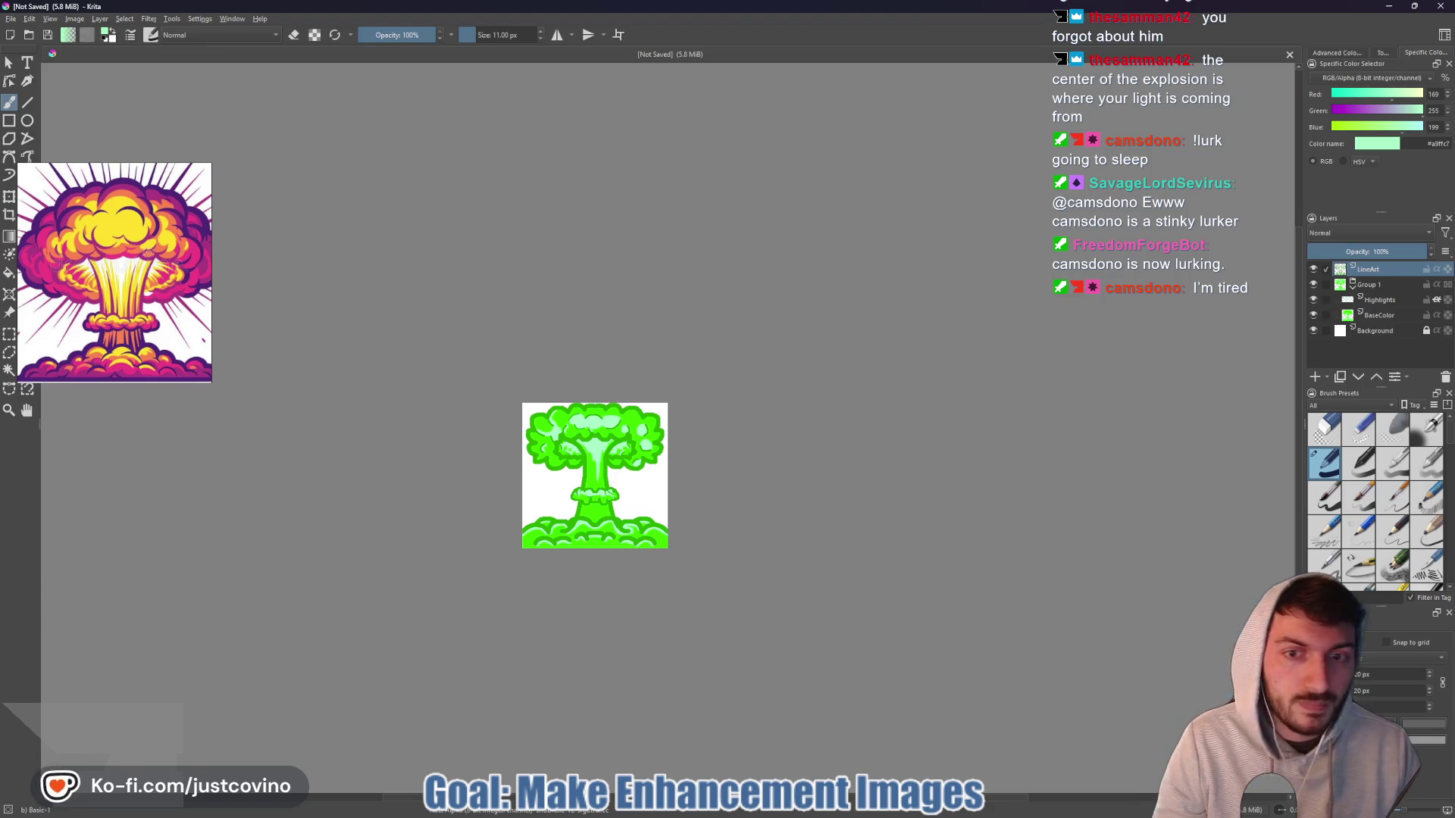
scroll(613, 500, "up", 5)
left_click(578, 348, "ctrl")
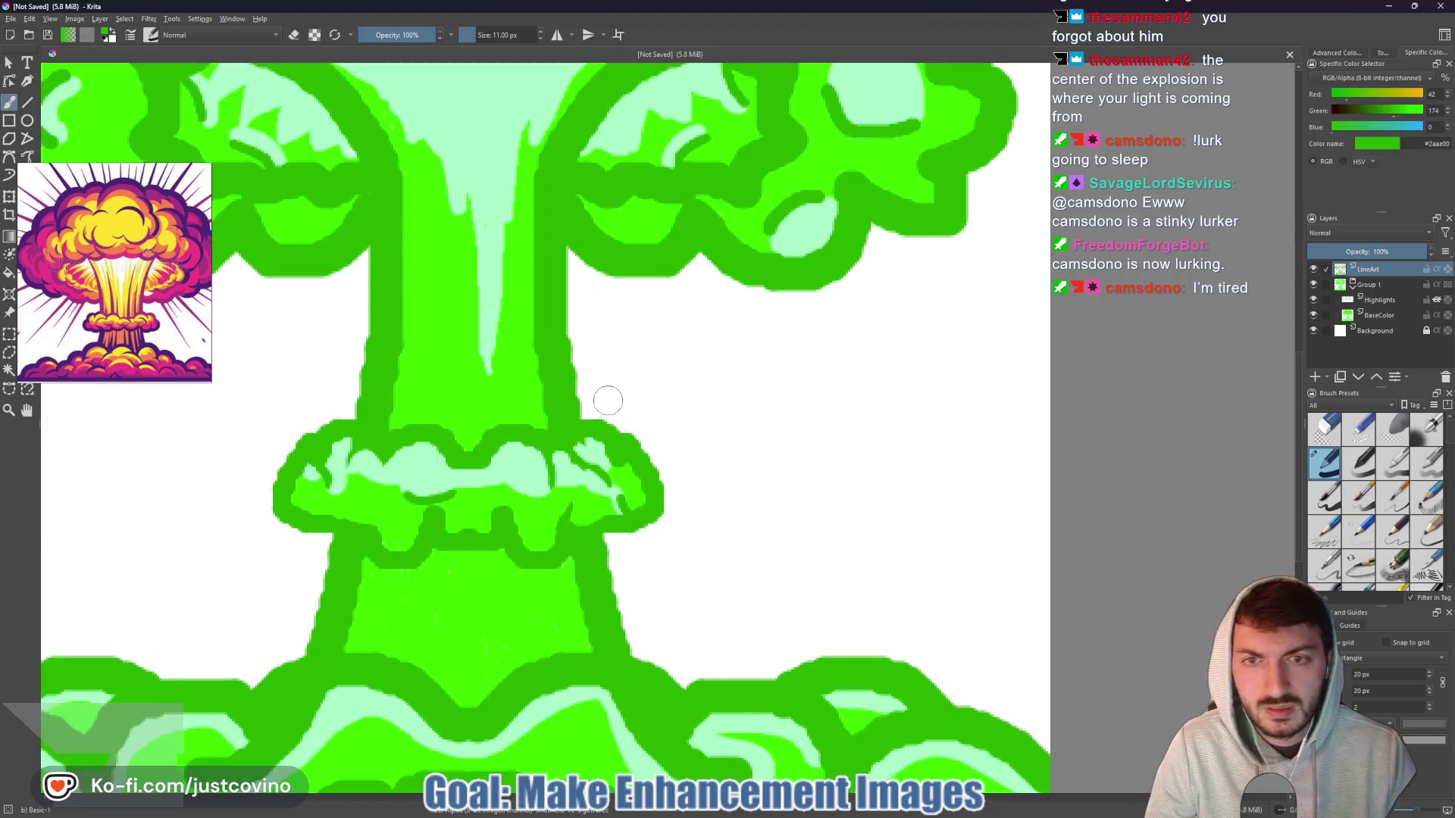
key("bracketleft")
key("bracketleft")
key("bracketleft")
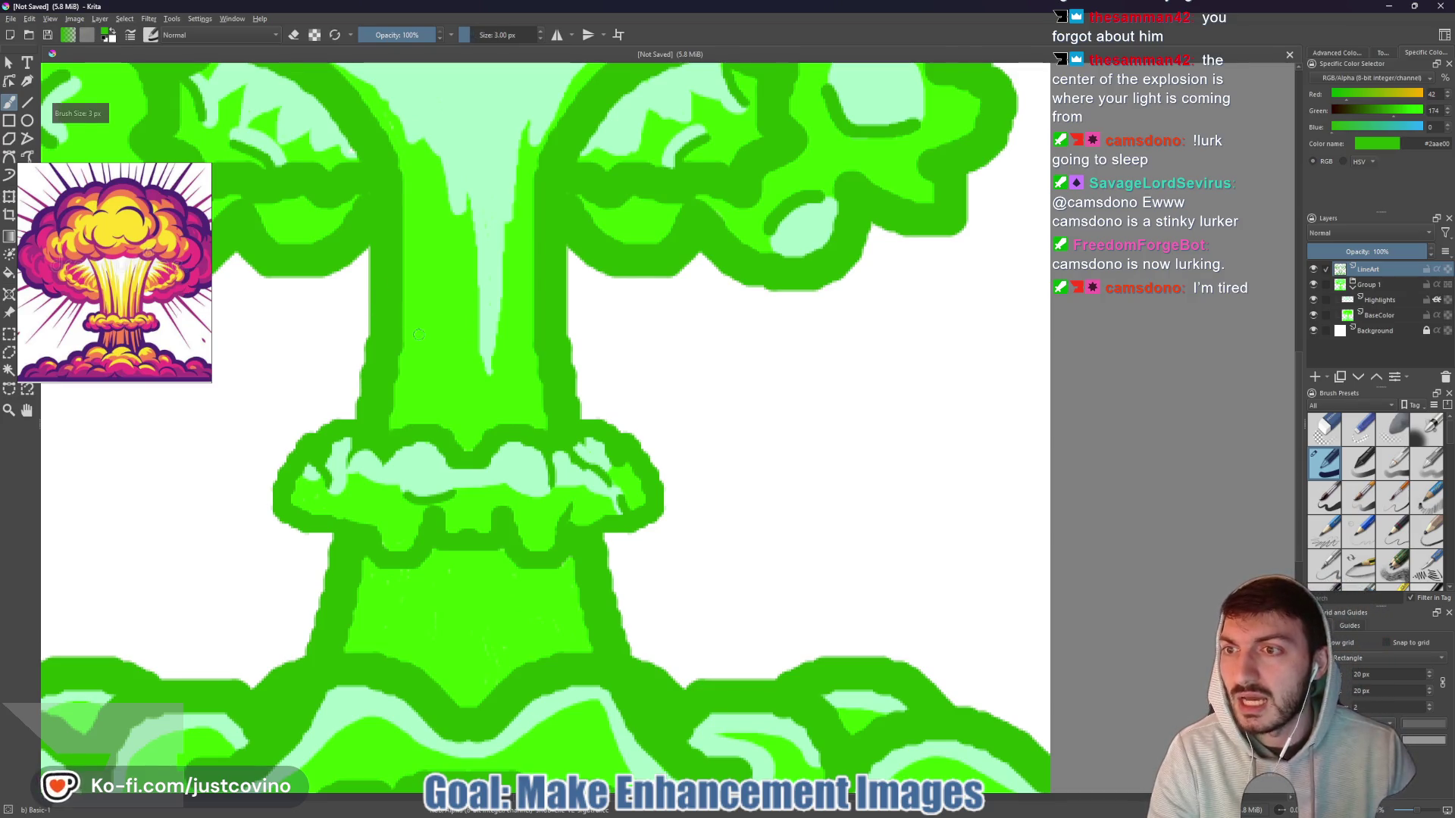
scroll(418, 339, "down", 3)
key("bracketleft")
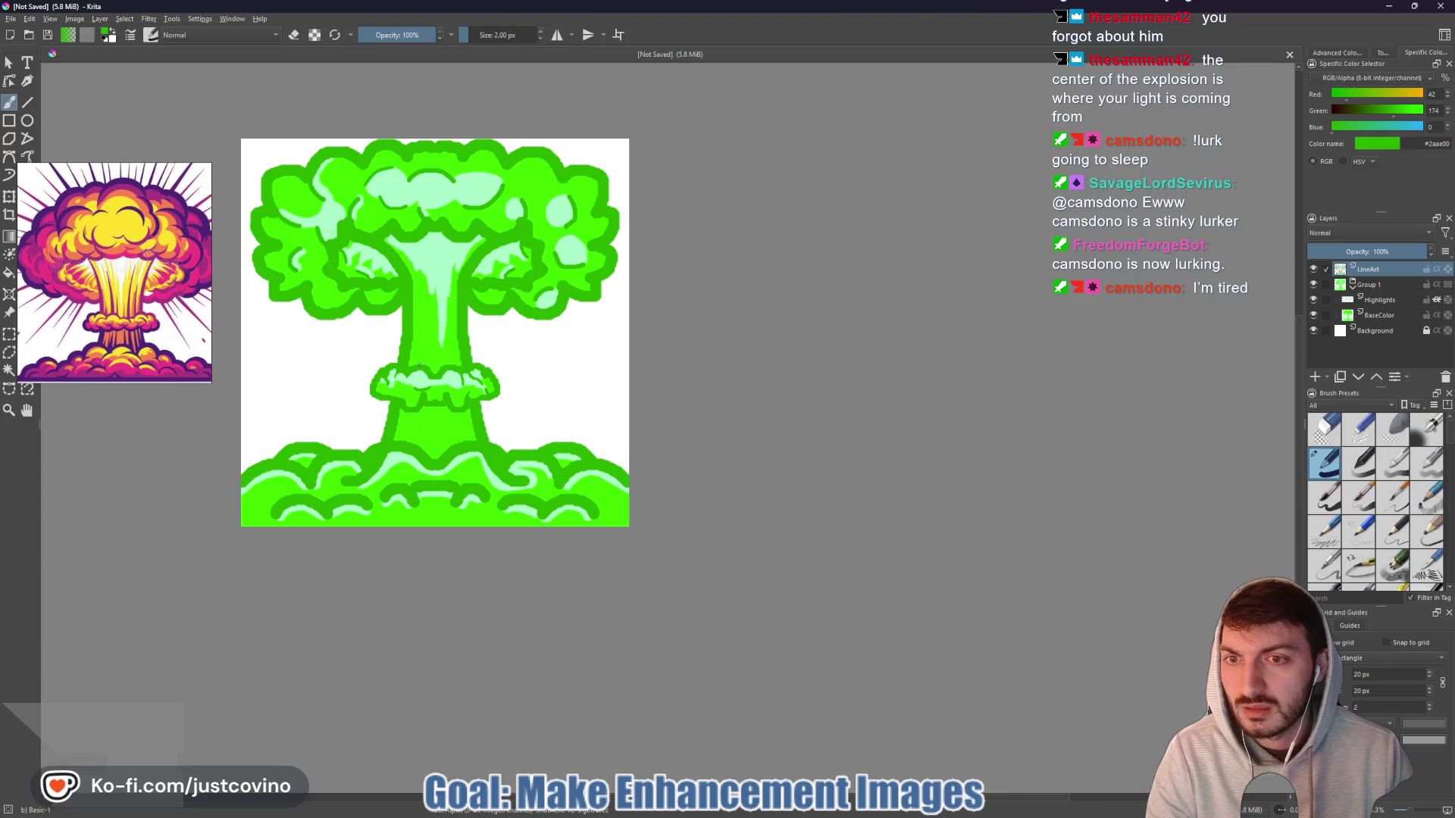
left_click_drag(426, 350, 425, 334)
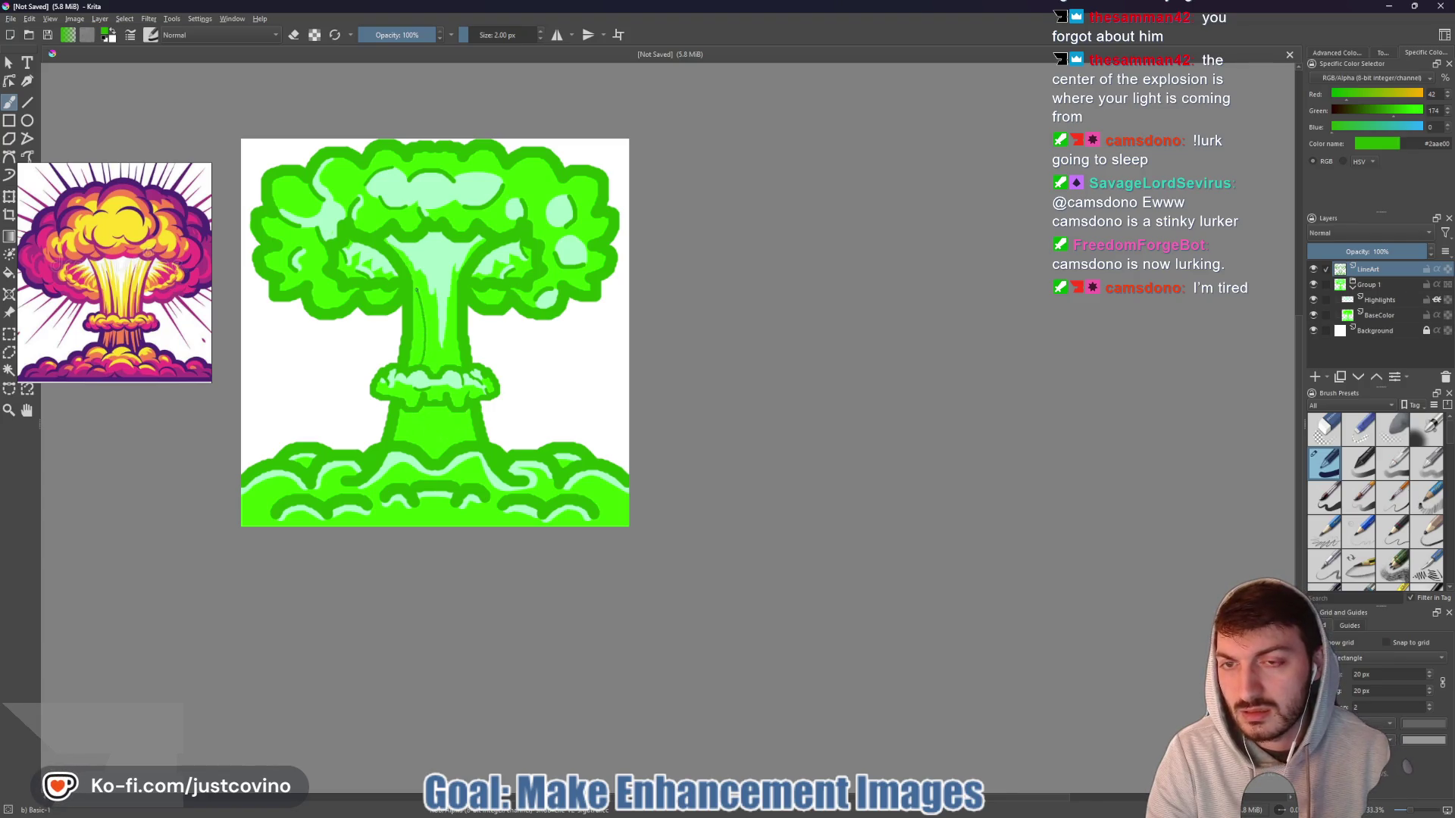
left_click_drag(429, 297, 432, 333)
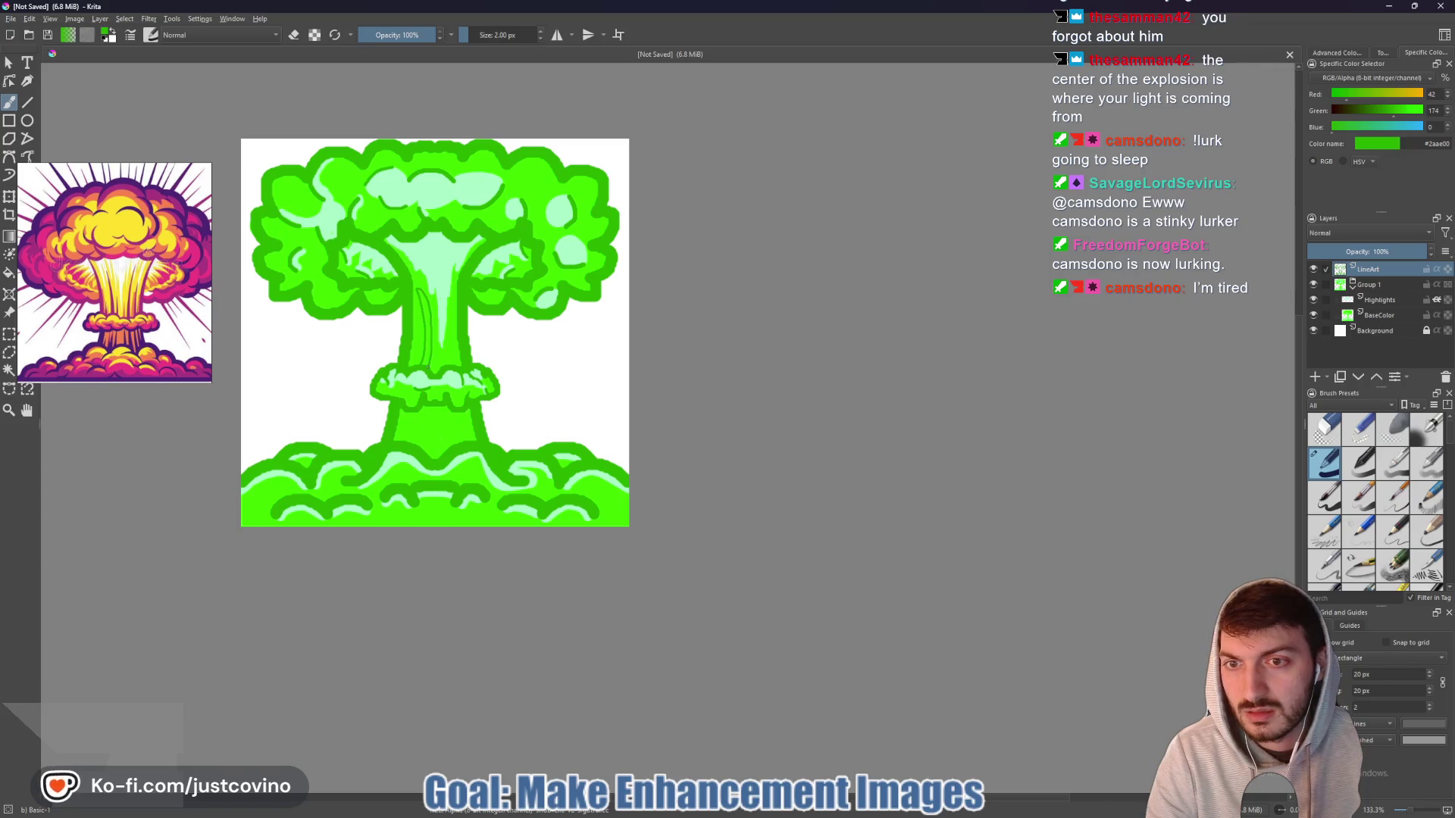
- Try filling the stem's thin loop with an 8 px dark-green brush, then undo it
scroll(420, 372, "up", 5)
key("bracketright")
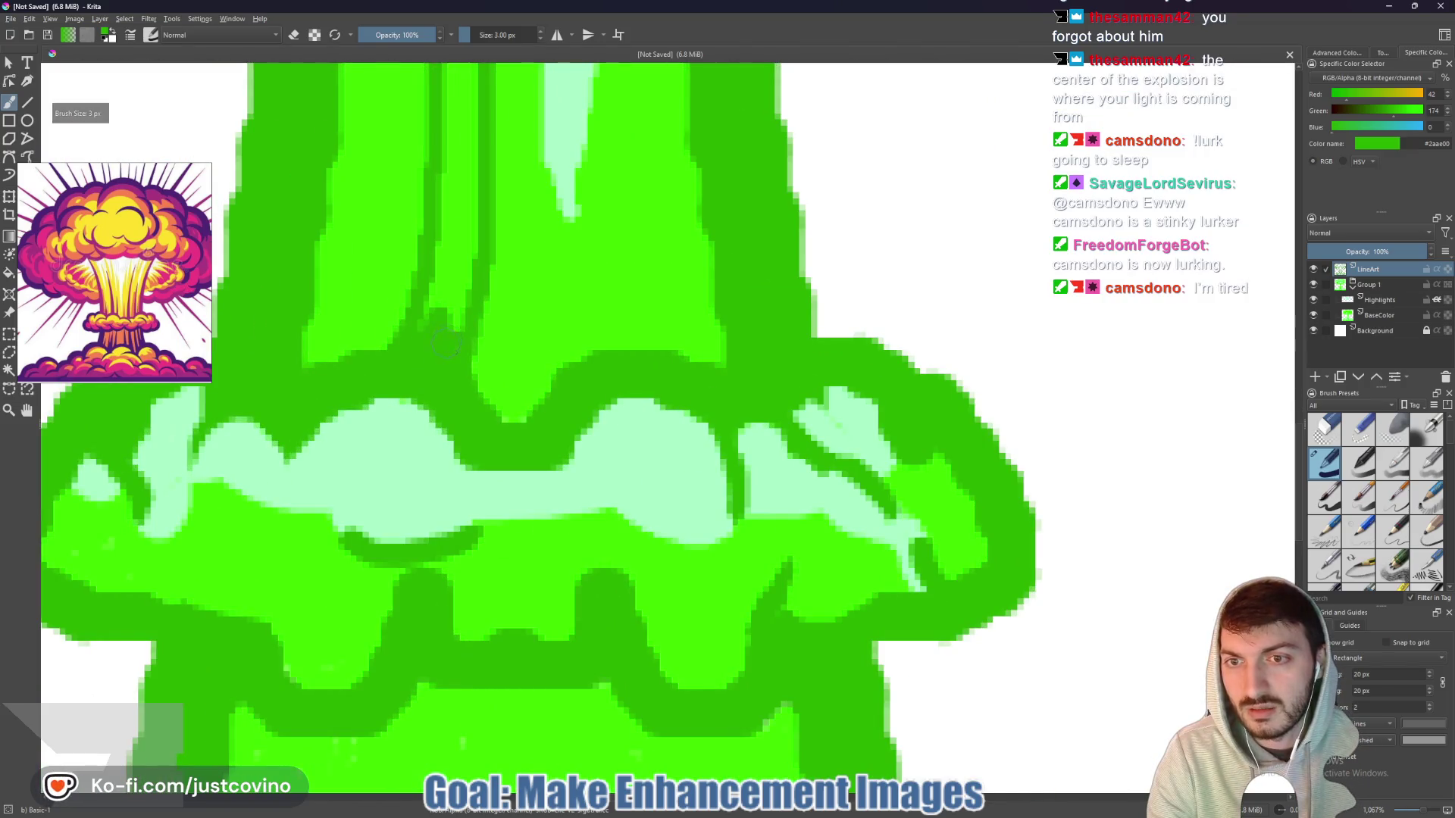
key("bracketright")
key("bracketright")
key("bracketright")
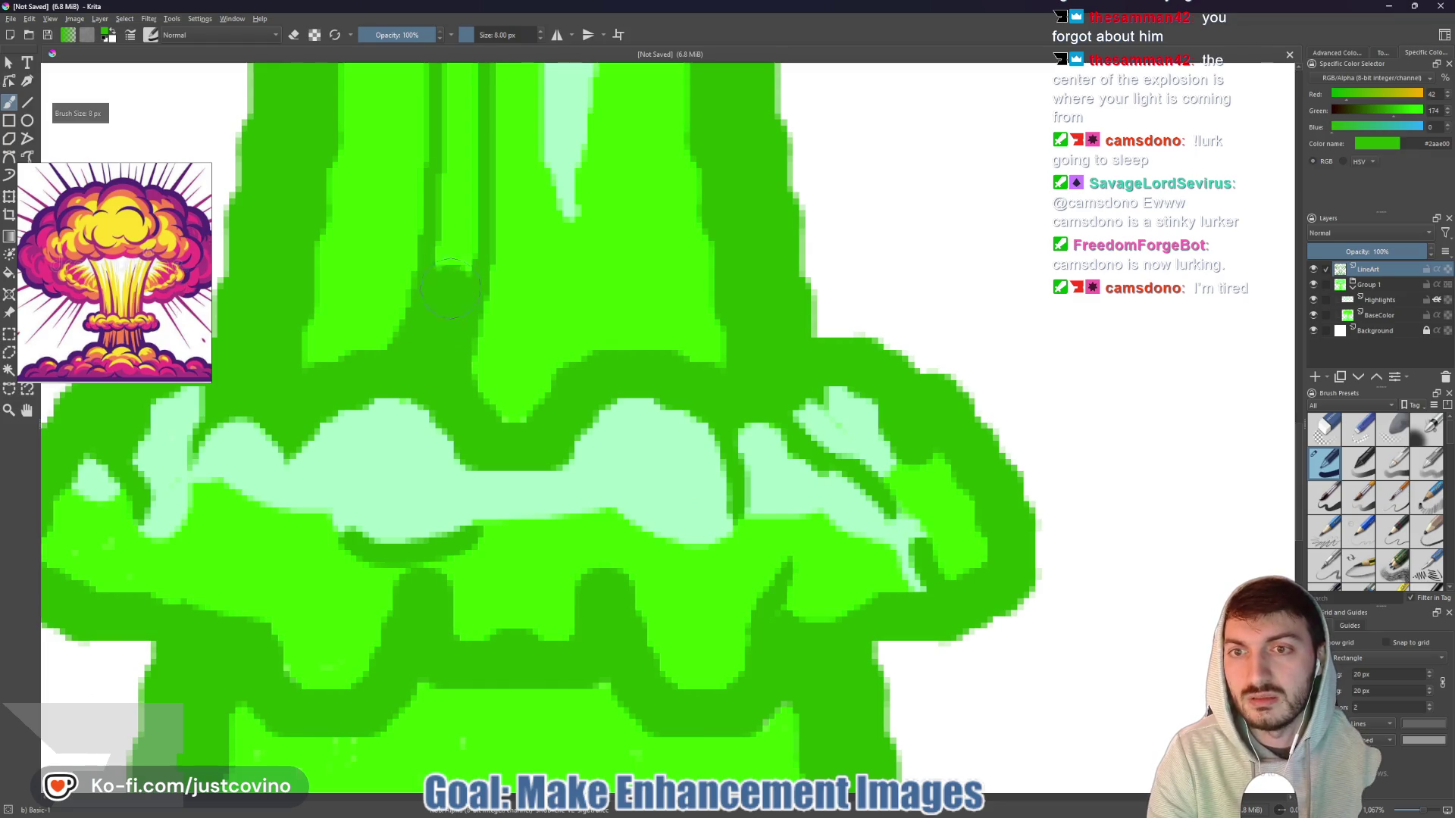
scroll(453, 227, "down", 1)
scroll(457, 182, "up", 2)
scroll(456, 176, "down", 2)
left_click_drag(456, 175, 466, 428)
left_click_drag(458, 322, 438, 199)
key("ctrl+z")
key("bracketleft")
key("bracketleft")
key("bracketleft")
key("bracketleft")
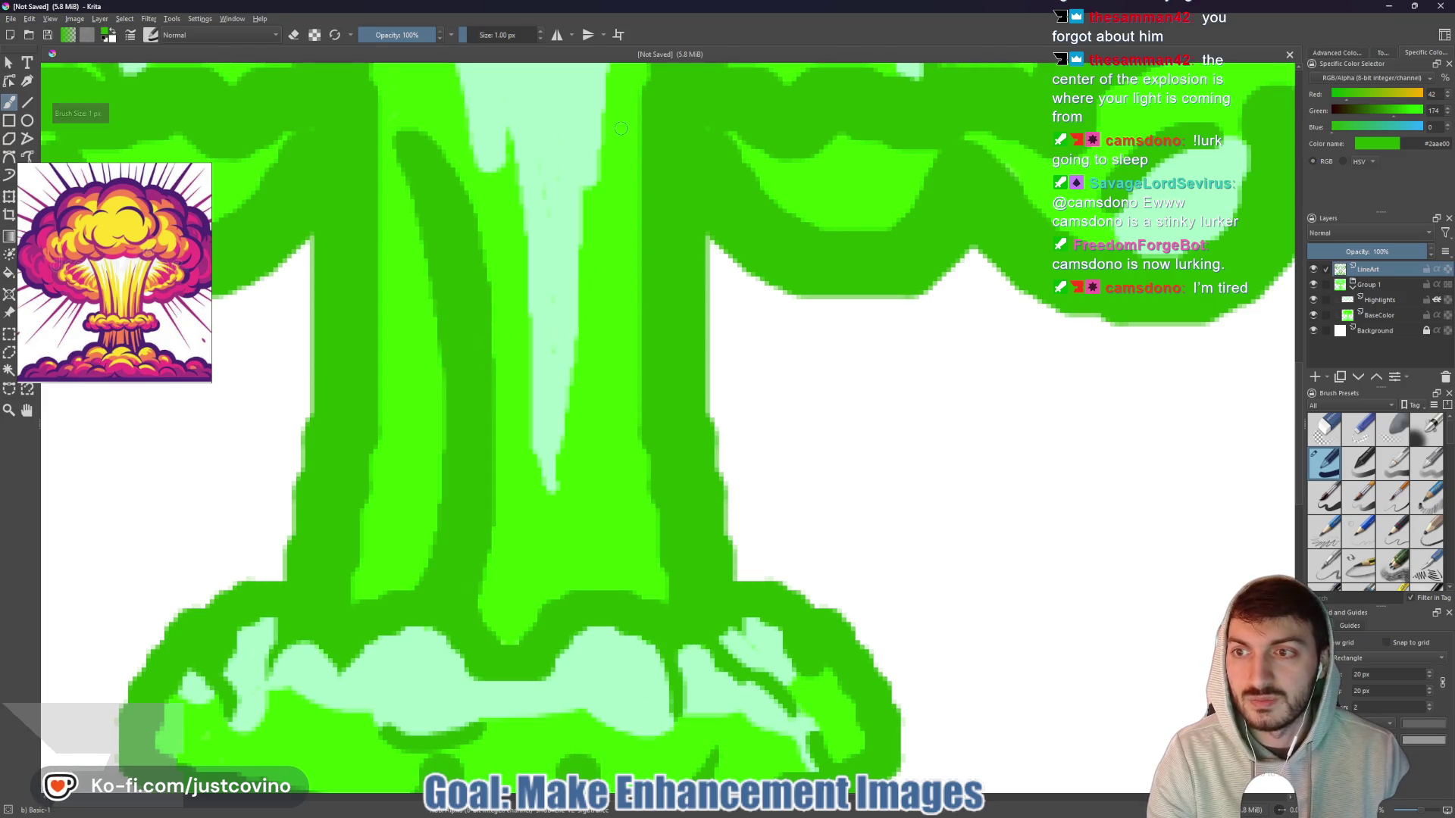
- Draw 1–2 px dark-green lines down the upper stem and up its right side
left_click_drag(629, 172, 548, 414)
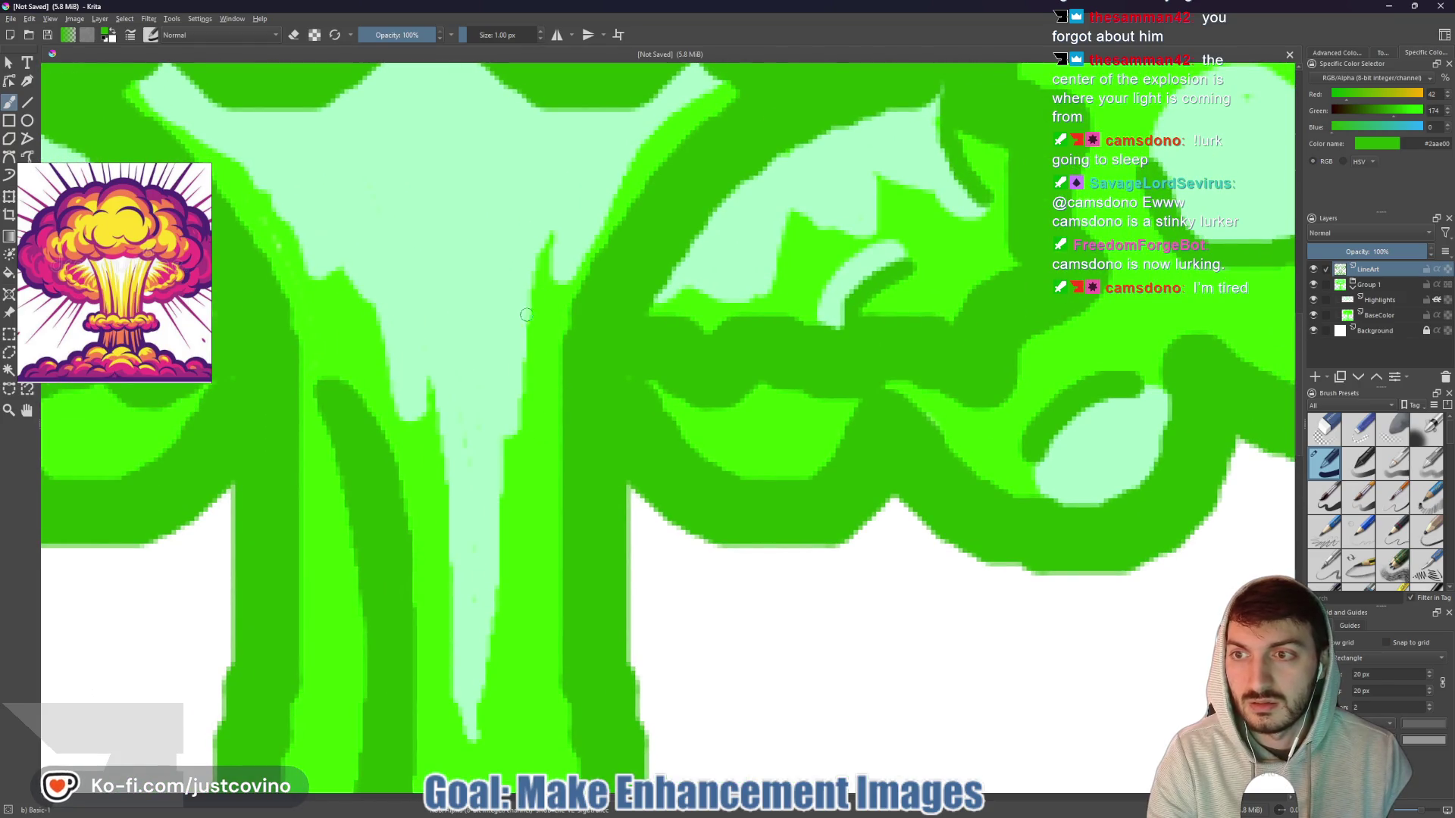
key("bracketleft")
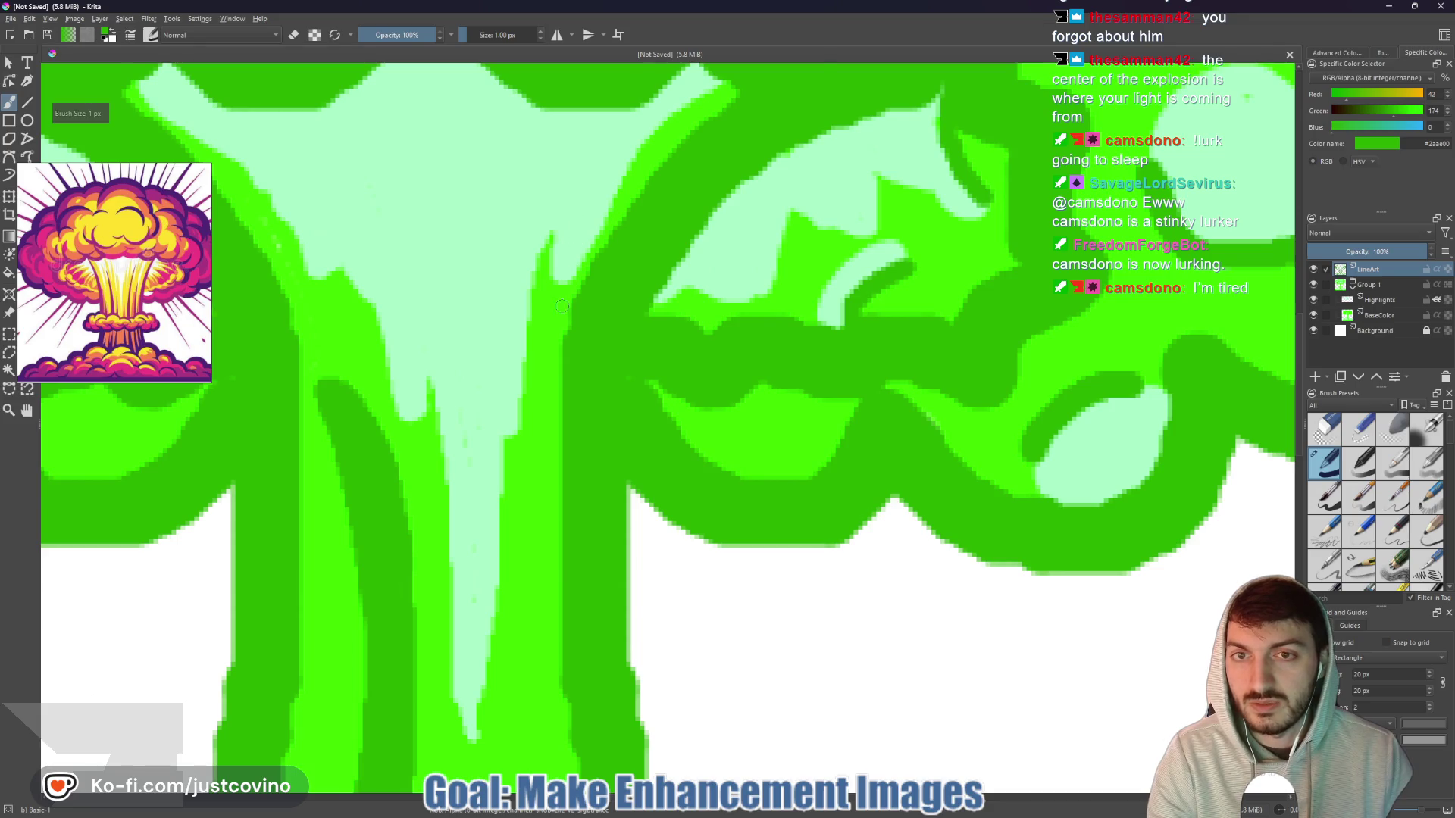
scroll(562, 306, "down", 3)
left_click_drag(553, 312, 550, 476)
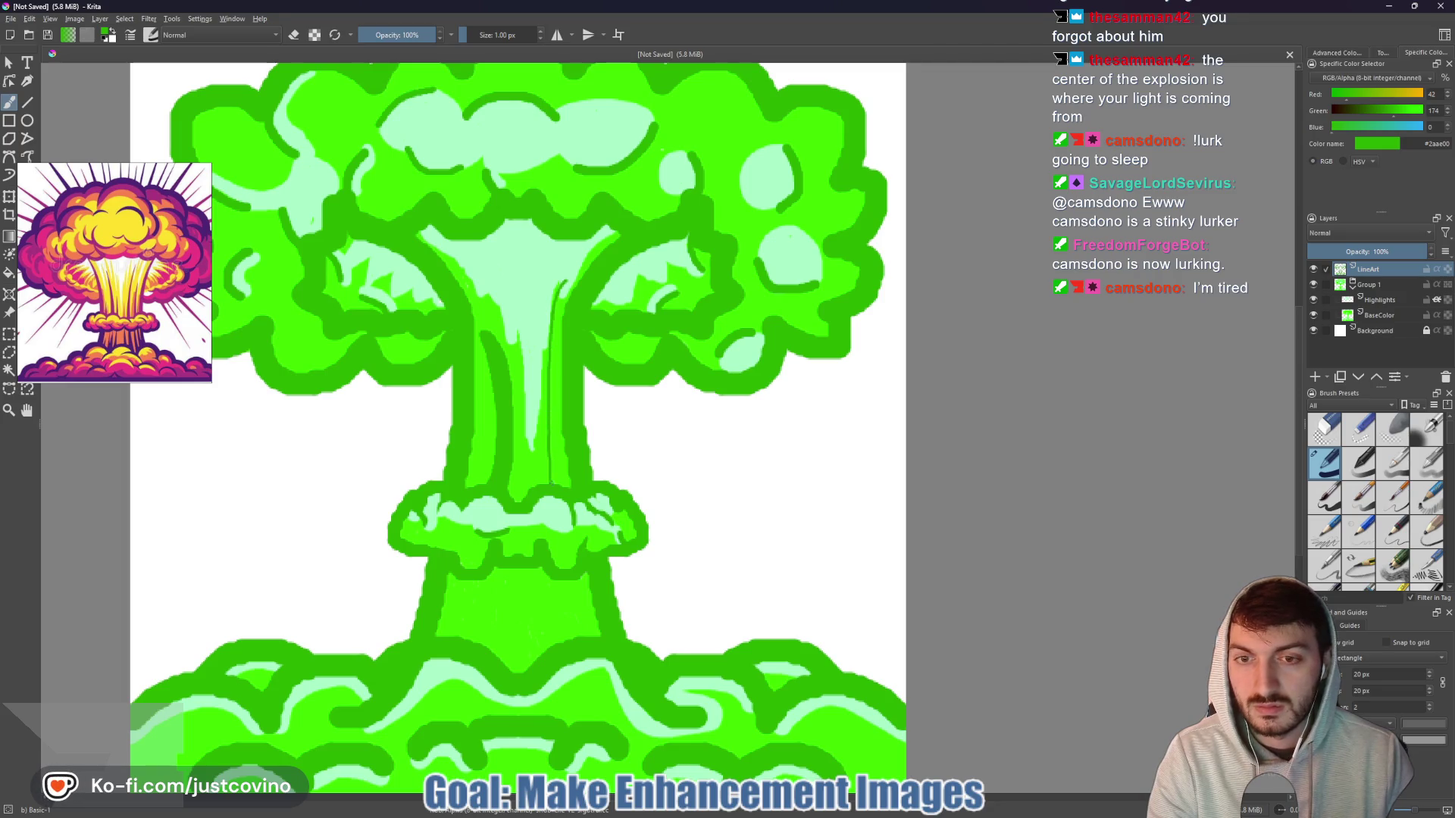
key("bracketright")
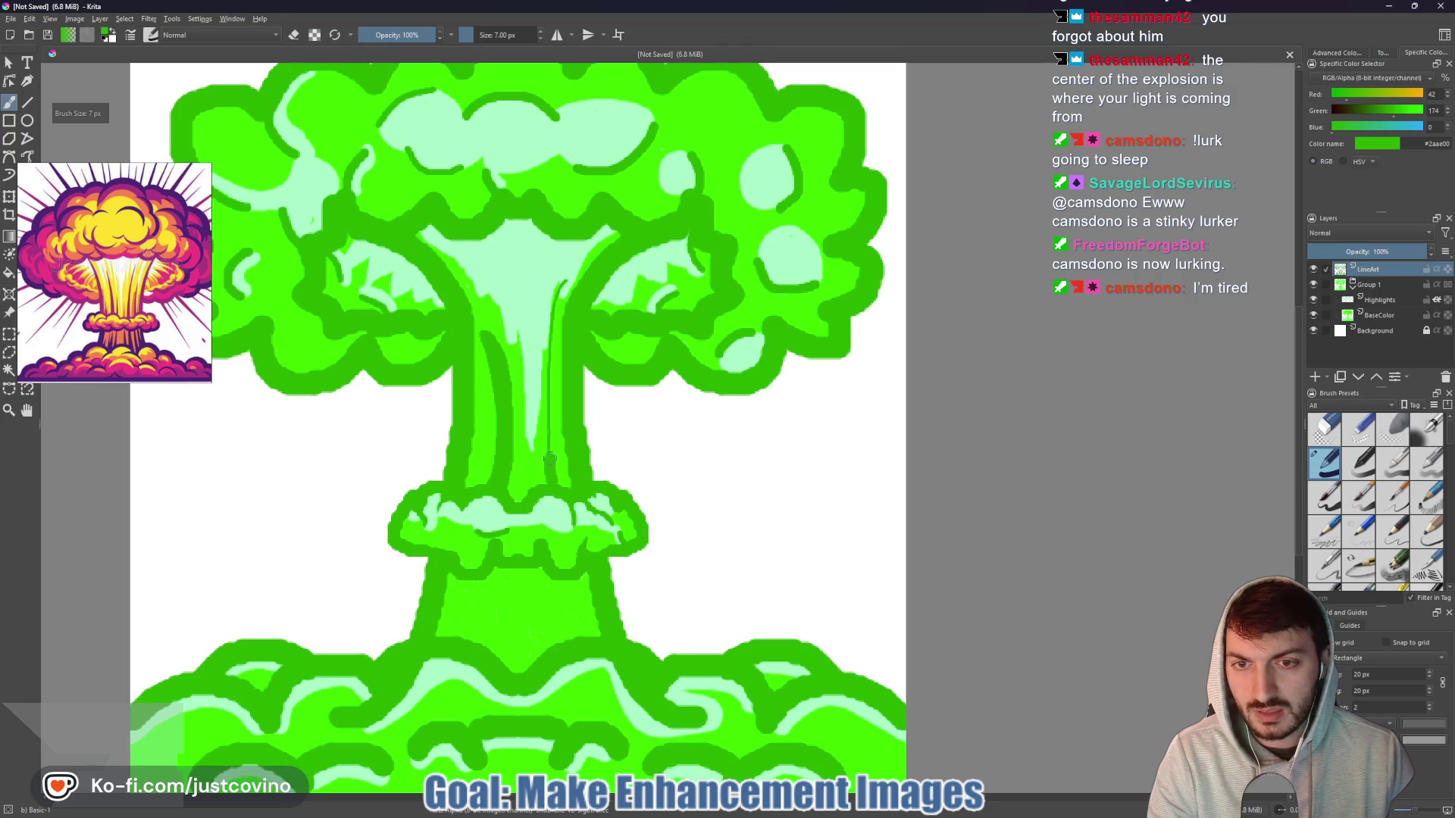
left_click_drag(552, 364, 555, 318)
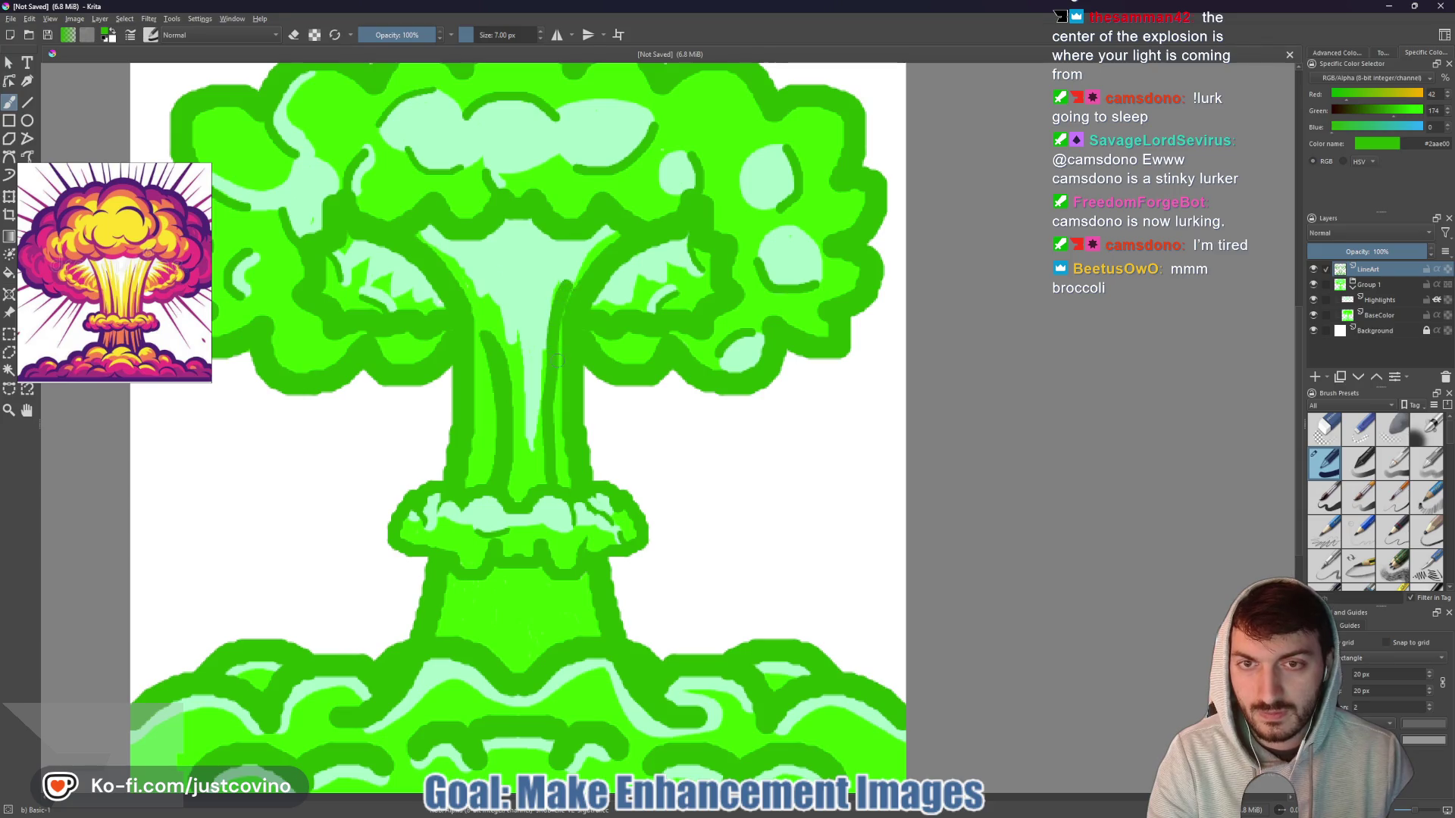
scroll(559, 358, "down", 8)
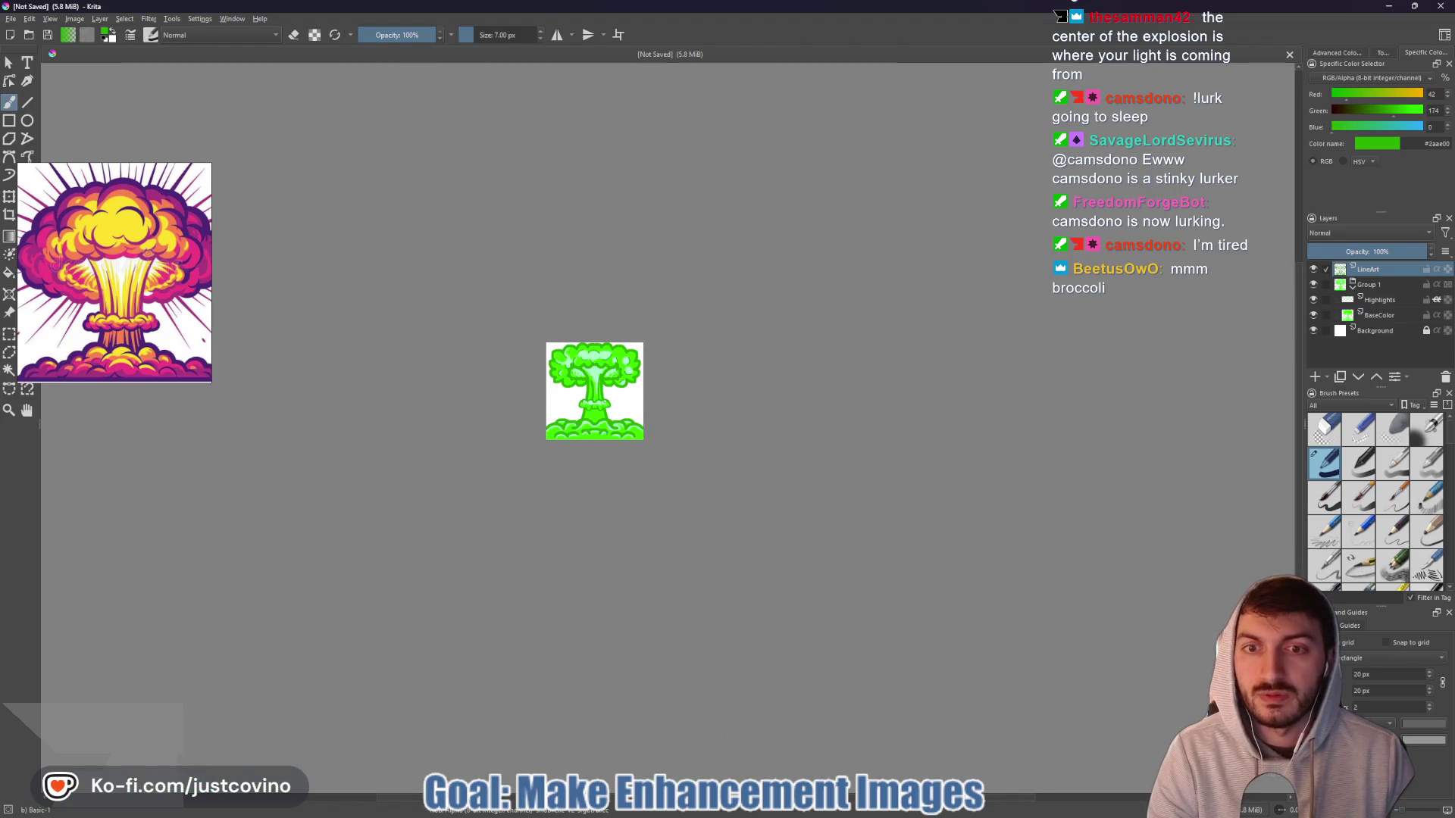
scroll(606, 431, "up", 3)
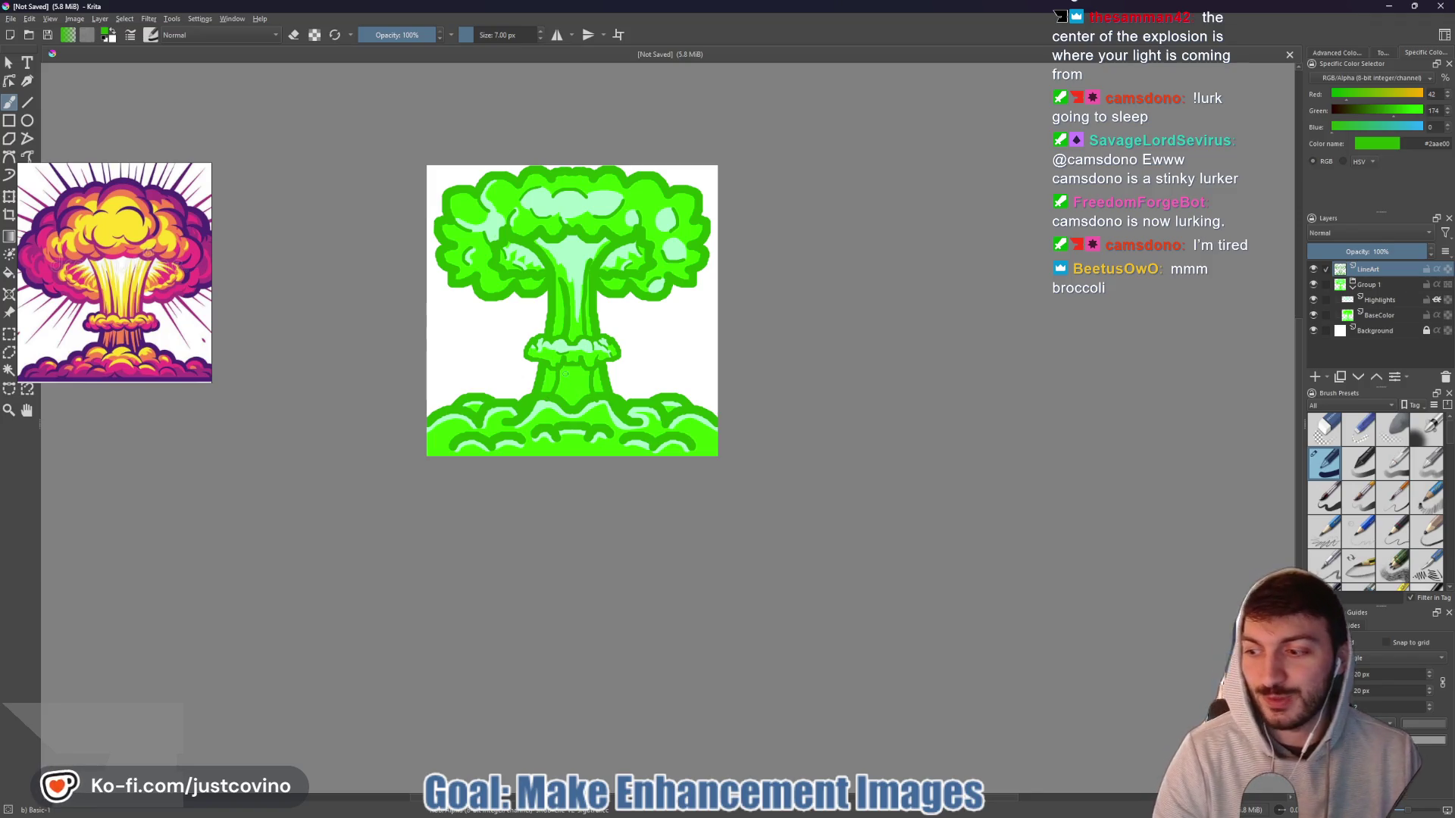
scroll(583, 358, "down", 2)
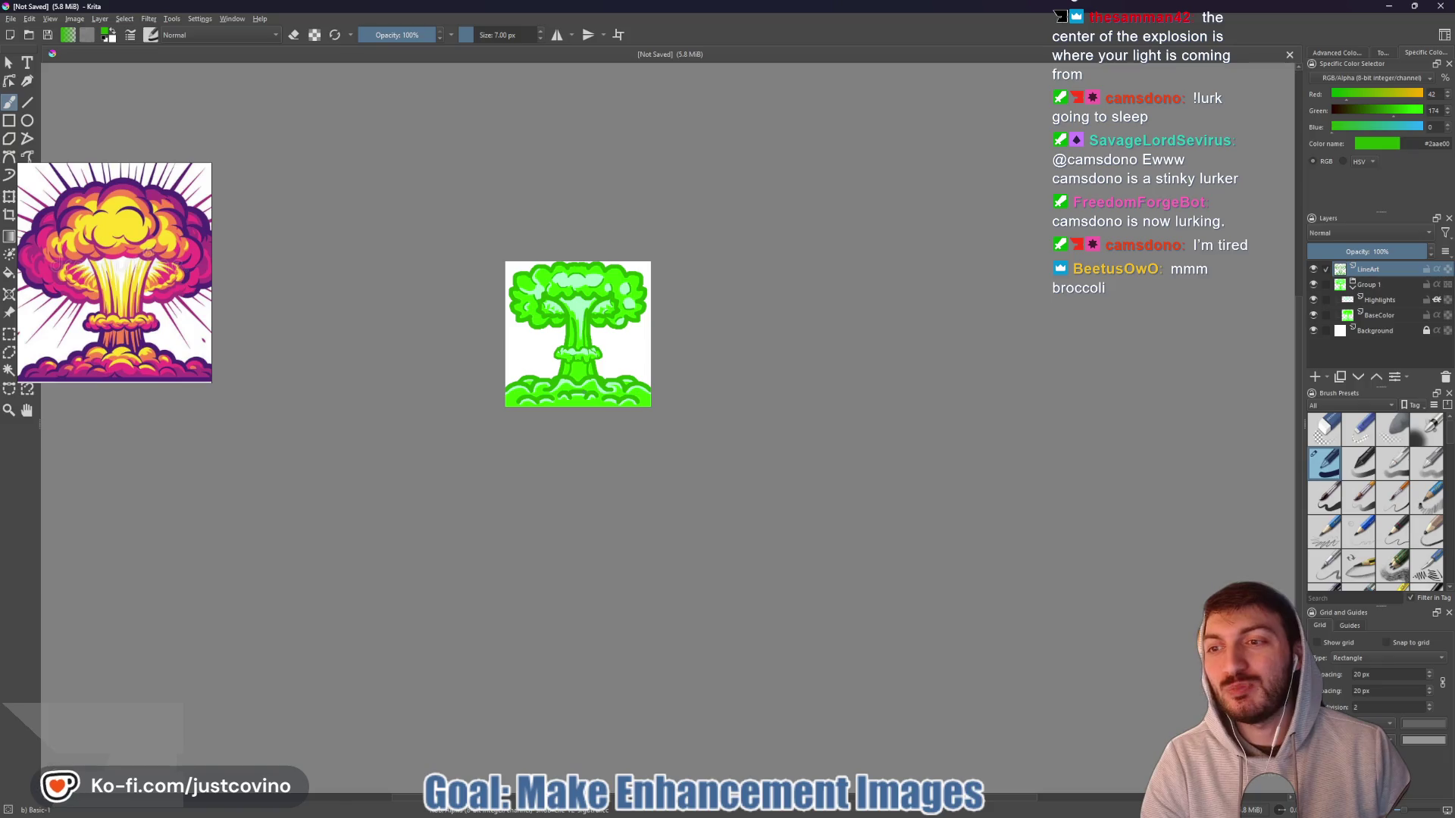
scroll(596, 406, "up", 1)
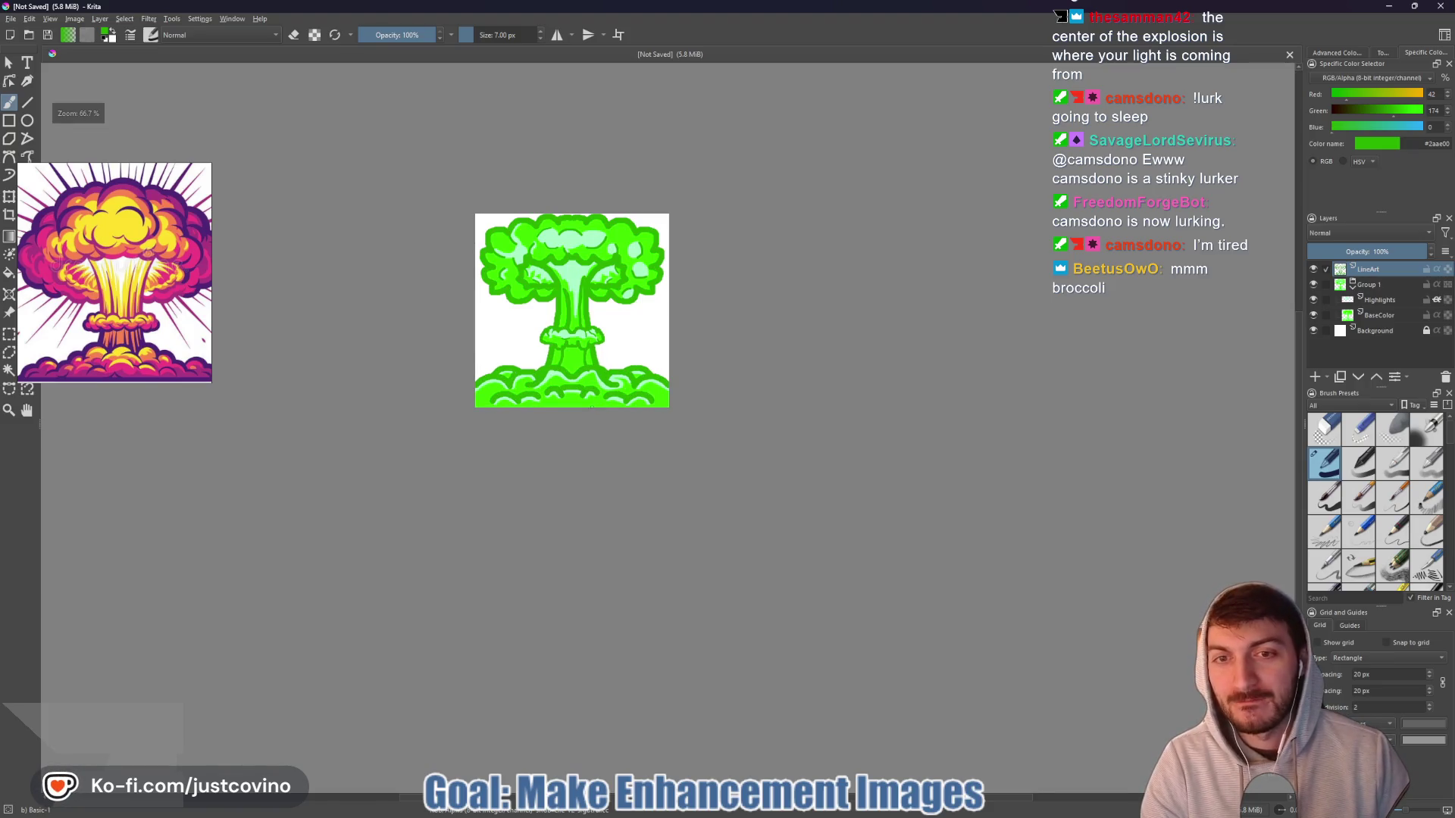
scroll(584, 383, "up", 1)
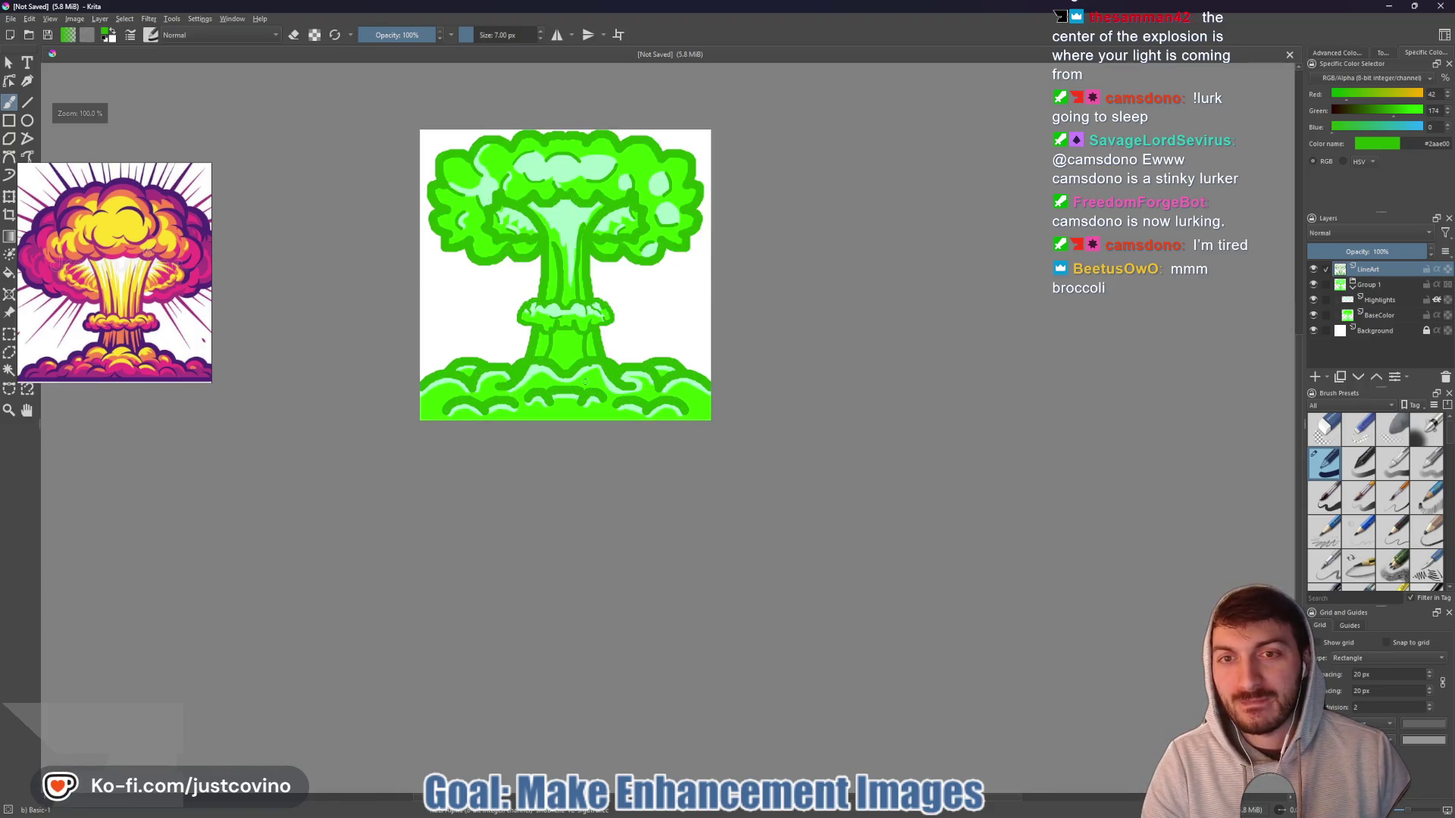
scroll(584, 383, "down", 2)
left_click_drag(584, 383, 595, 441)
scroll(598, 418, "down", 1)
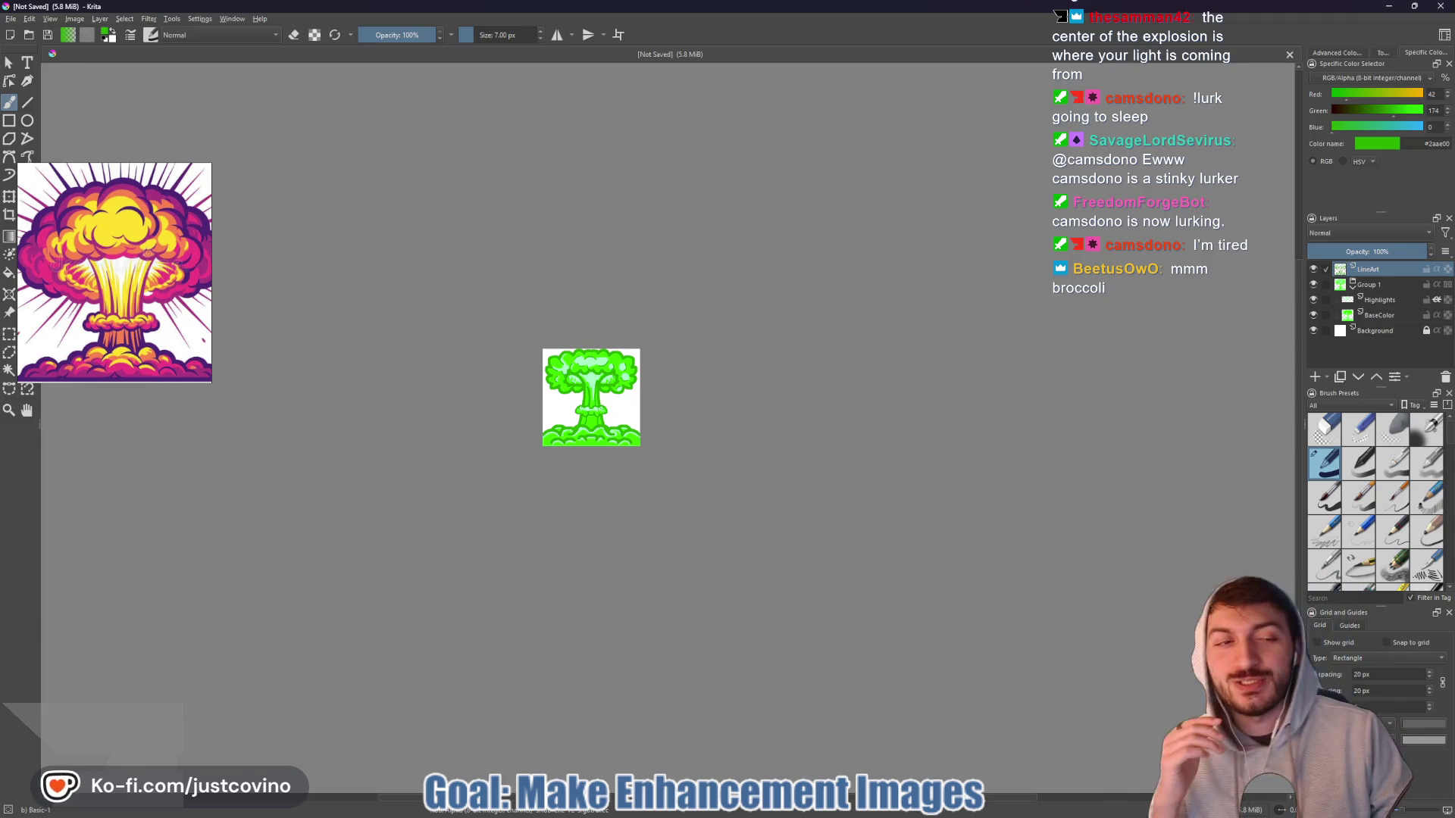
left_click(1357, 333)
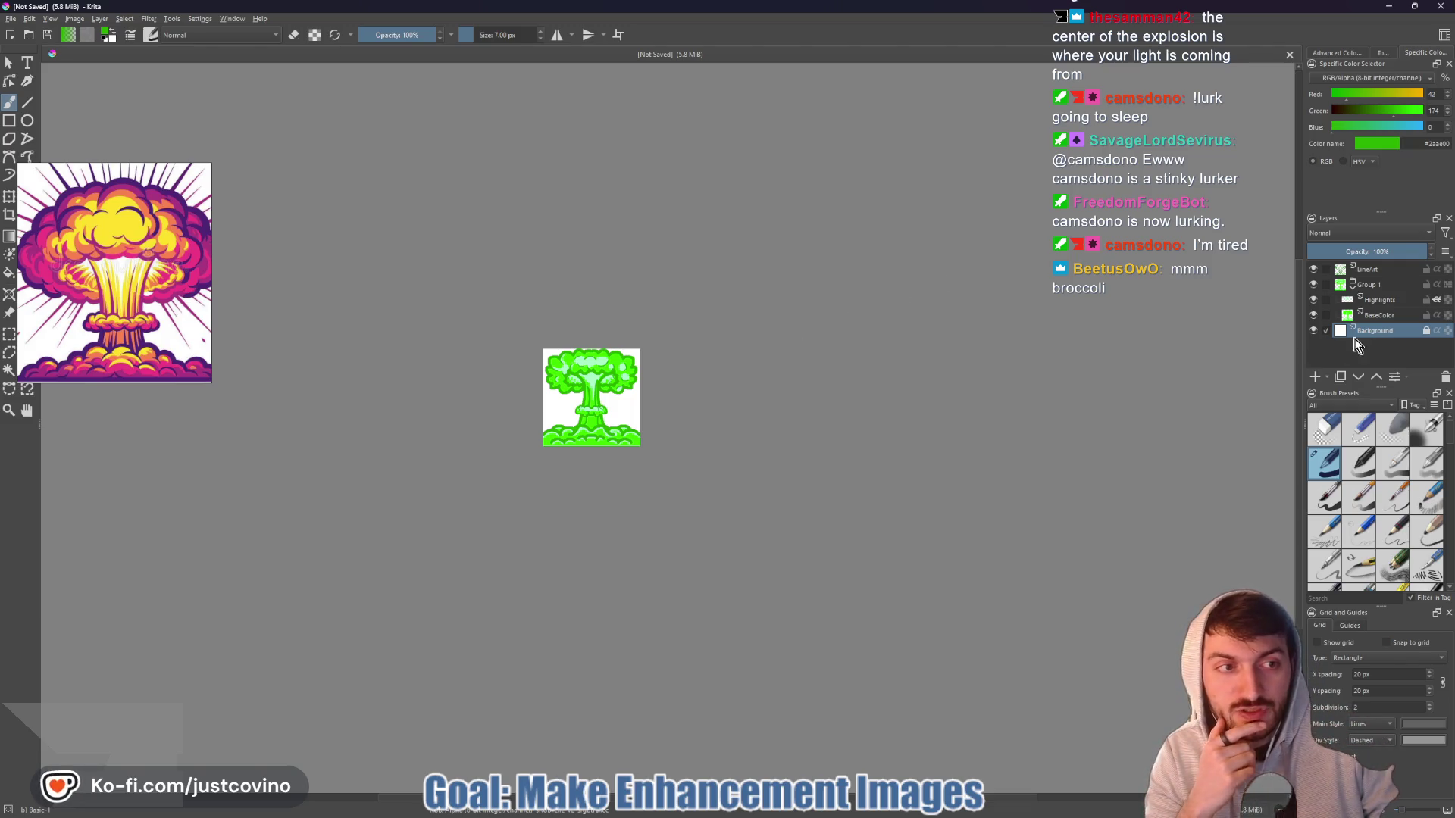
- Unlock the Background layer and pick grey as the painting colour
mouse_move(1361, 337)
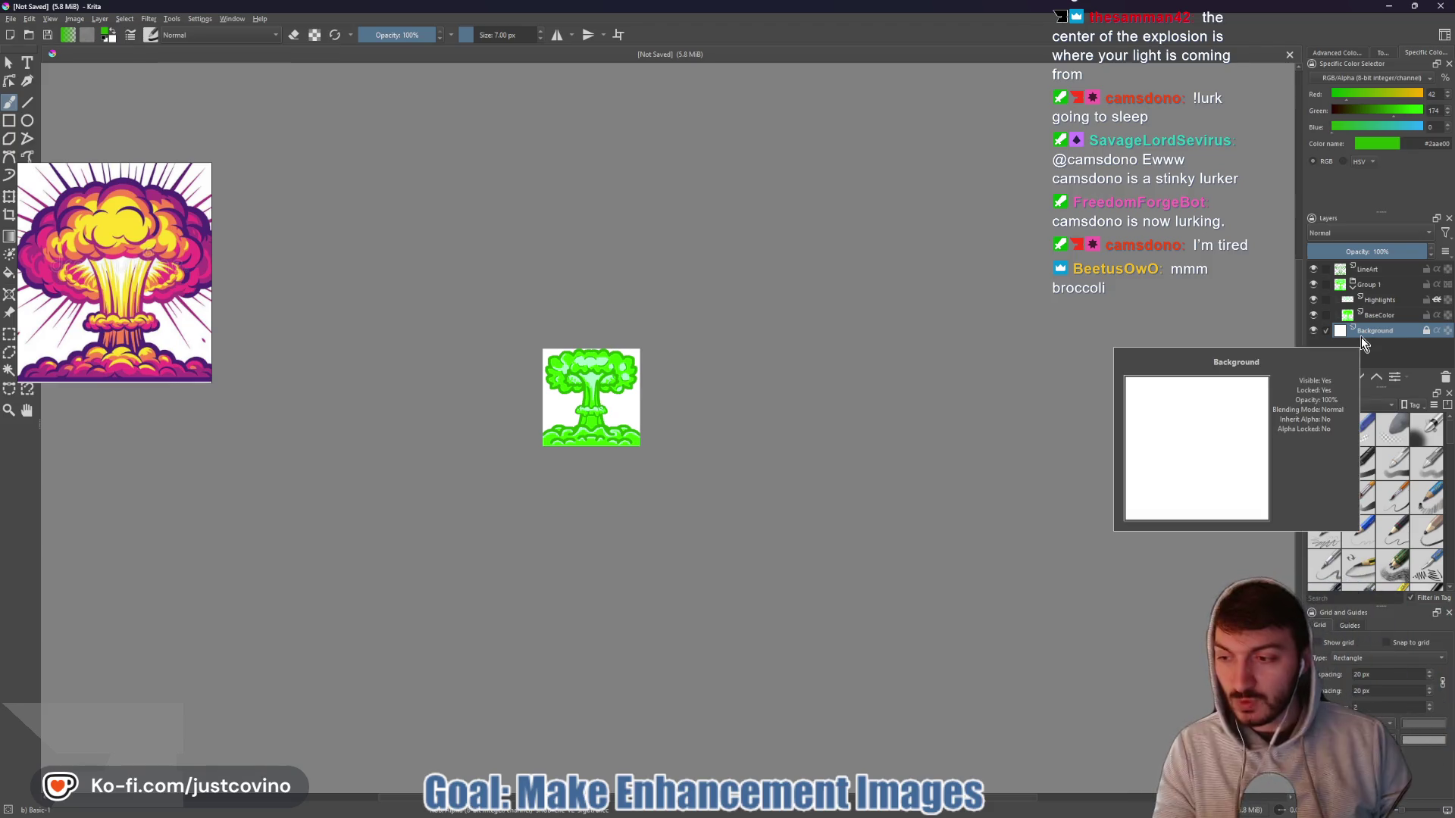
left_click(1426, 330)
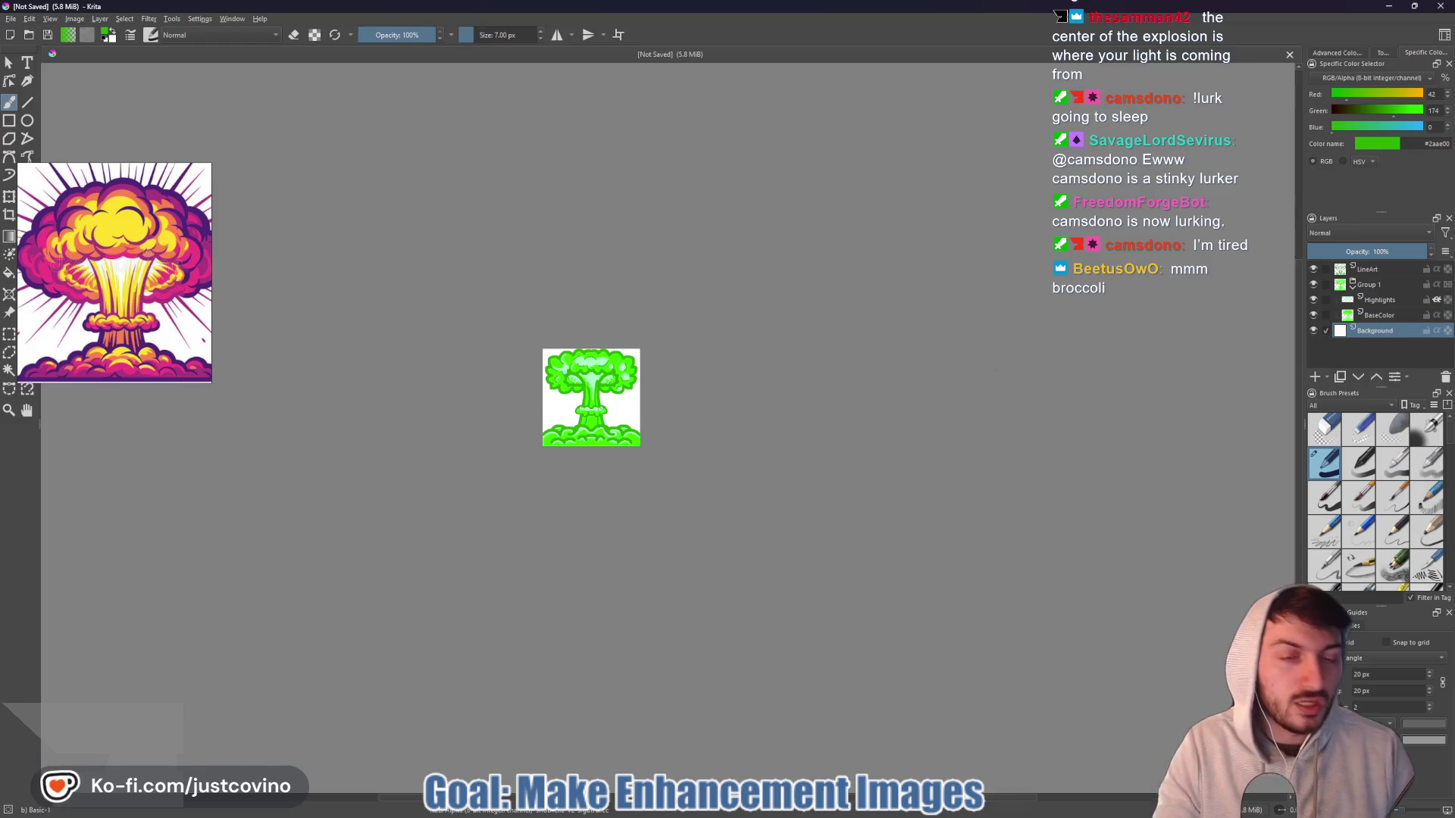
left_click(1333, 55)
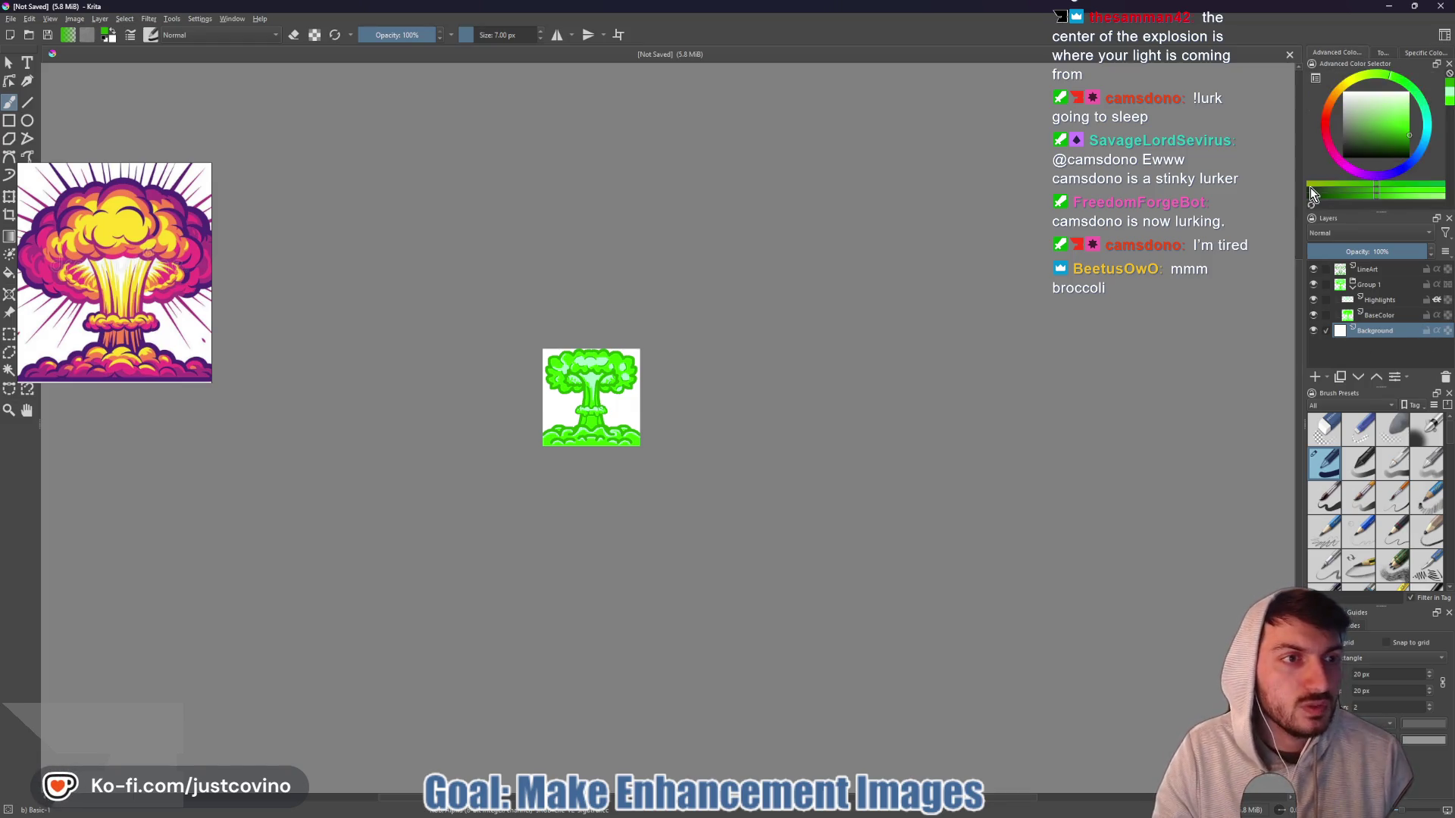
left_click(1342, 135)
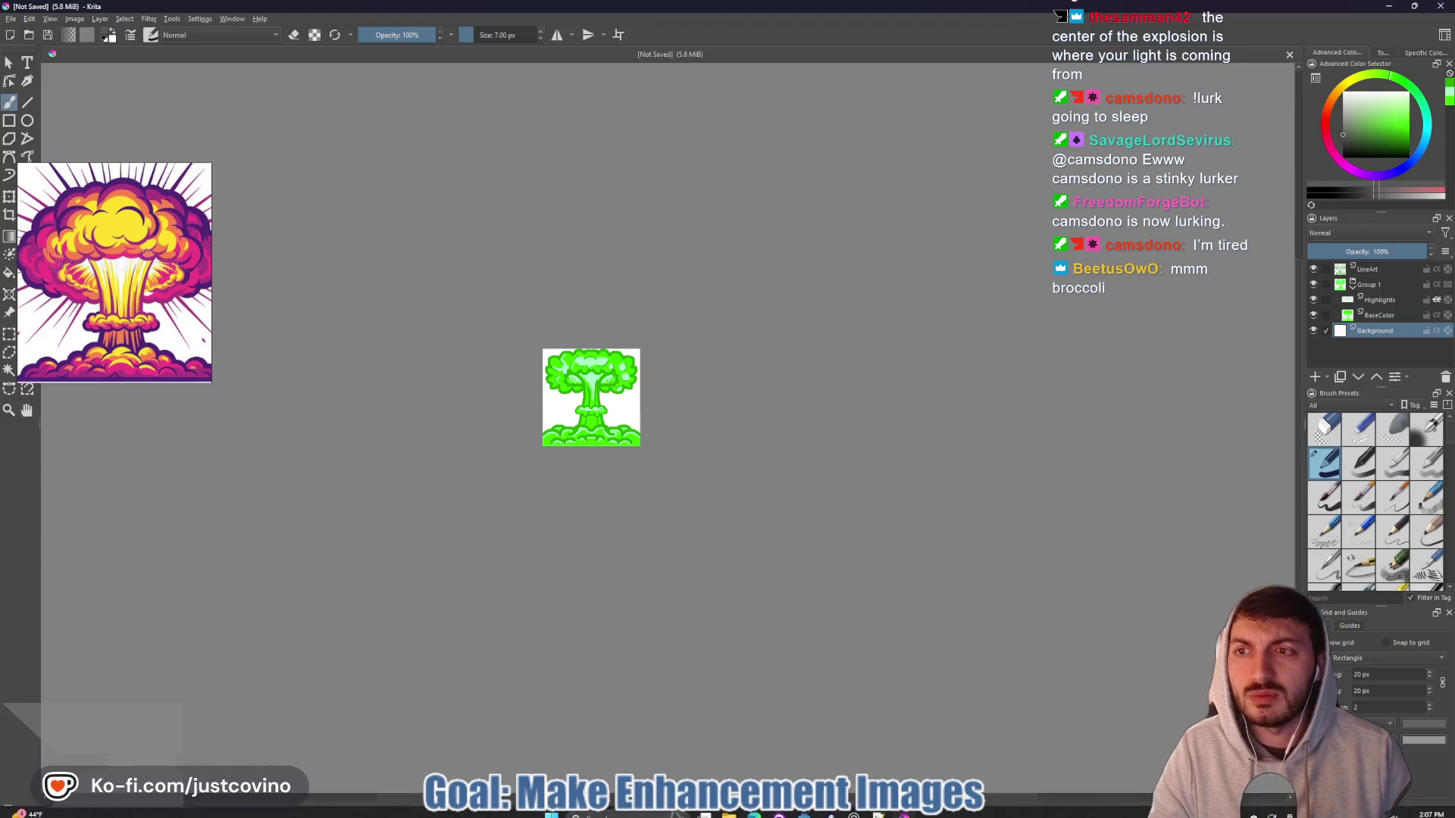
- Close the floating orange mushroom-cloud reference image
right_click(108, 279)
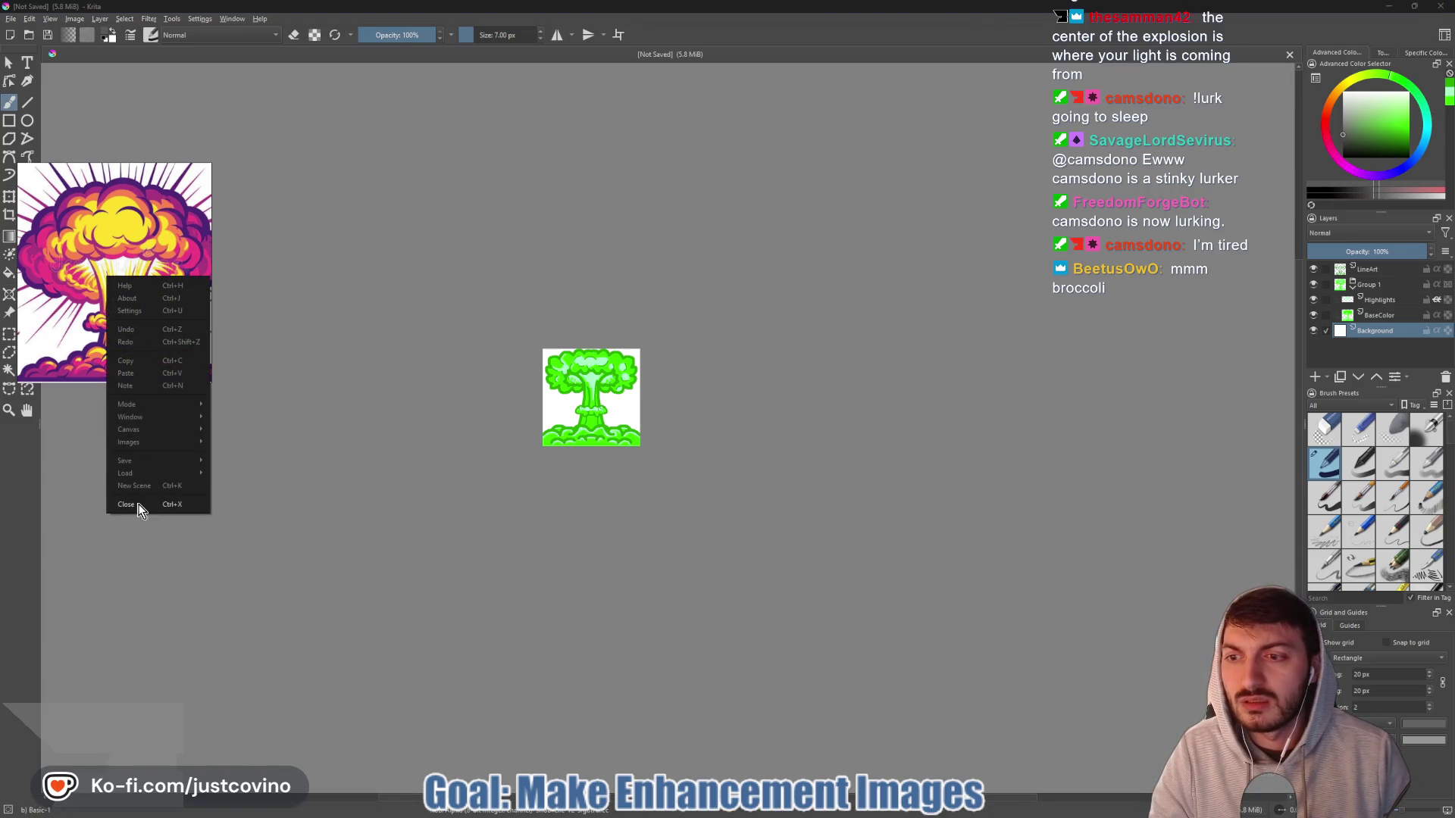
left_click(125, 505)
left_click(106, 292)
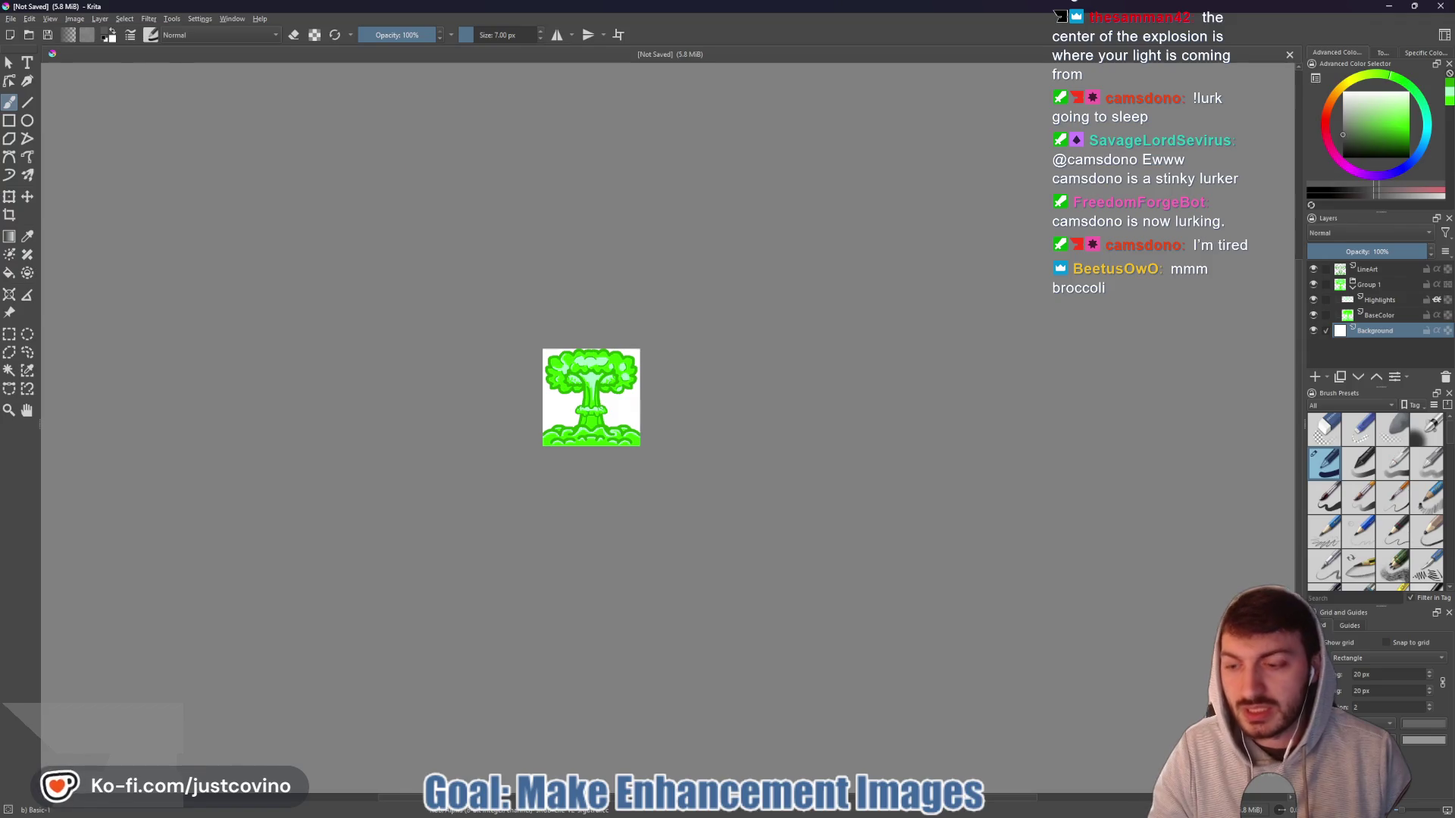
left_click(11, 19)
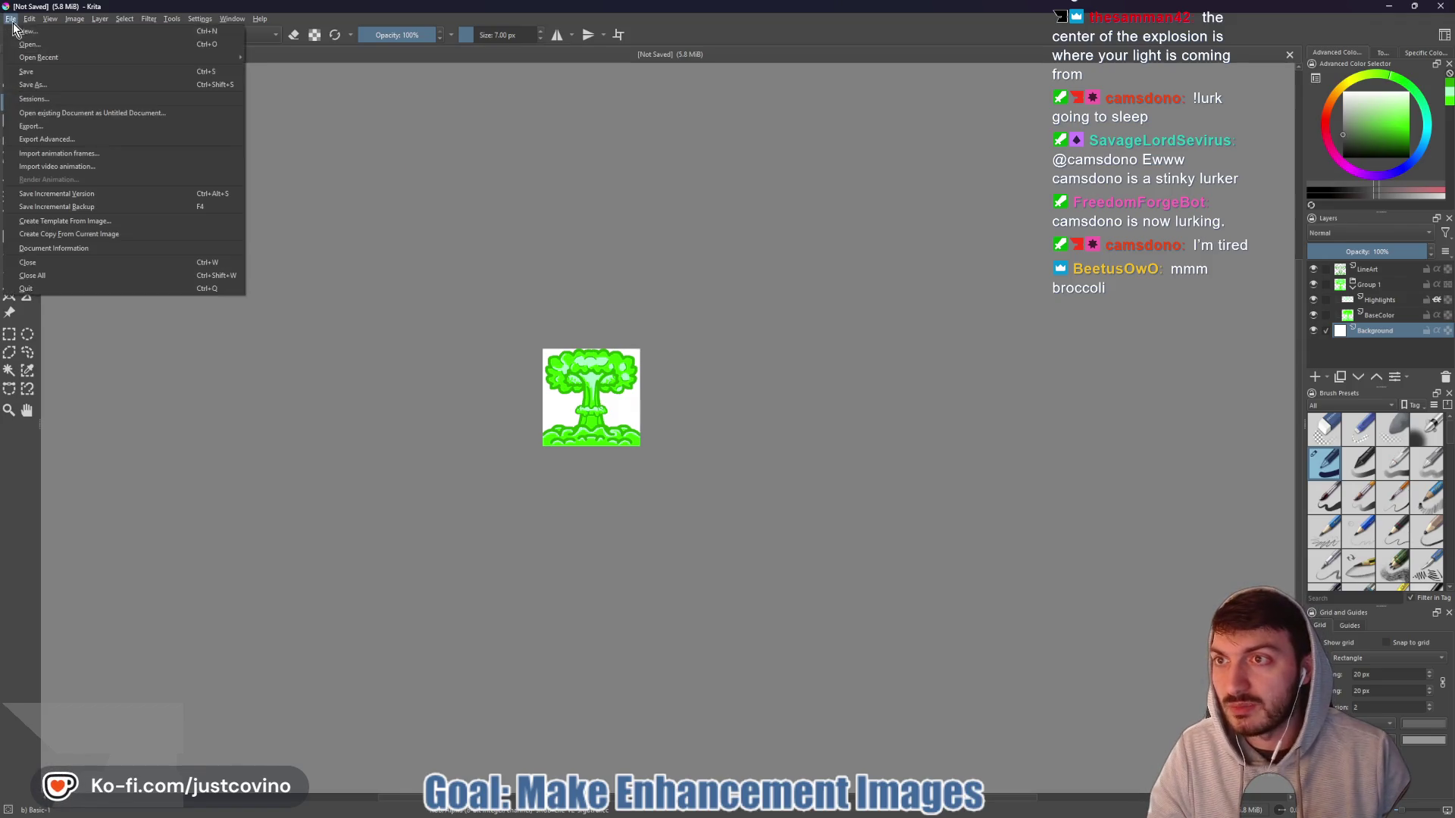
- Save the drawing to the Desktop as goosplosion.kra, fixing the file-name typos
left_click(47, 89)
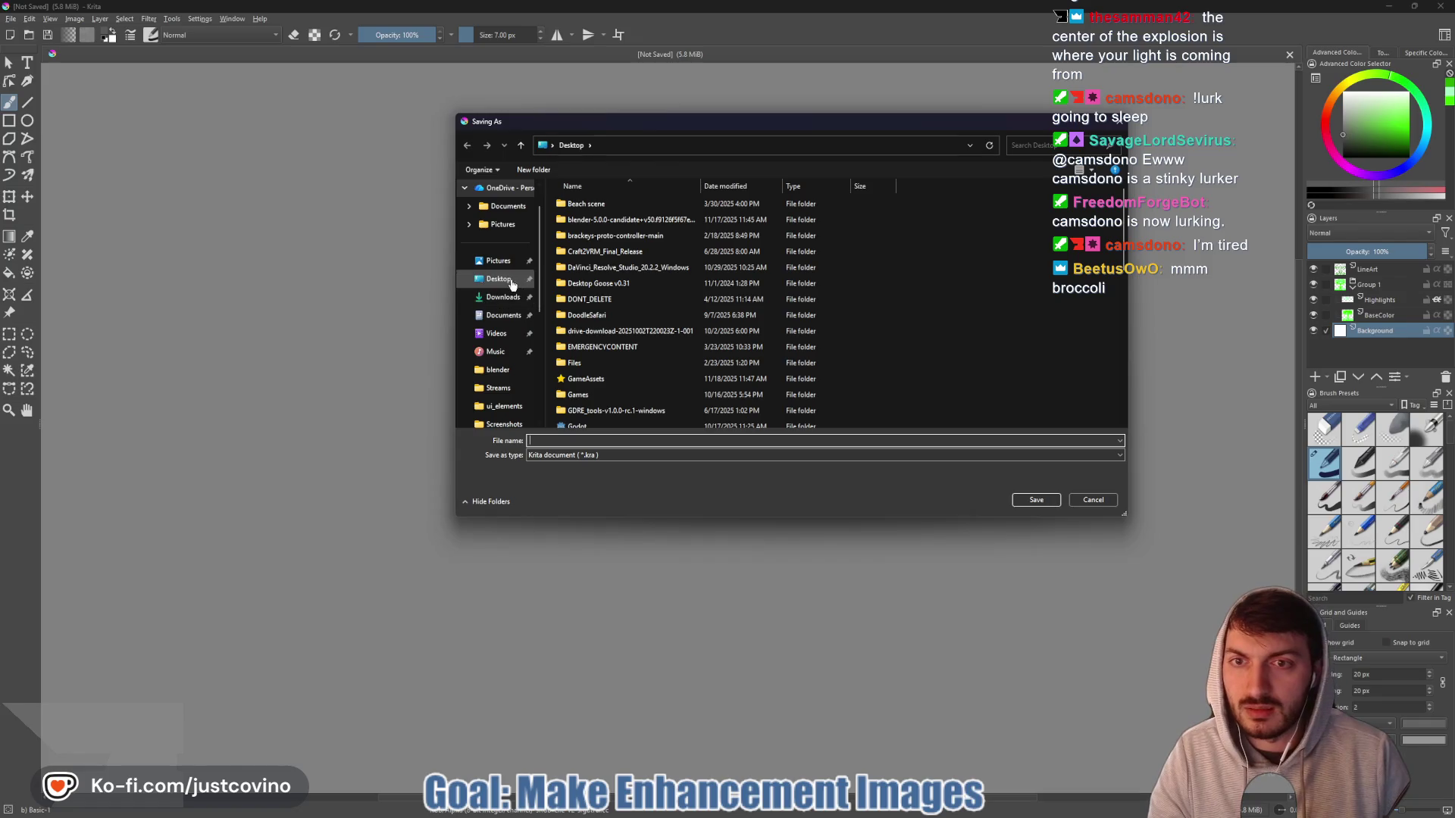
type("gio")
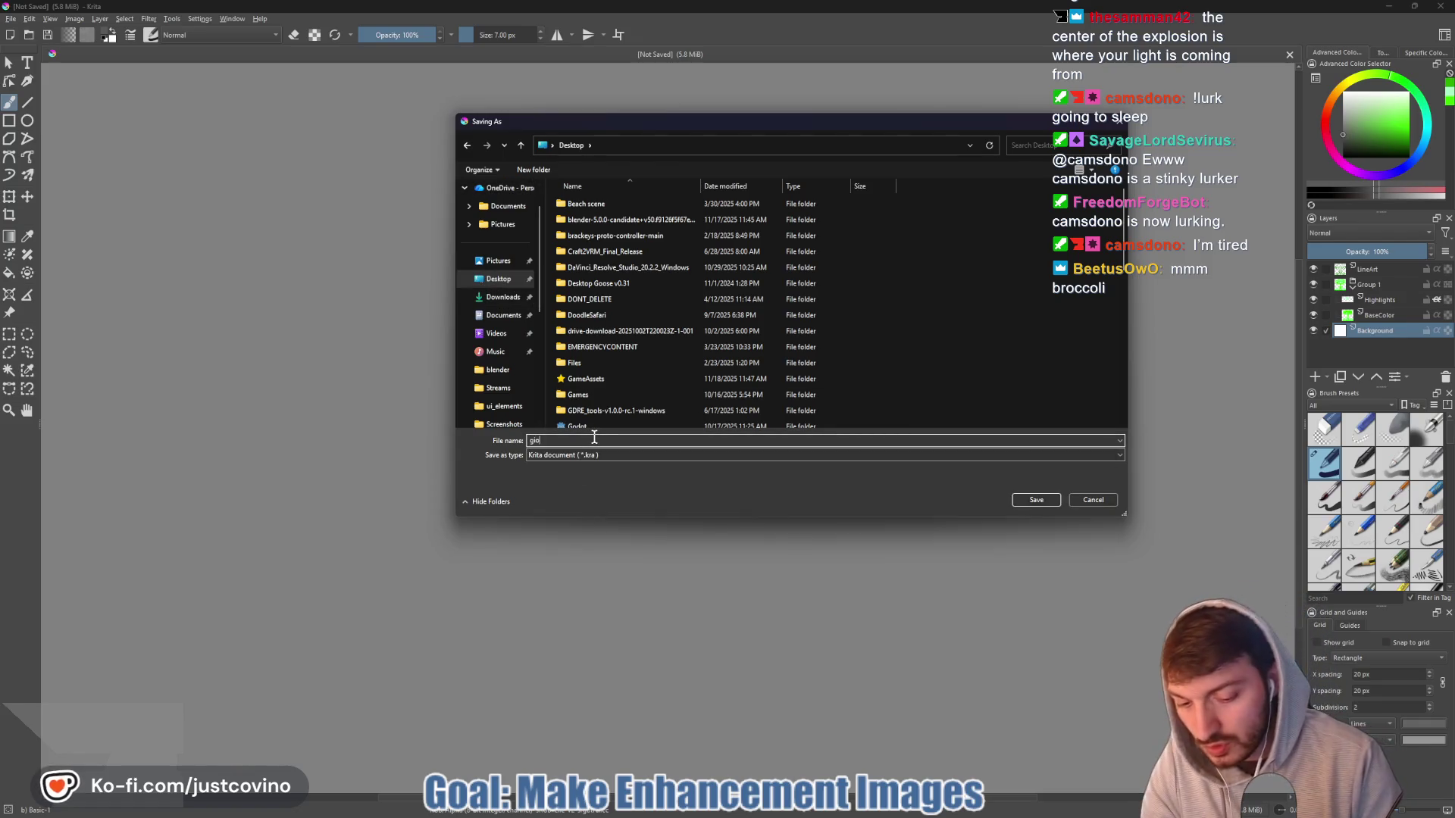
key("BackSpace")
key("BackSpace")
type("oo_splosi")
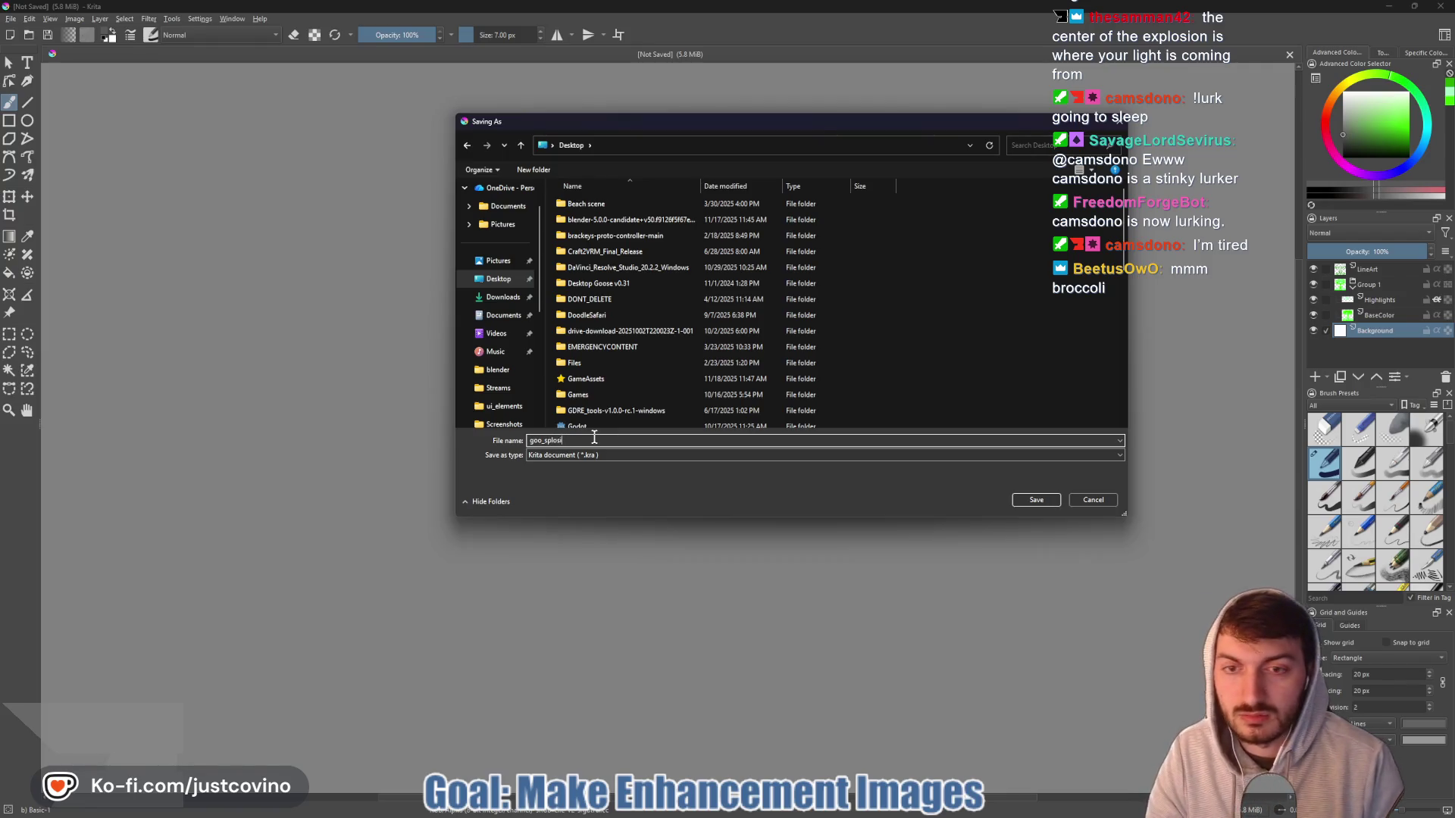
key("BackSpace")
key("BackSpace")
key("BackSpace")
type("splos")
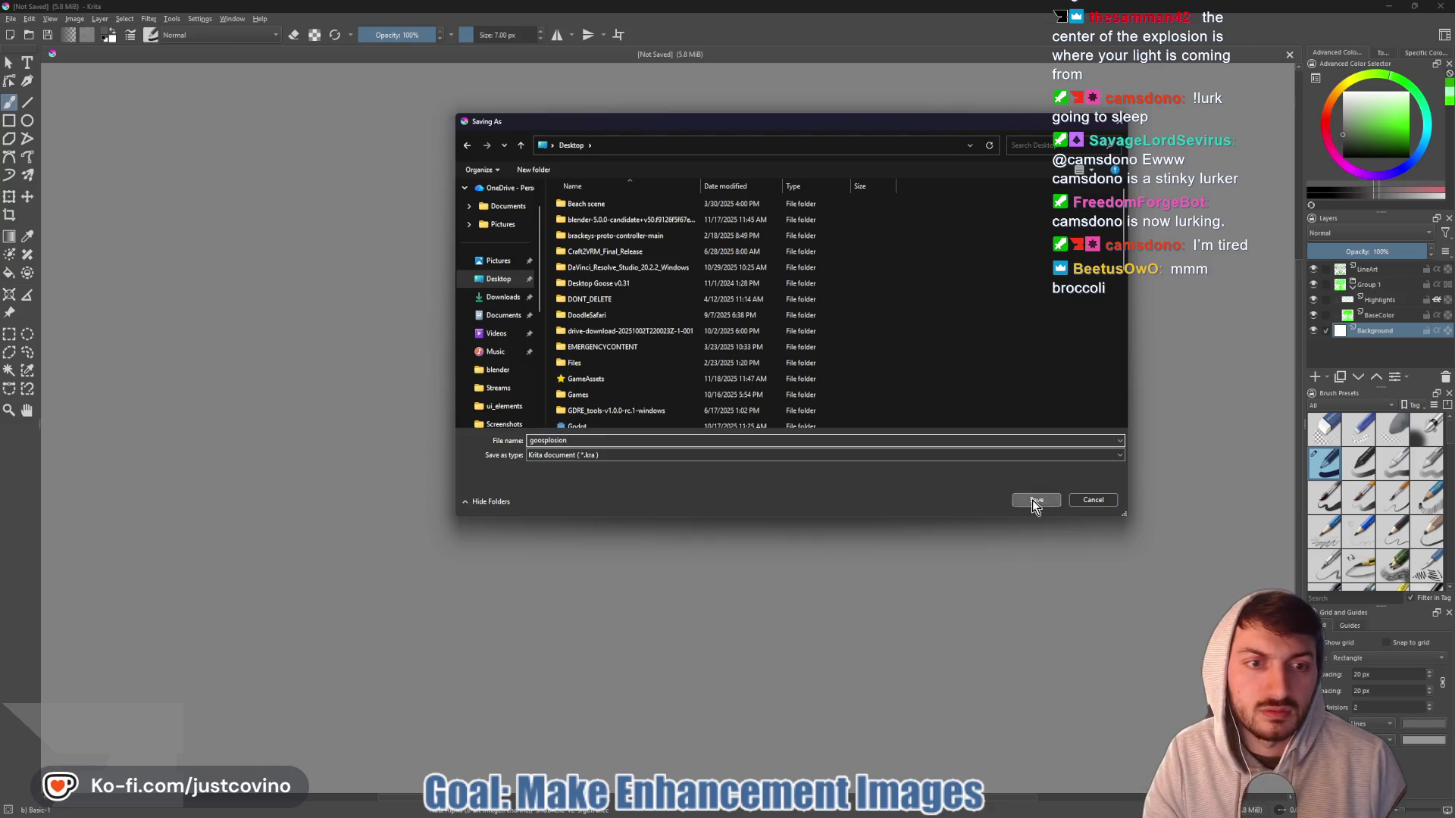
left_click(1033, 501)
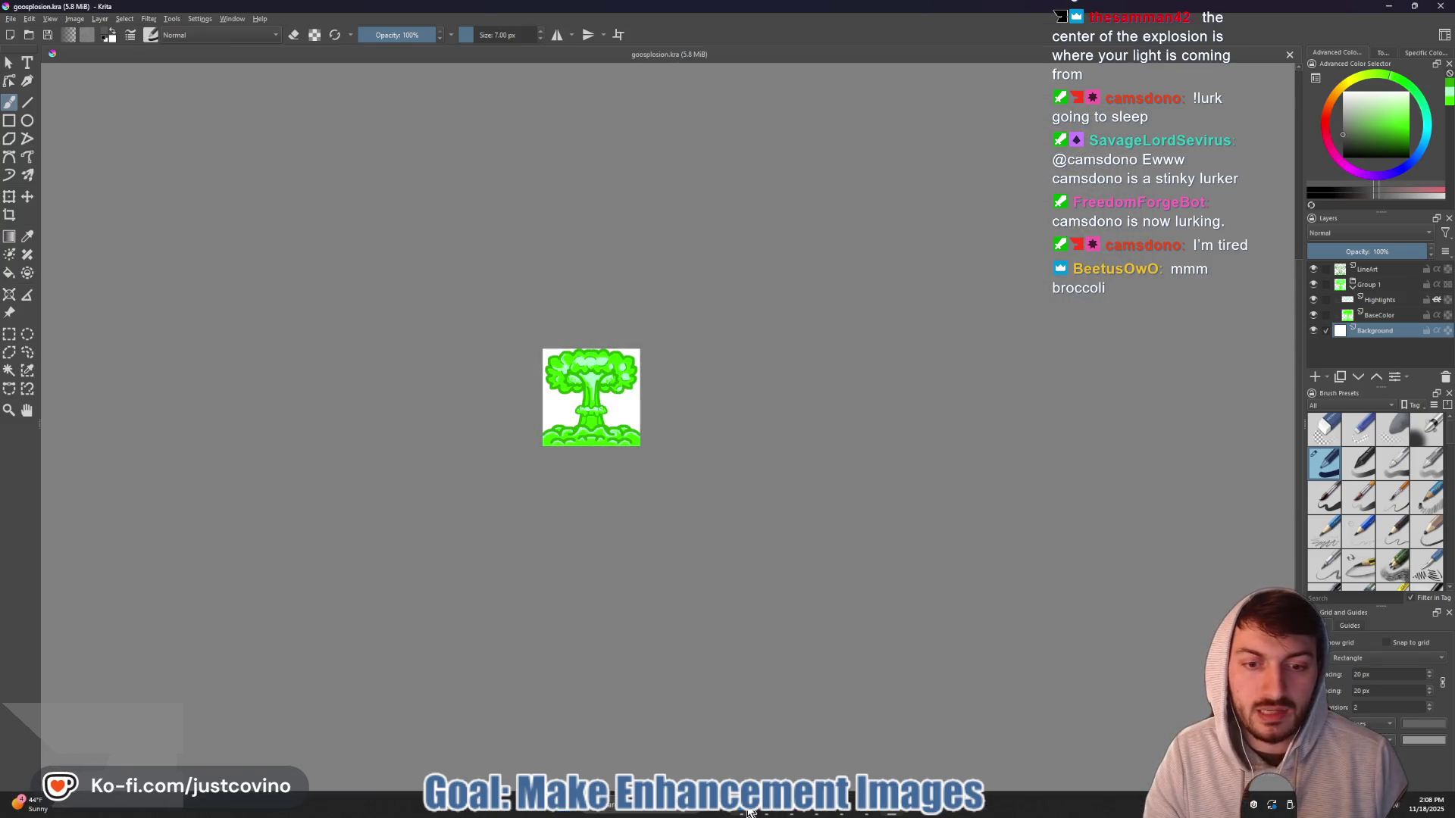
mouse_move(748, 812)
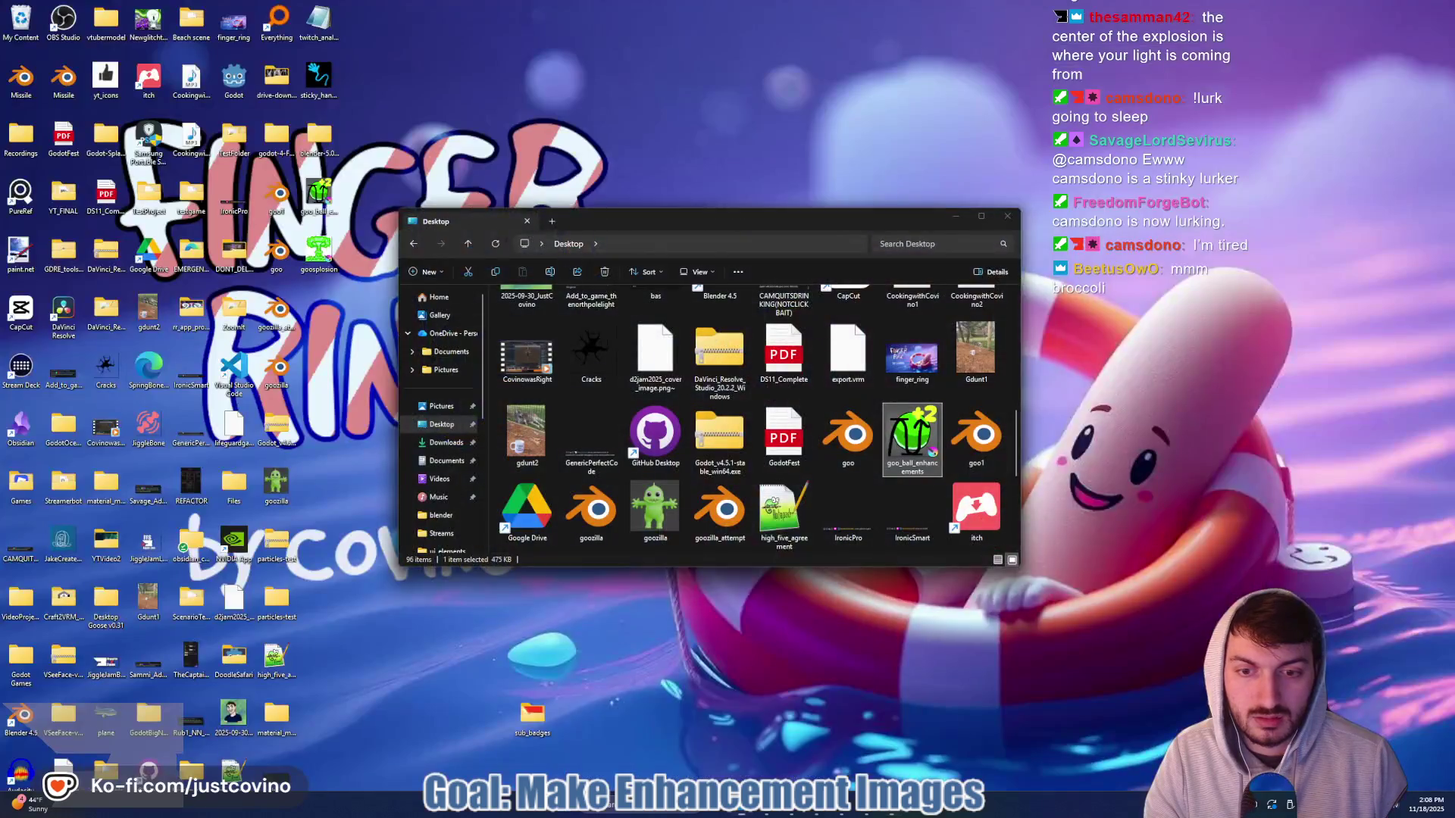
- Open goo_ball_enhancements.kra from the Desktop folder in Krita
left_click(622, 743)
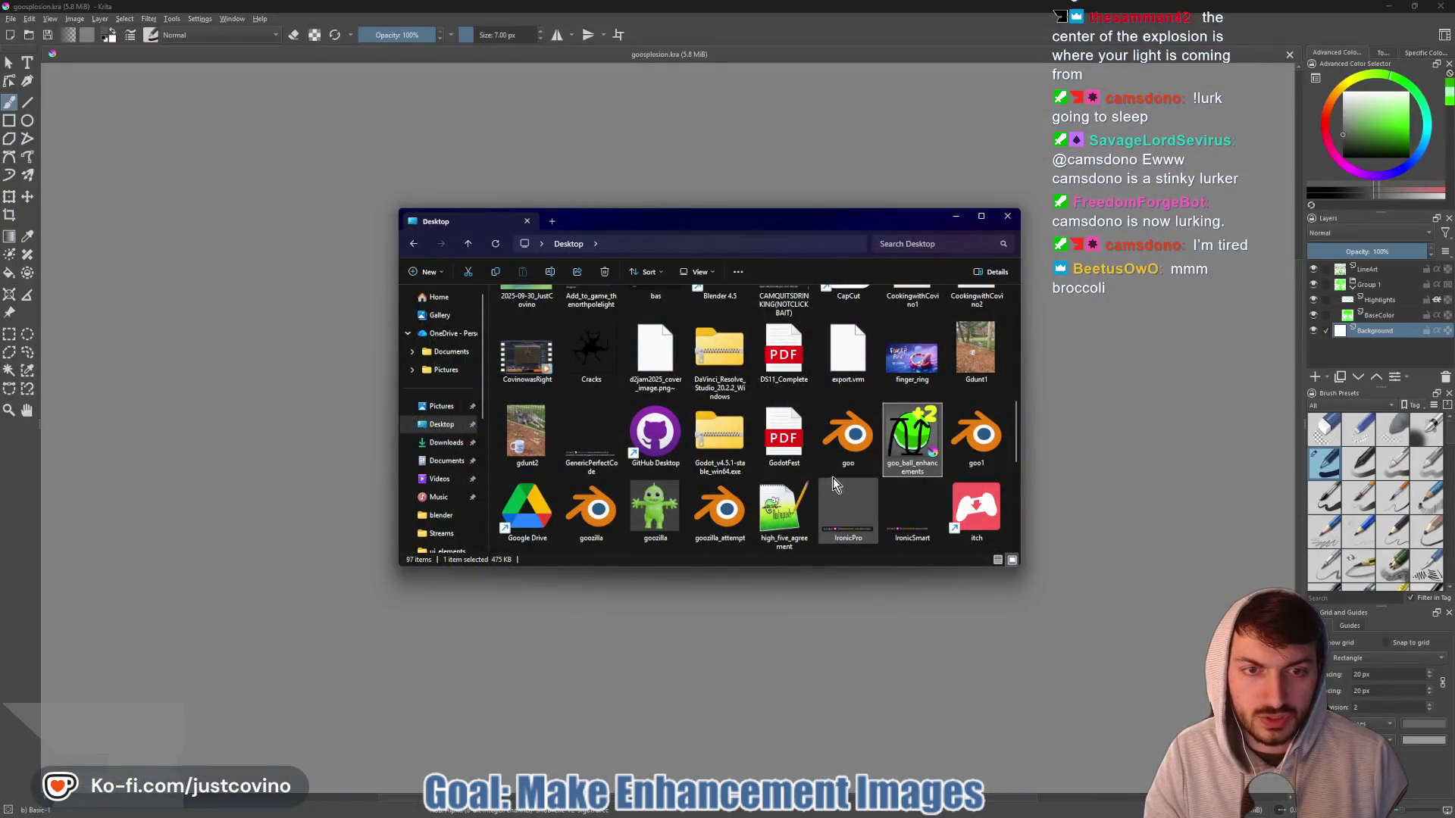
double_click(911, 447)
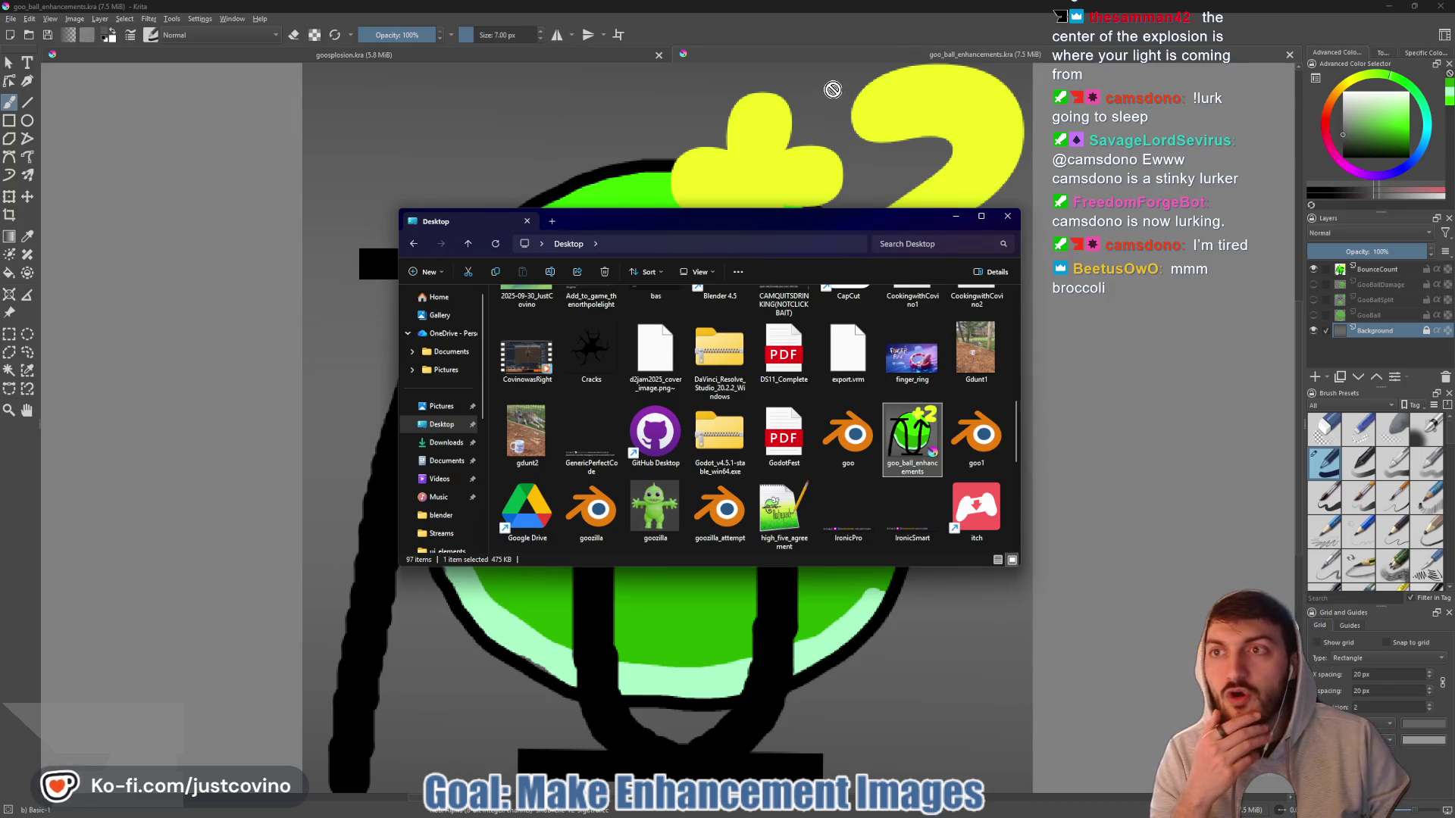
left_click(1105, 38)
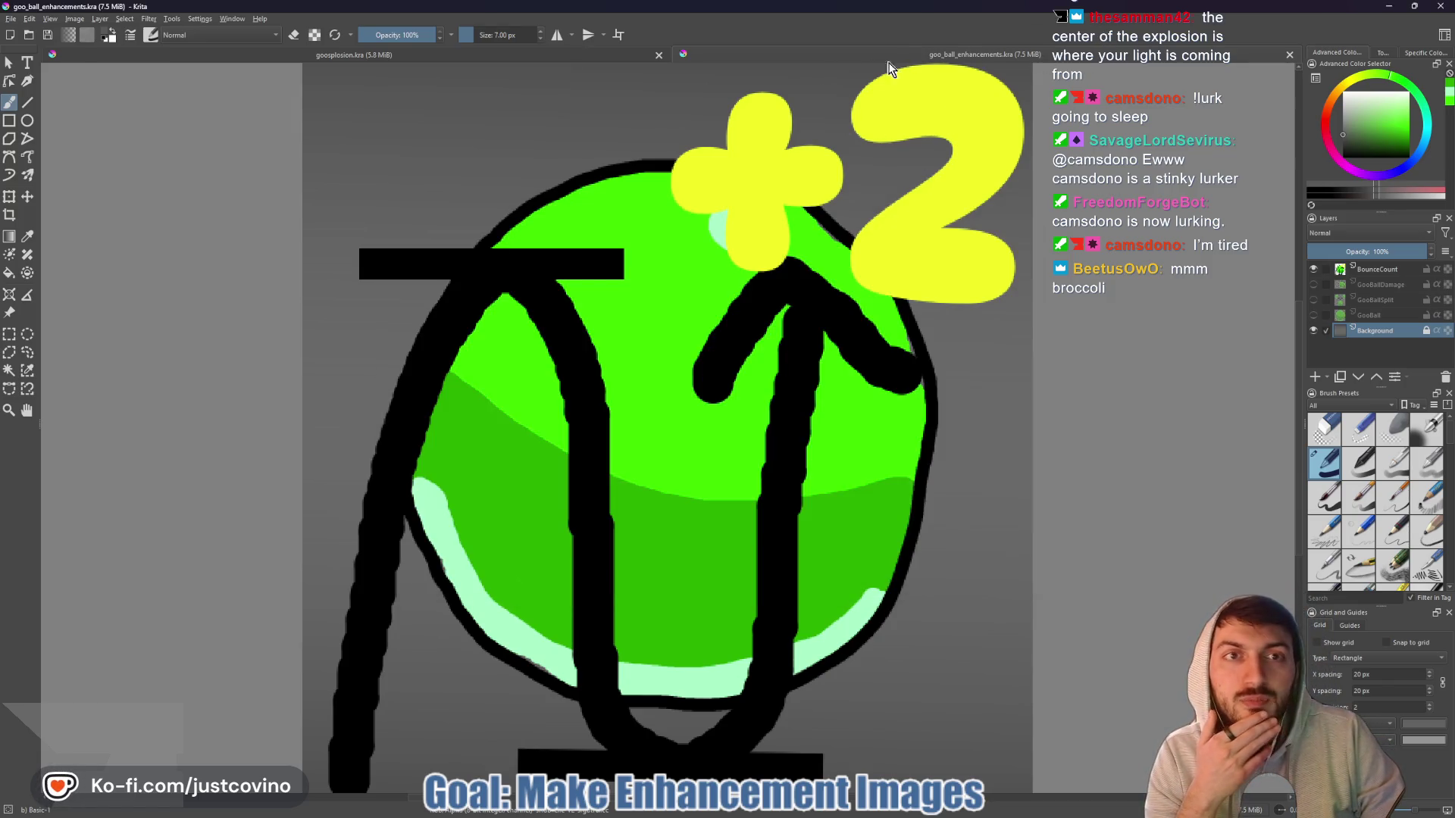
- Compare both documents, read the grey RGB value #595959, and return to goosplosion
left_click(451, 55)
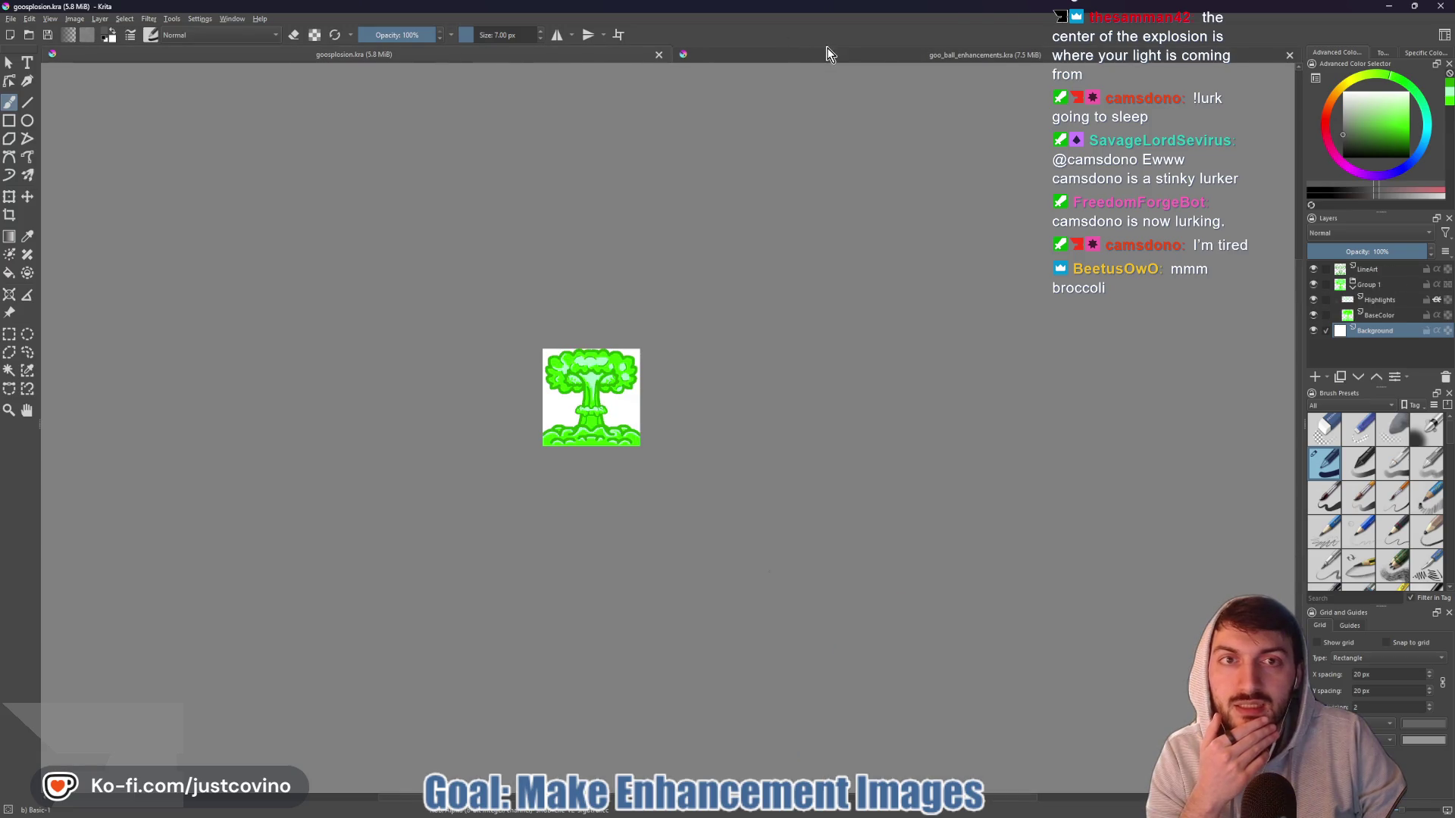
left_click(828, 54)
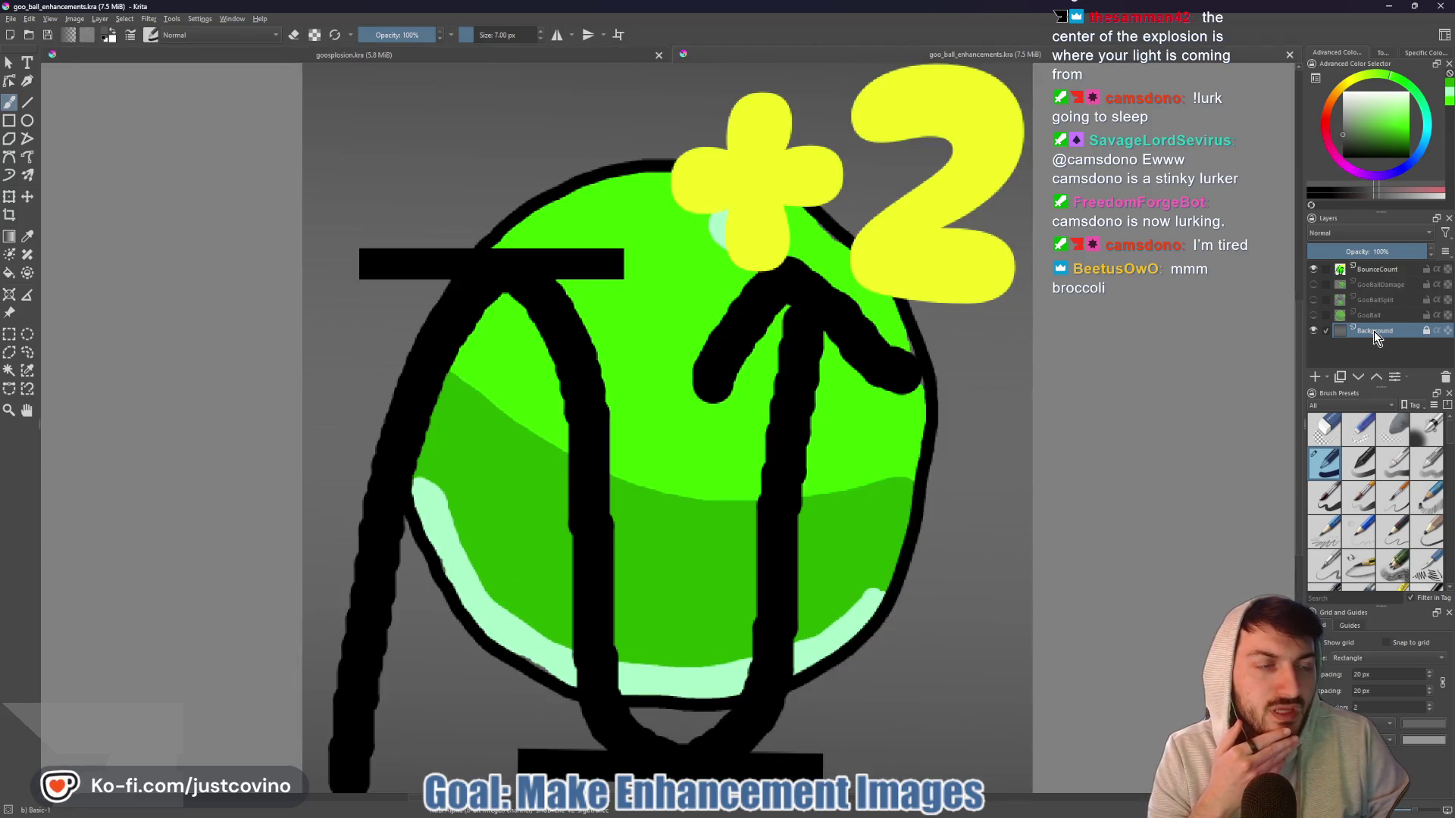
left_click(1422, 56)
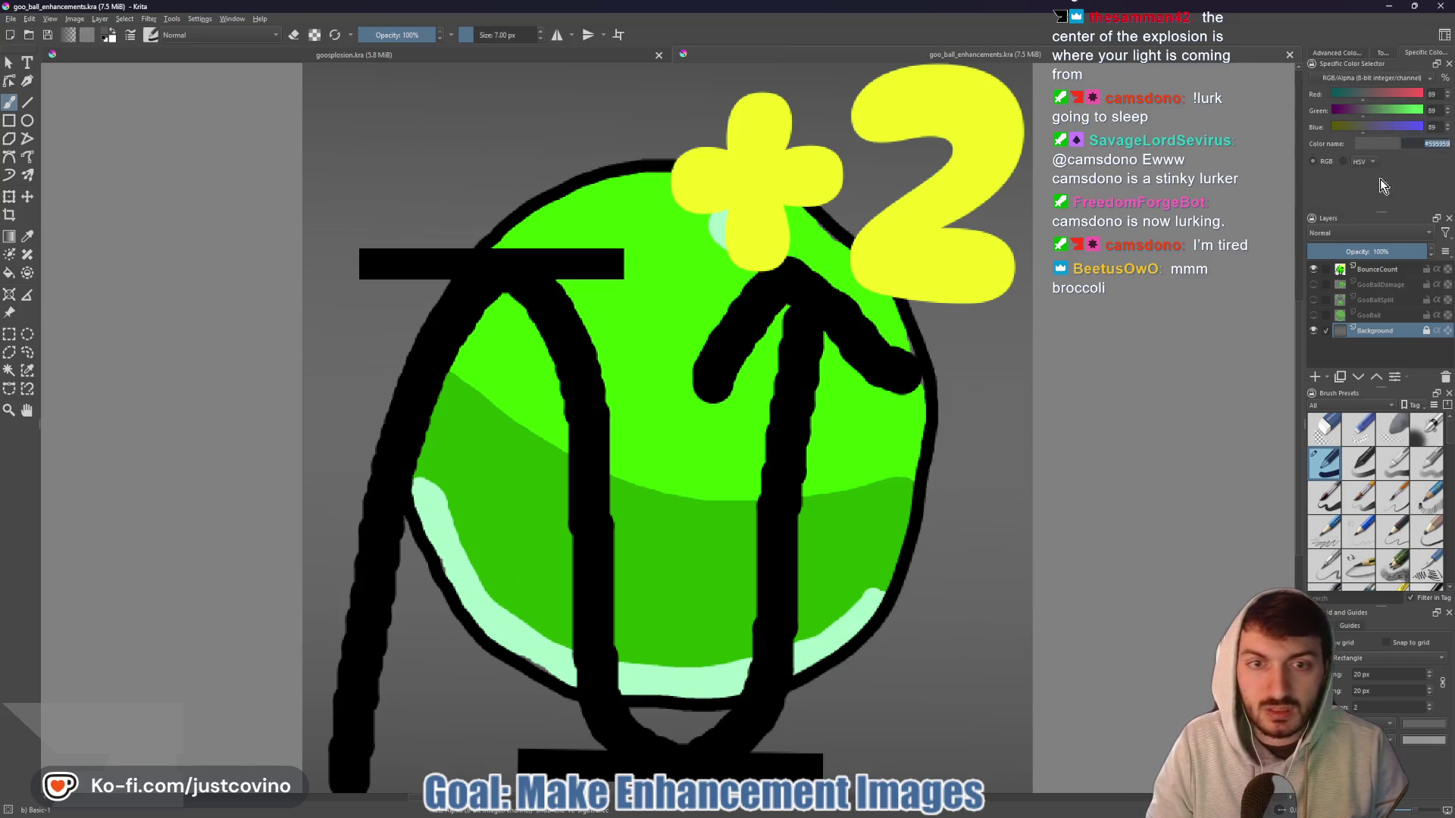
scroll(1015, 361, "down", 5)
scroll(1015, 360, "up", 3)
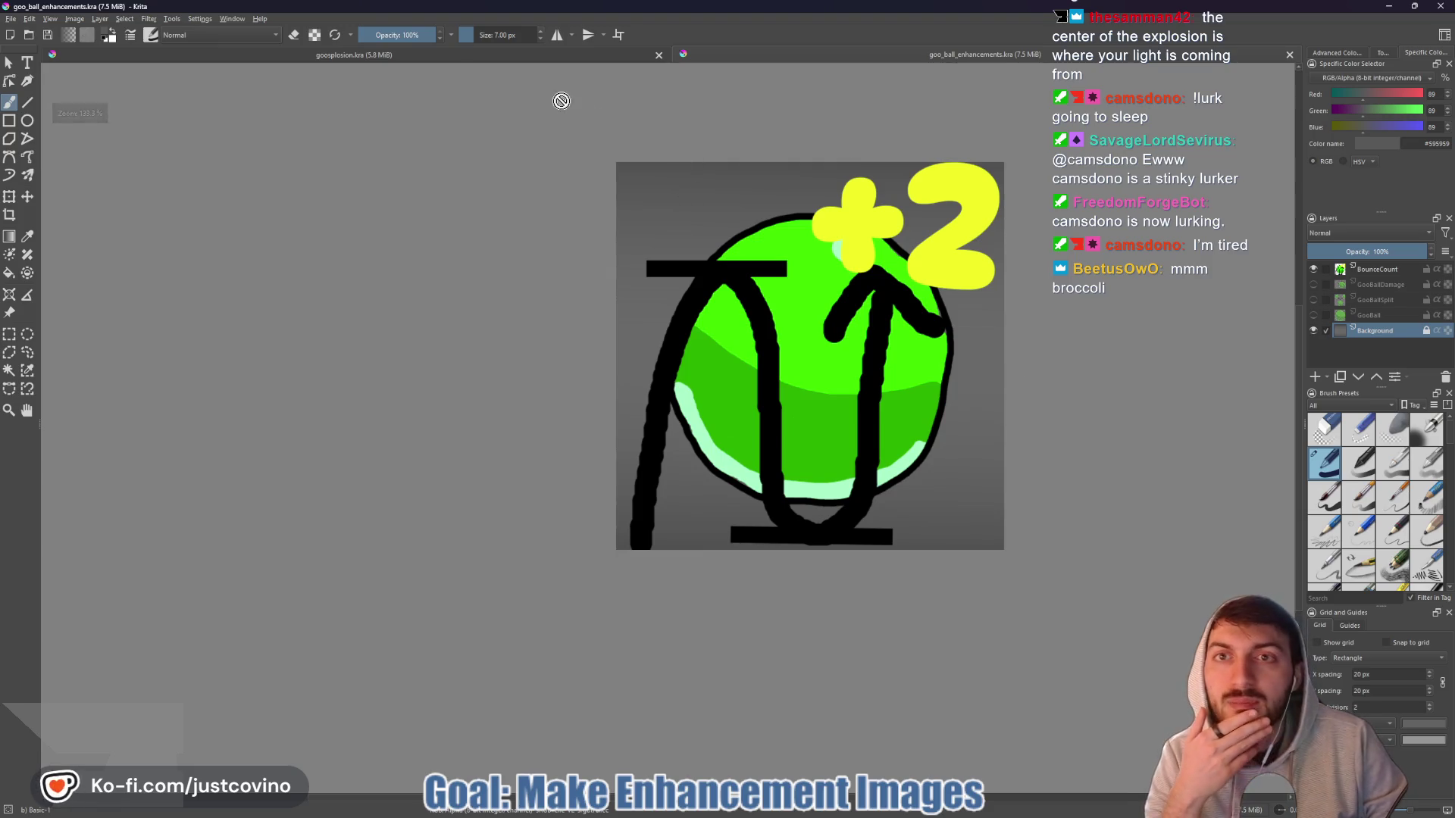
left_click(288, 50)
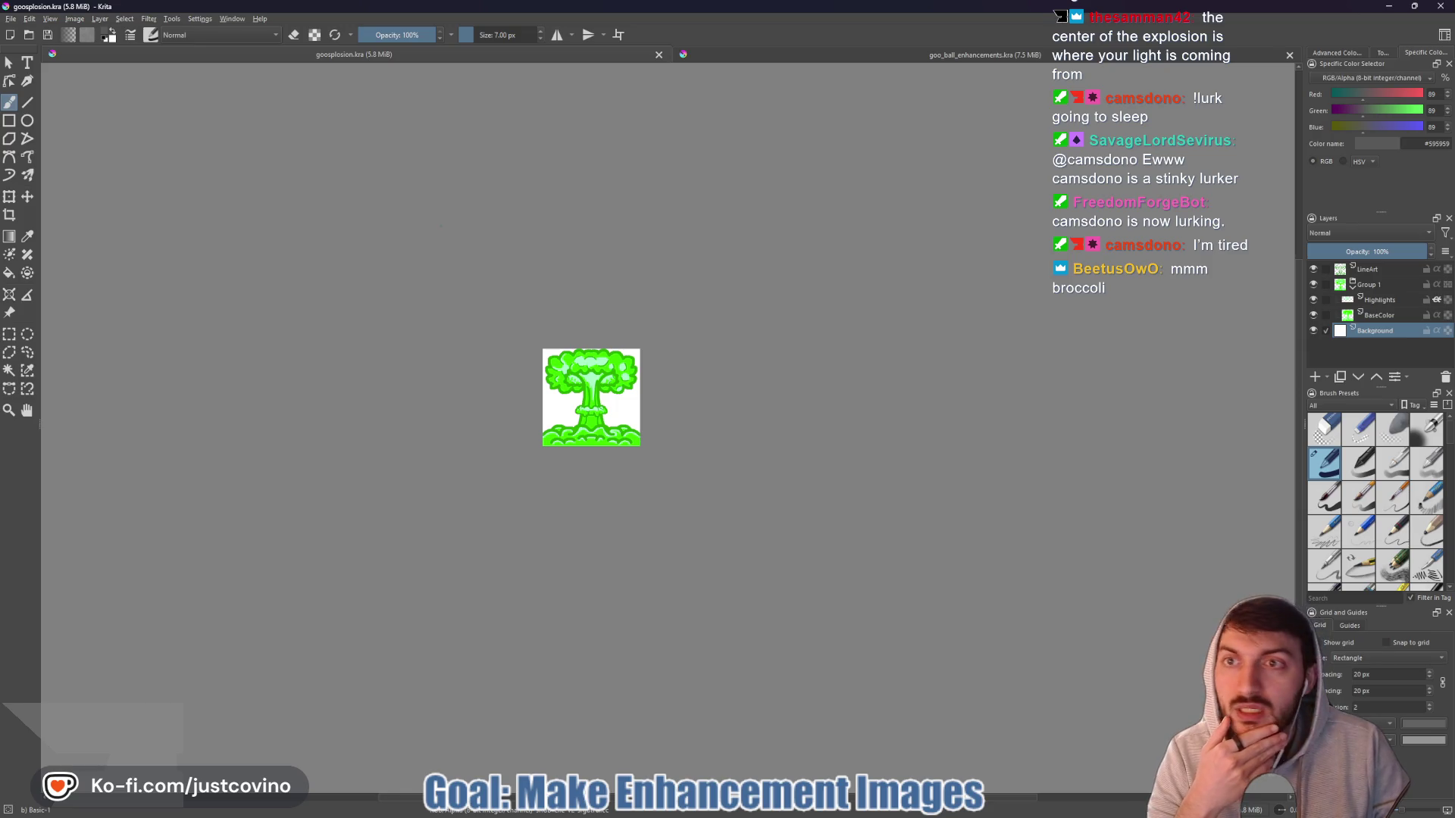
- Try a grey-to-white gradient on the background, undo it, and start exporting
left_click(9, 235)
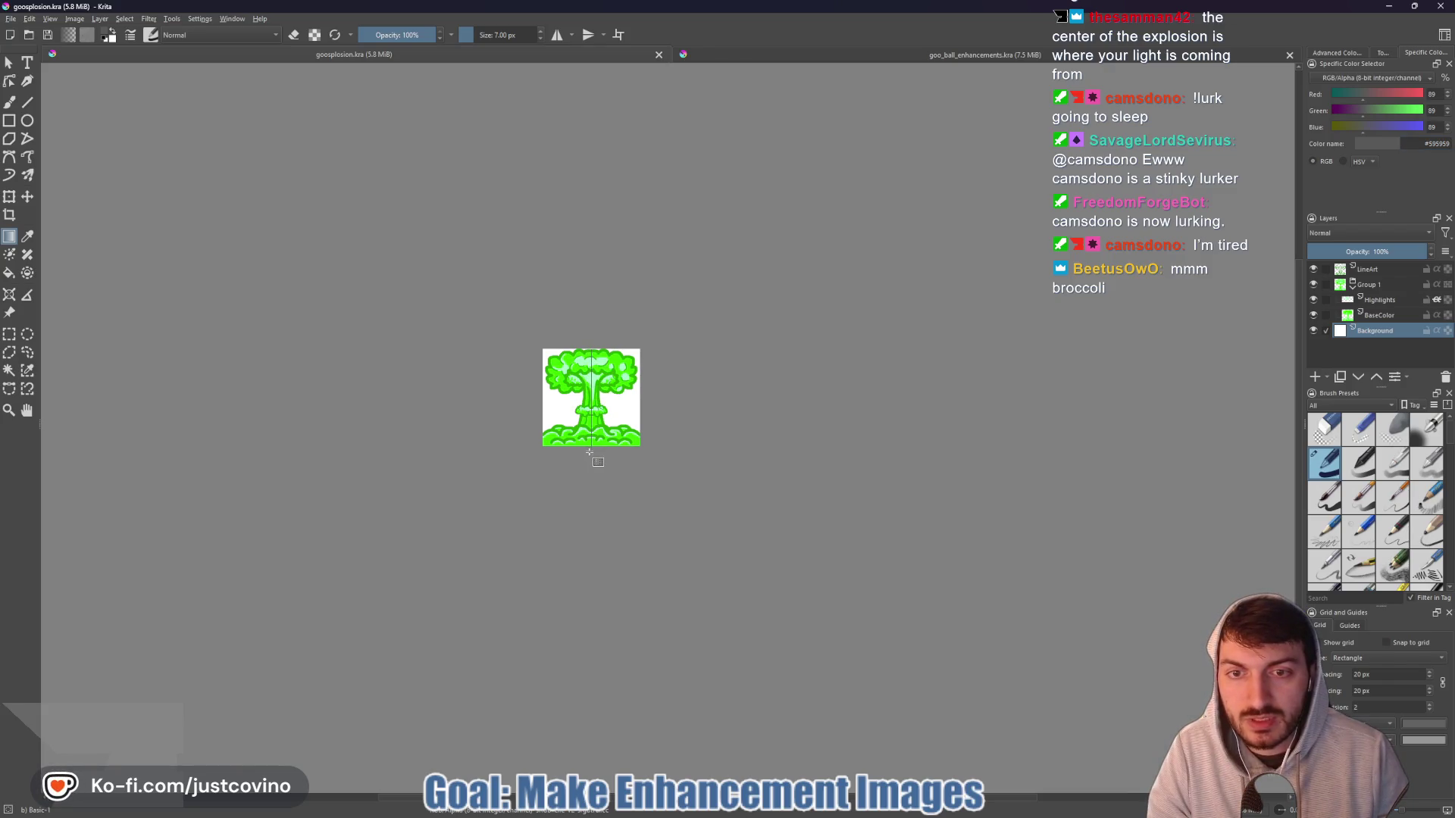
left_click_drag(589, 452, 589, 452)
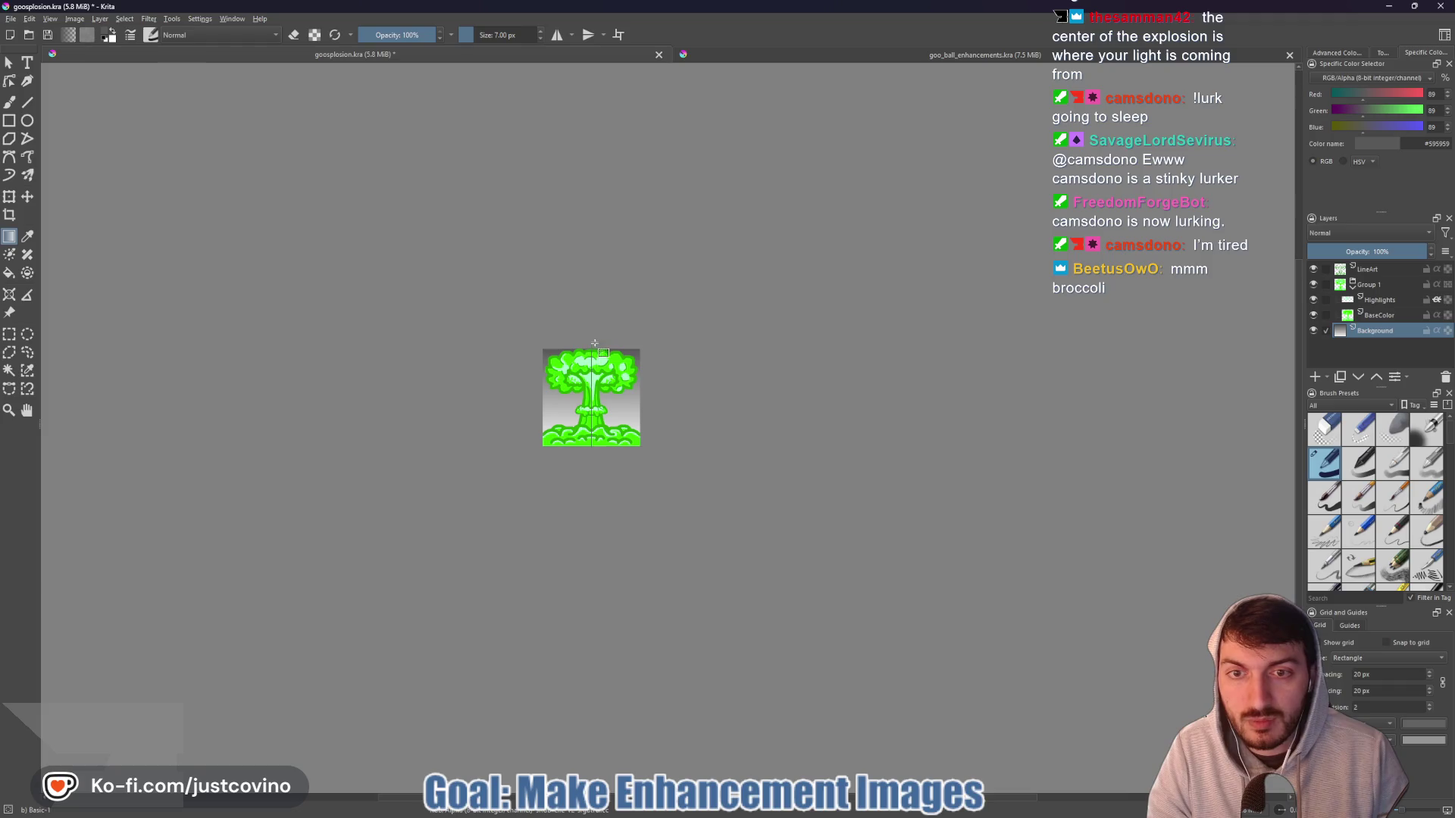
key("ctrl+z")
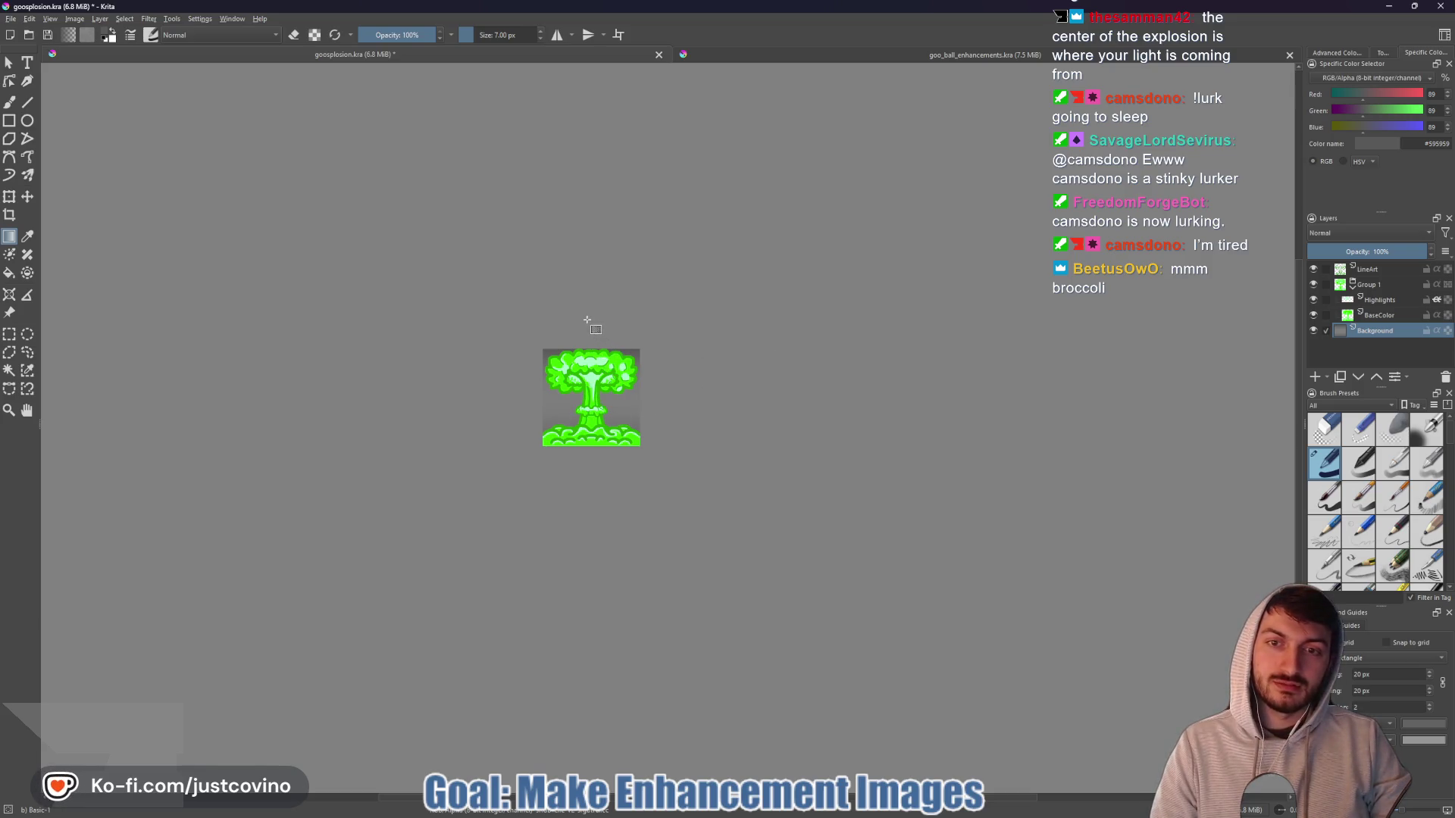
left_click(11, 18)
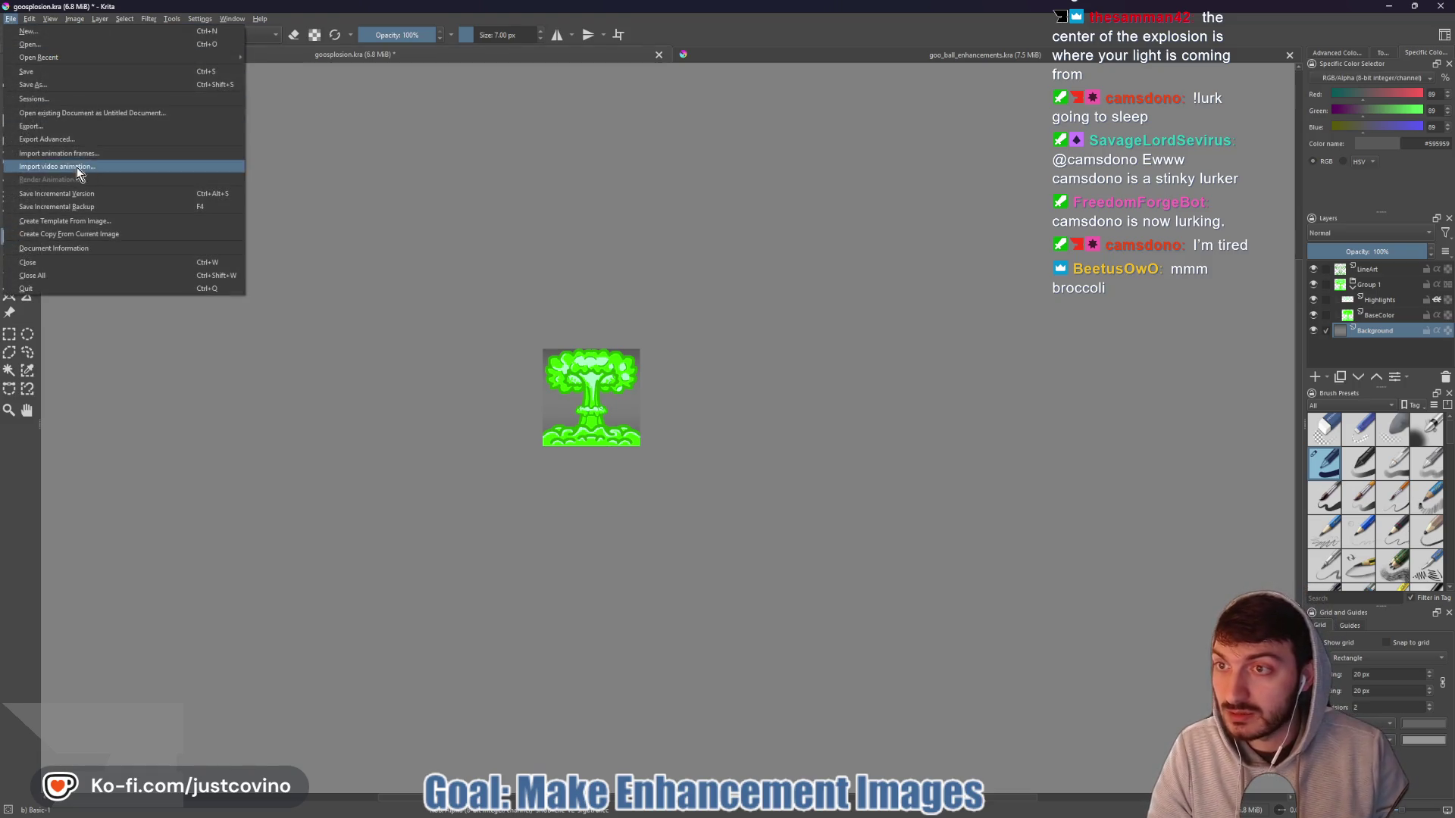
left_click(57, 127)
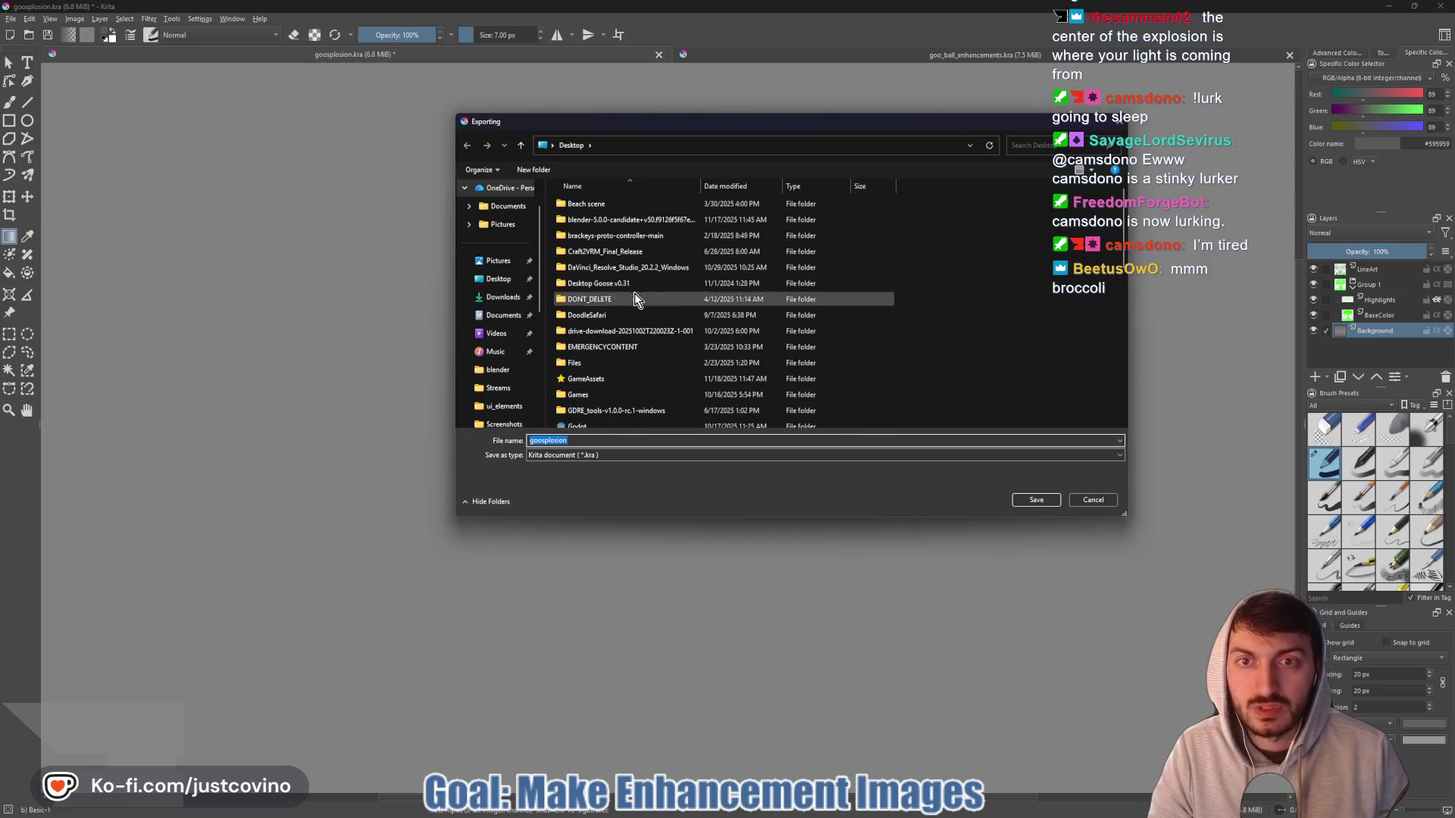
- Browse the export dialog to Desktop > project-fun > assets > ui_elements
scroll(648, 344, "down", 1)
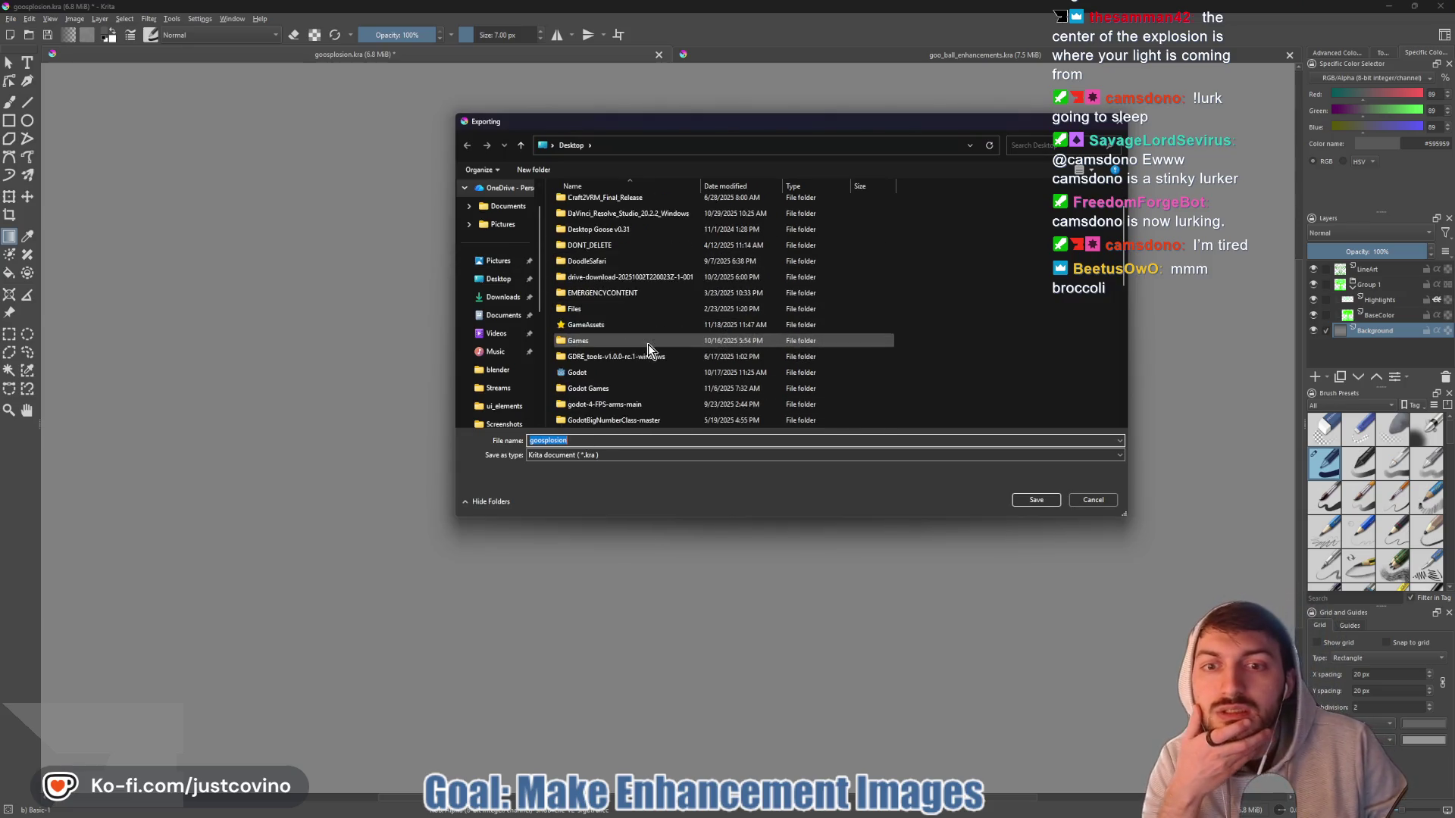
scroll(648, 344, "down", 4)
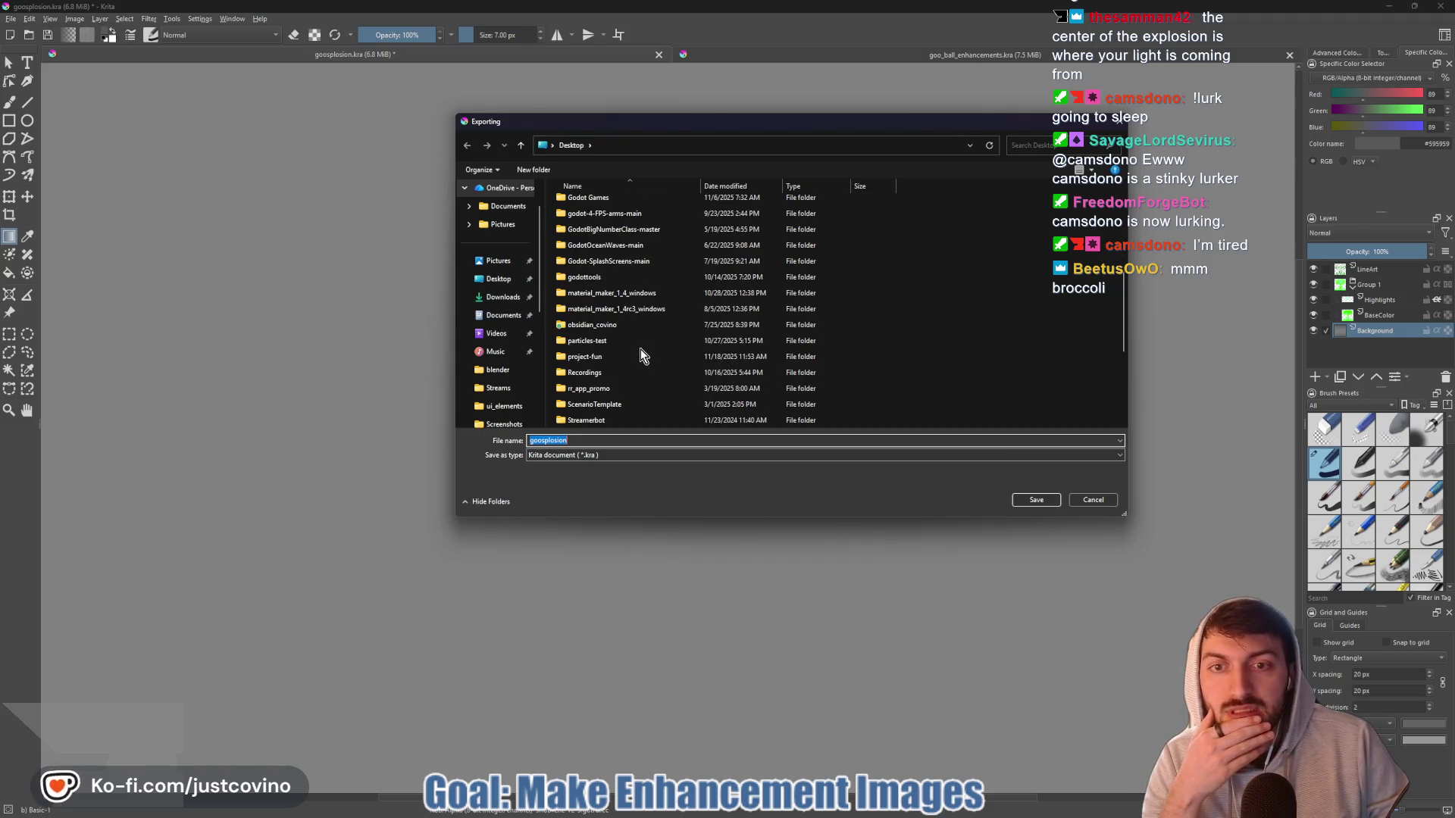
double_click(639, 352)
left_click(595, 253)
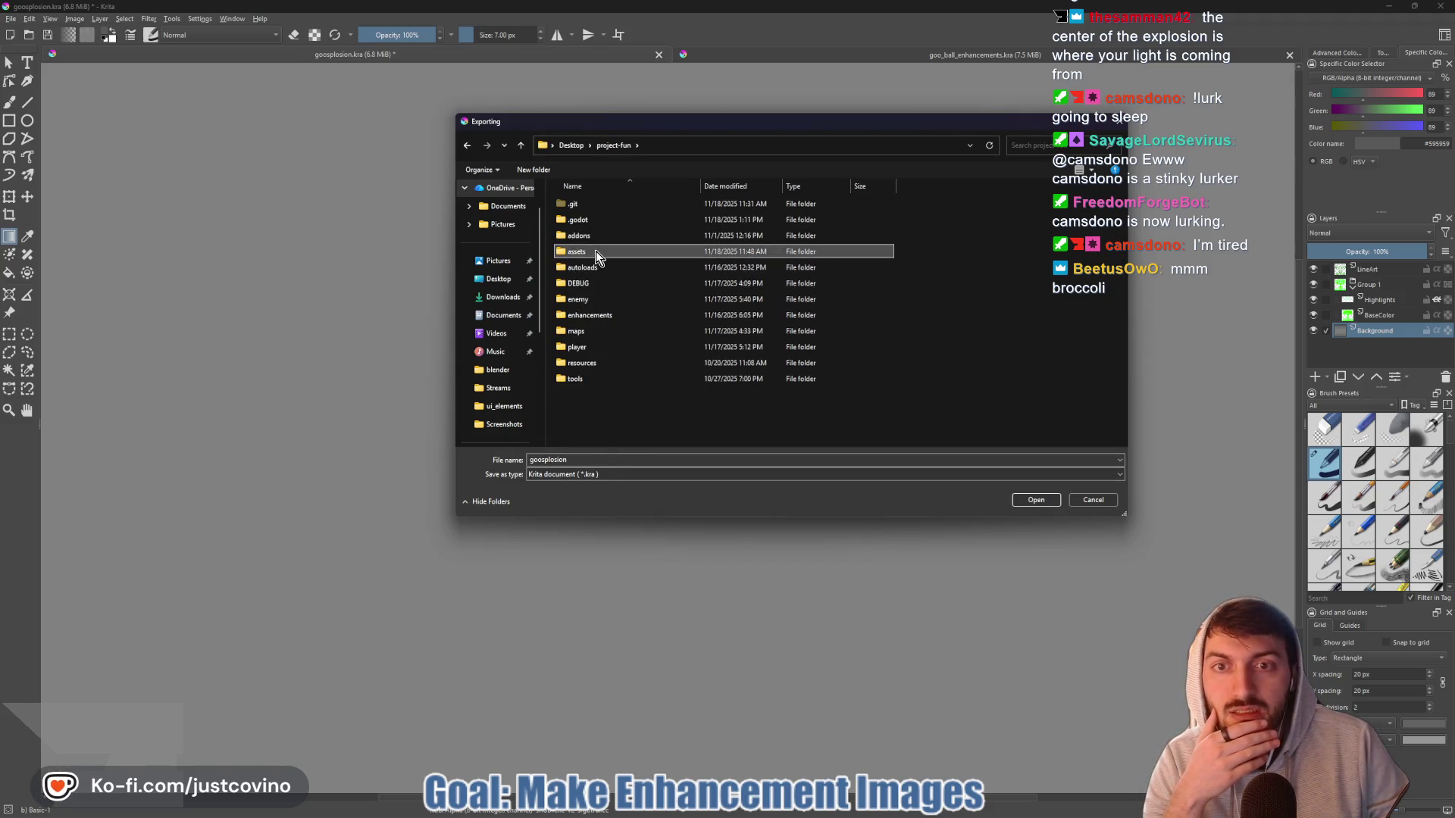
double_click(596, 252)
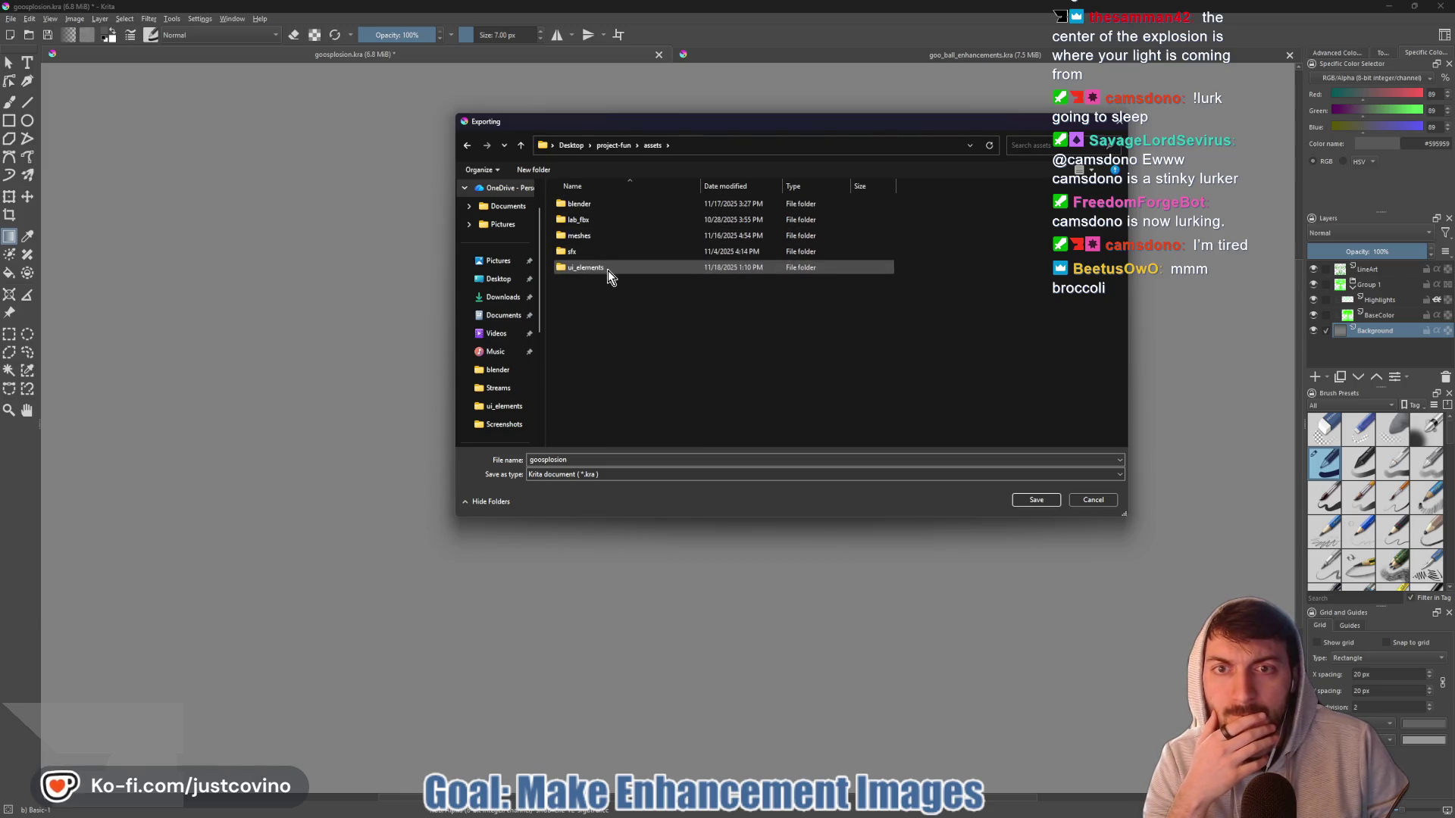
double_click(608, 271)
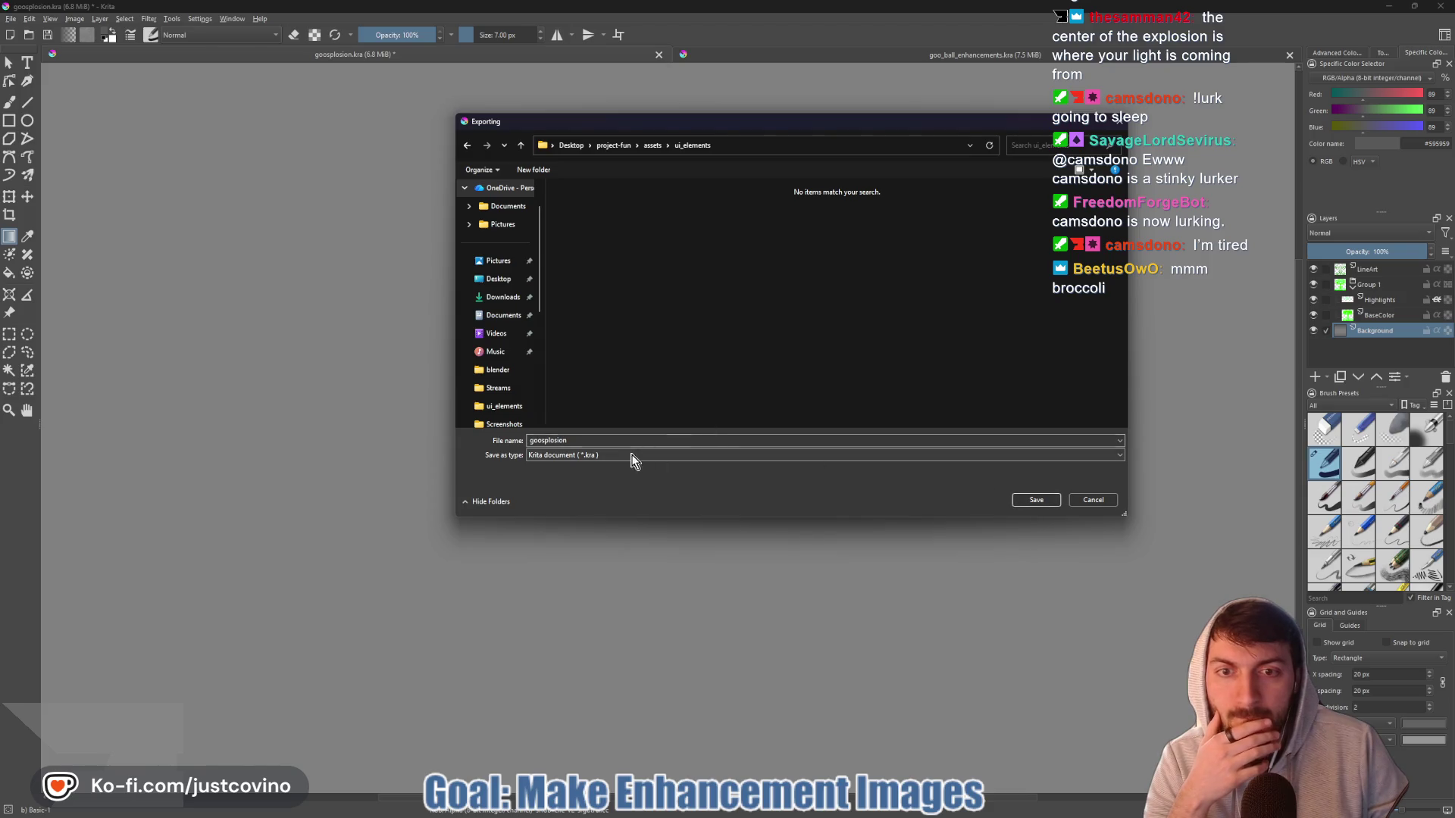
- Export goosplosion as a PNG image and accept the PNG options
left_click(633, 455)
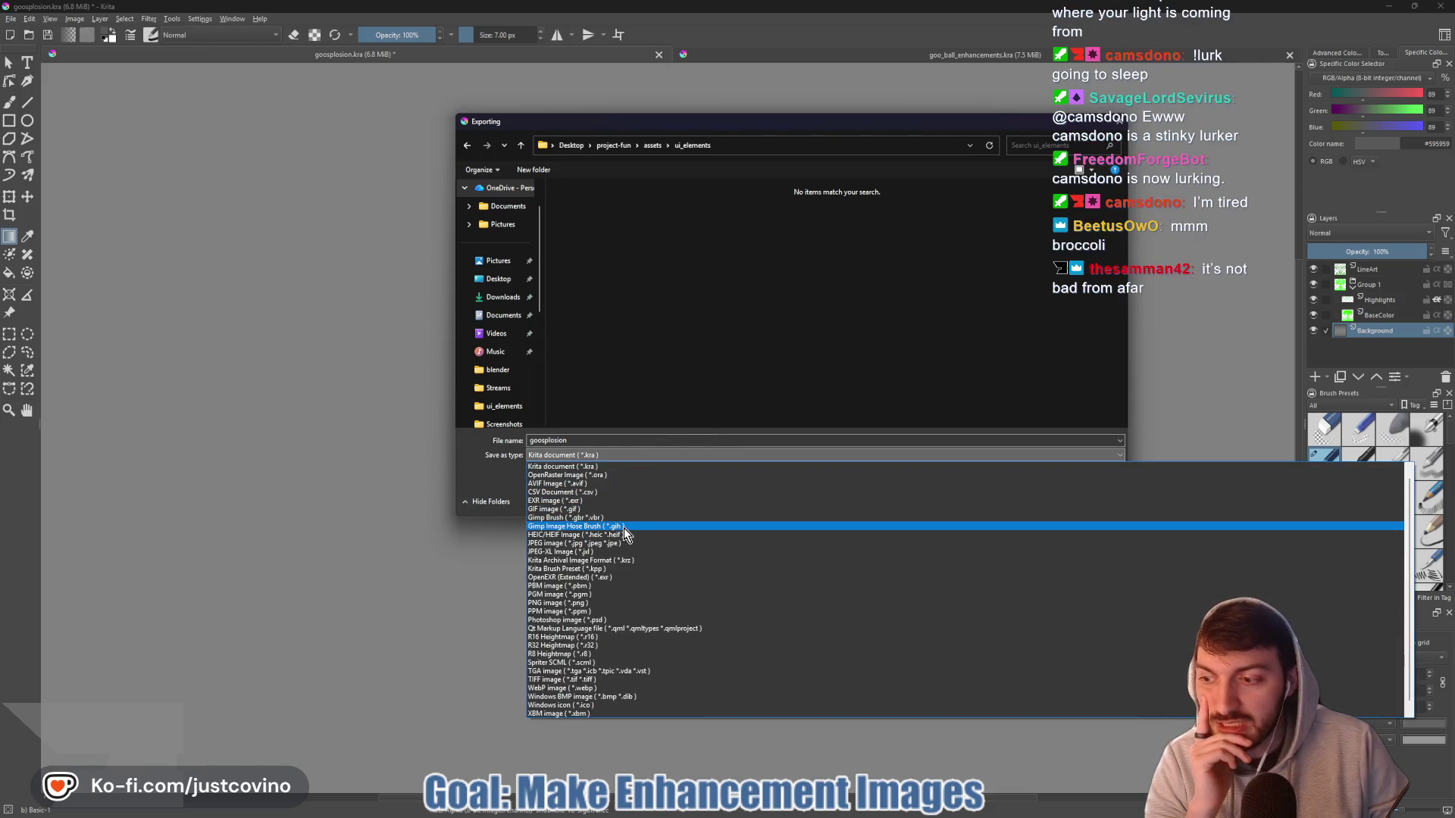
left_click(617, 602)
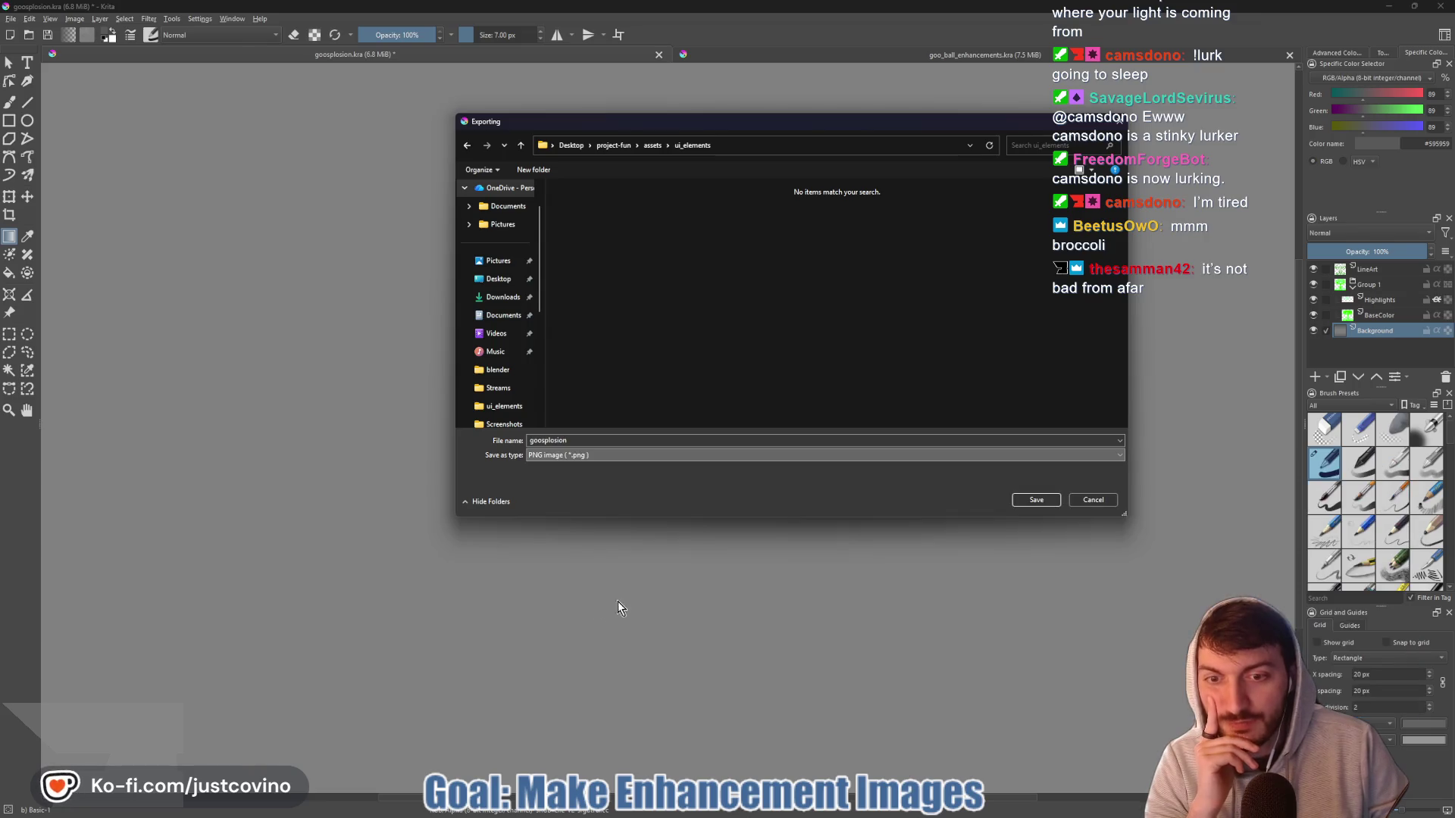
left_click(1036, 499)
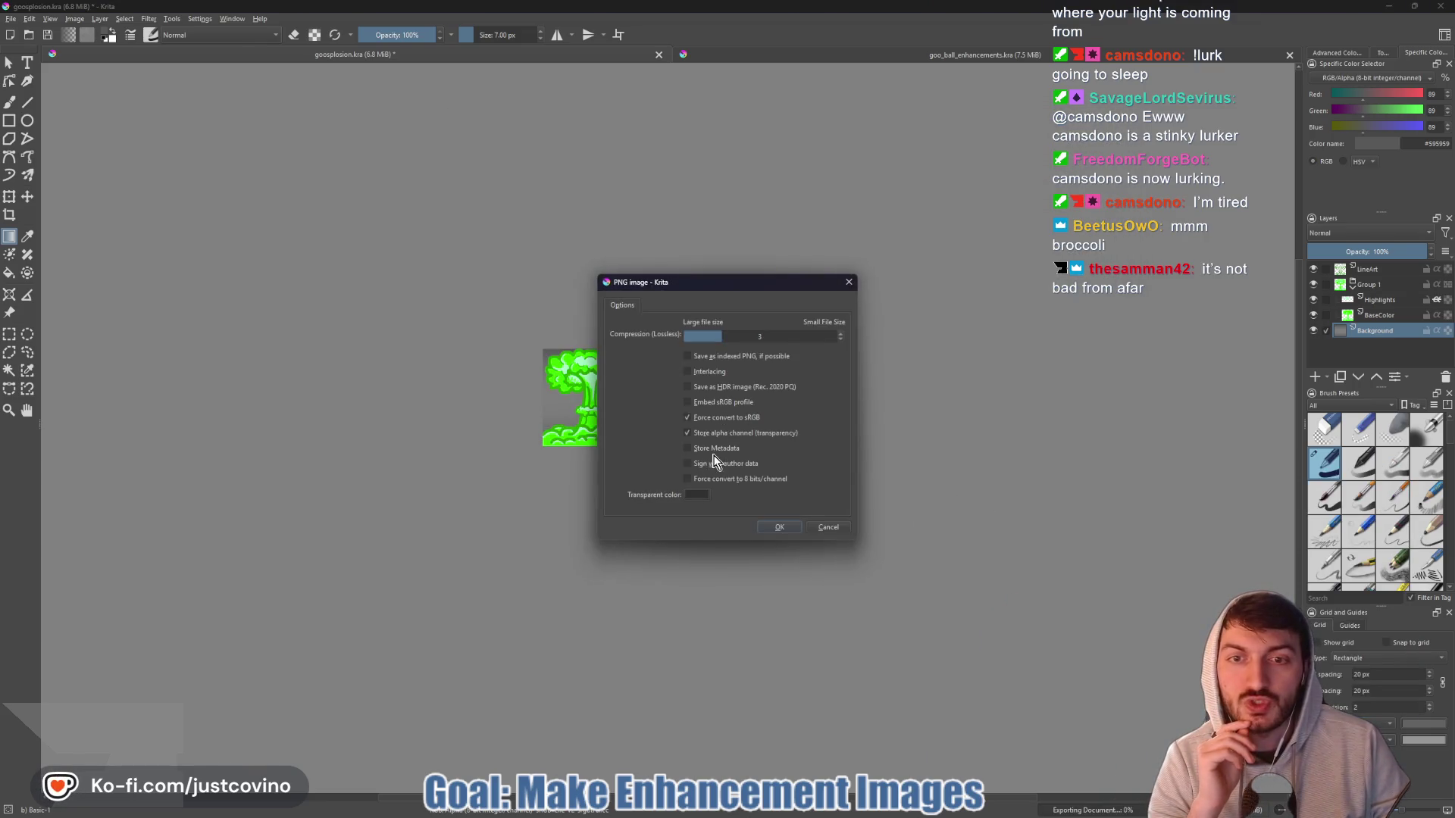
left_click(785, 527)
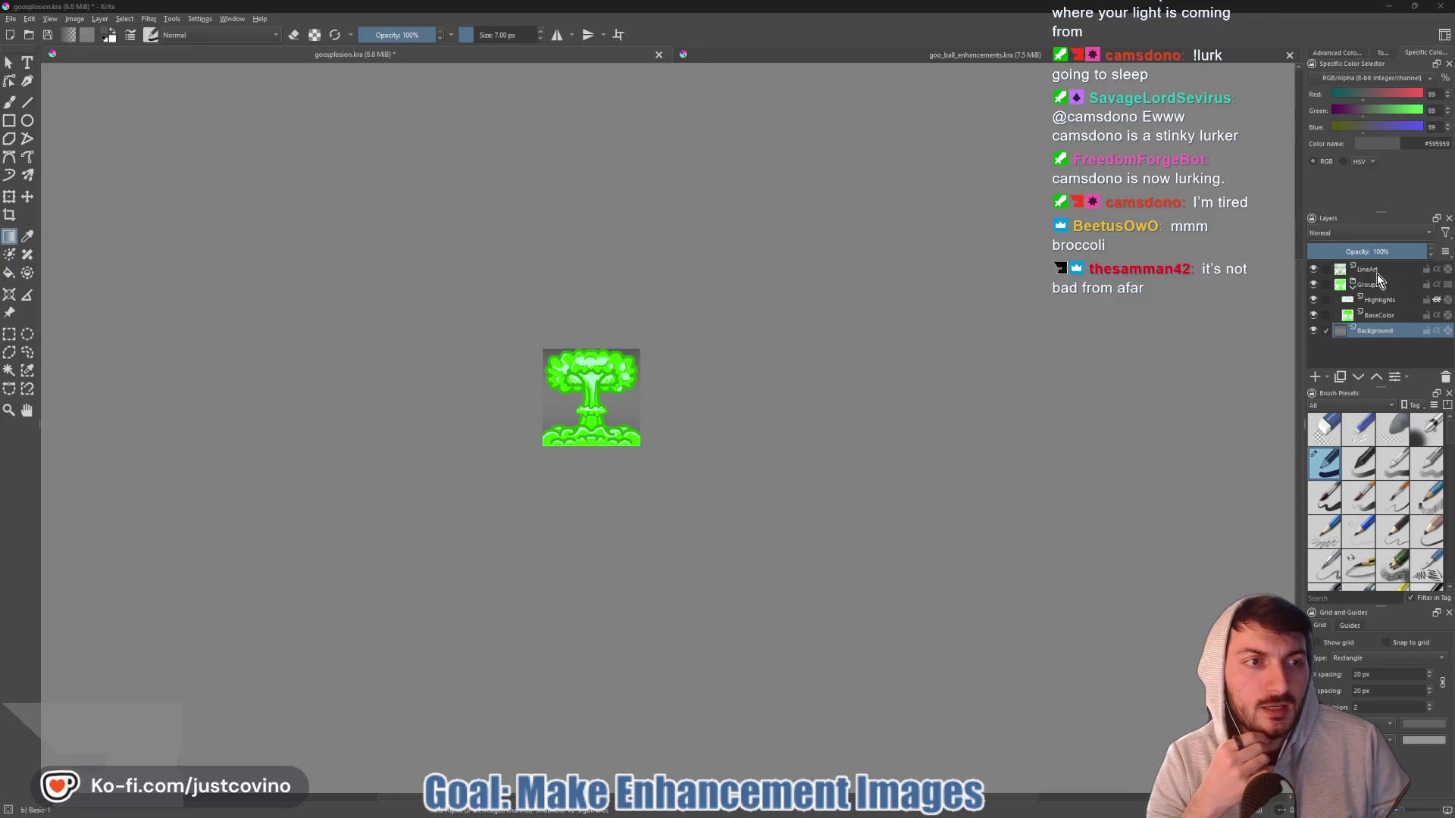
- Add a new paint layer and set up a 13 px black brush at actual size
mouse_move(1376, 278)
left_click(1317, 377)
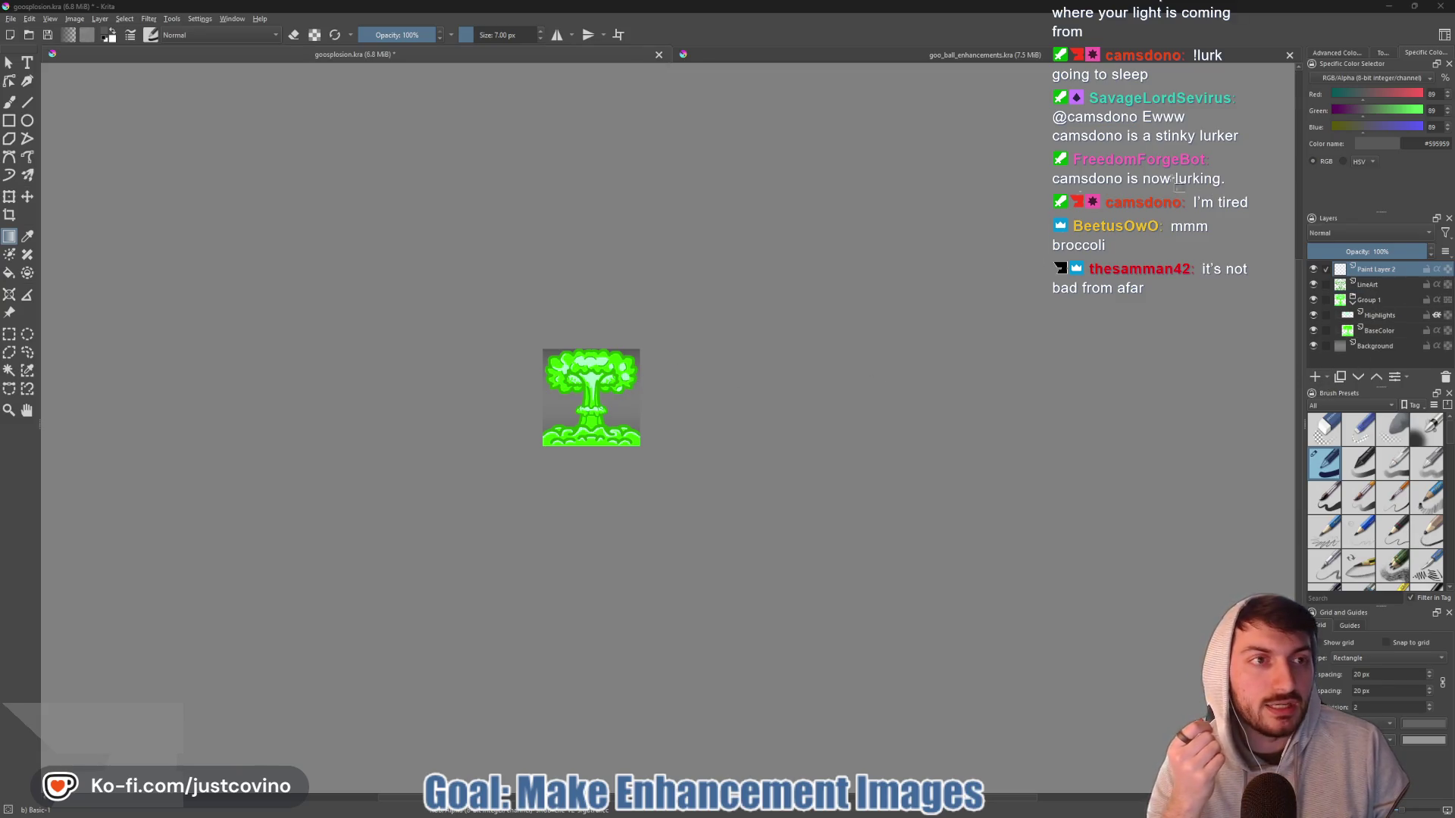
key("b")
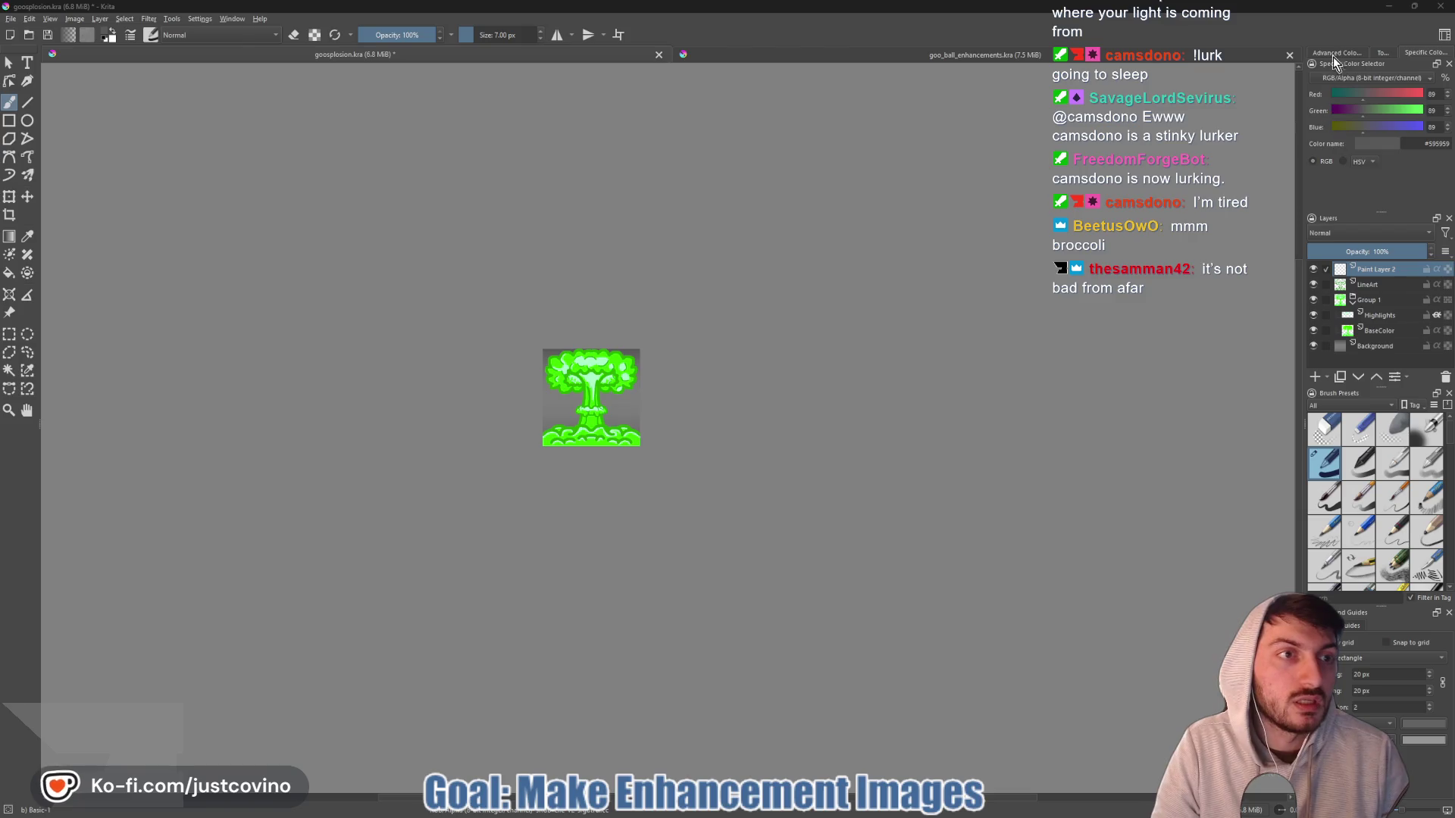
left_click(1336, 53)
left_click(1347, 164)
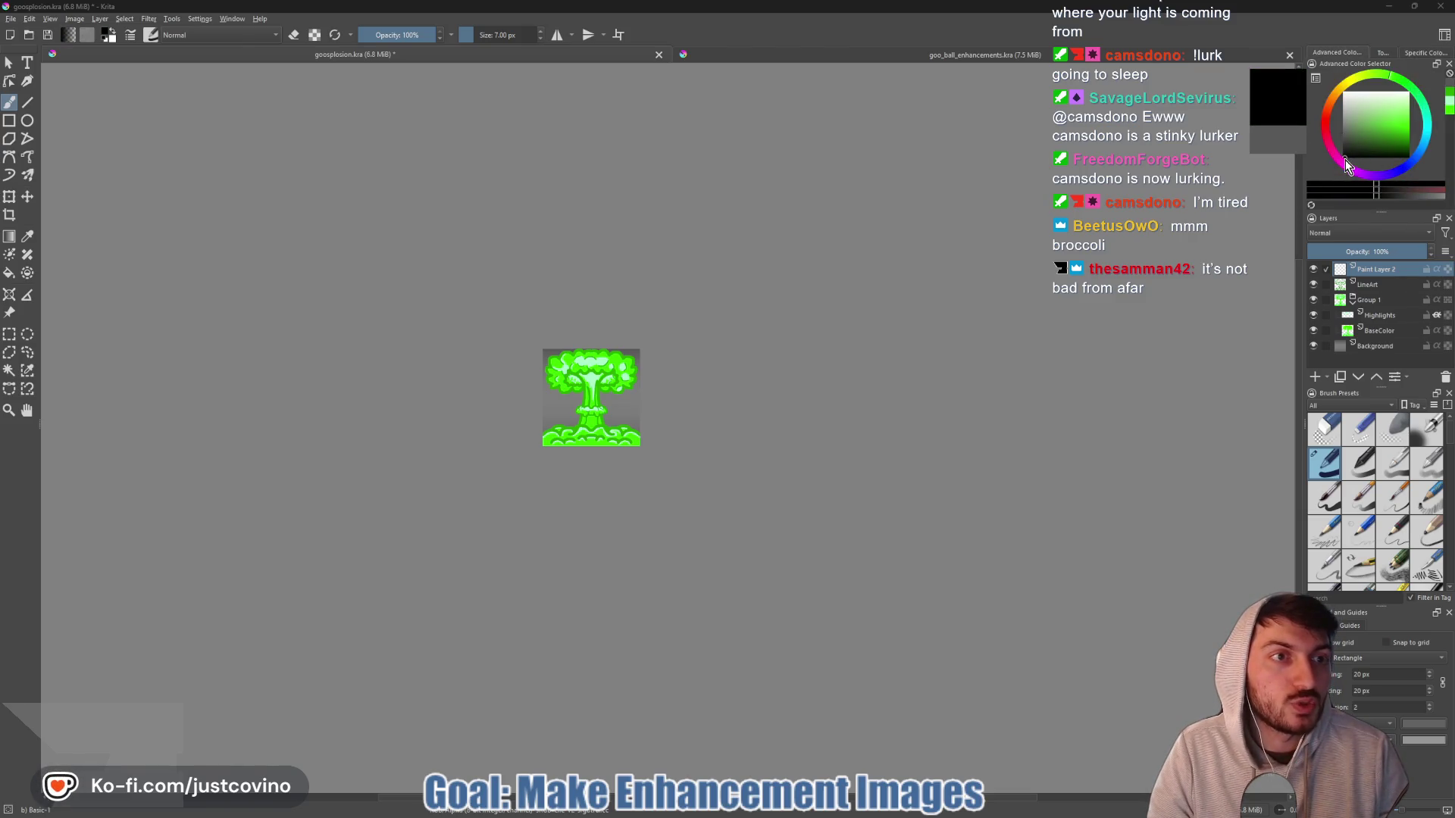
key("1")
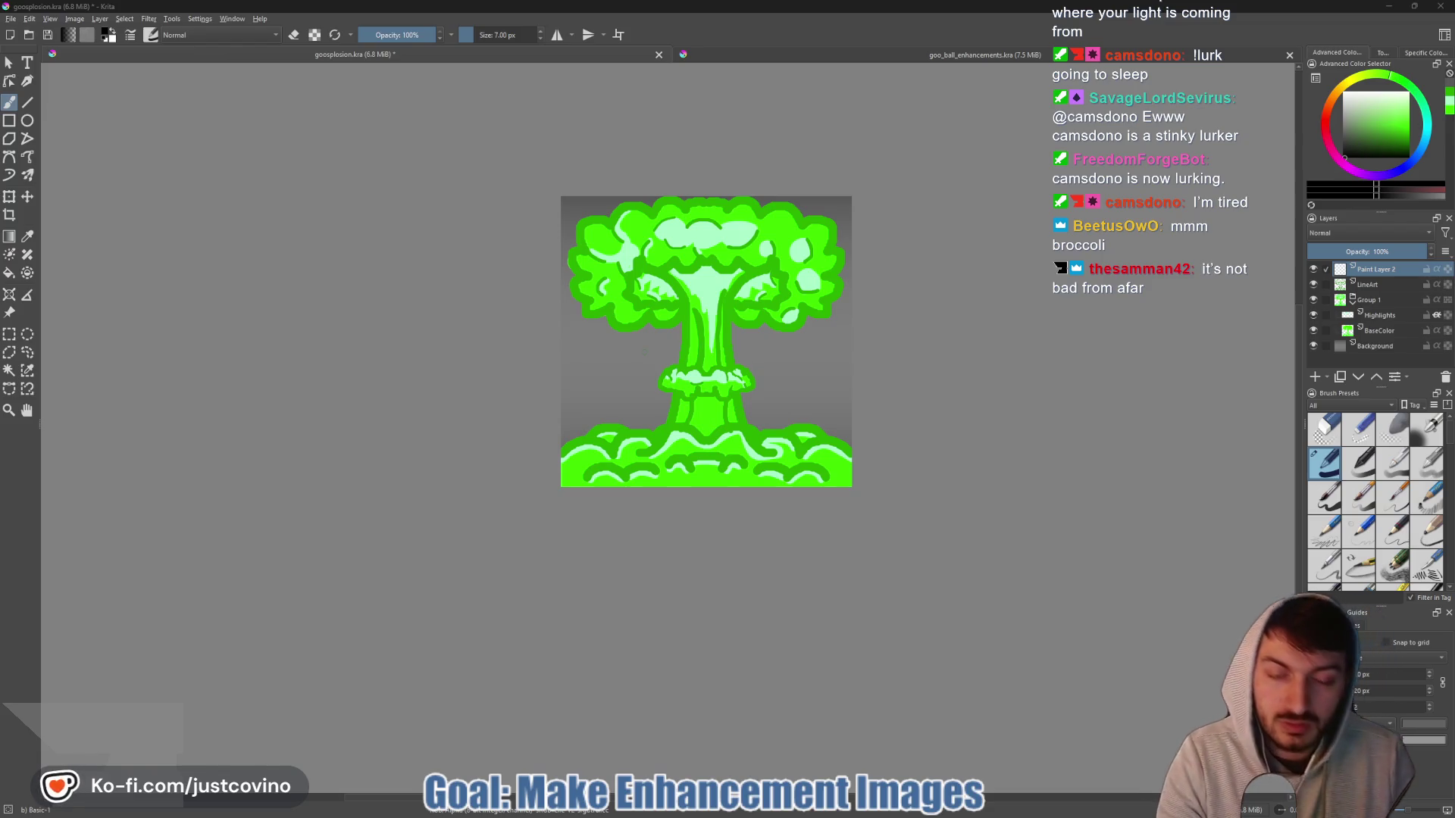
key("bracketright")
key("bracketright")
key("bracketright")
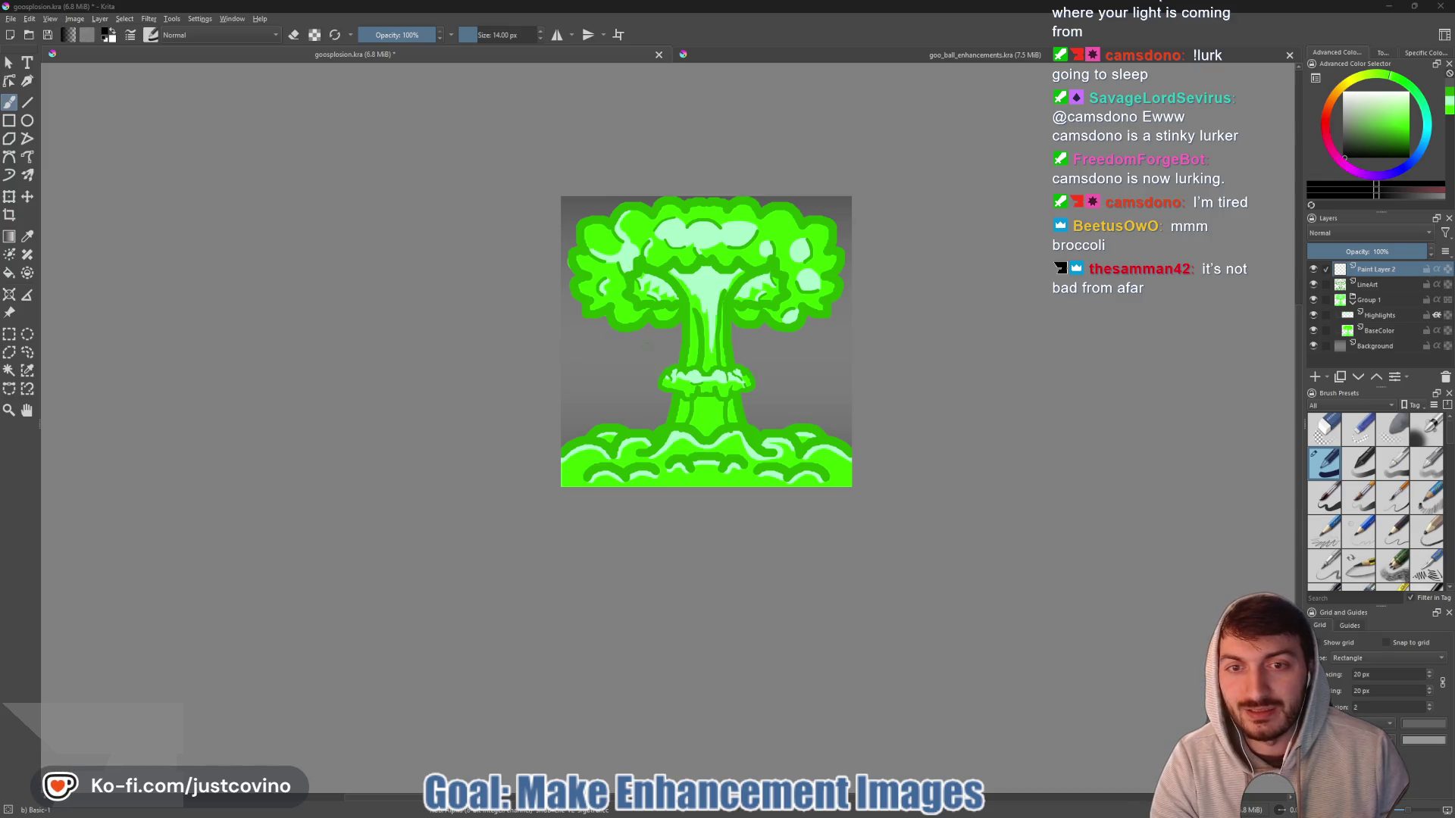
- Paint a black curved arrow around the stem, redrawing its right-end arrowhead
mouse_move(601, 390)
left_mouse_down()
mouse_move(720, 405)
mouse_move(811, 358)
mouse_move(815, 383)
left_mouse_up()
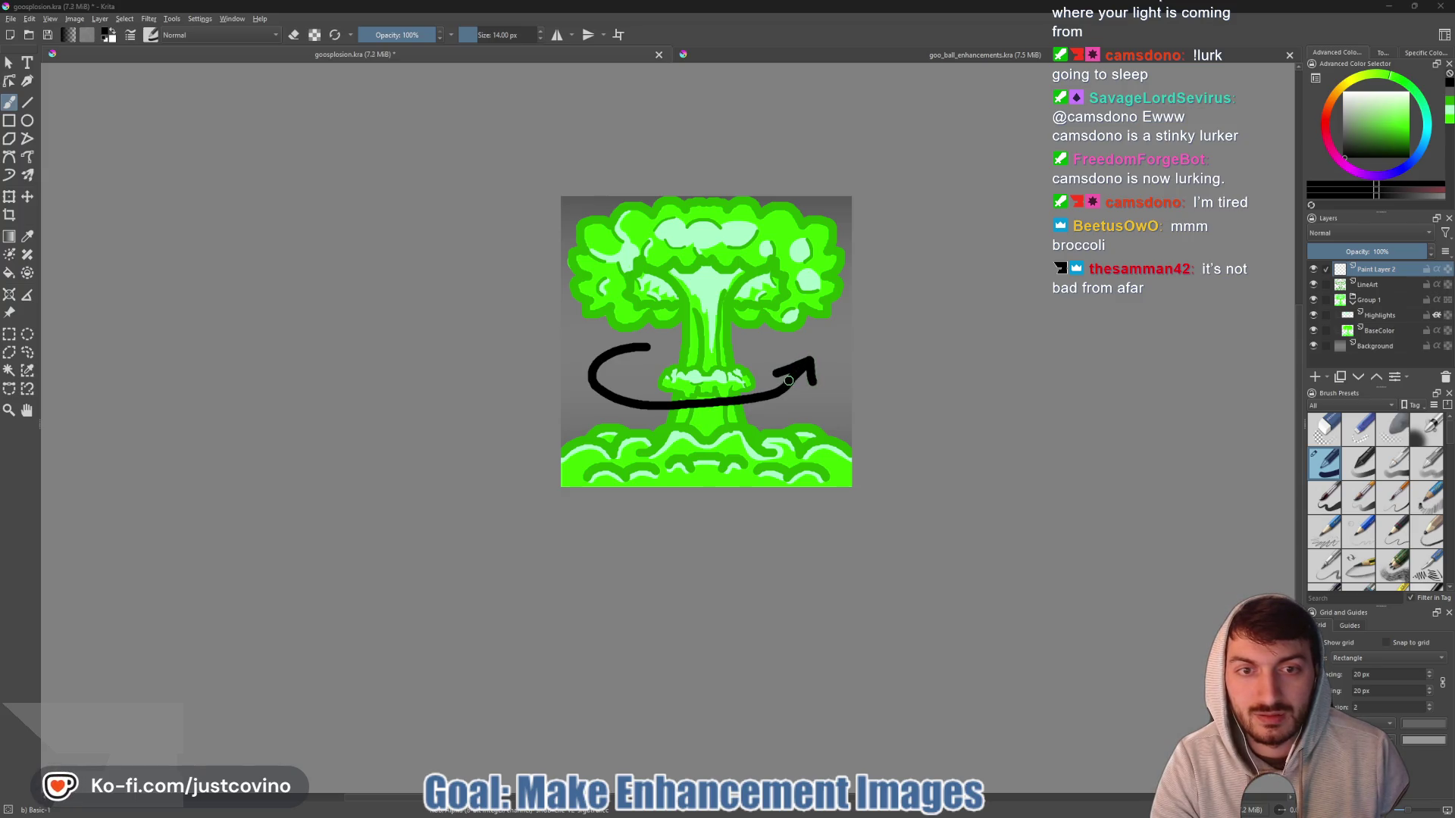
key("ctrl+z")
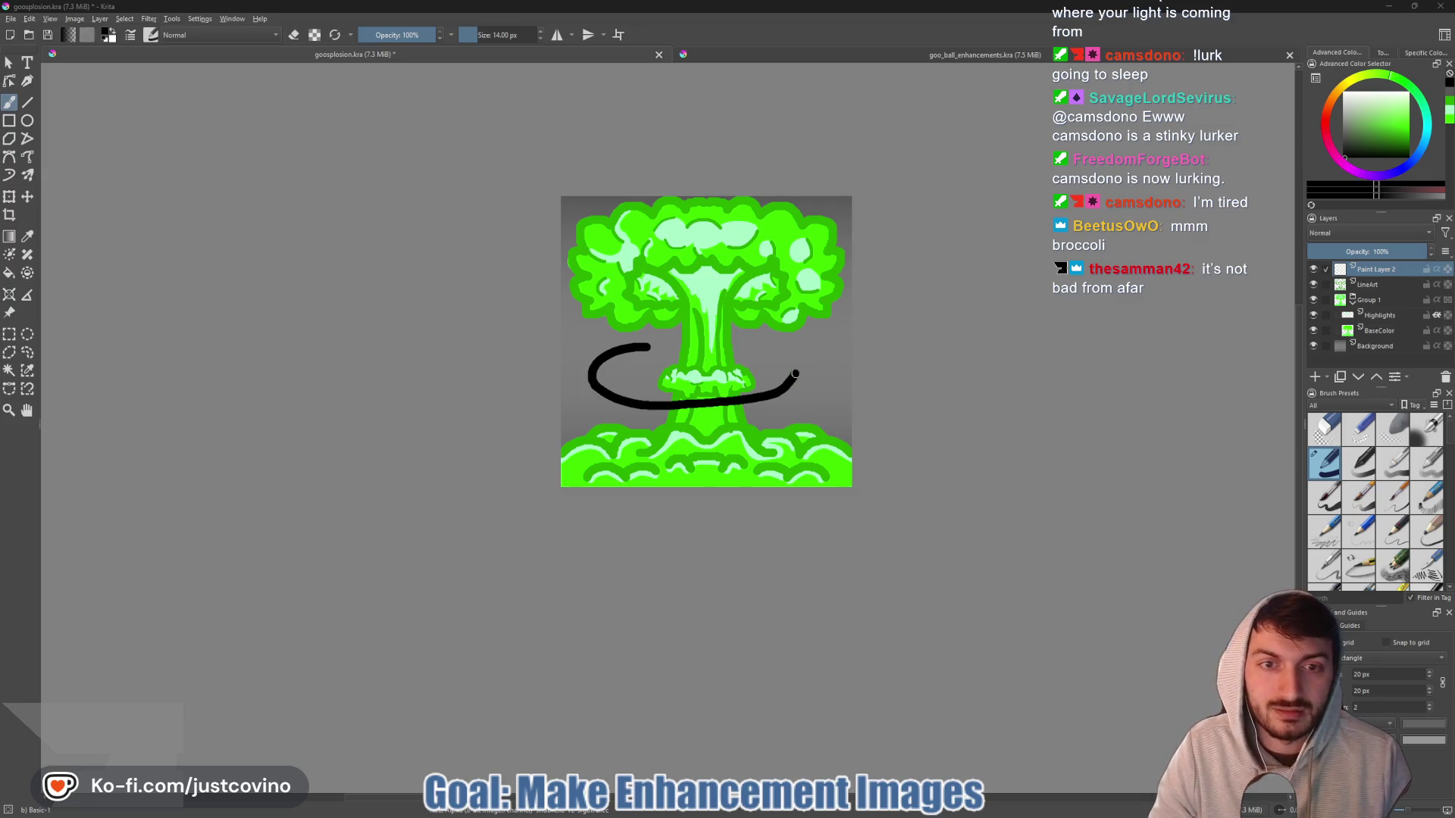
left_click_drag(770, 372, 804, 356)
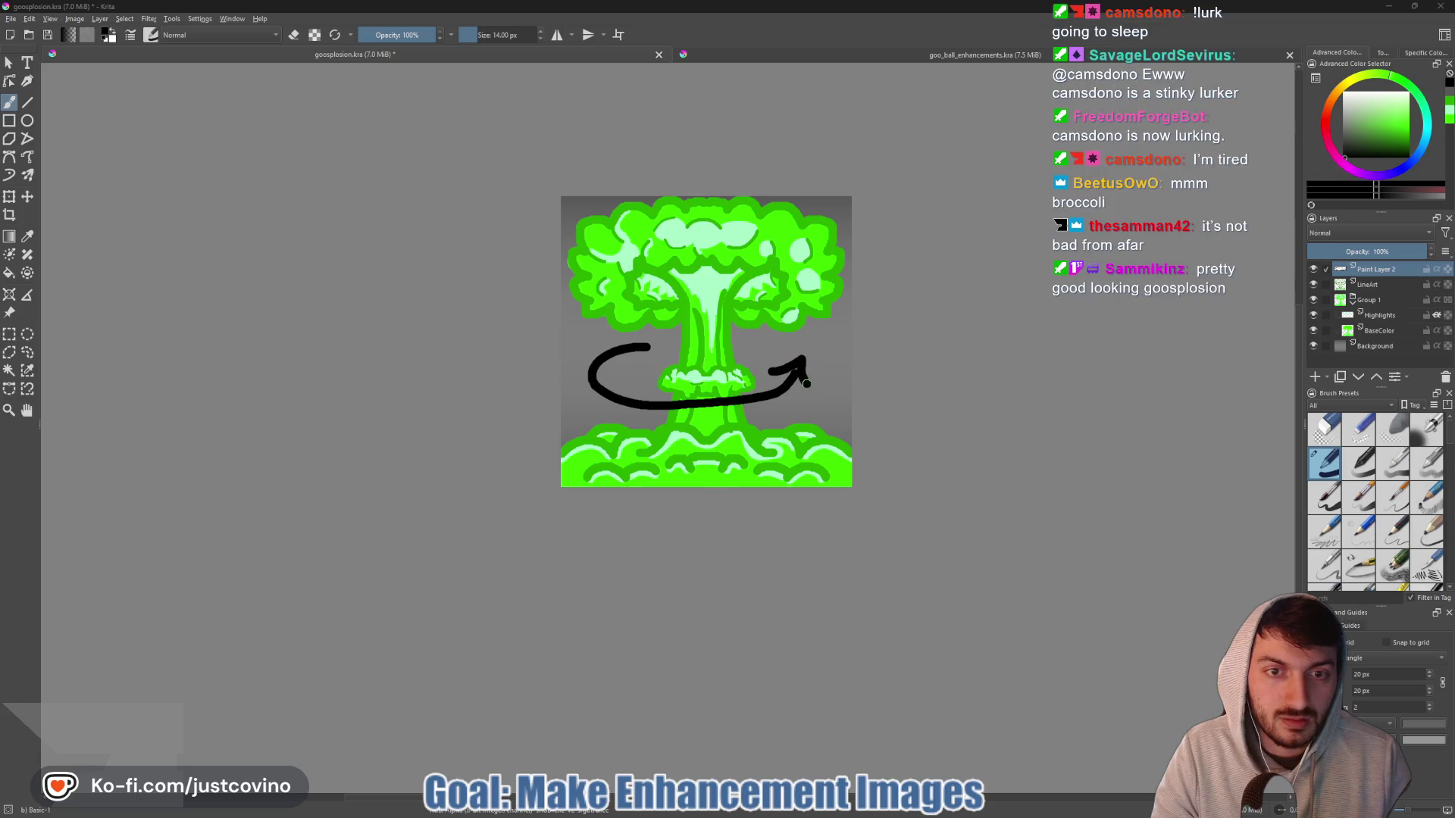
- Zoom out and pan to preview the icon at small size
scroll(809, 382, "down", 4)
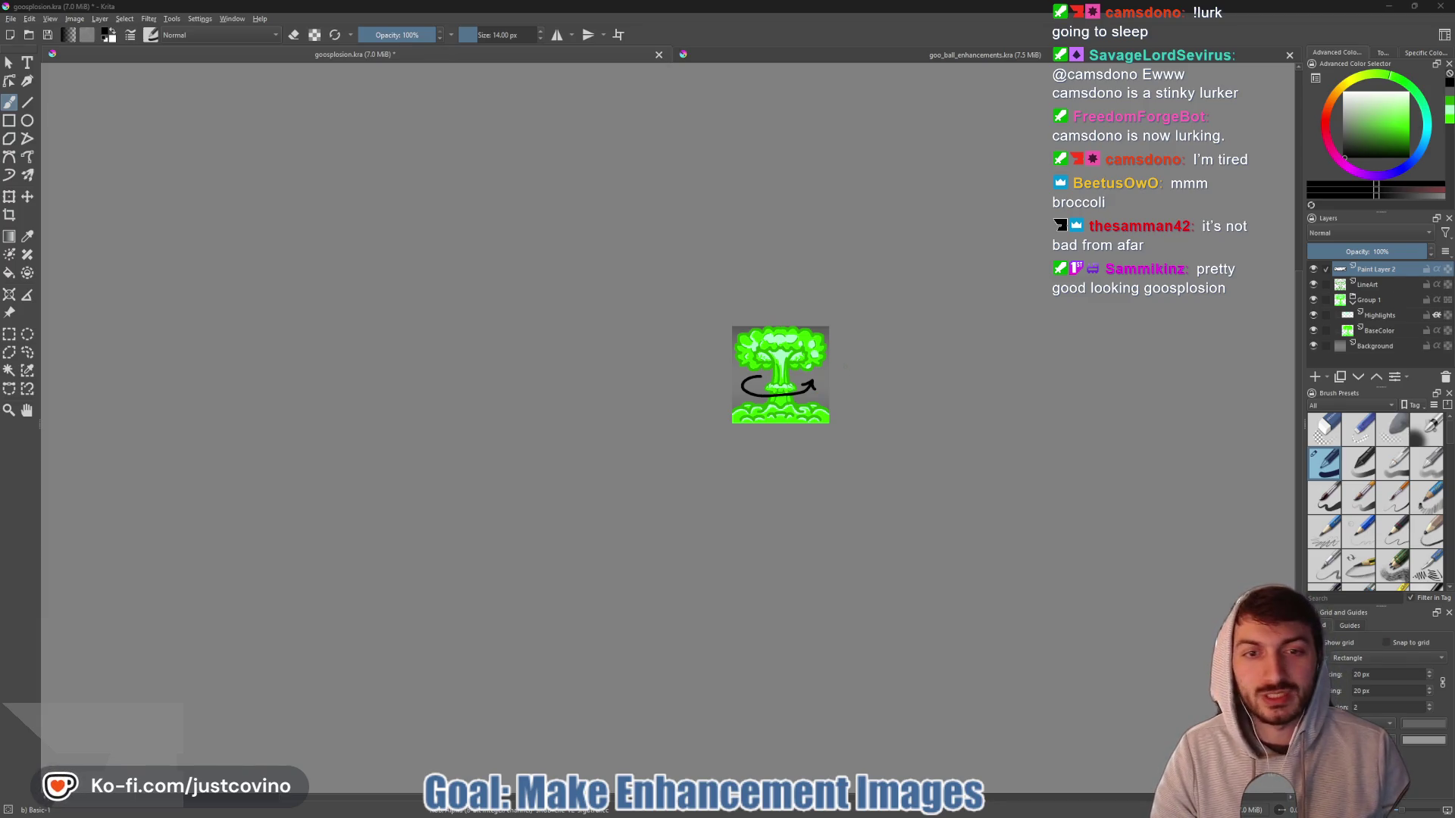
left_click_drag(878, 362, 801, 399)
scroll(801, 399, "up", 2)
scroll(801, 399, "down", 4)
scroll(752, 419, "down", 1)
scroll(753, 419, "up", 2)
scroll(753, 419, "down", 3)
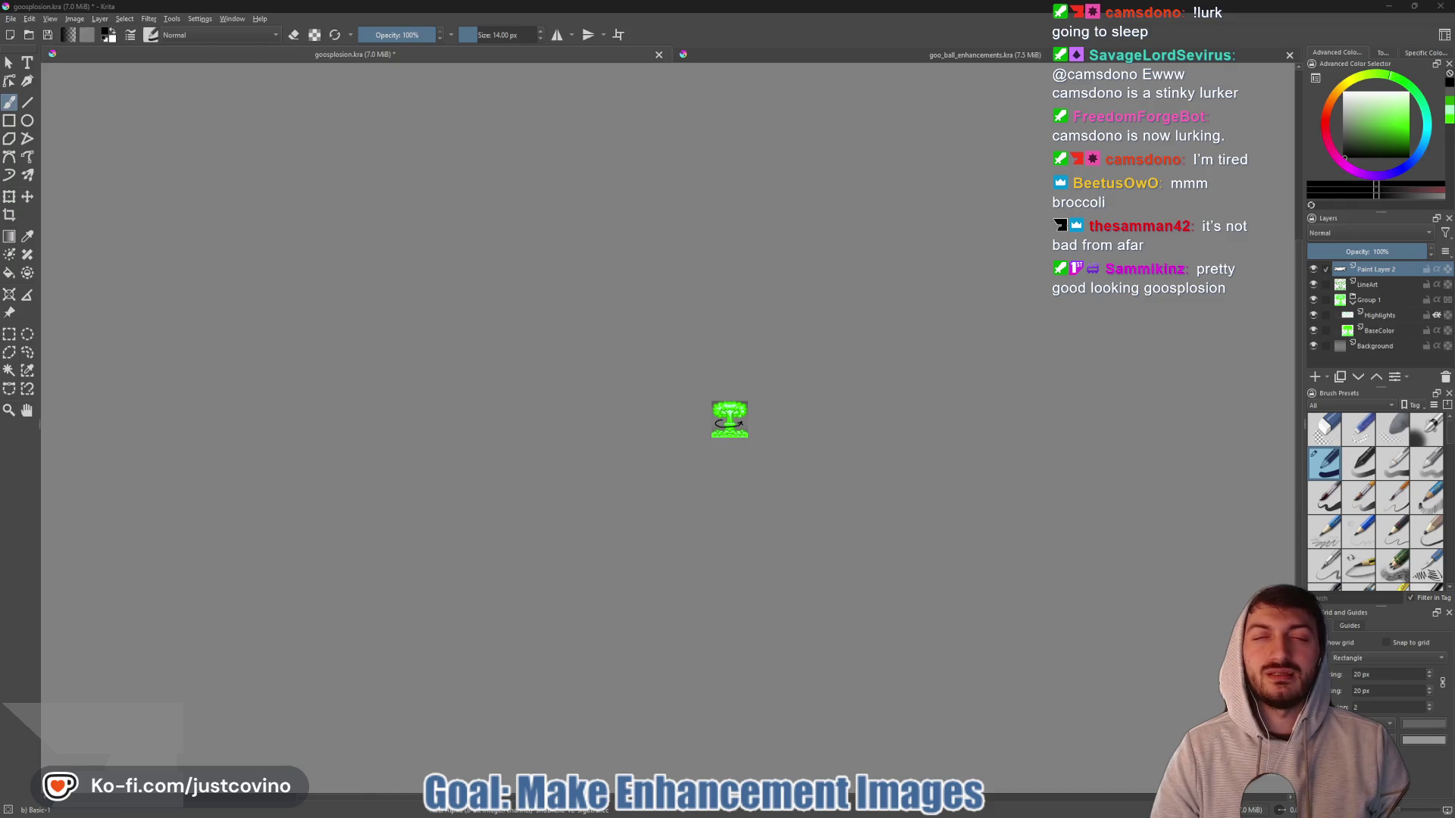
scroll(751, 424, "up", 5)
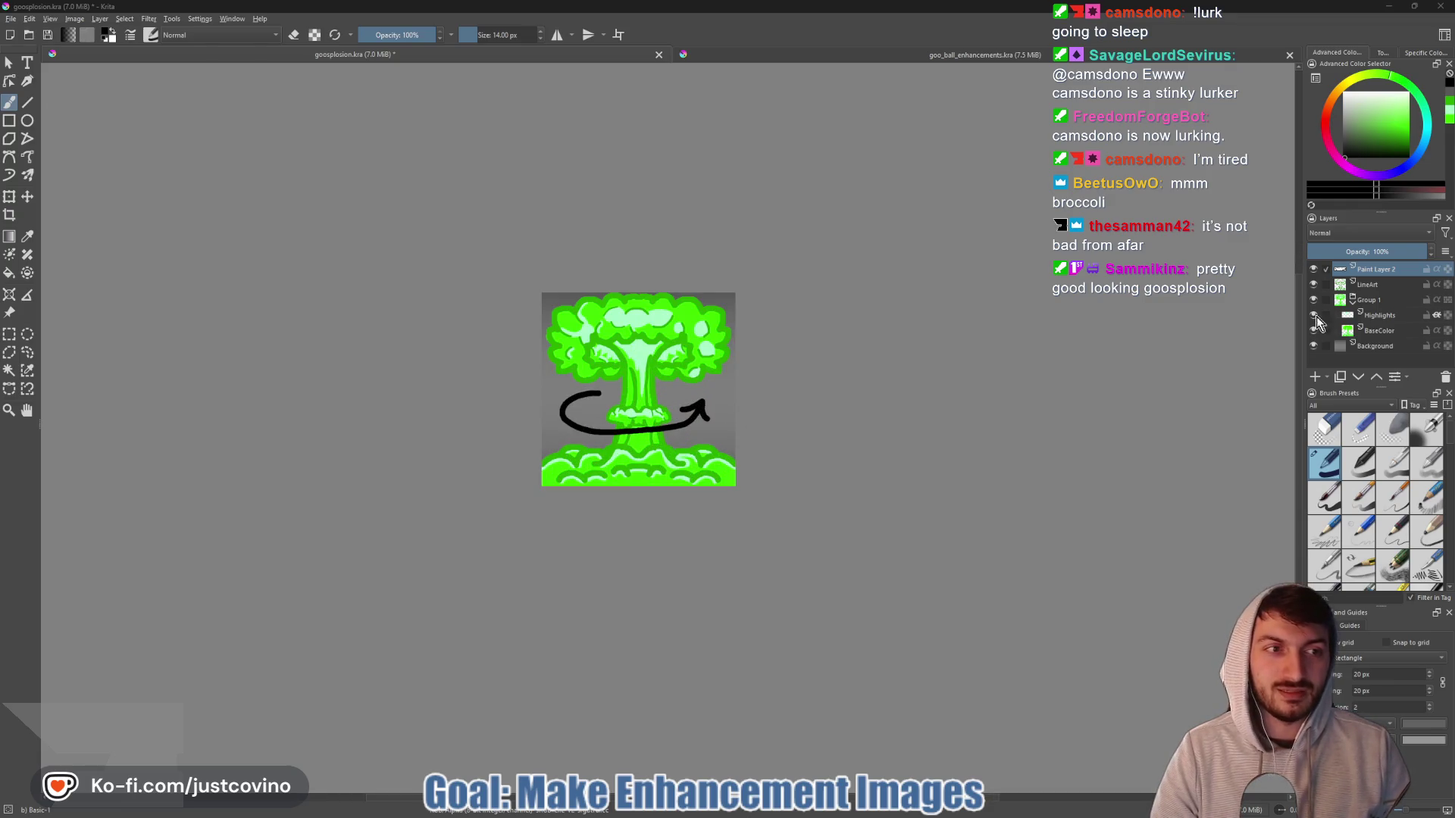
- Rename Paint Layer 2 to GoosplosionRadius in the Layers docker
double_click(1400, 269)
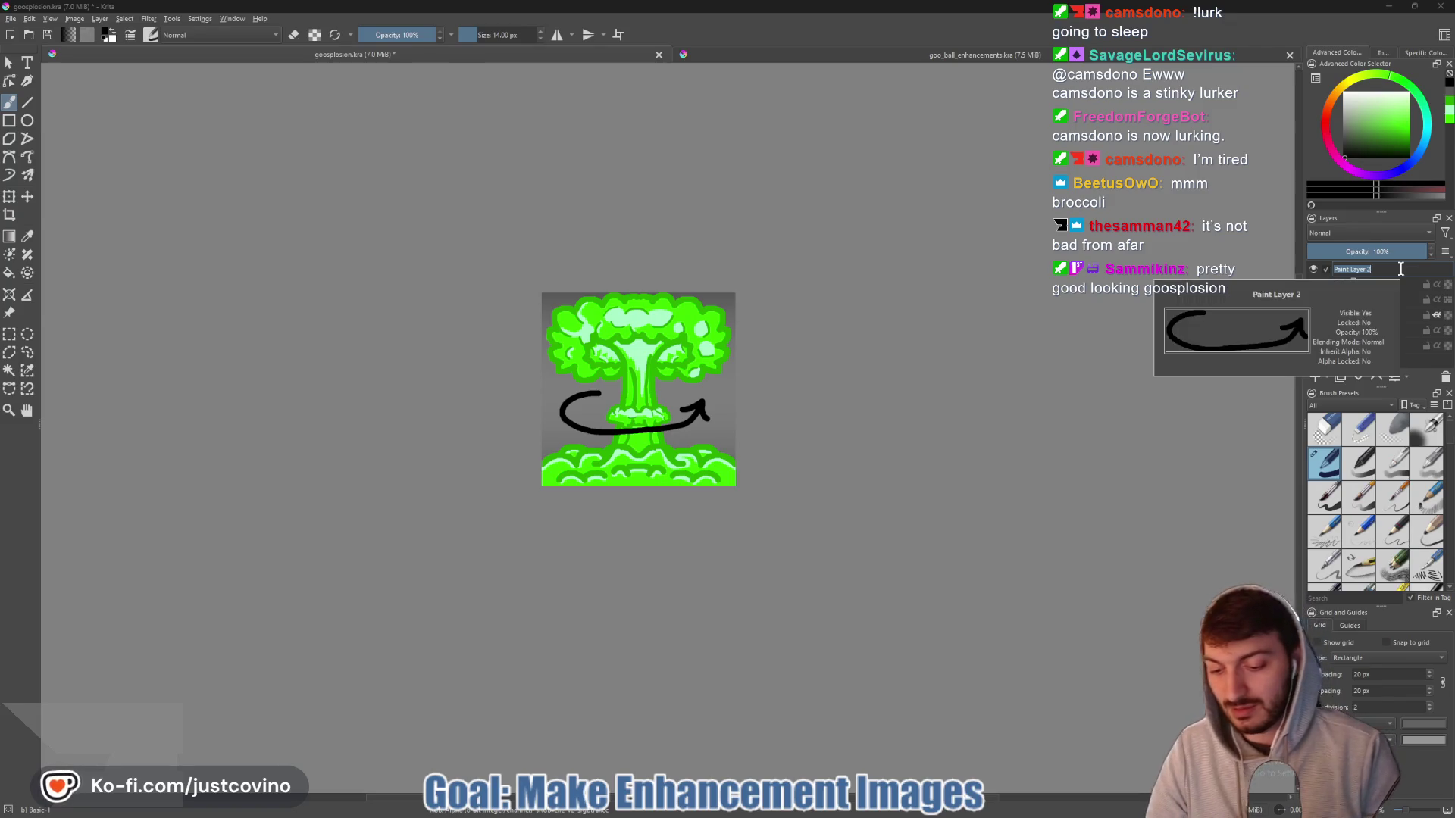
type("Rda")
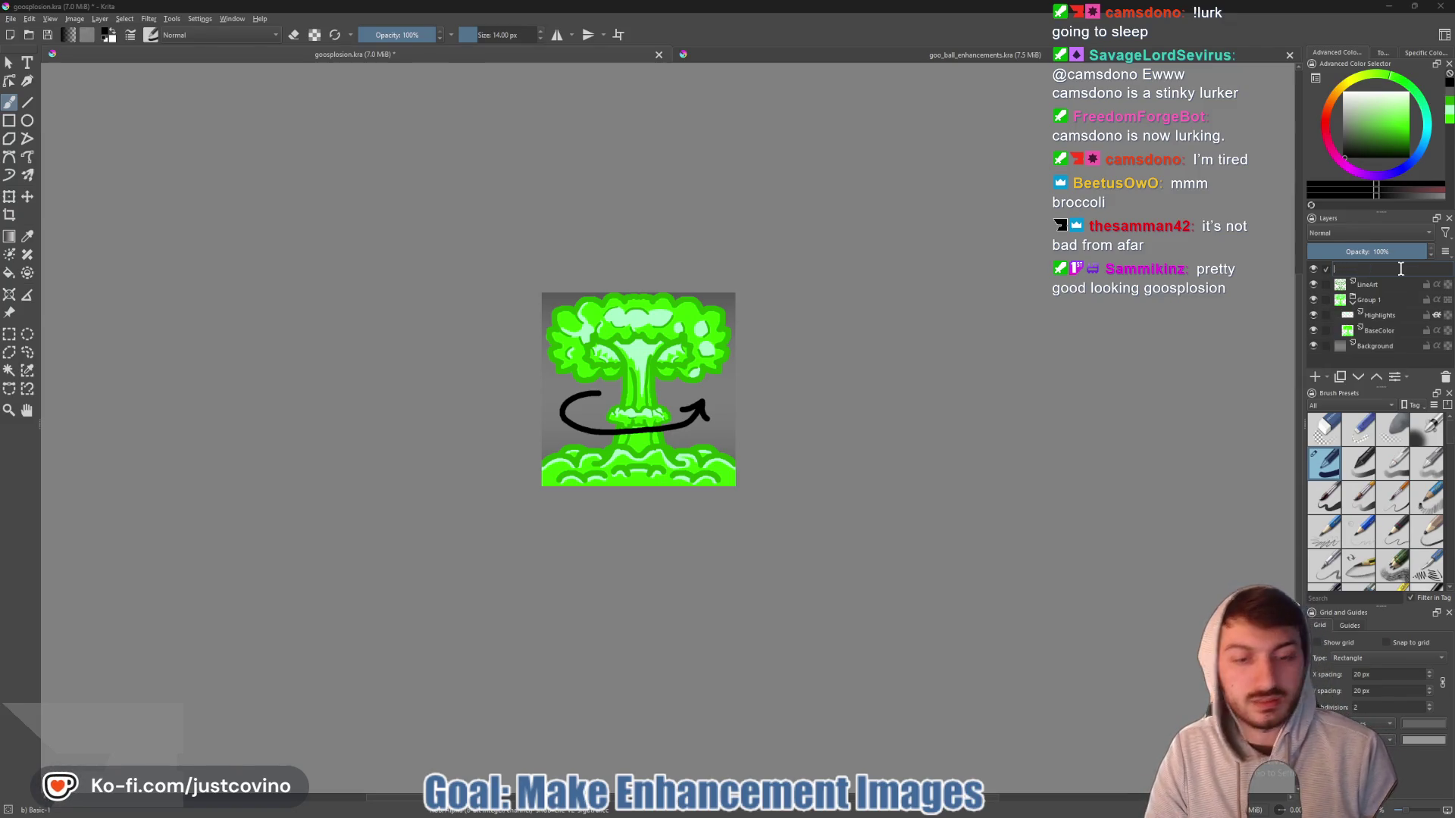
type("o")
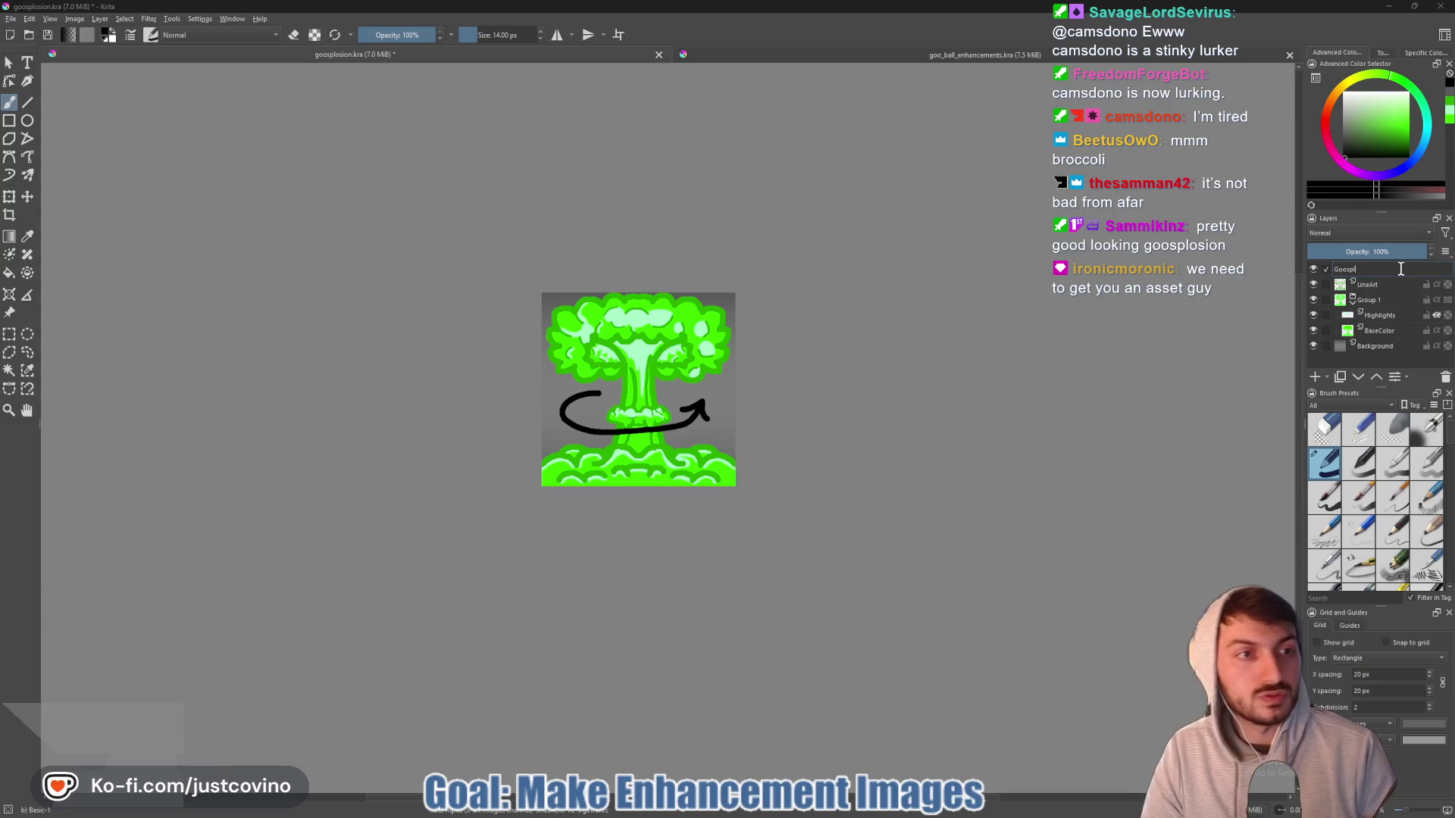
type("os")
type("adius")
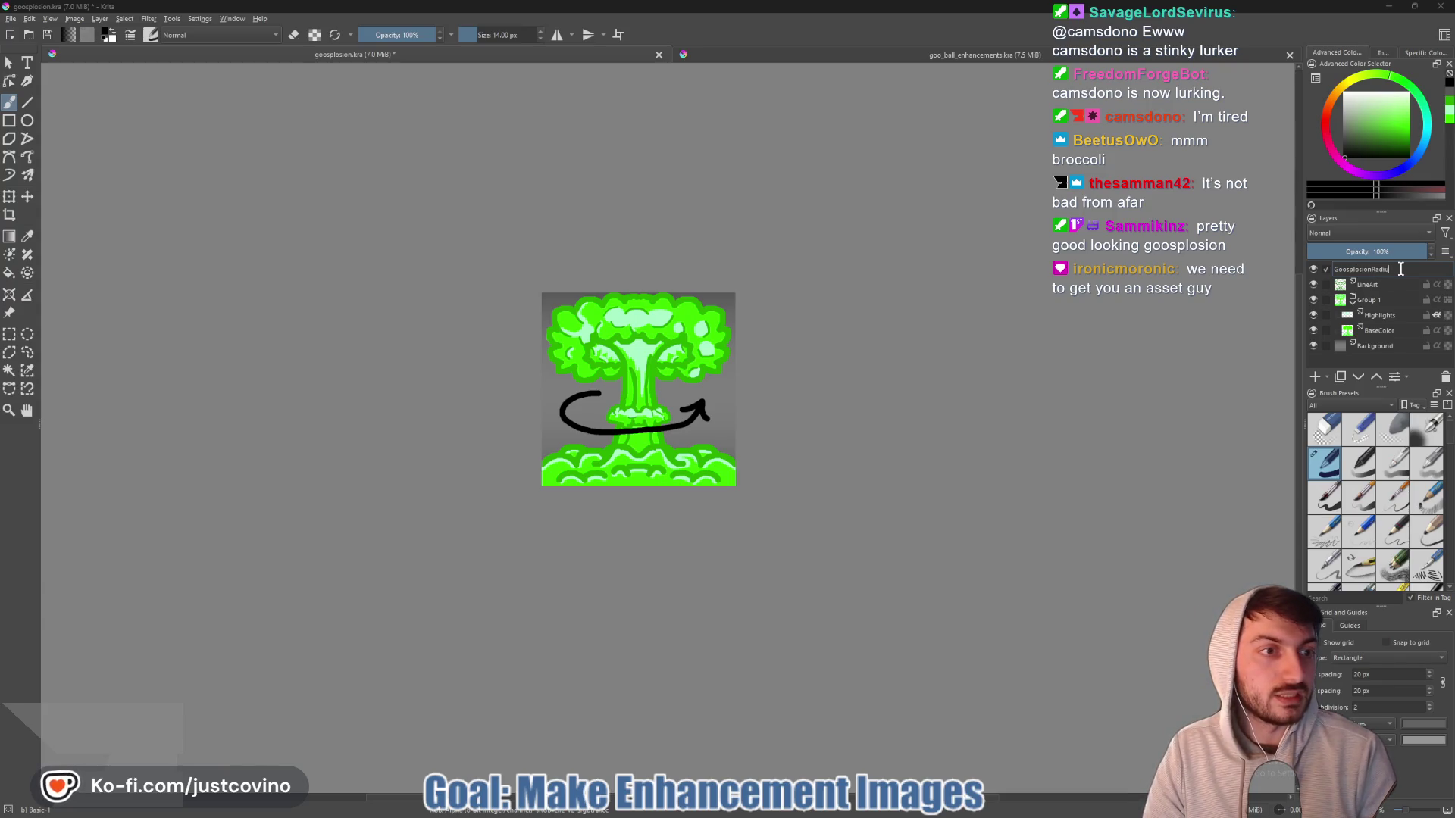
key("Return")
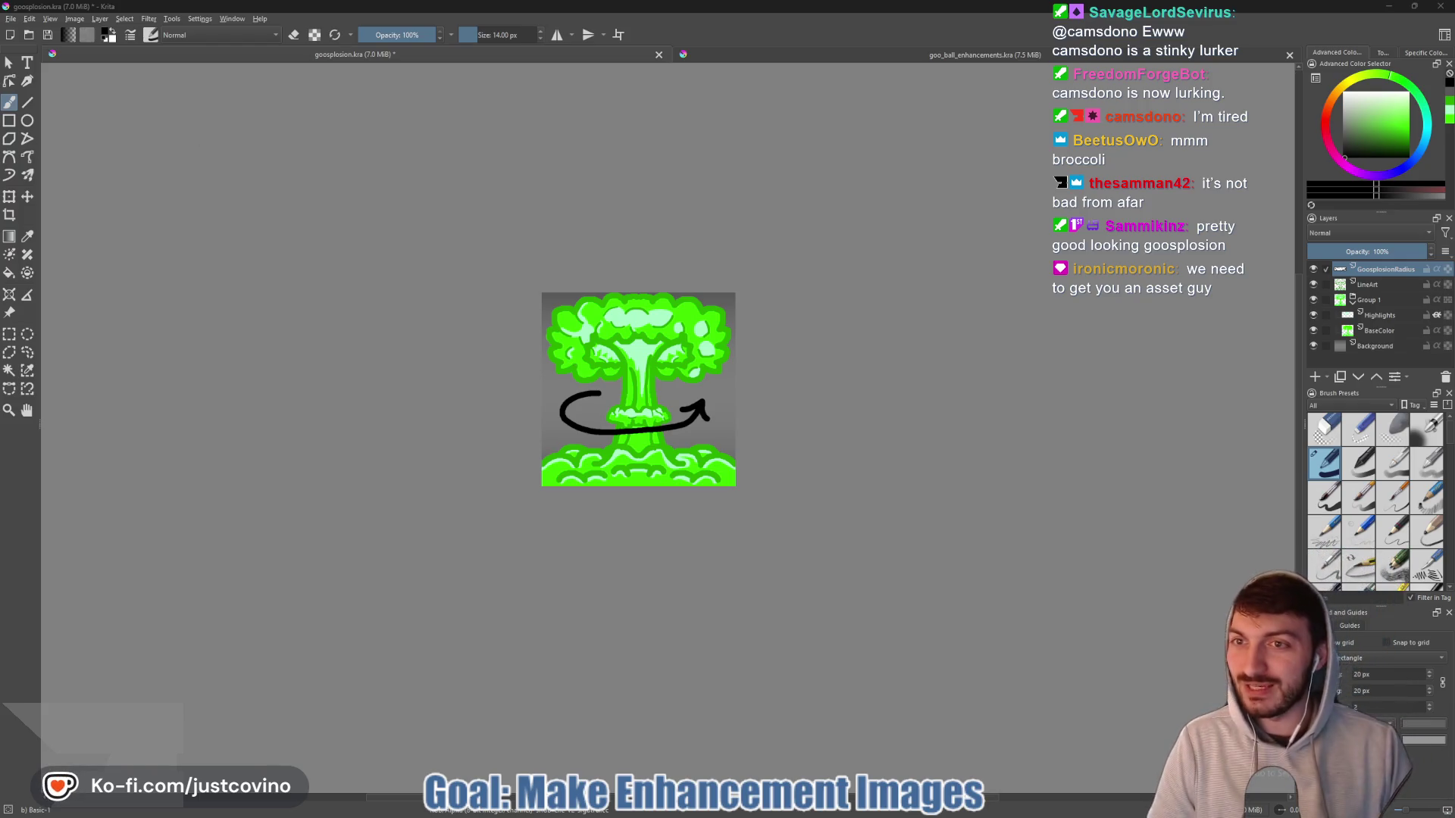
left_click(12, 19)
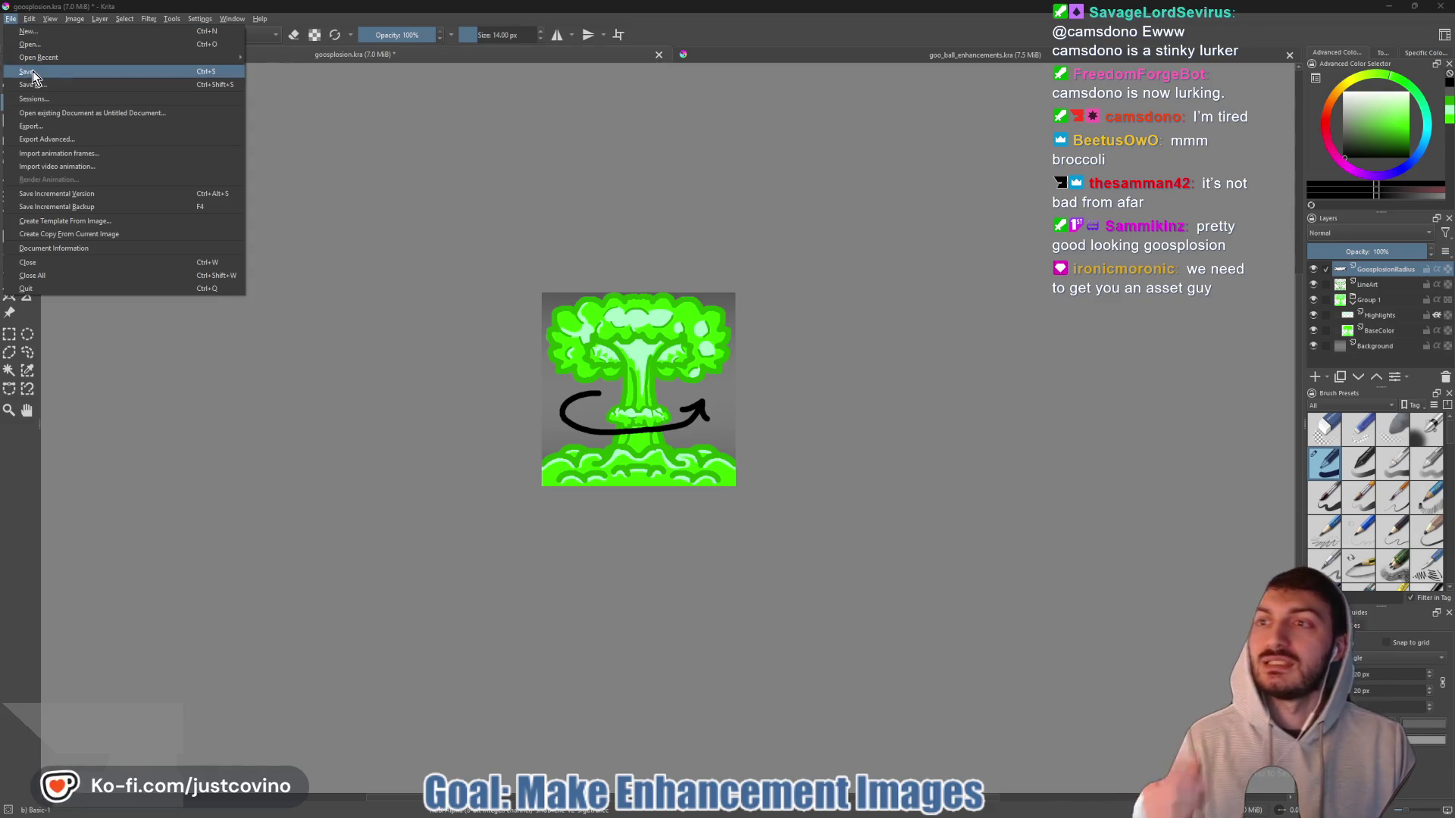
- Export as goosplosion_radius.png into ui_elements, then switch to Godot
left_click(46, 125)
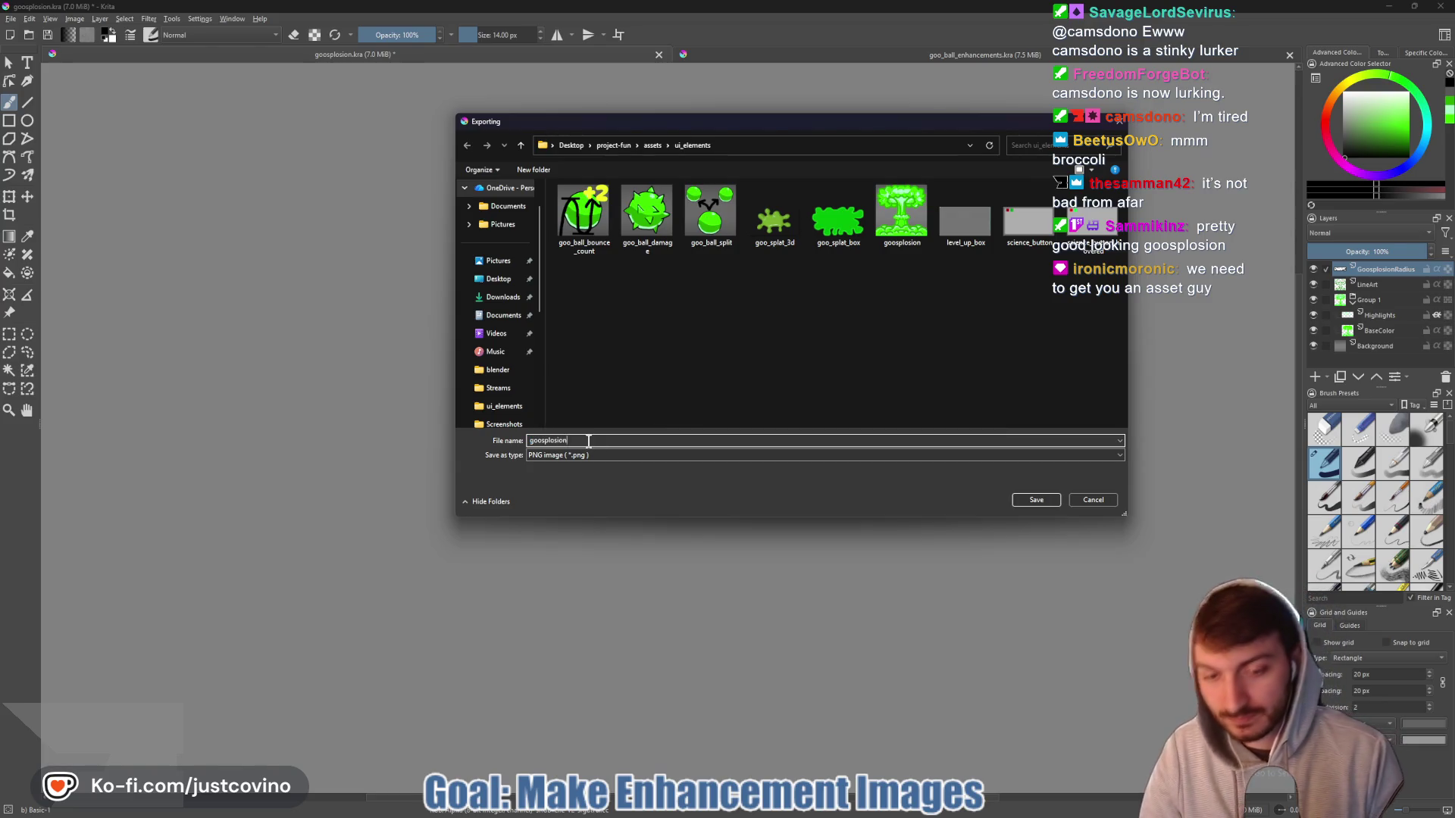
type("_radius")
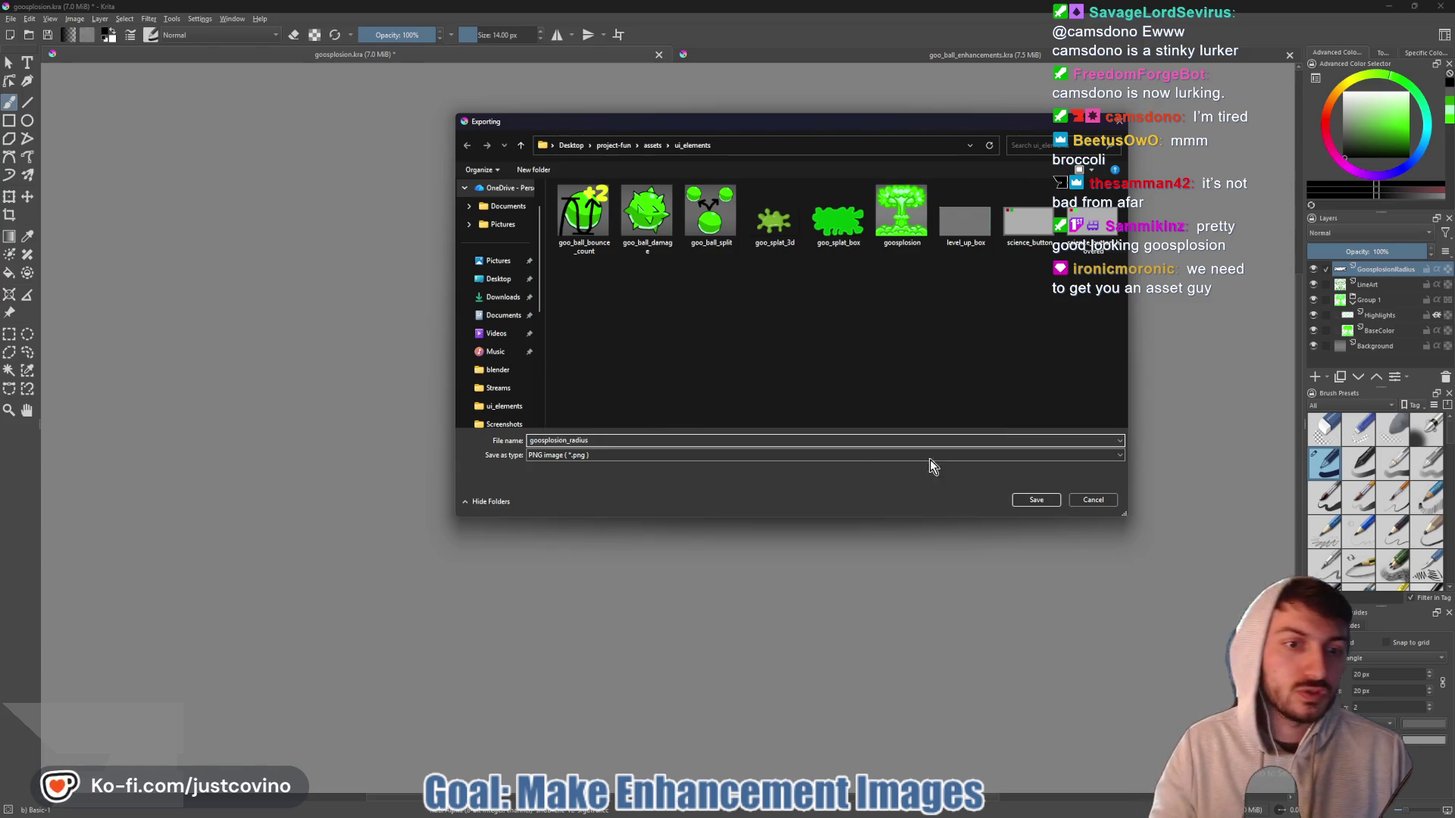
left_click(1036, 499)
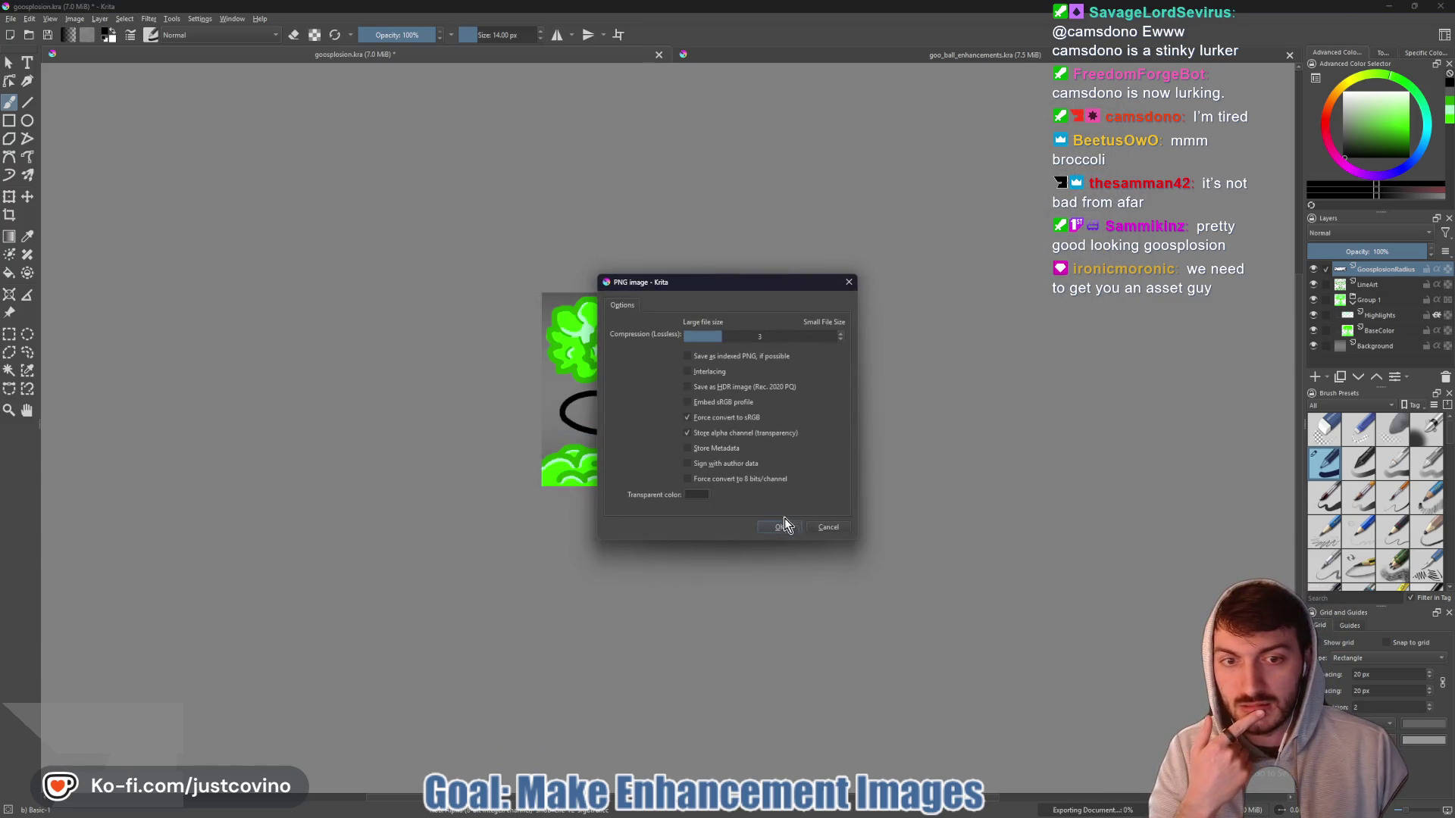
left_click(778, 528)
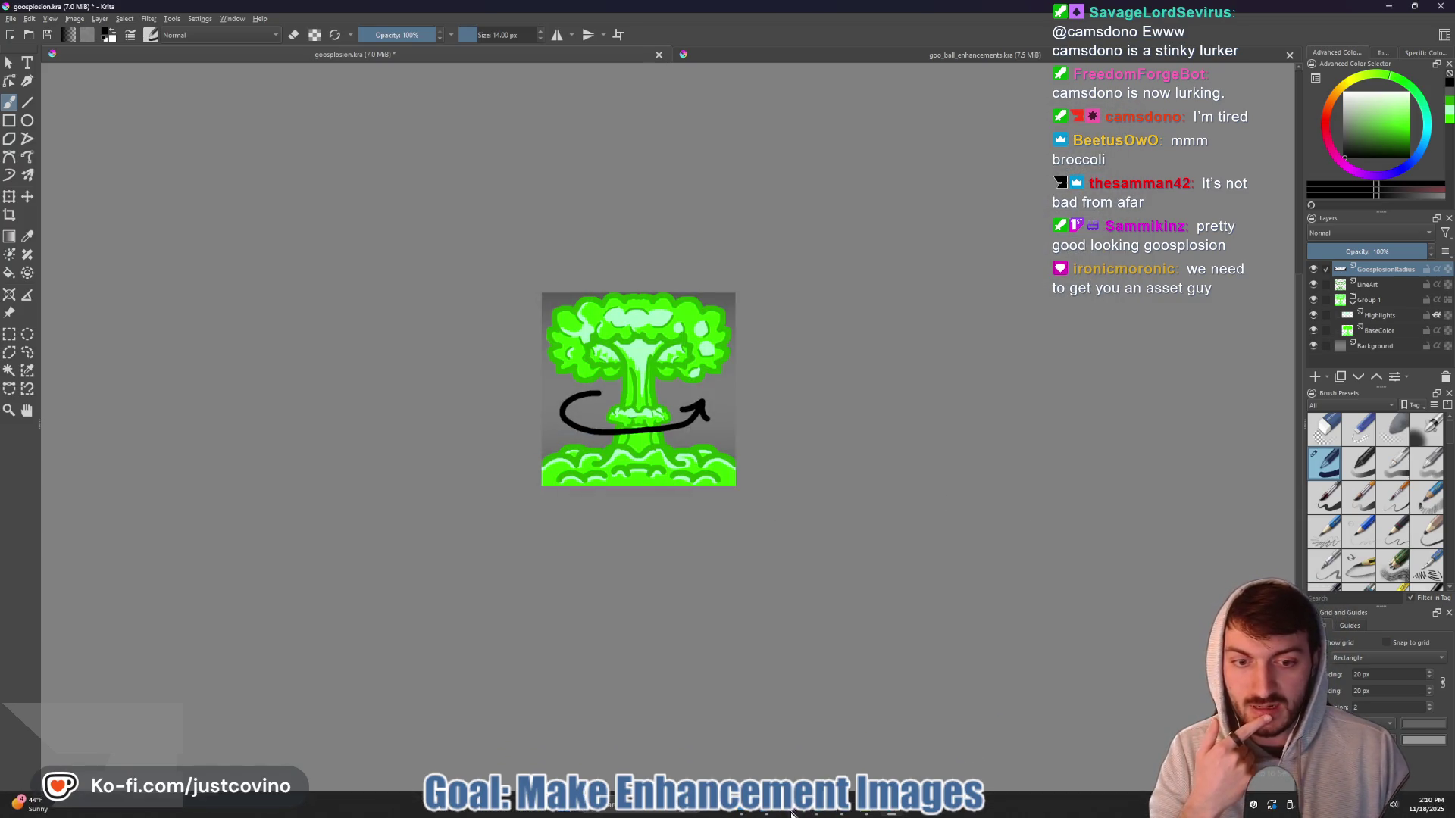
left_click(819, 813)
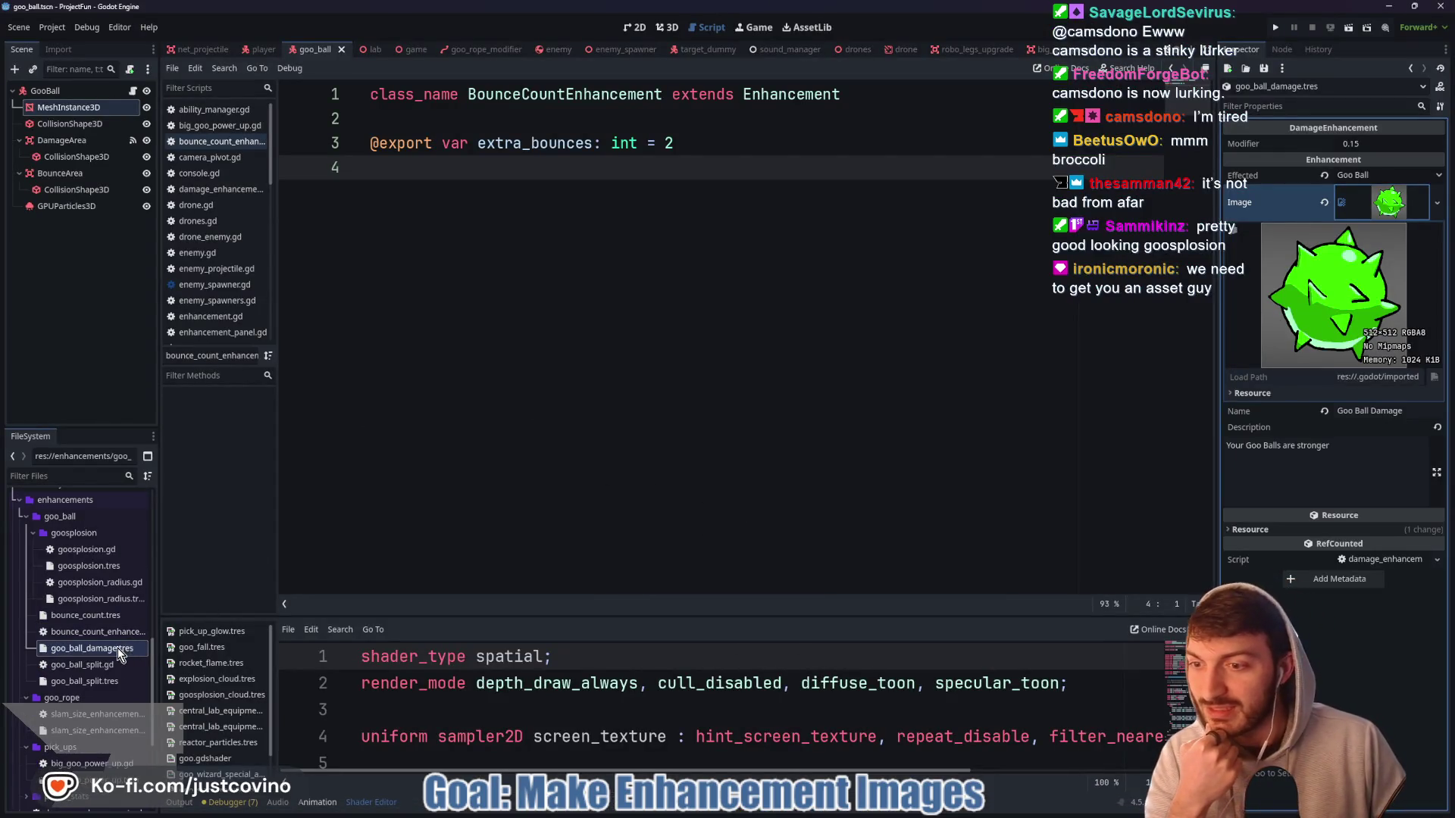
- Set goosplosion.tres's Image to goosplosion.png, save it, and select goosplosion_radius.tres
scroll(114, 699, "down", 3)
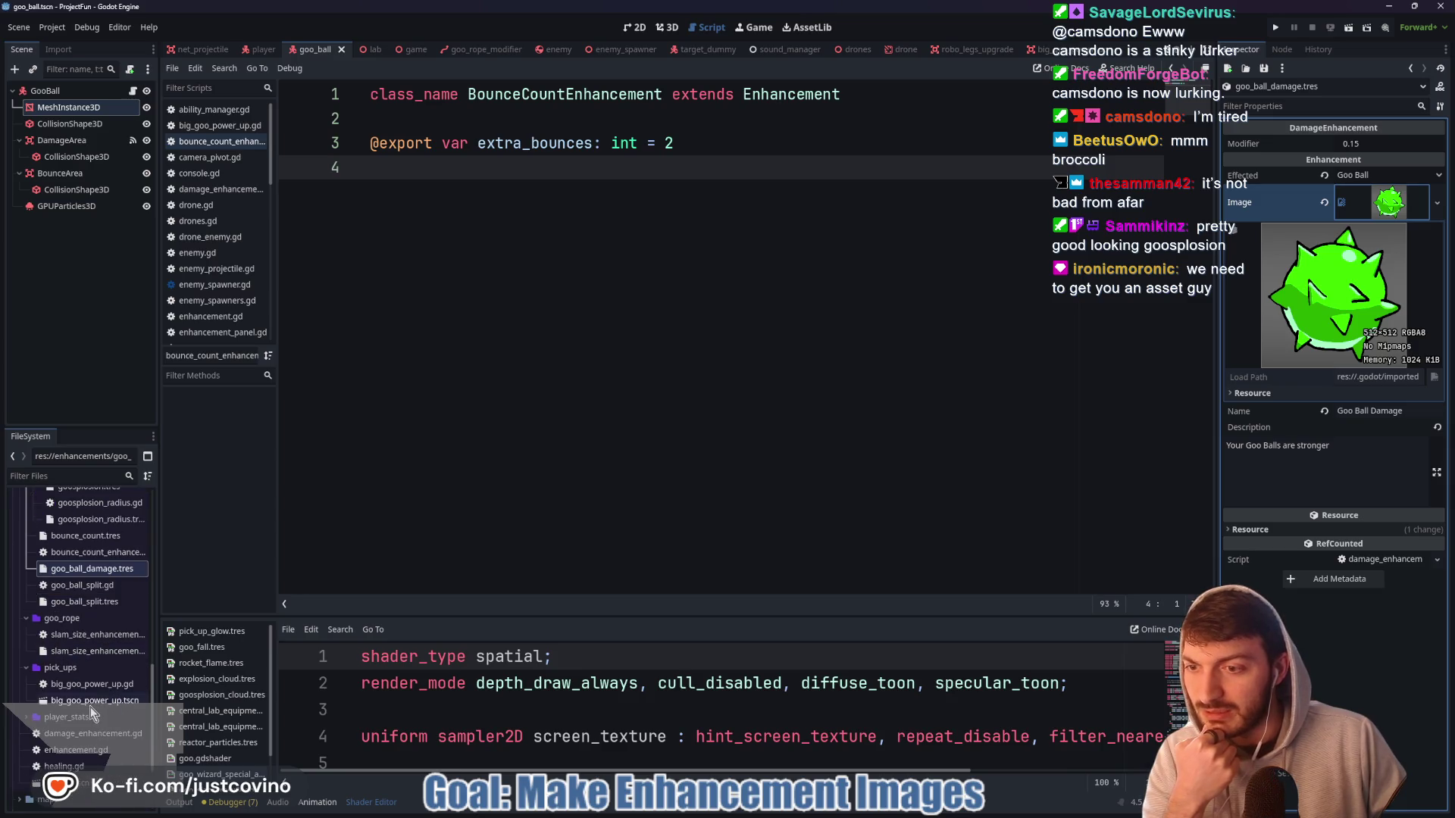
scroll(92, 639, "up", 3)
left_click(88, 565)
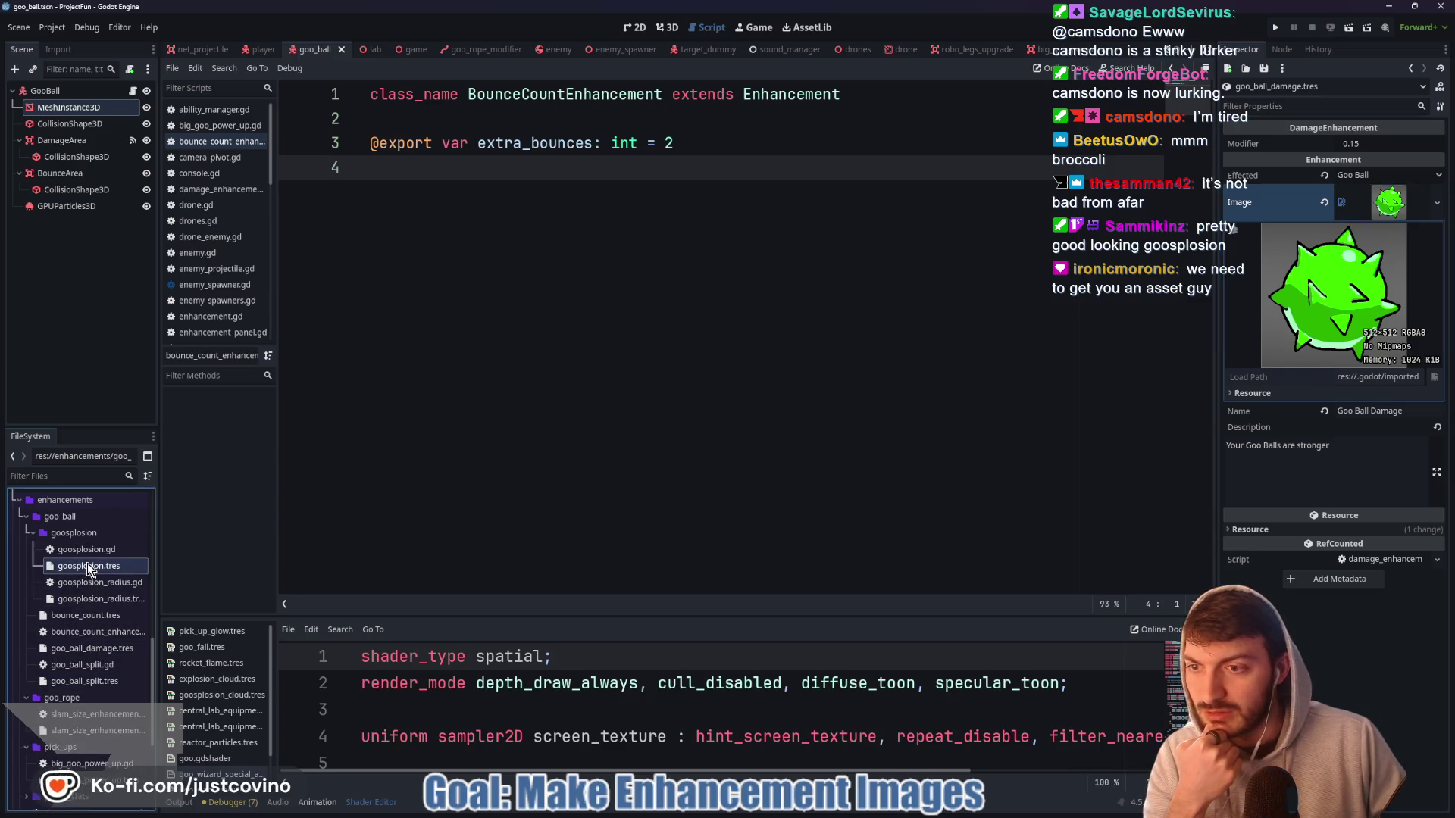
left_click(1324, 171)
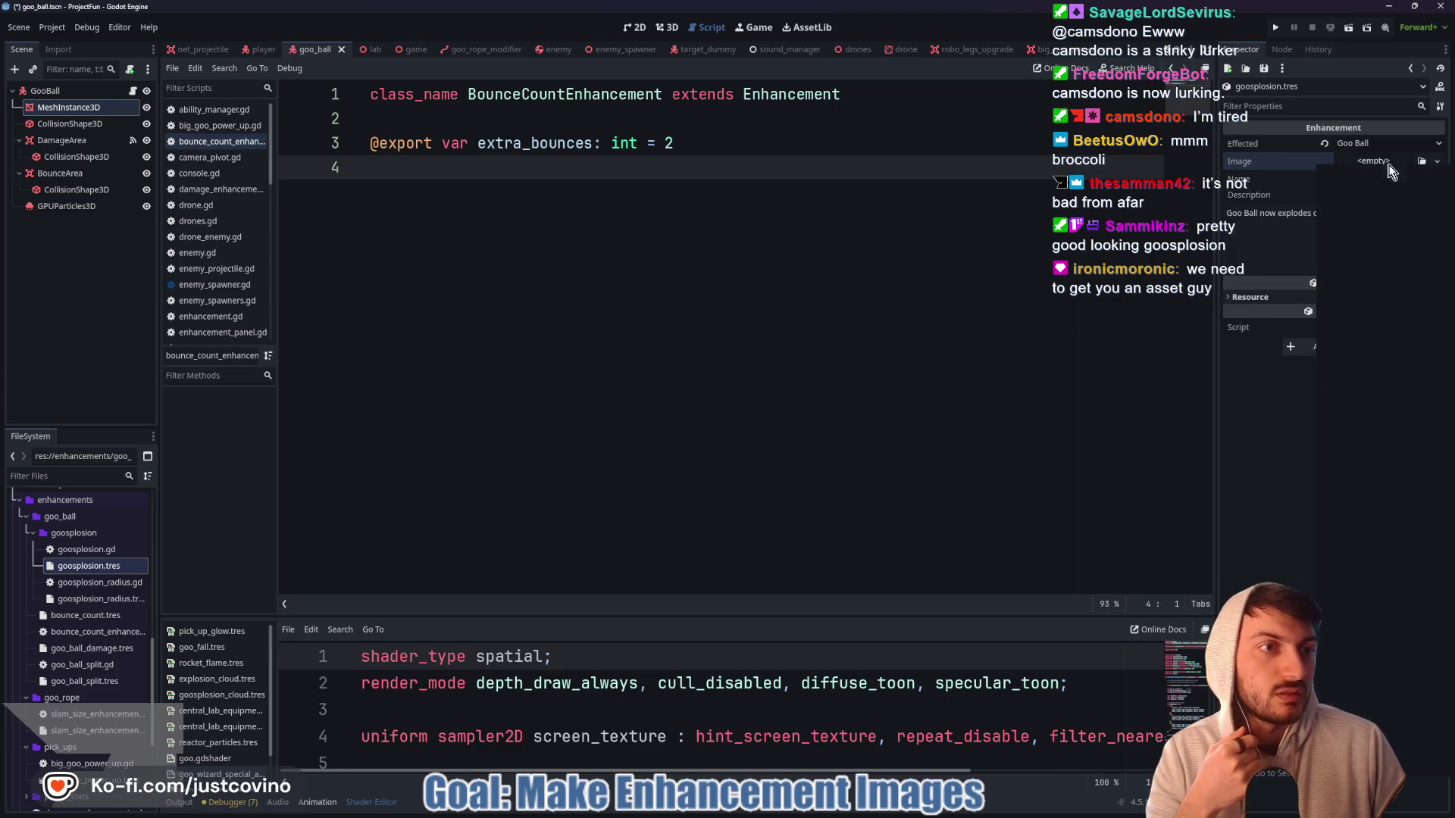
left_click(1373, 161)
left_click(1422, 161)
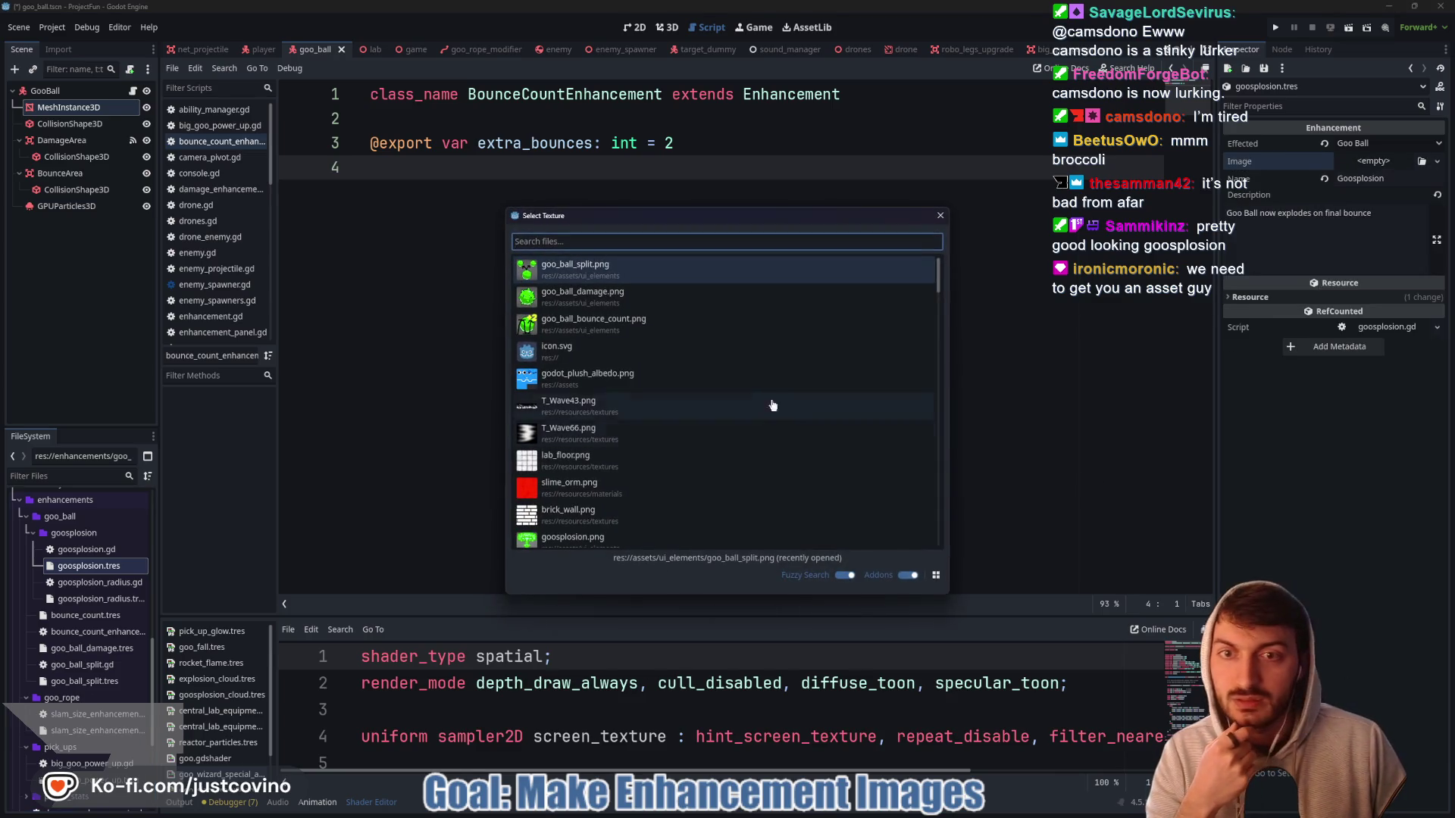
type("goospl")
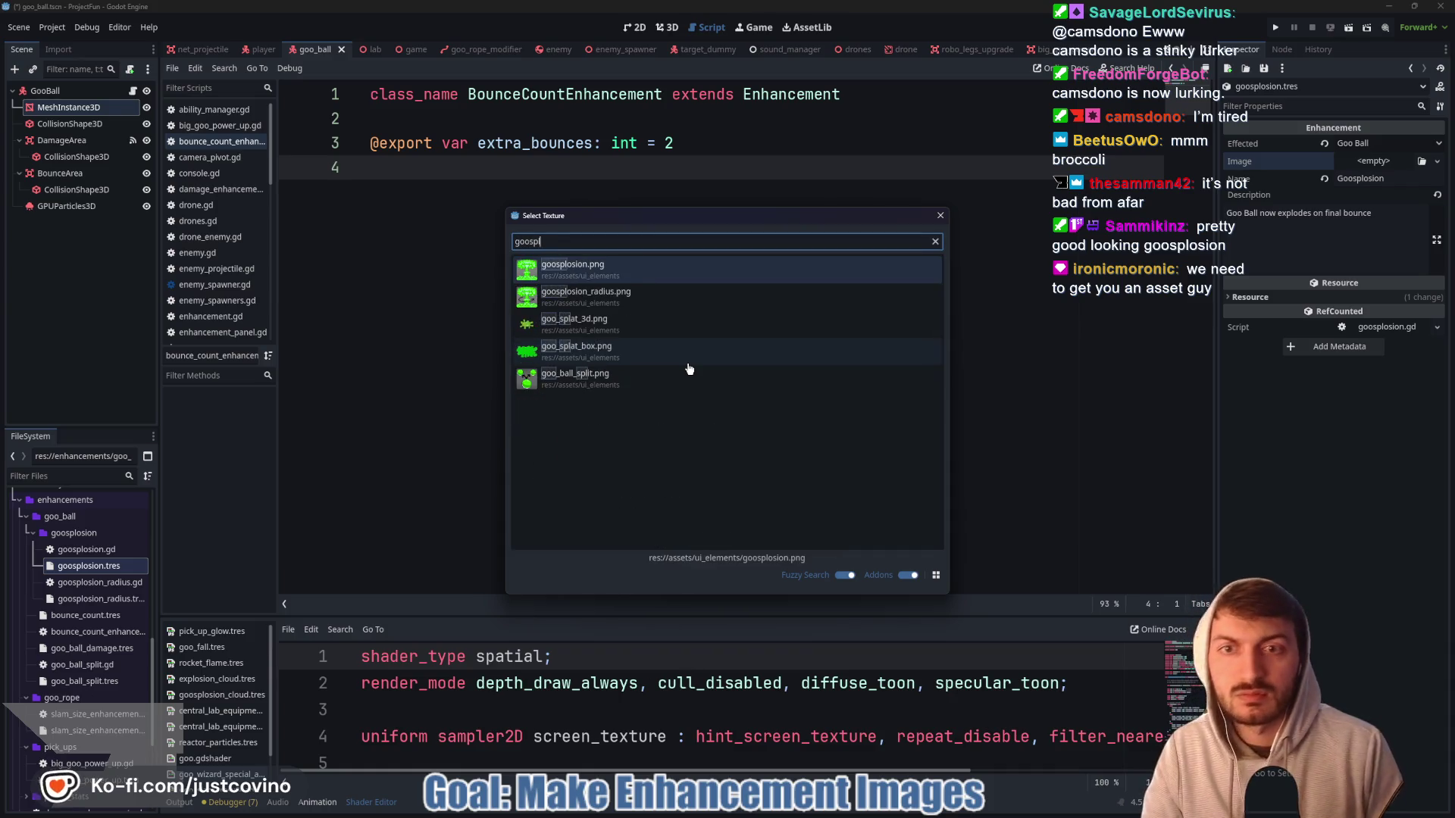
double_click(627, 277)
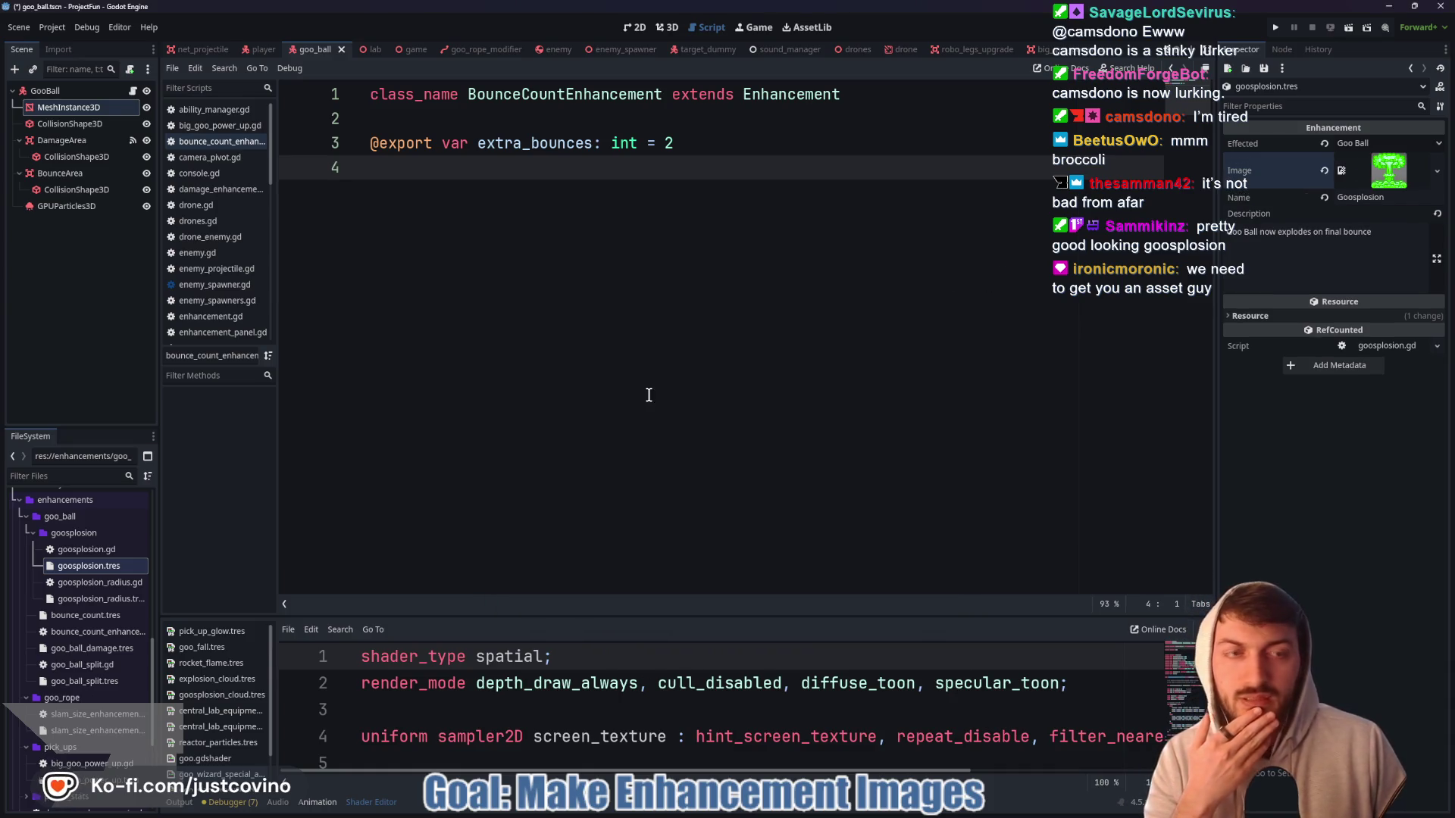
key("ctrl+s")
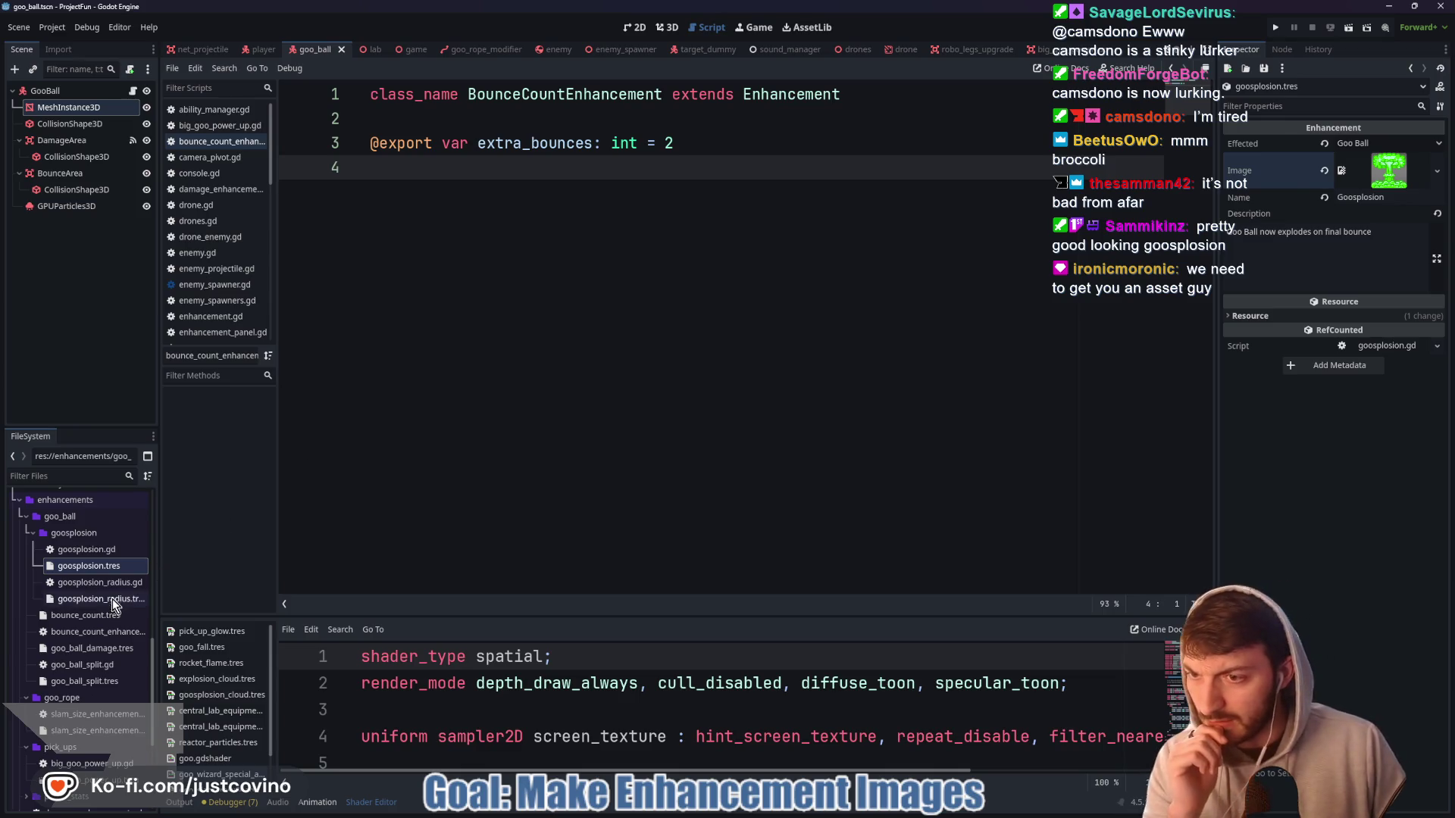
left_click(112, 598)
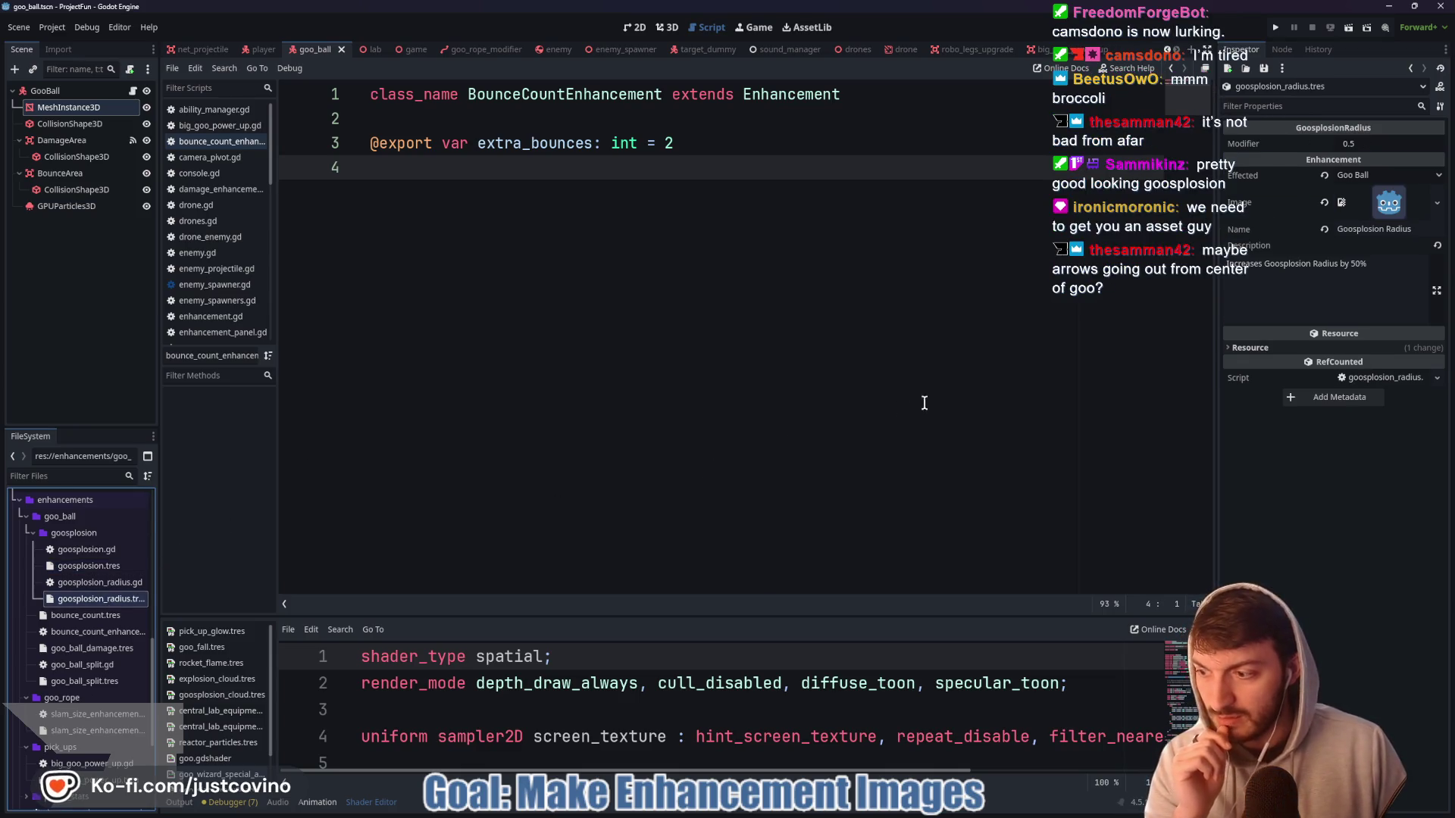
key("alt+Tab")
- Draw radiating lines on the explosion's right and add arrowheads to them with a thinner brush
left_click_drag(673, 432, 716, 448)
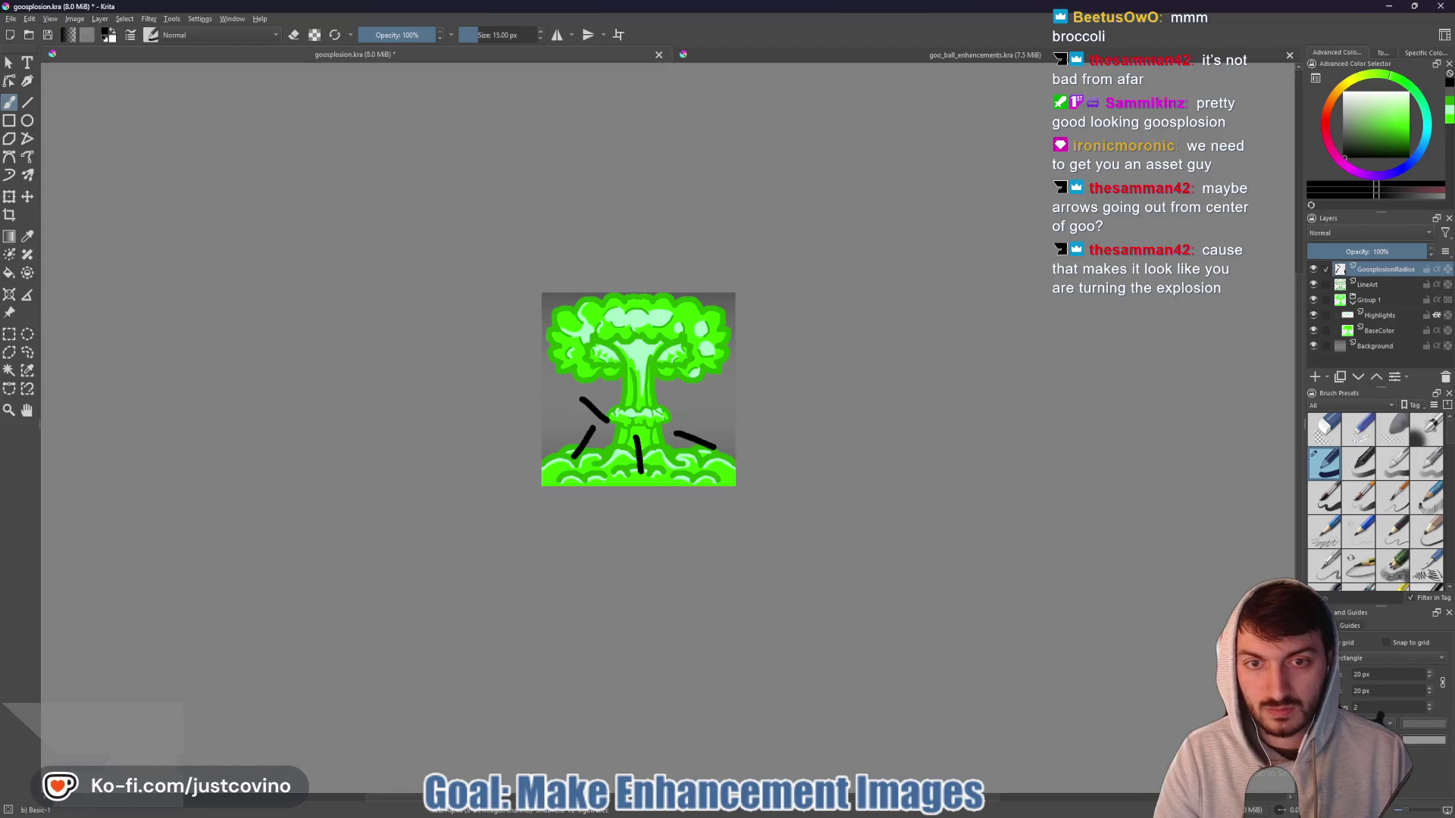
left_click_drag(667, 402, 676, 391)
key("e")
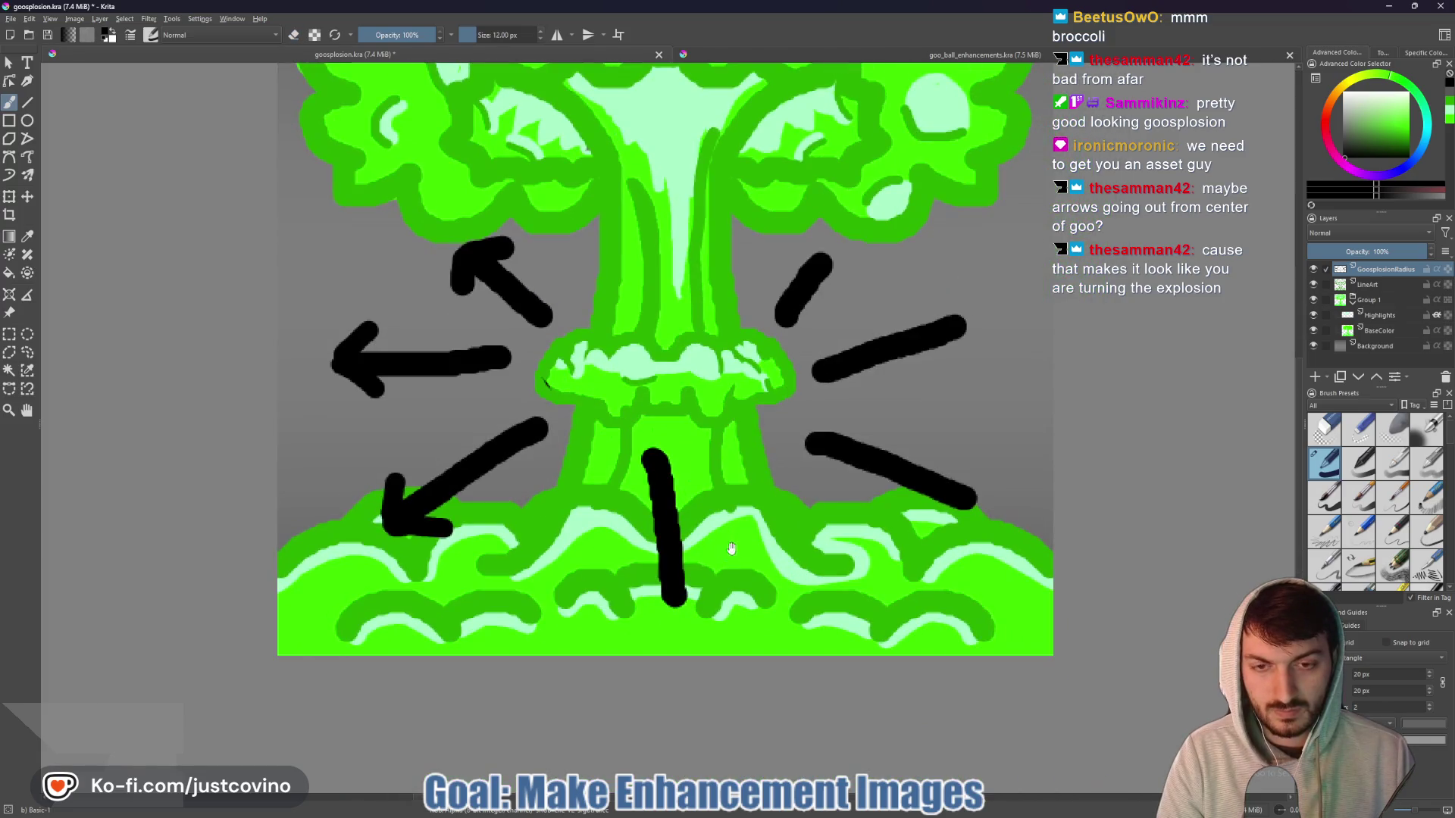
key("bracketleft")
left_click_drag(679, 608, 720, 565)
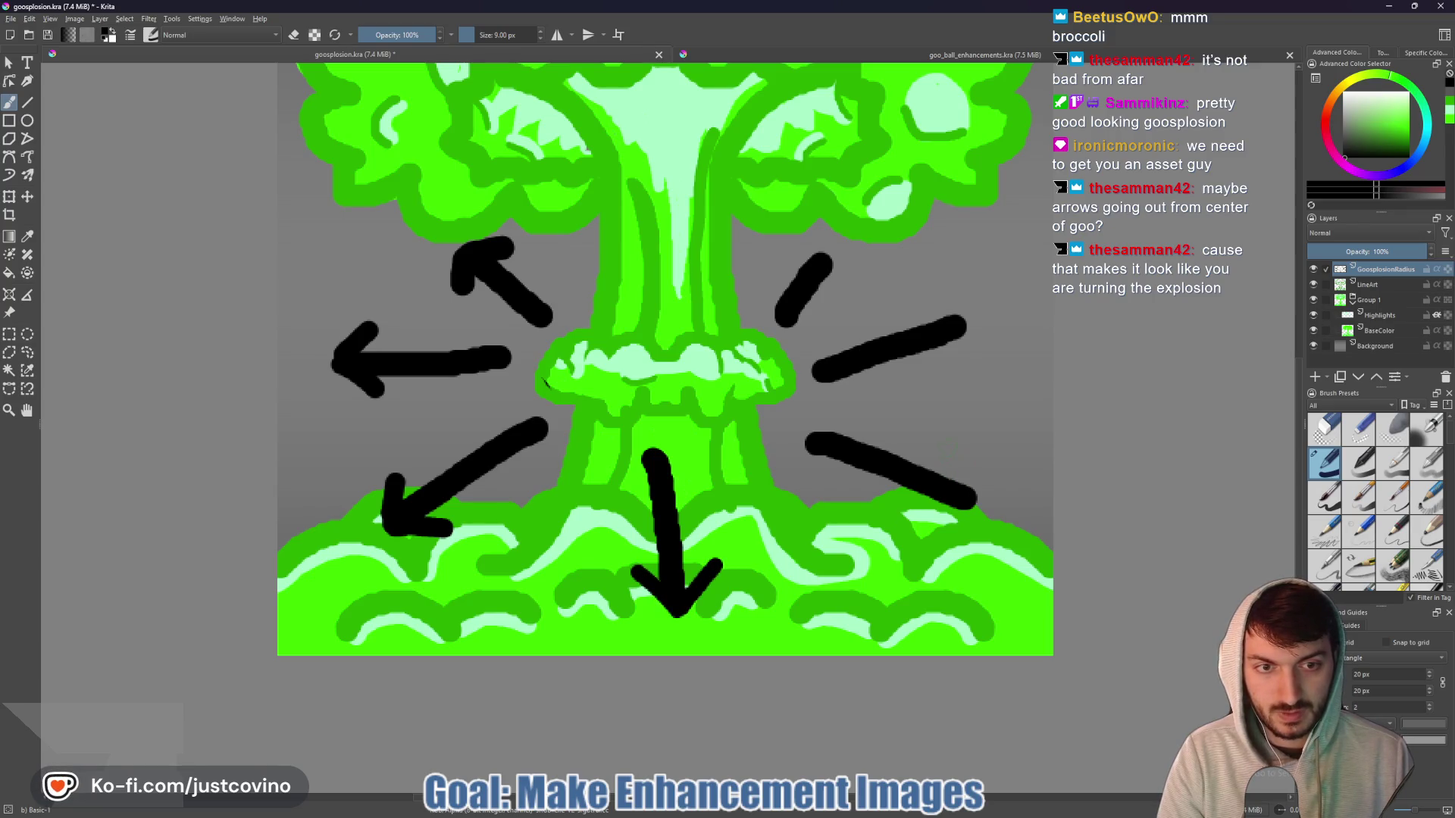
mouse_move(956, 441)
left_mouse_down()
mouse_move(982, 504)
mouse_move(934, 527)
left_mouse_up()
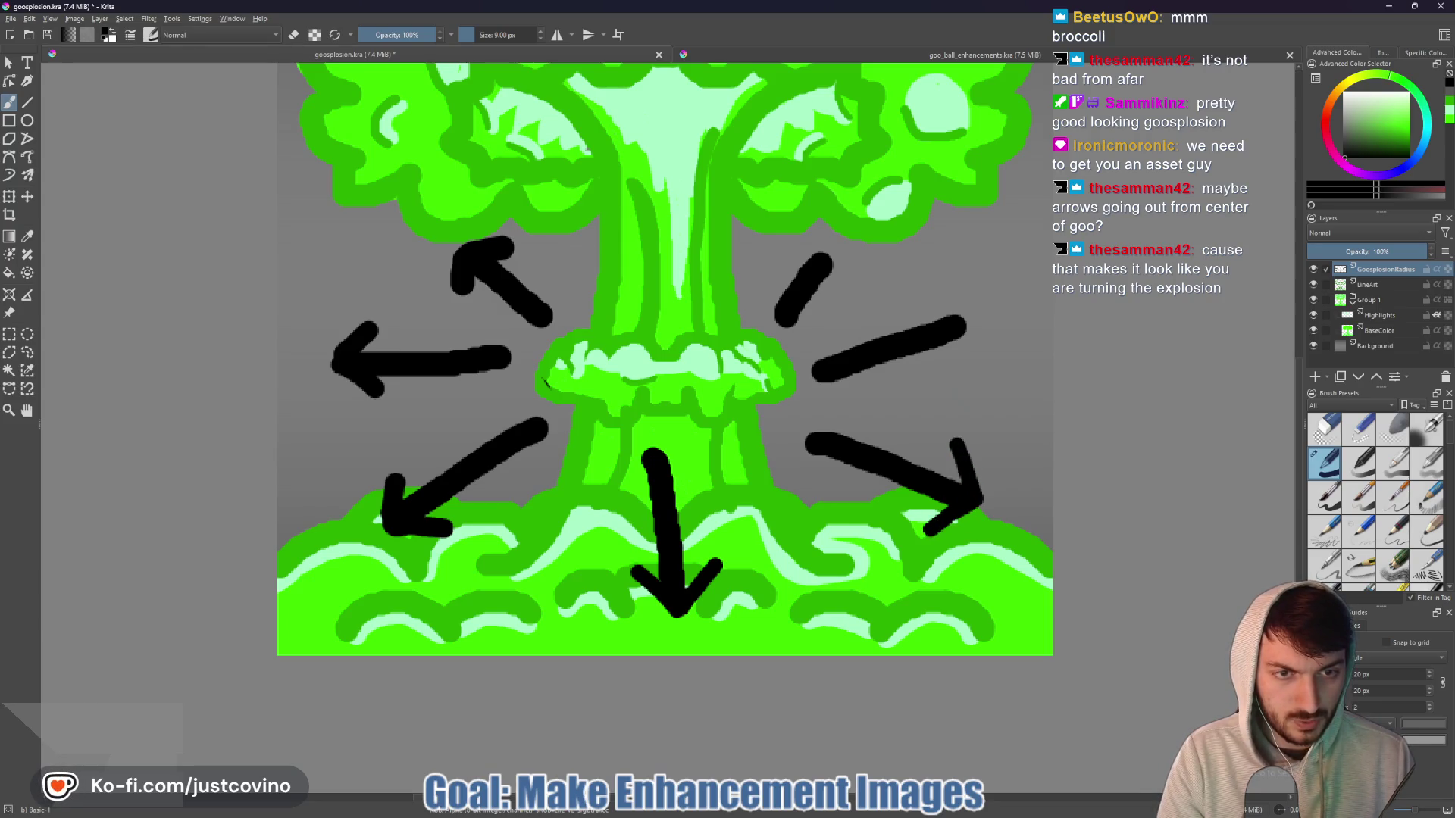
mouse_move(917, 300)
left_mouse_down()
mouse_move(973, 312)
mouse_move(942, 370)
left_mouse_up()
left_click_drag(787, 259, 832, 247)
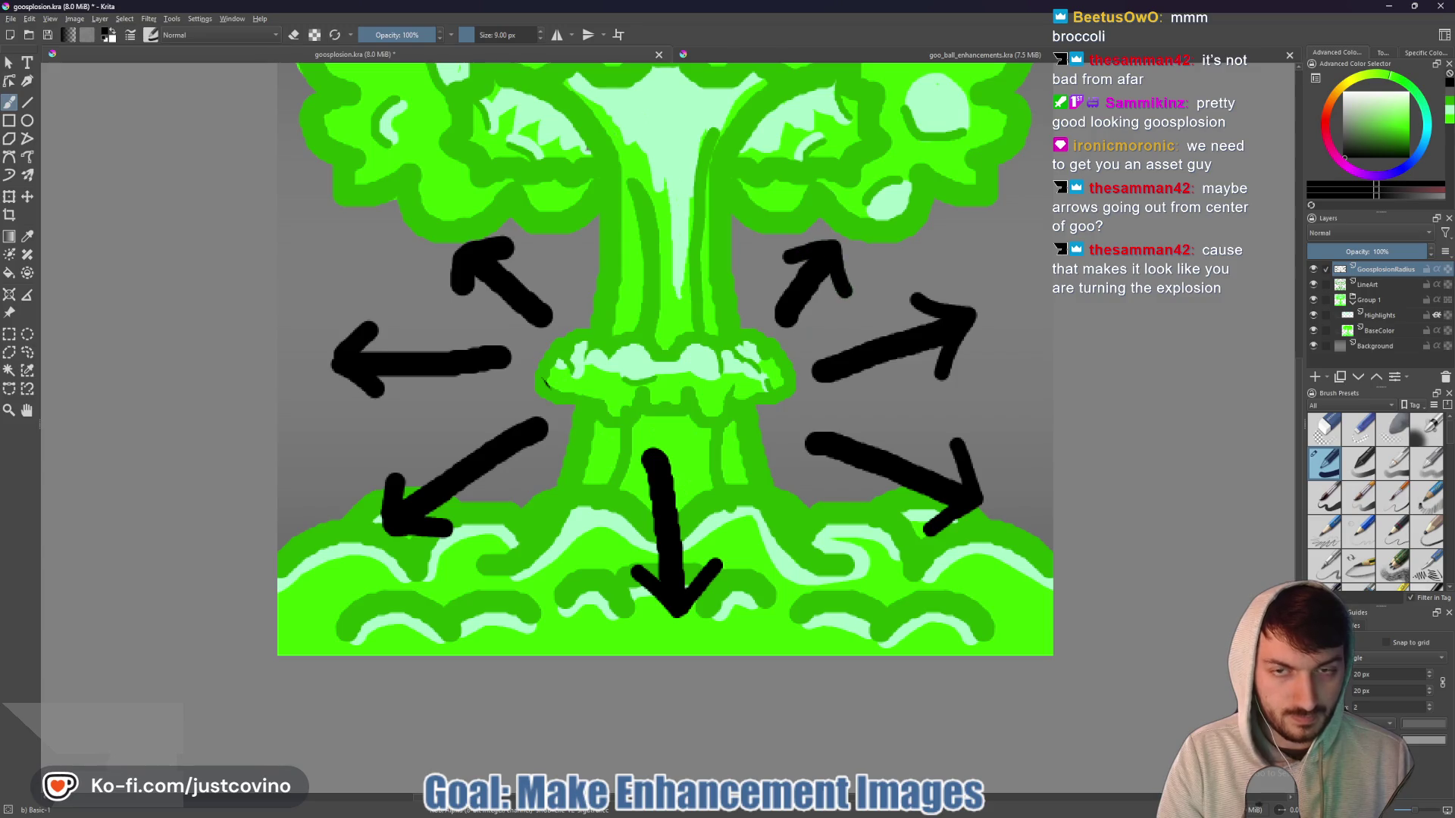
key("1")
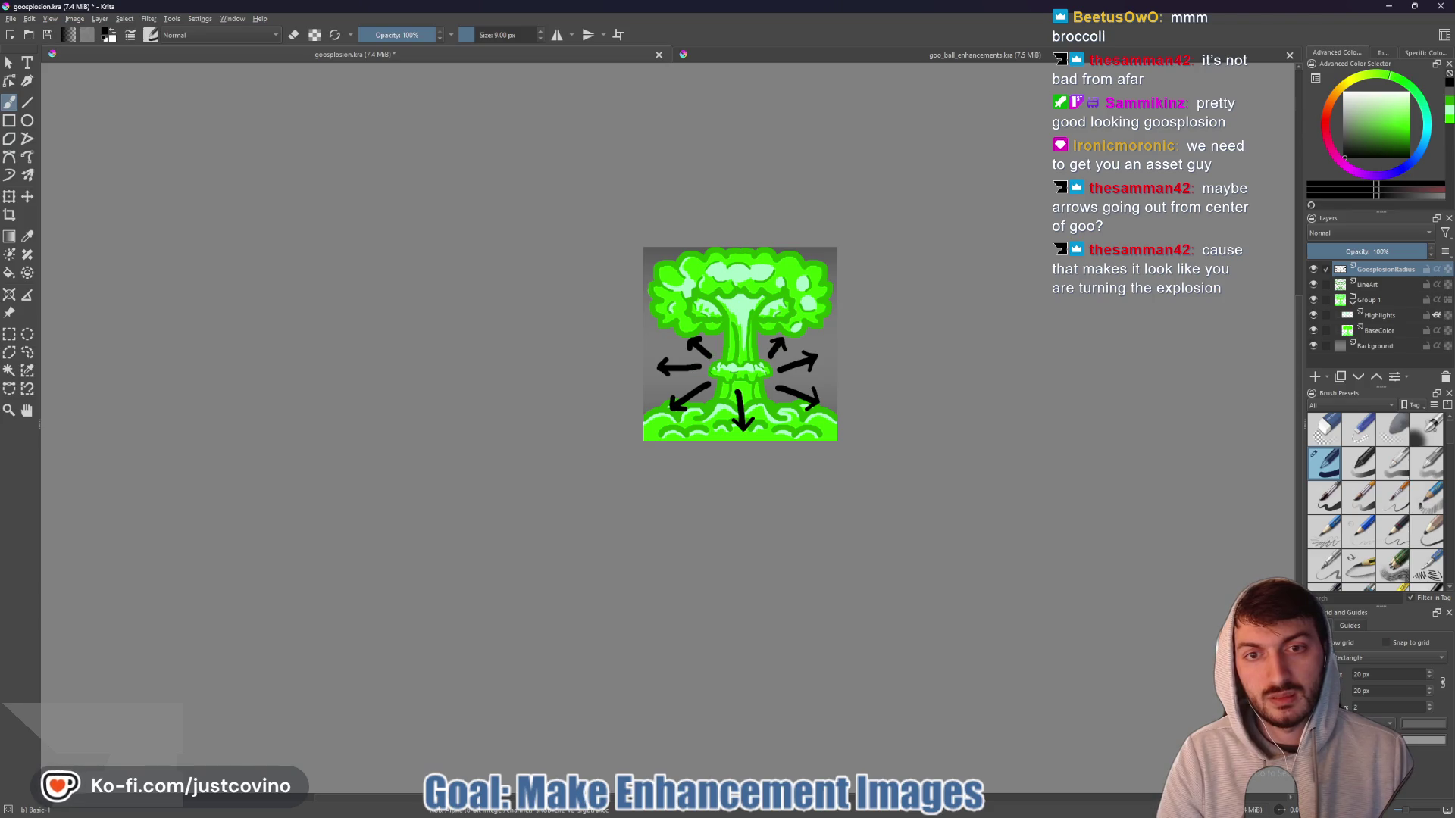
left_click_drag(706, 356, 699, 381)
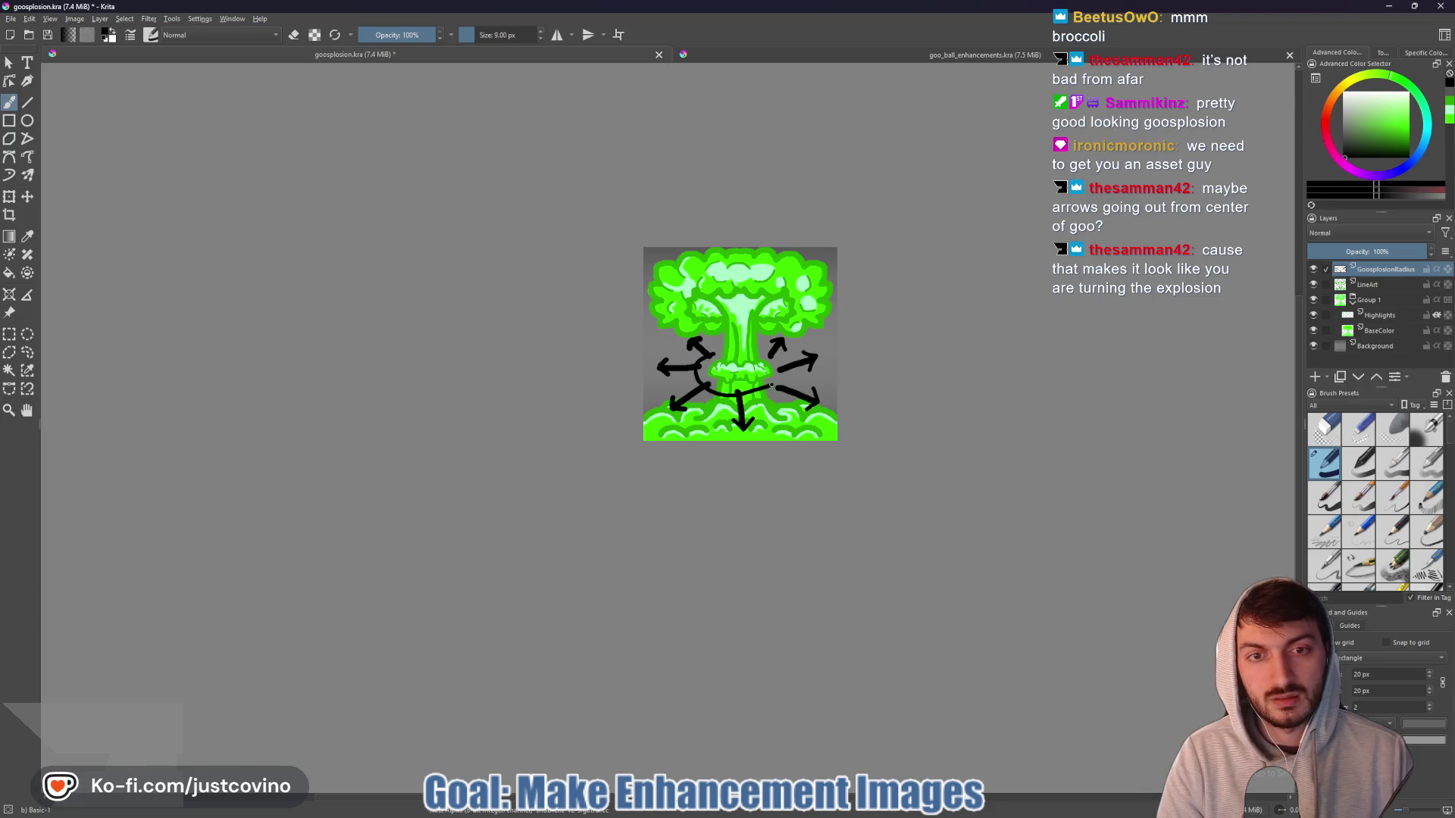
left_click_drag(707, 356, 724, 350)
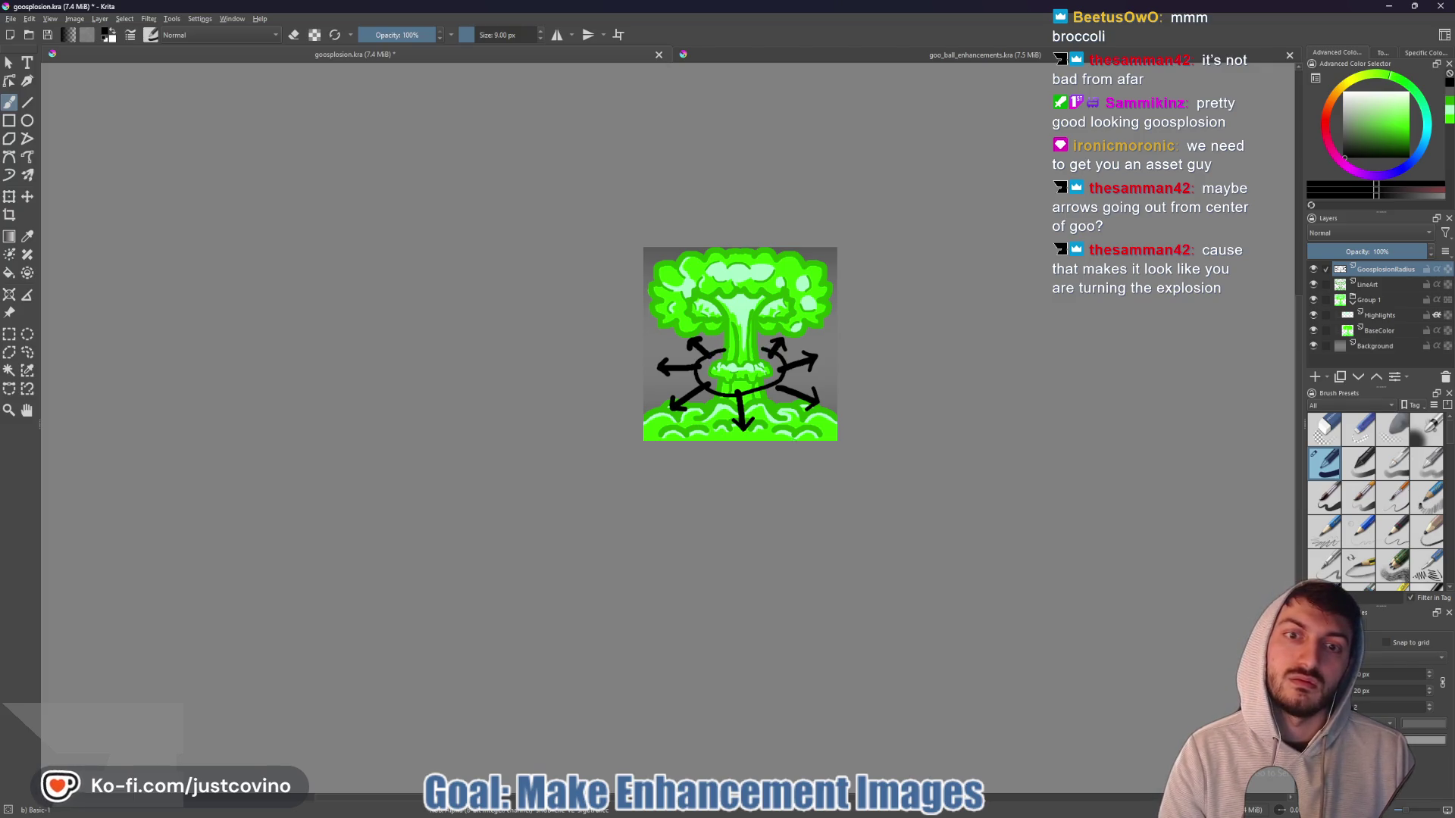
- Thicken the arc with a larger brush, join it to the right arrow, and re-centre the artwork
scroll(706, 366, "up", 2)
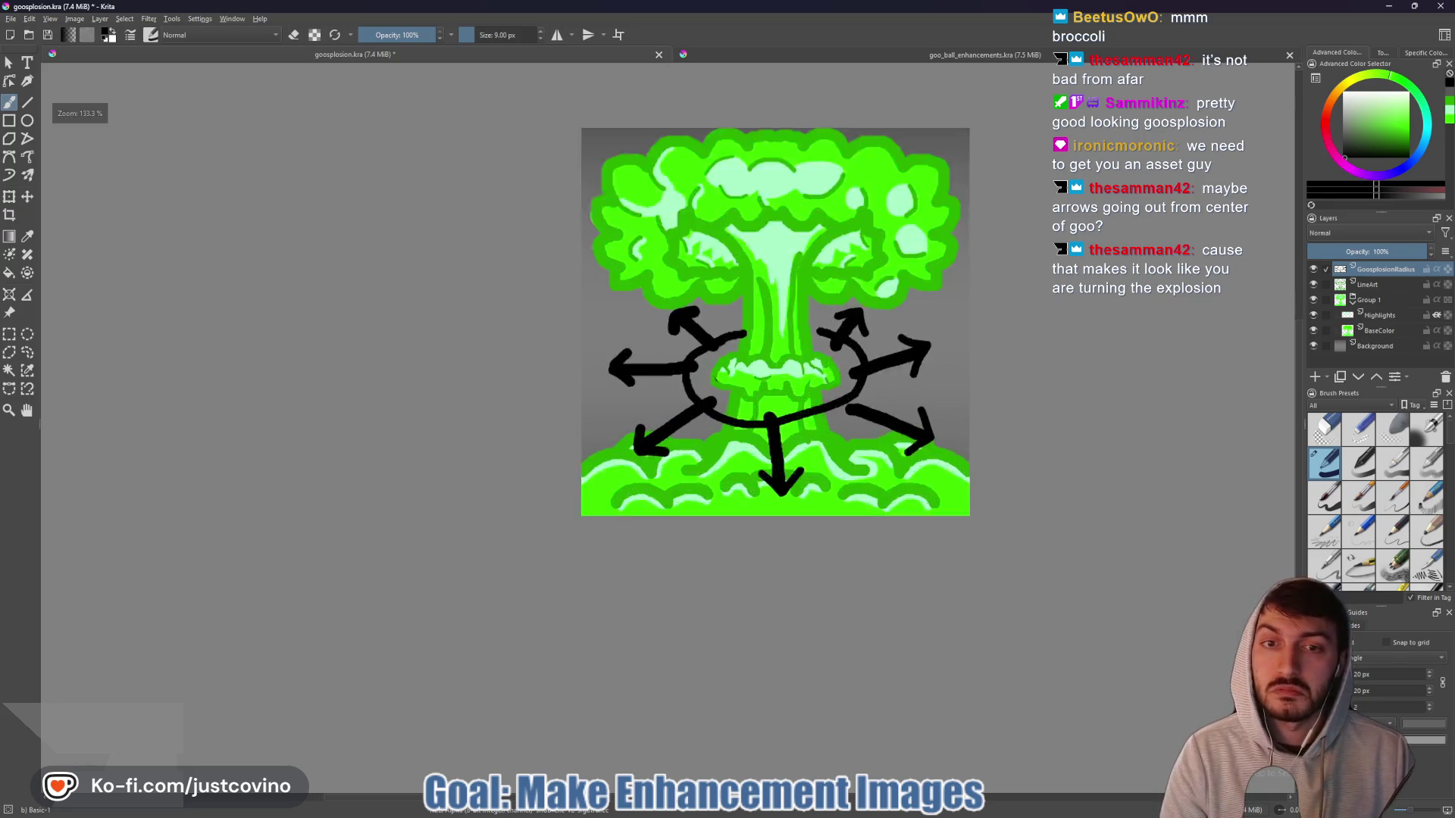
scroll(703, 365, "up", 1)
key("bracketright")
mouse_move(755, 319)
left_mouse_down()
mouse_move(687, 371)
mouse_move(699, 415)
left_mouse_up()
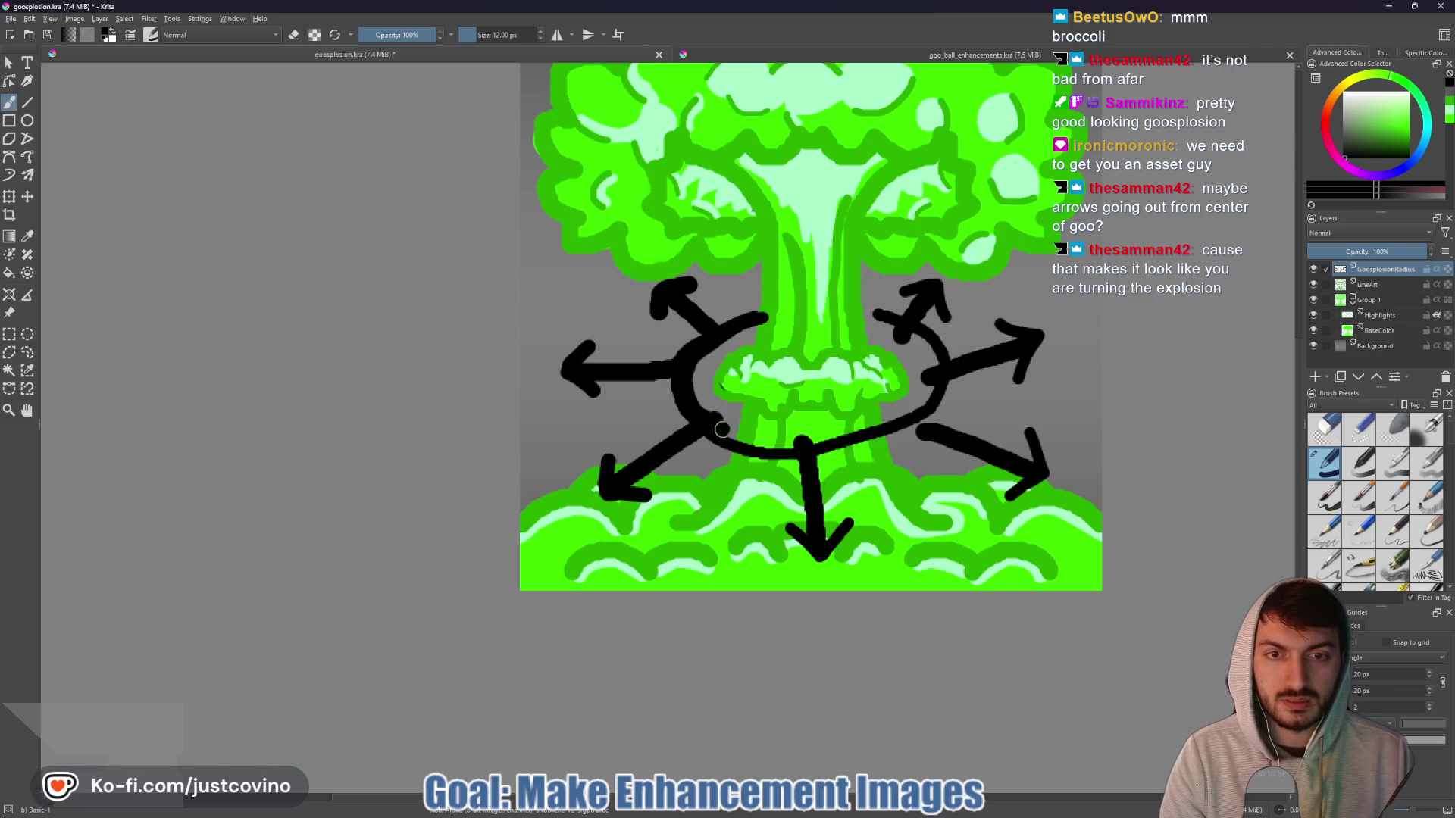
mouse_move(822, 438)
left_mouse_down()
mouse_move(917, 408)
mouse_move(928, 346)
left_mouse_up()
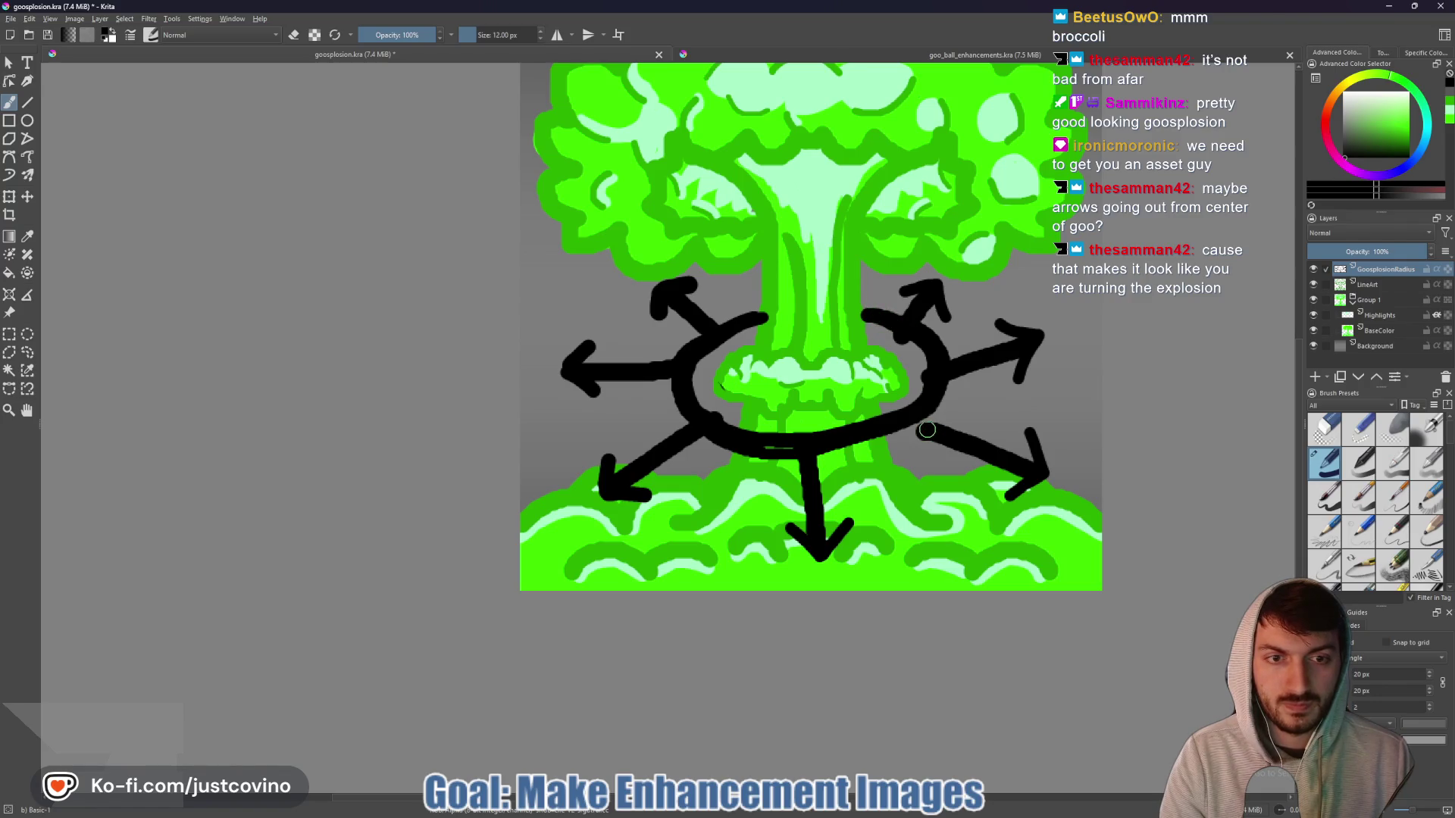
mouse_move(927, 431)
left_mouse_down()
mouse_move(907, 419)
mouse_move(920, 427)
left_mouse_up()
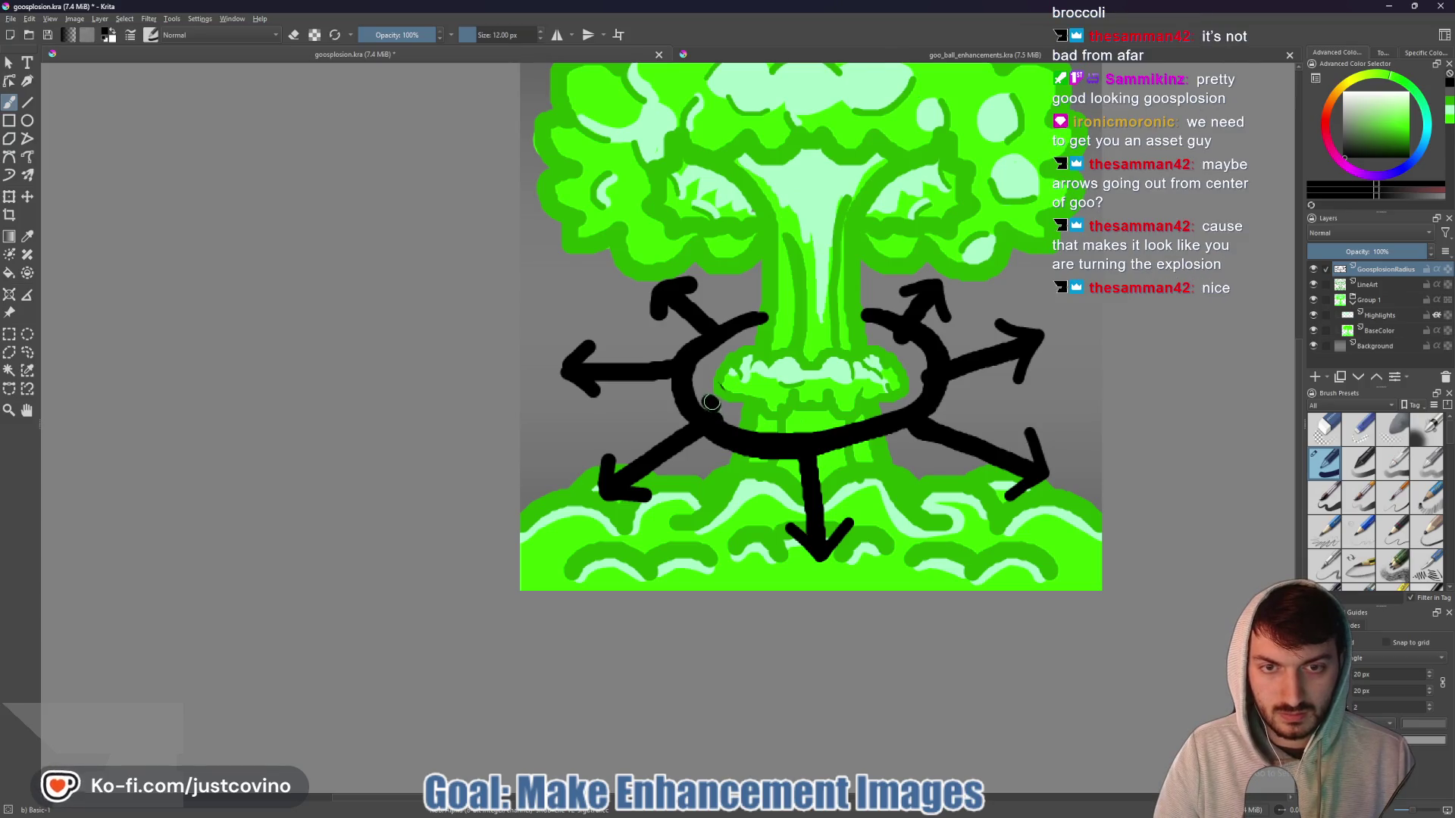
key("e")
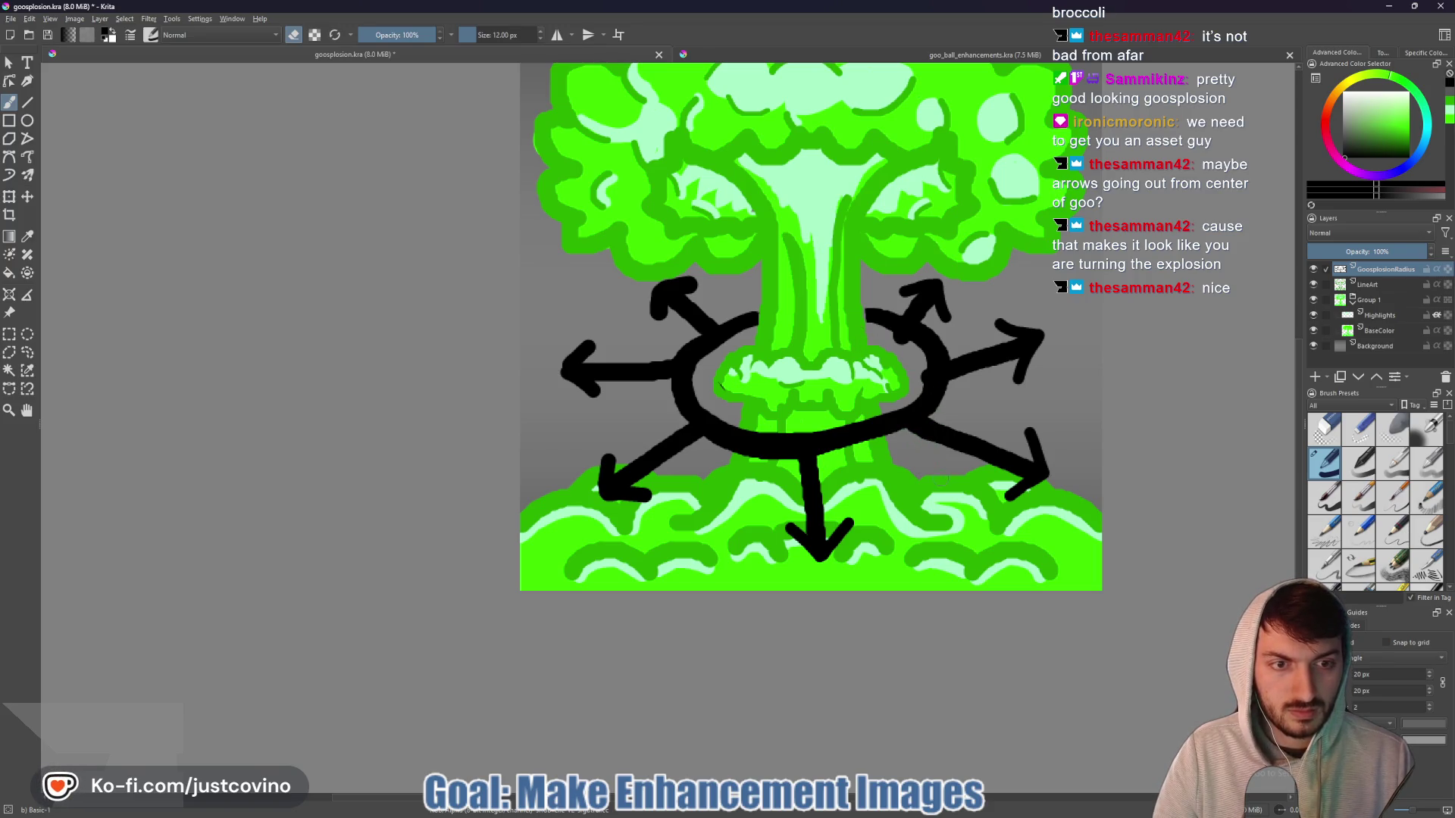
scroll(943, 460, "down", 3)
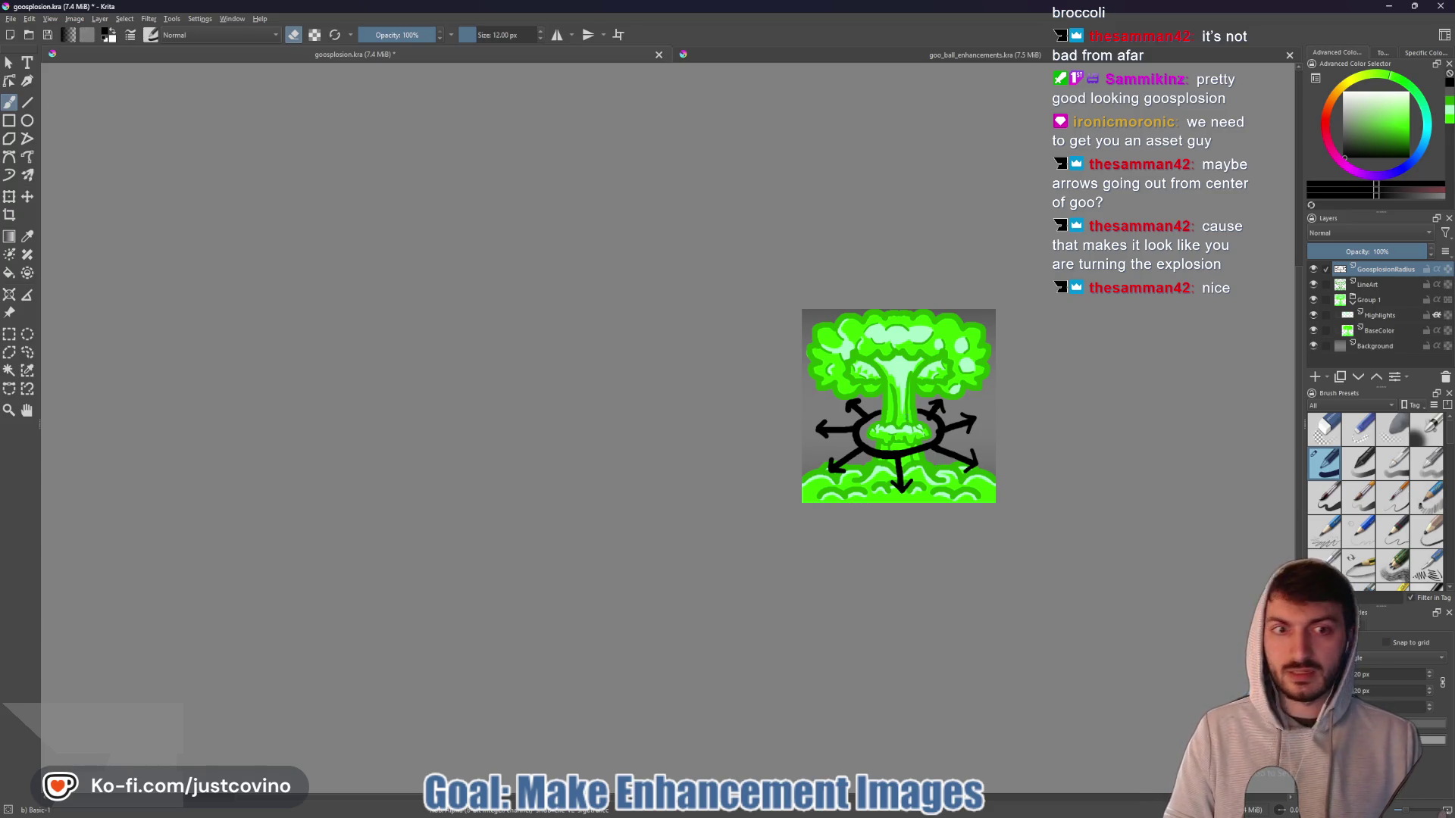
left_click_drag(926, 389, 709, 405)
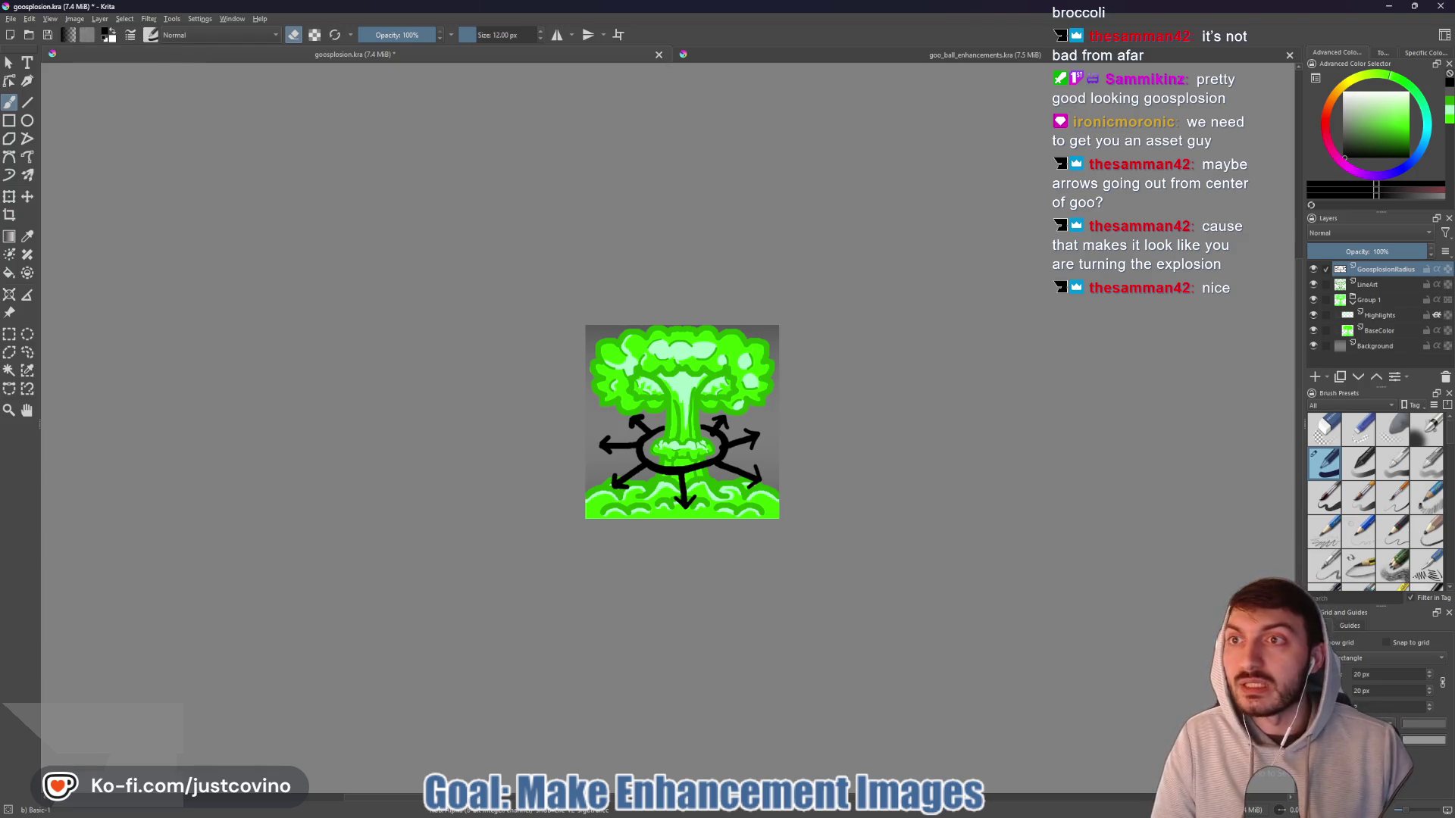
left_click(11, 18)
- Export over goosplosion_radius.png, confirm the replacement, save the Krita file, and switch to Godot
left_click(43, 124)
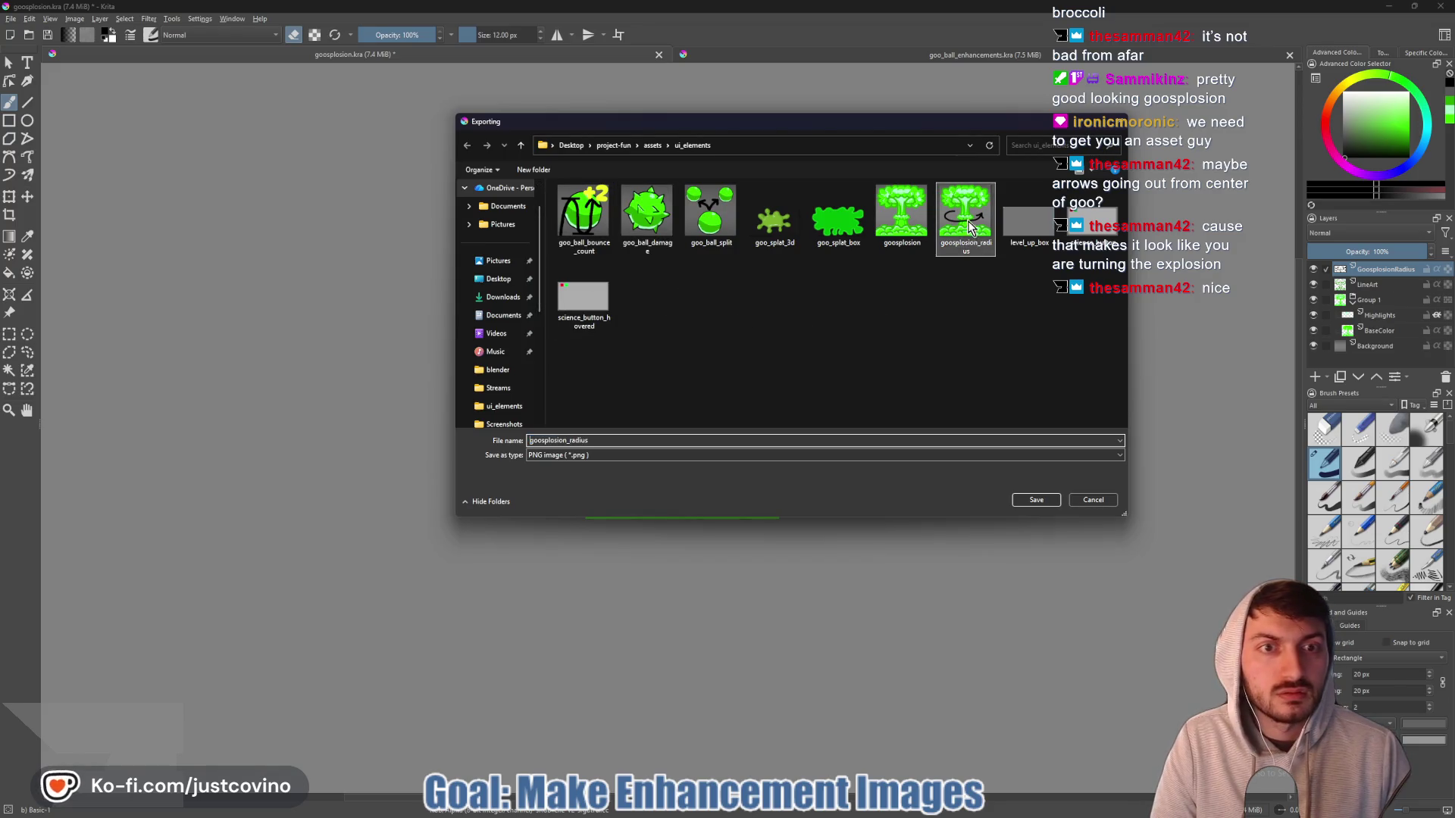
left_click(1024, 502)
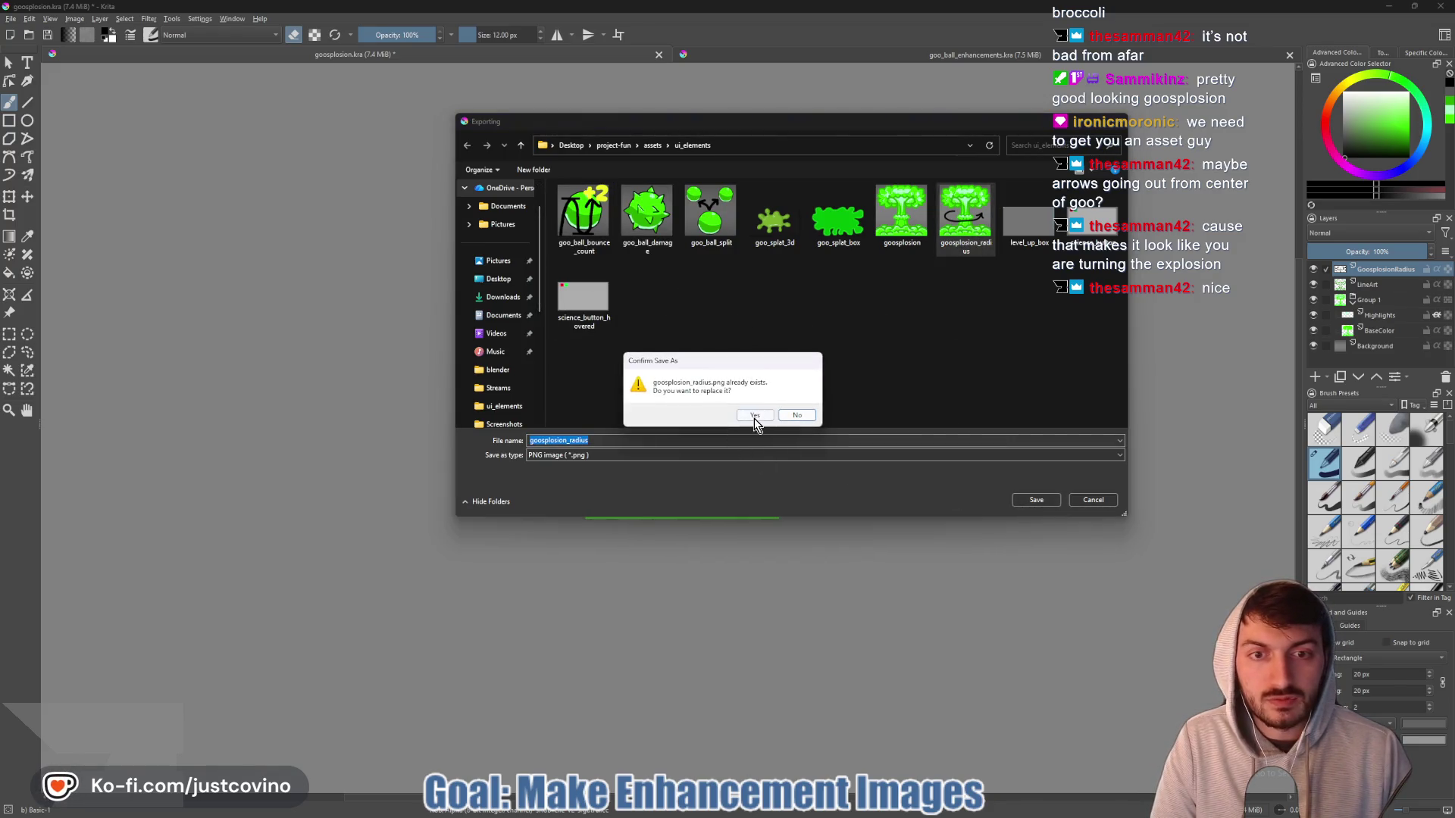
left_click(755, 416)
key("ctrl+s")
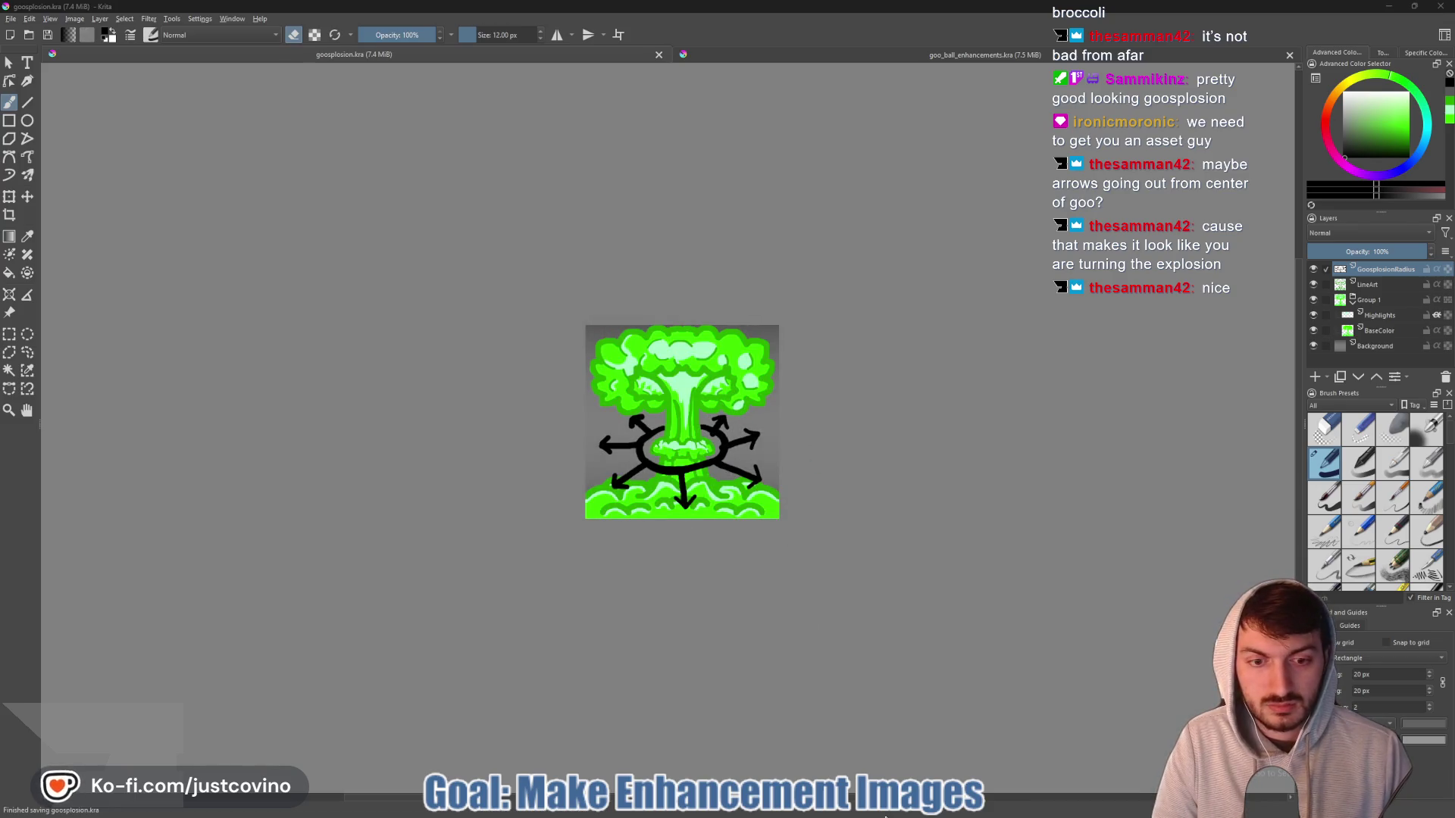
mouse_move(872, 813)
left_click(822, 813)
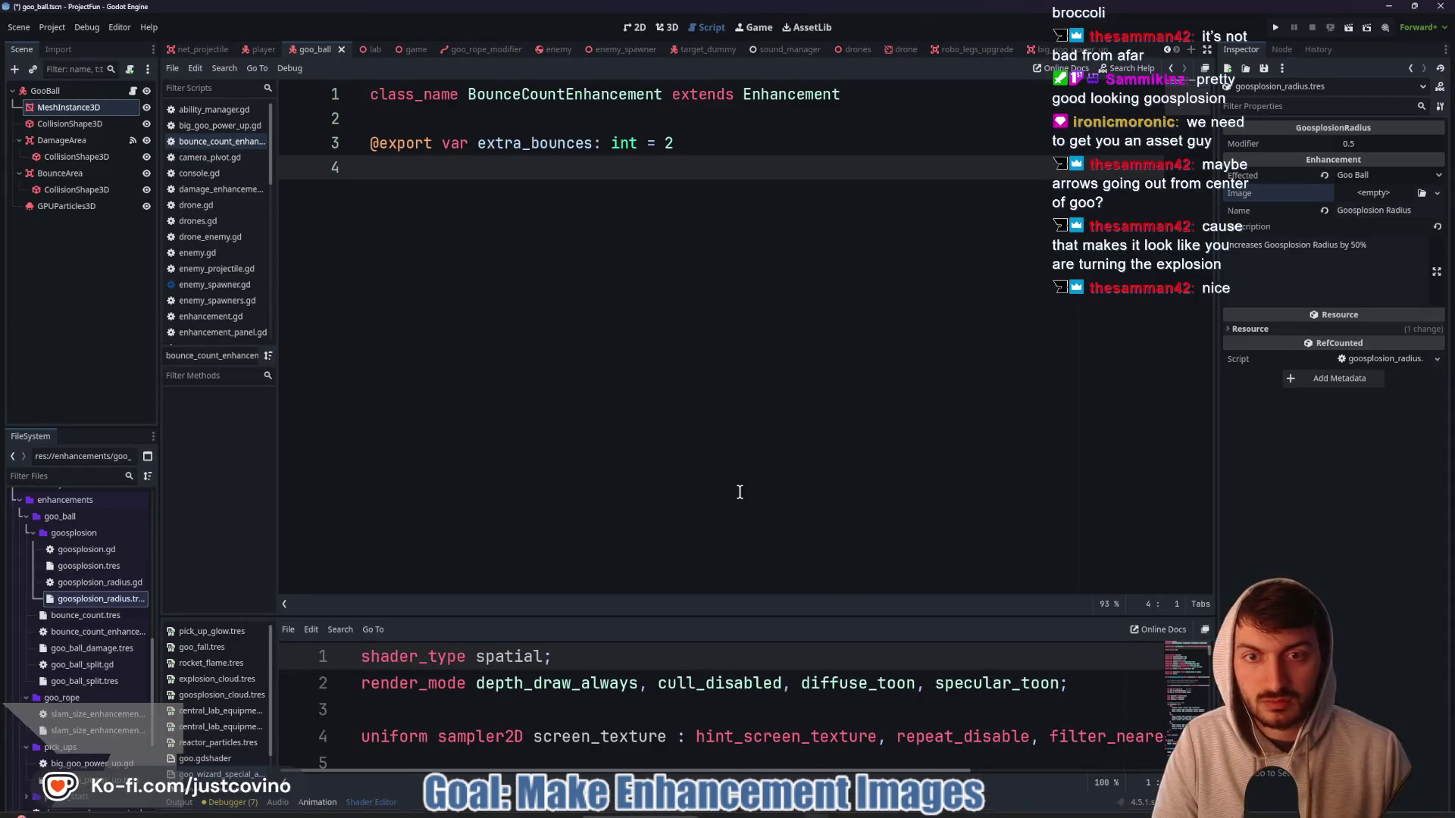
- Keep Goo Ball as the affected system and assign goosplosion_radius.png as the image
left_click(1370, 178)
left_click(1363, 209)
left_click(1362, 191)
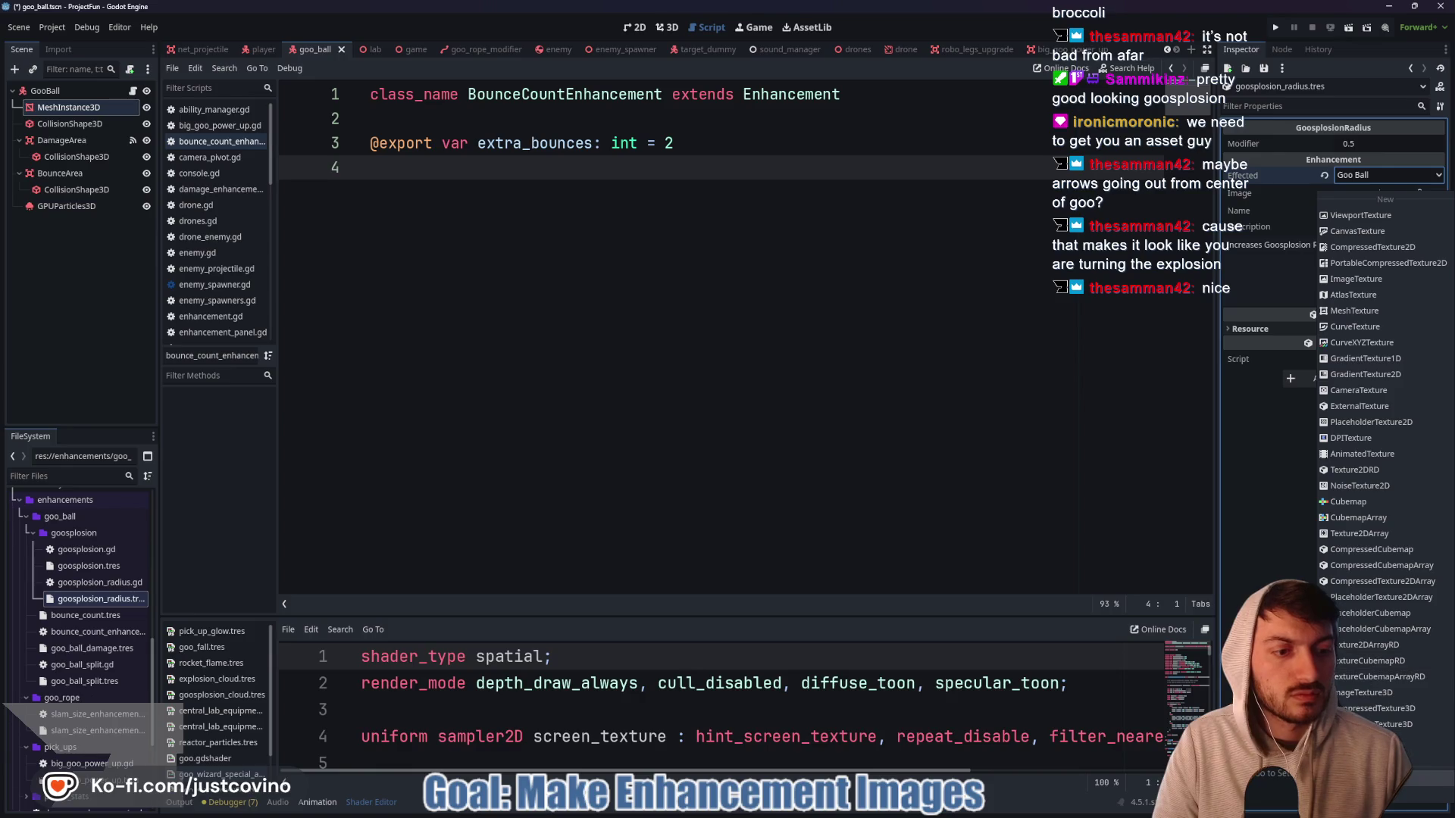
left_click(1356, 758)
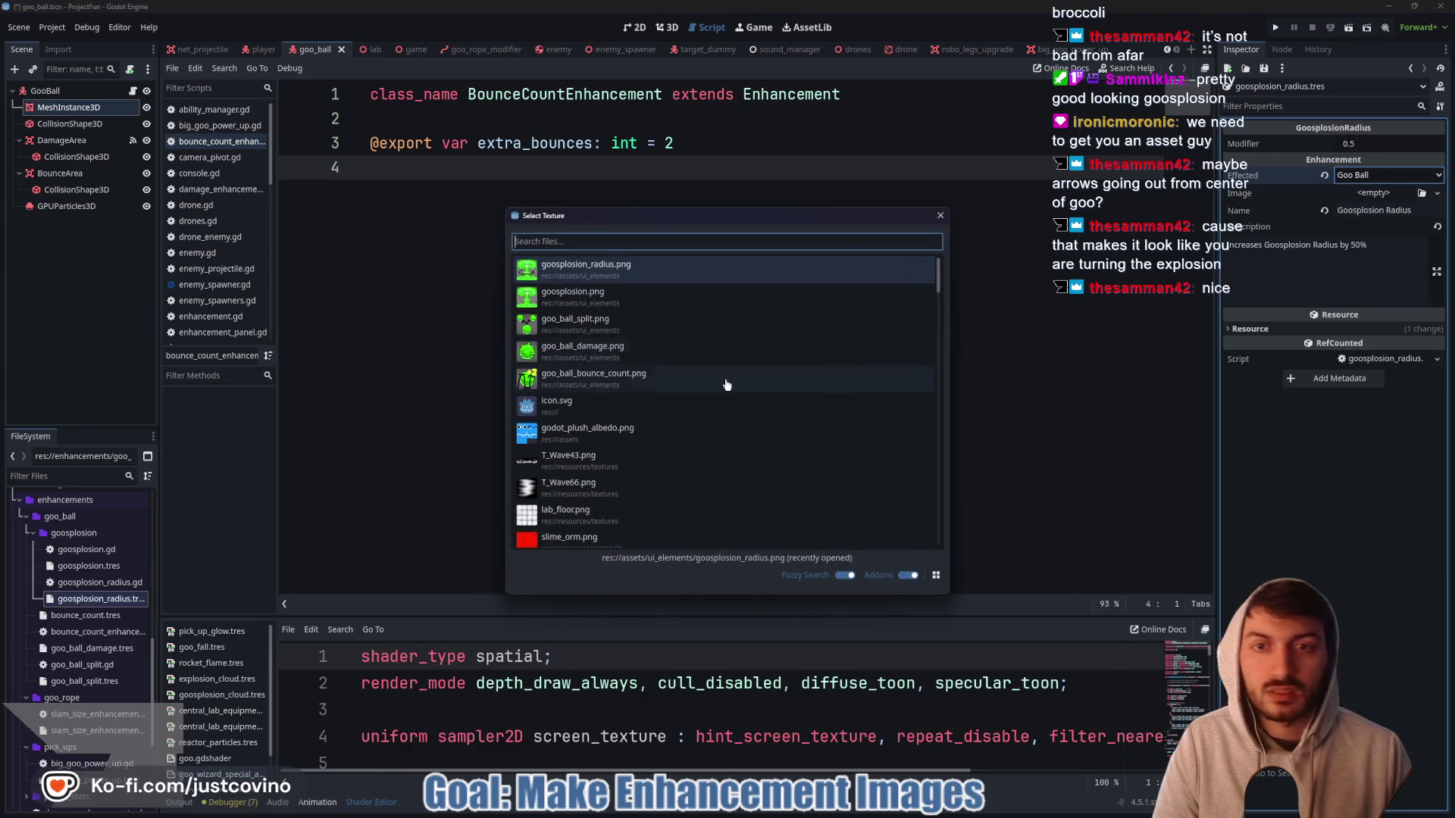
double_click(619, 276)
- Reassign goosplosion_radius.png via Quick Load search 'goosplosion', save, and open game.gd
left_click(1324, 203)
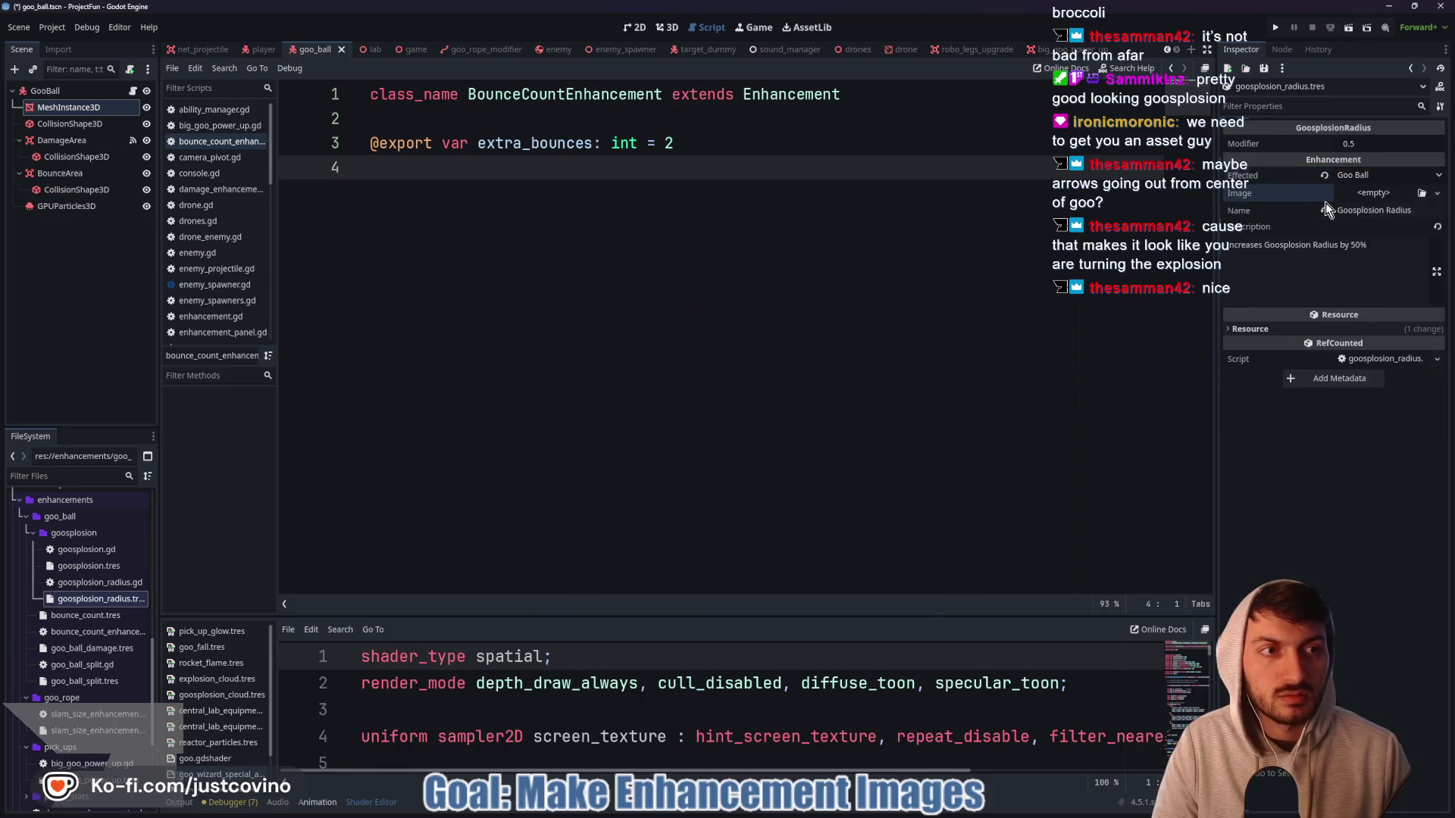
left_click(1375, 199)
left_click(1356, 757)
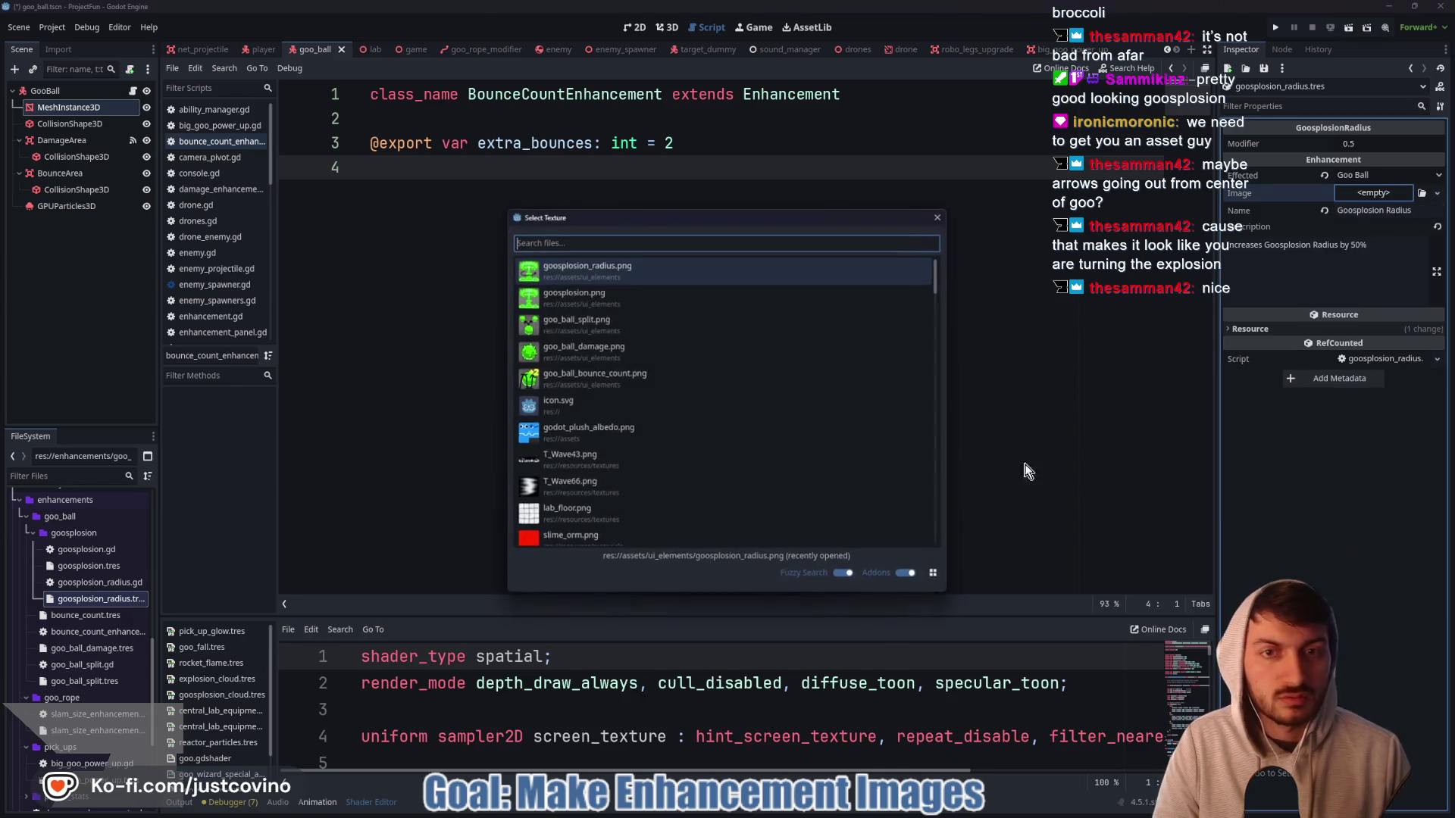
type("goosplosion")
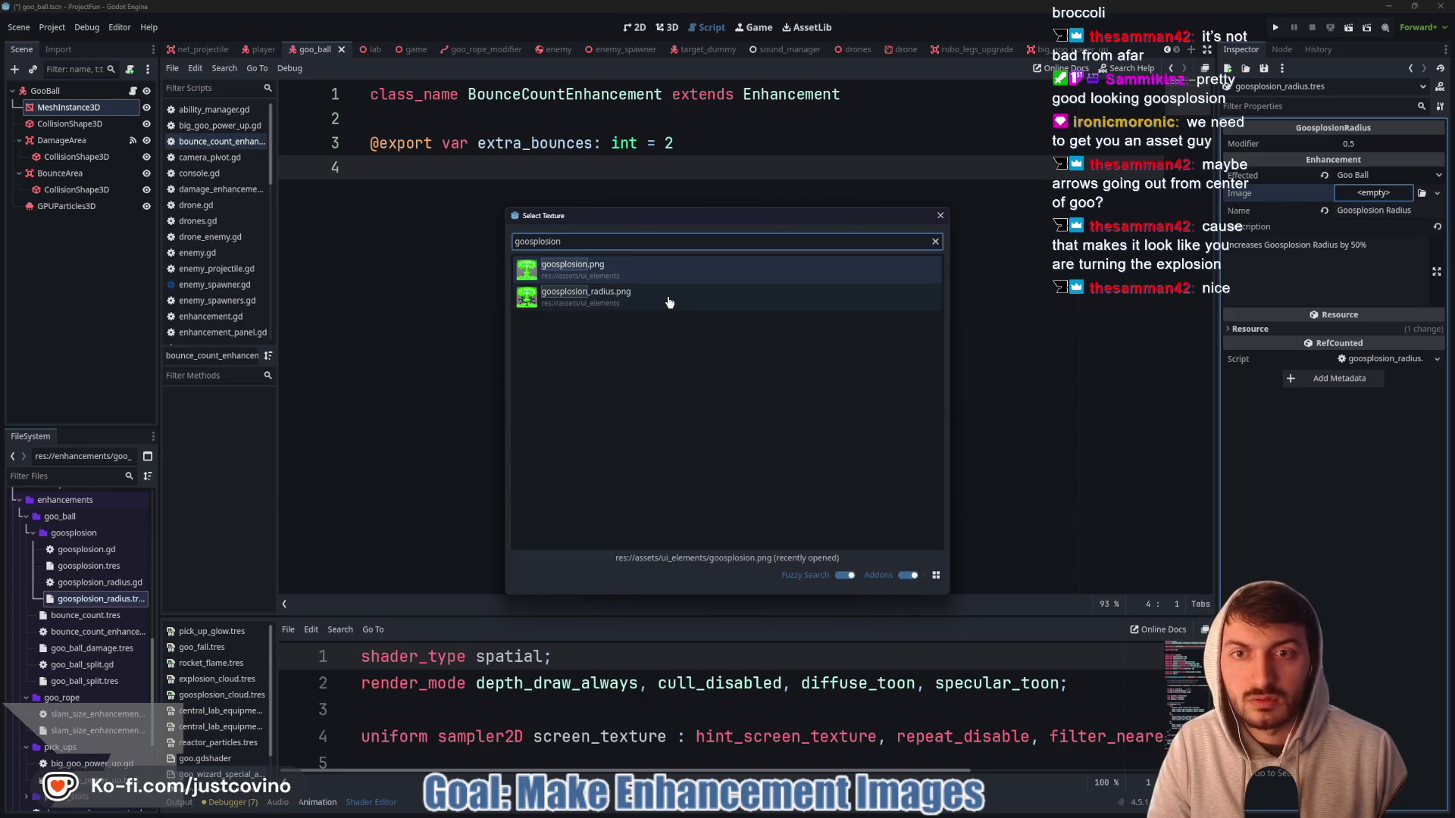
double_click(669, 302)
left_click(746, 335)
key("ctrl+s")
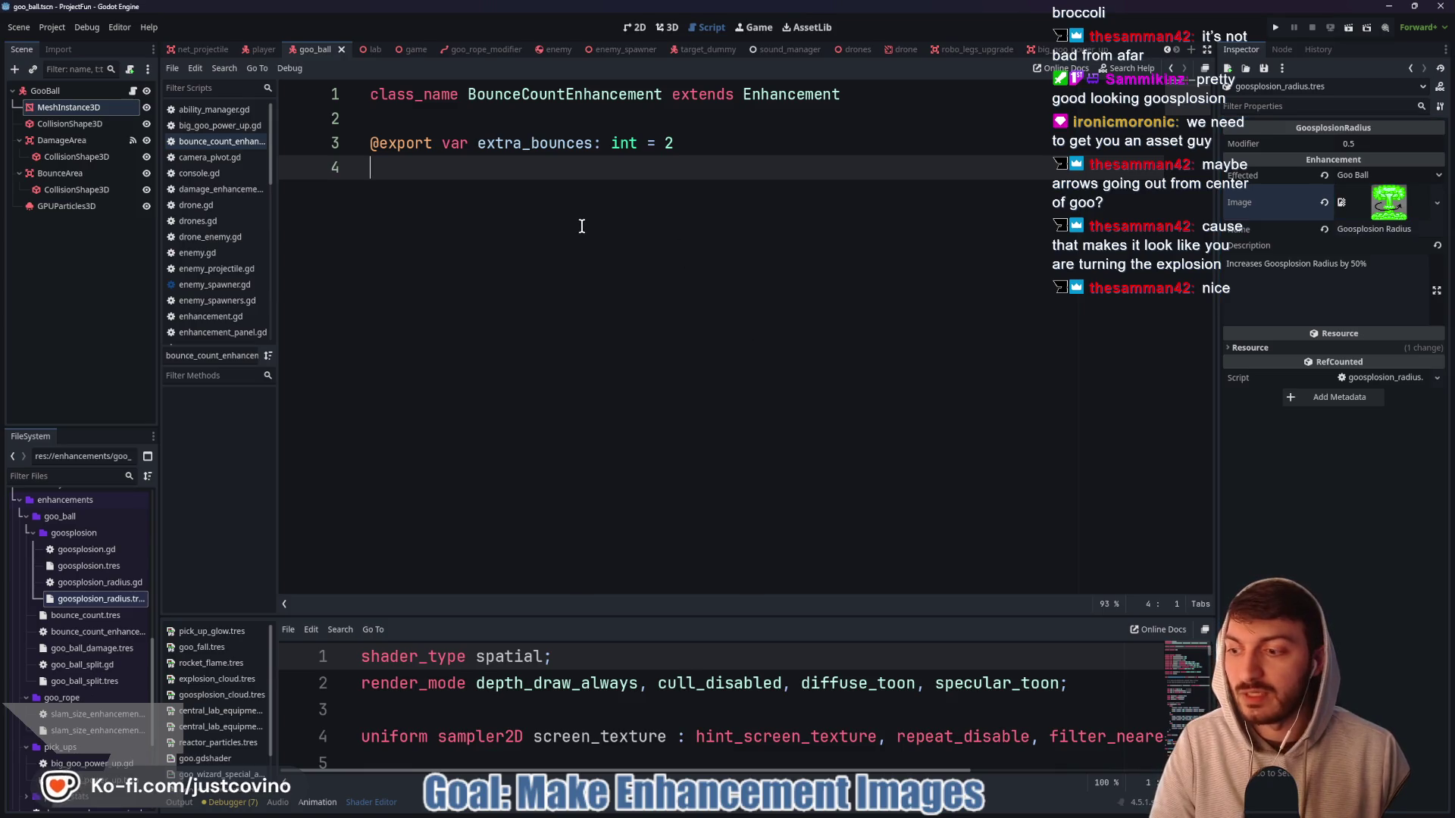
left_click(402, 49)
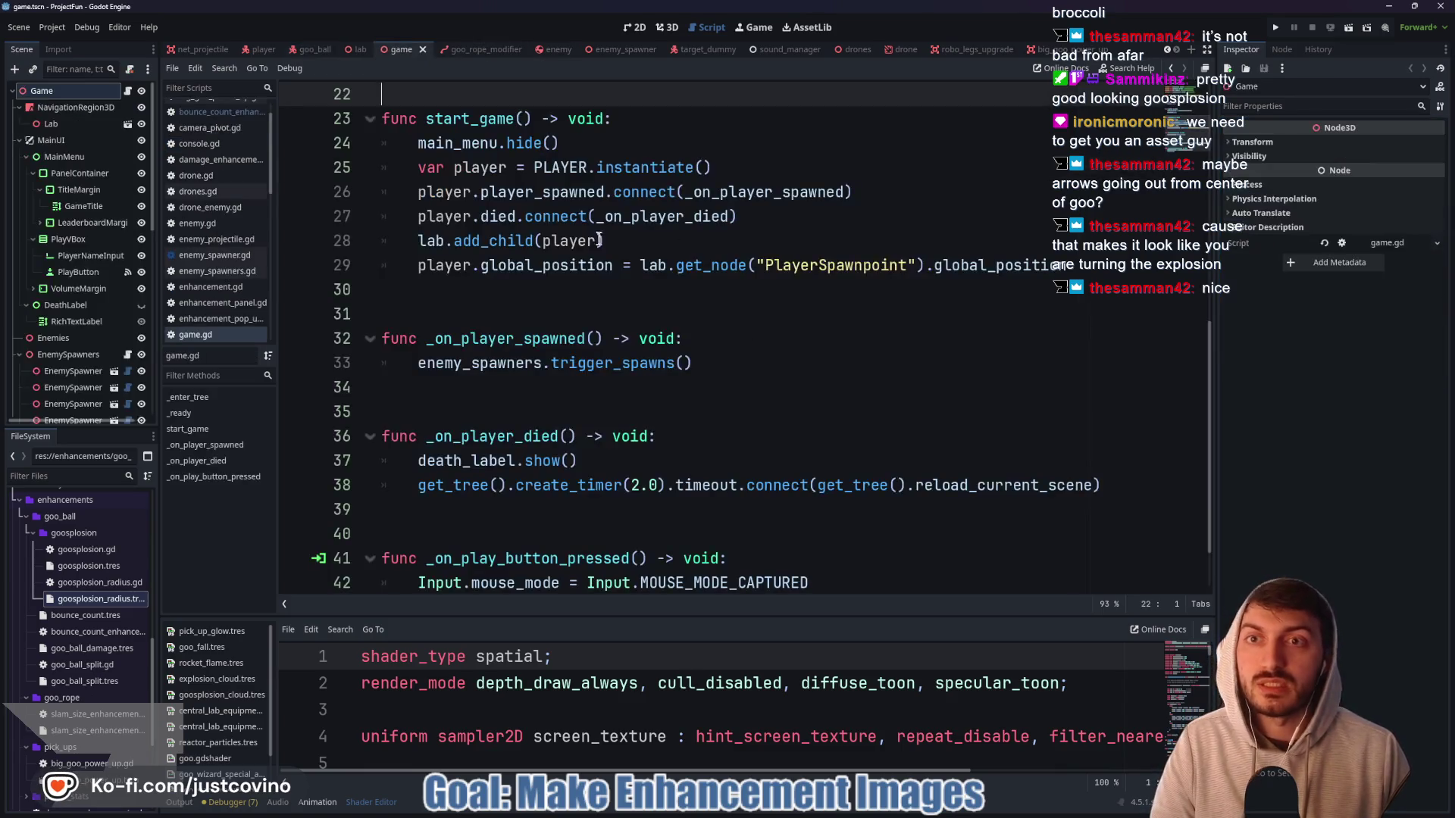
- Run the game, start playing, and run level_up from the development console
key("F5")
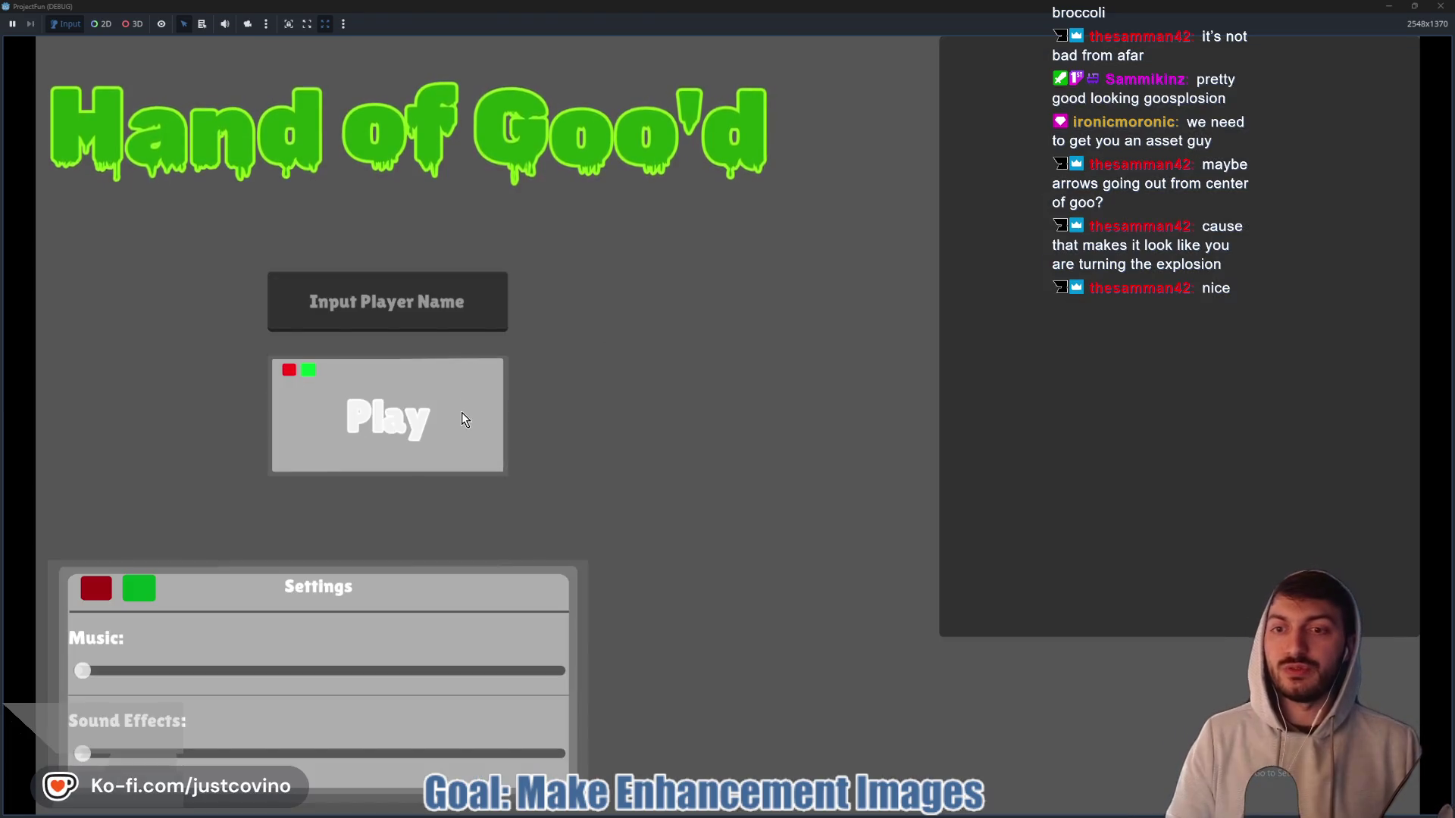
left_click(462, 416)
key("grave")
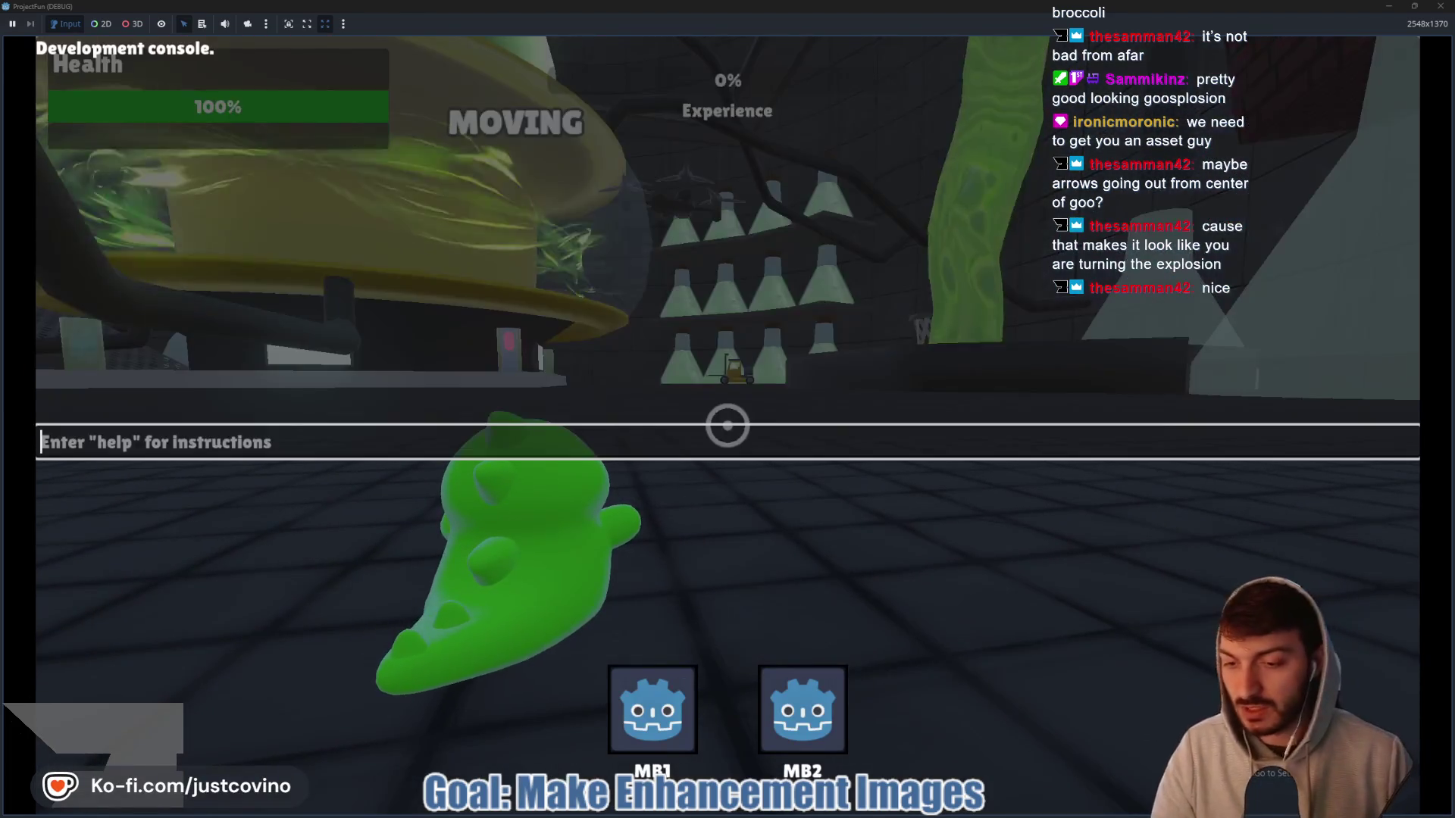
type("level")
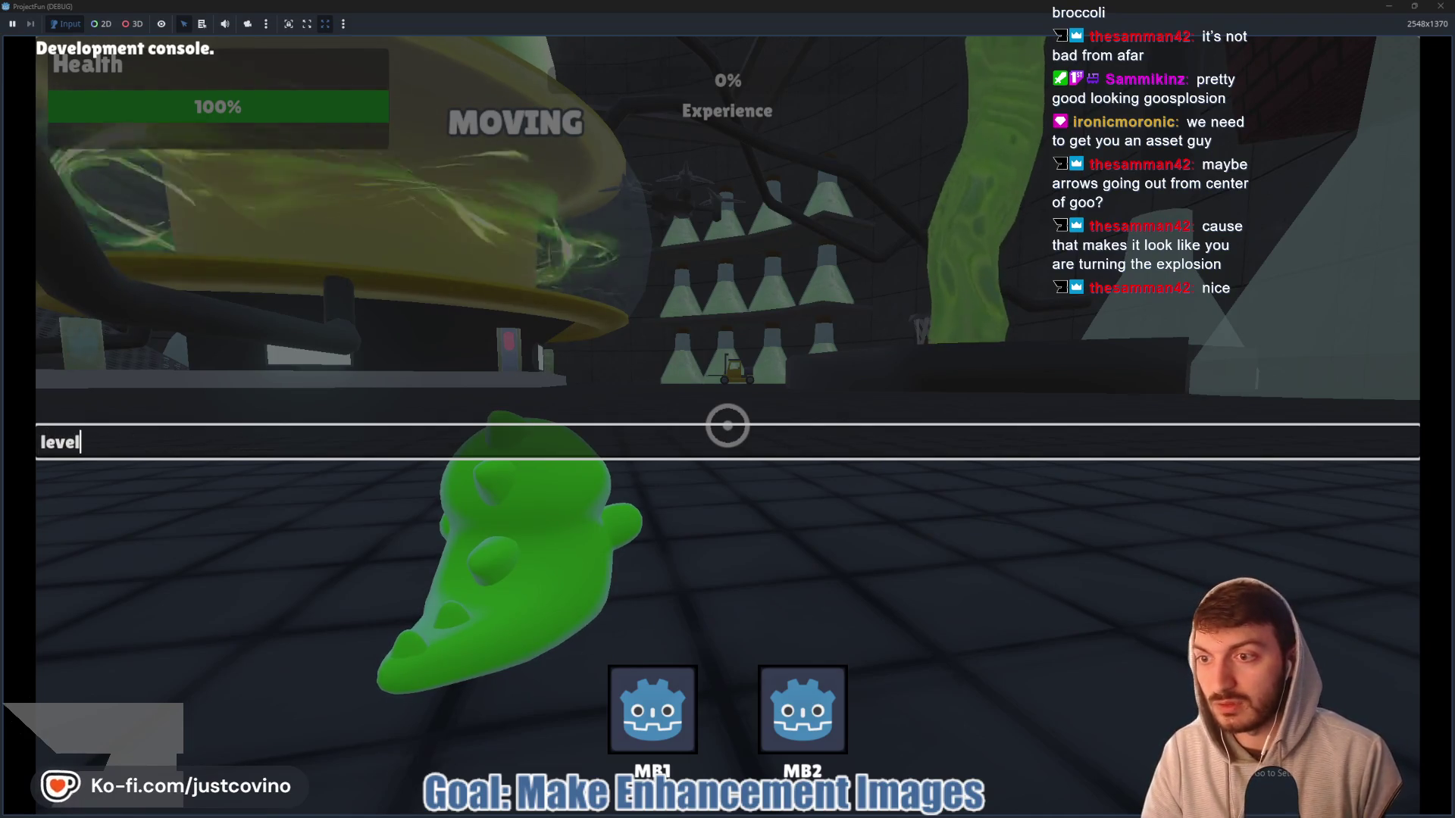
type("_up")
key("Return")
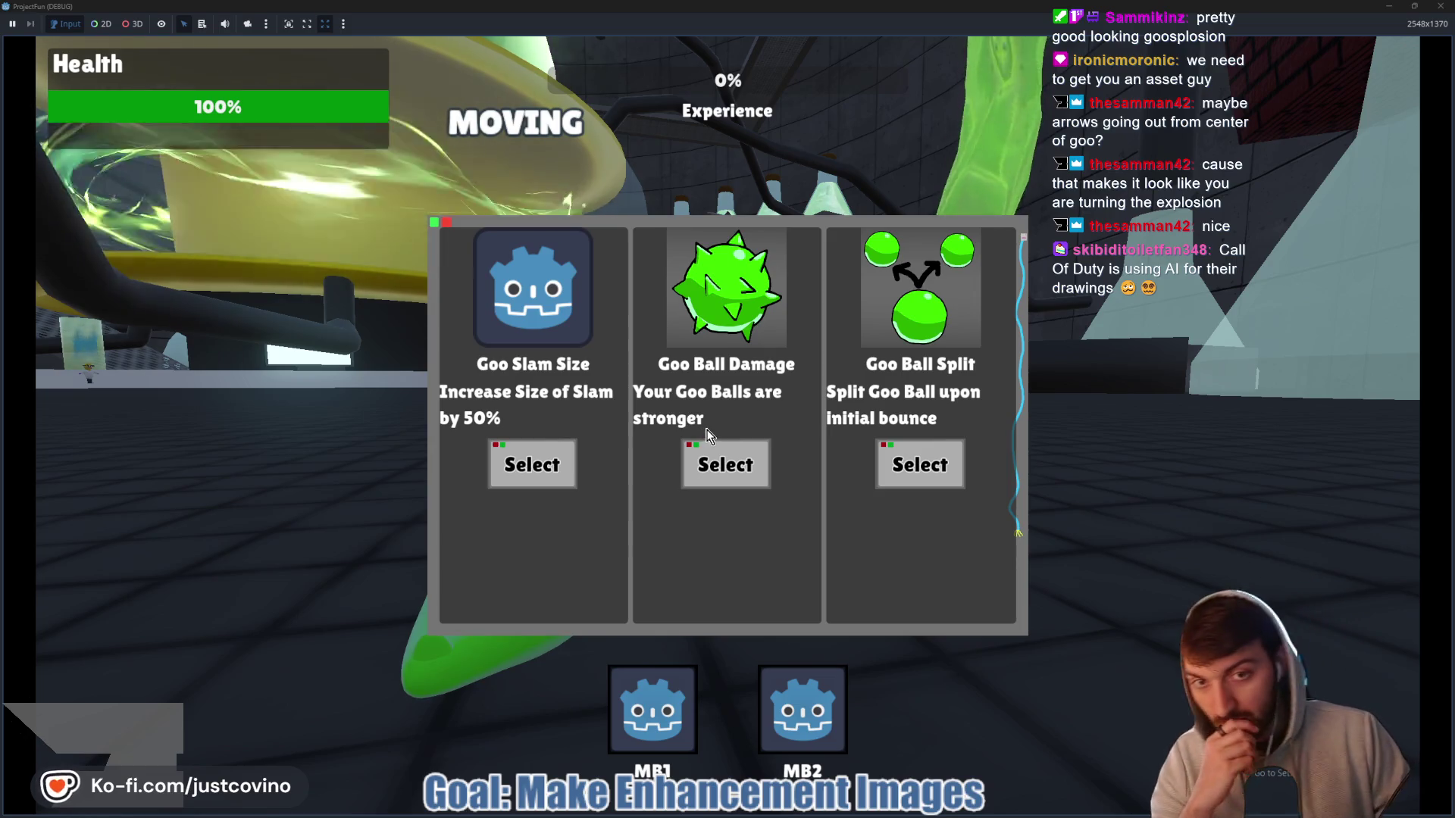
- Pick the Goo Ball Damage and Extra Bounces upgrades, re-running level_up after each
left_click(748, 475)
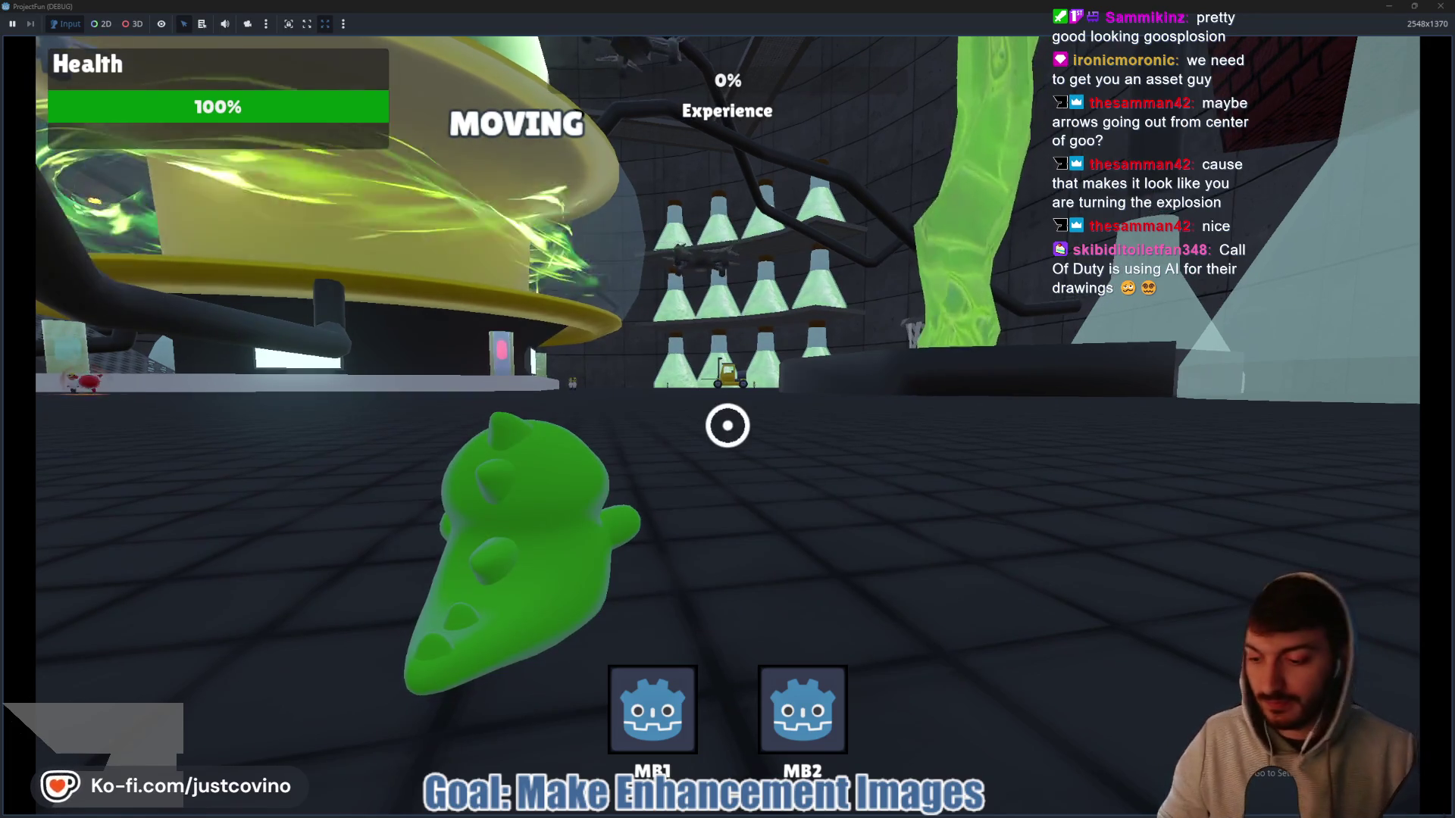
key("grave")
key("Up")
key("Return")
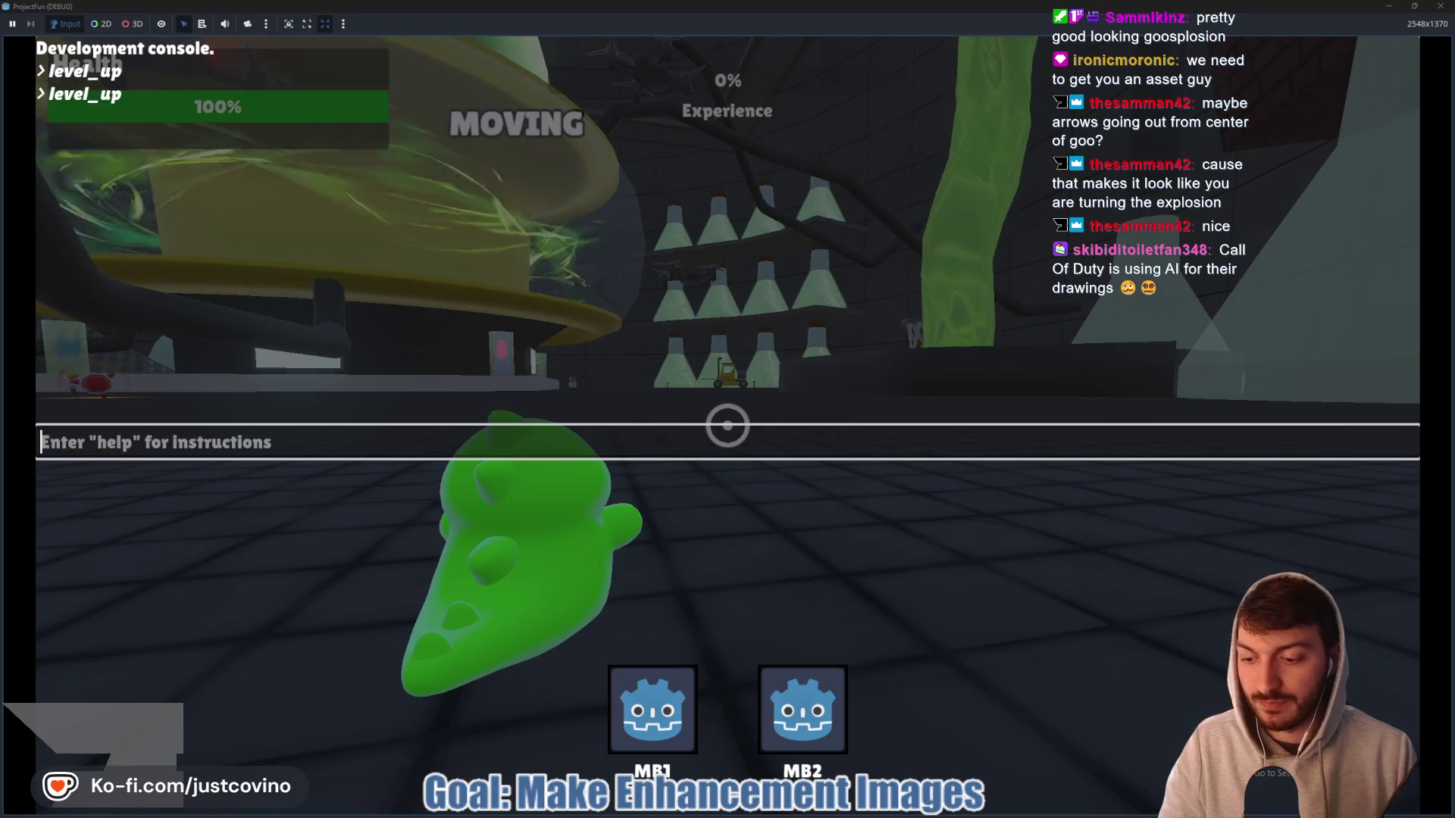
key("grave")
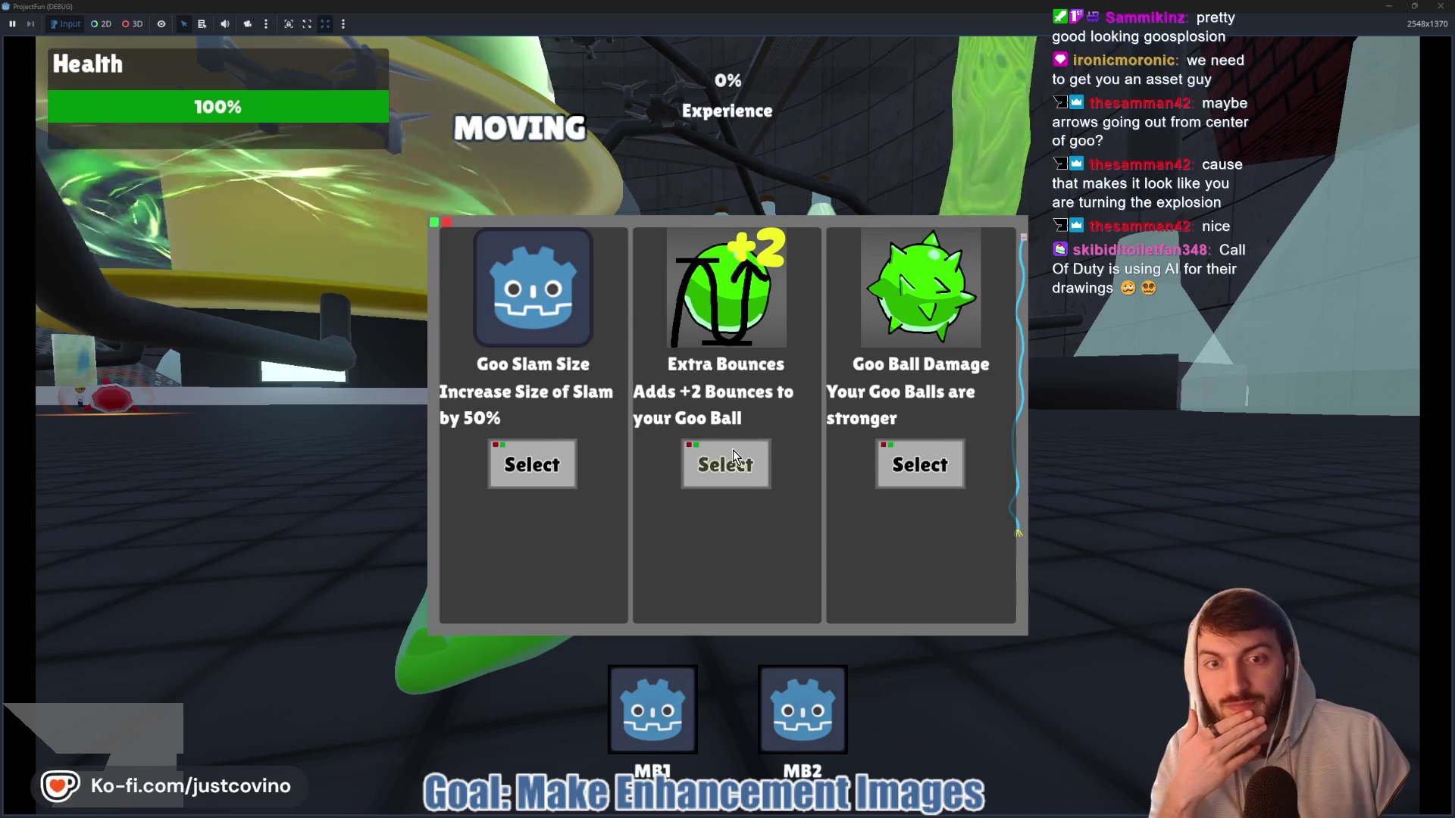
left_click(734, 455)
key("grave")
key("Up")
key("Return")
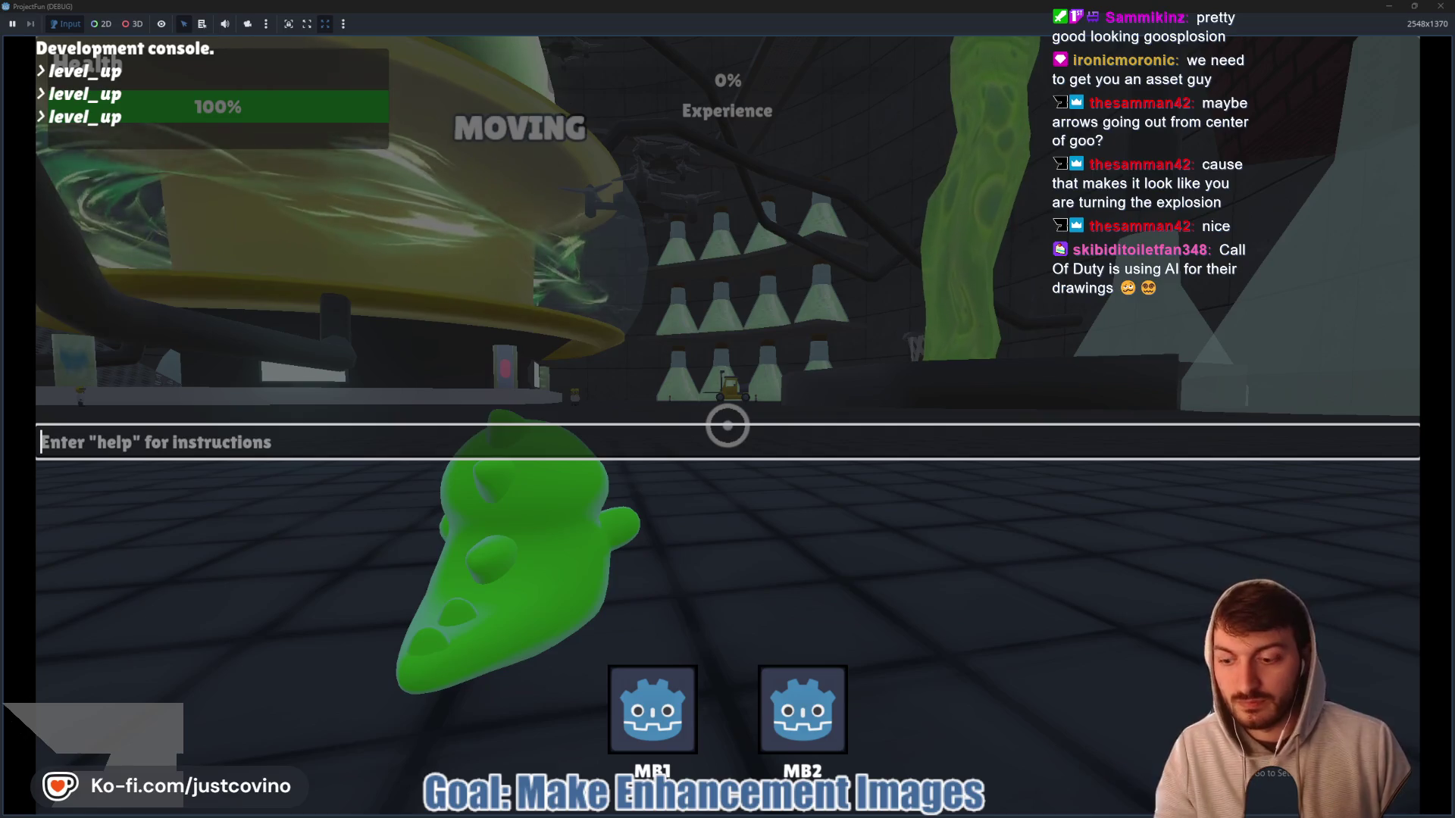
key("grave")
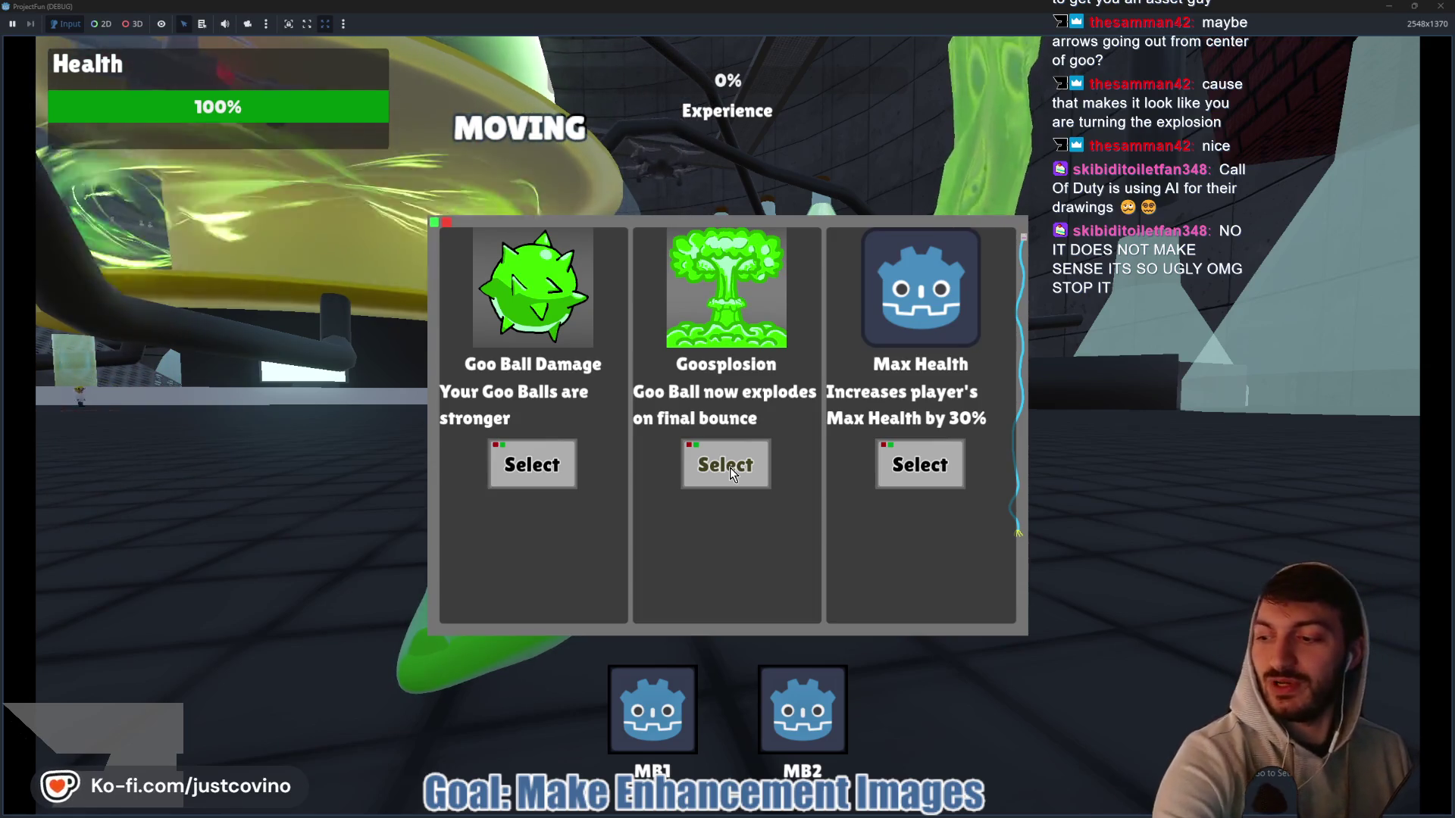
- Pick the Goosplosion and Goo Ball Damage upgrades, re-running level_up after each
left_click(729, 467)
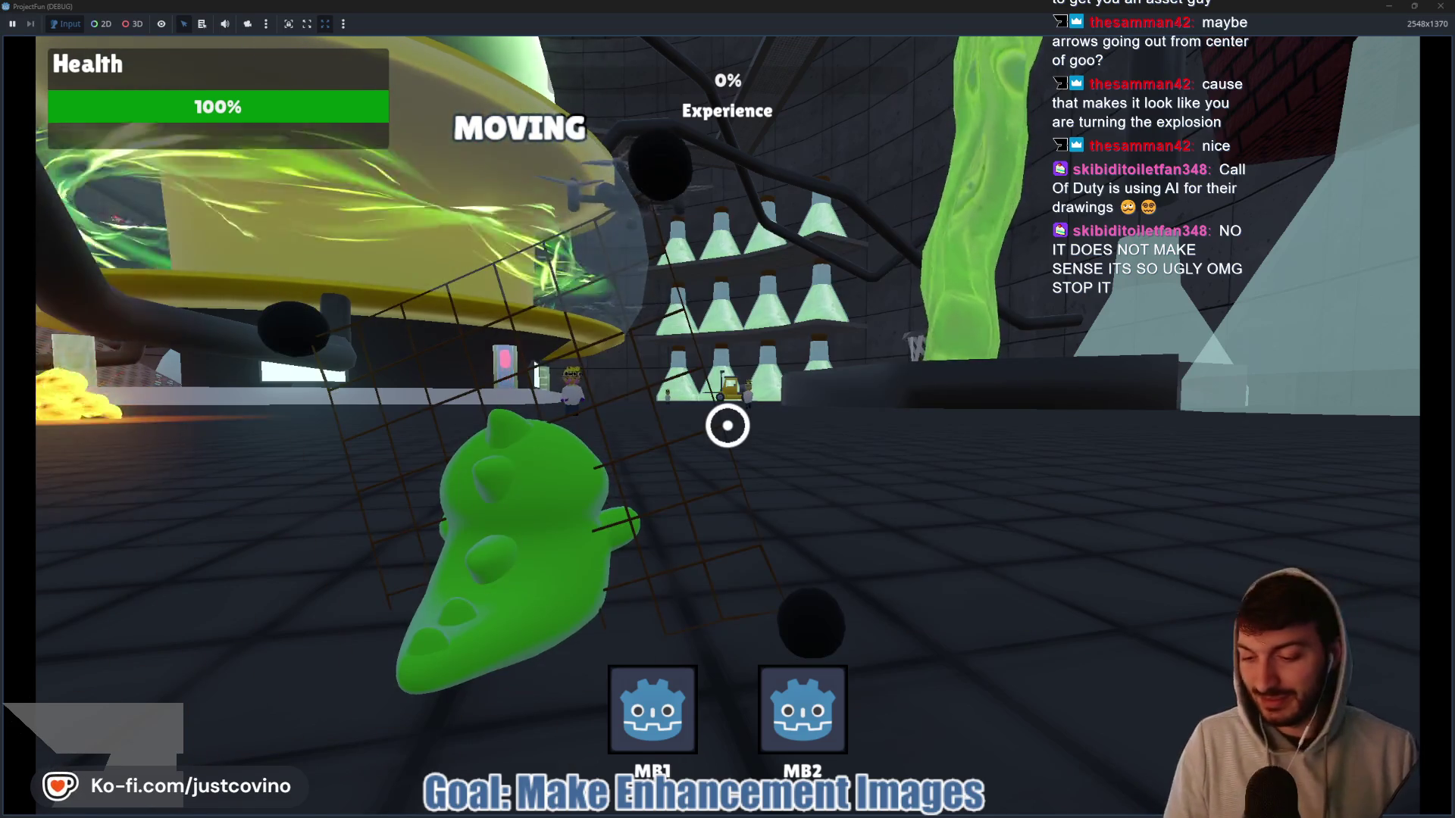
key("grave")
key("Up")
key("Return")
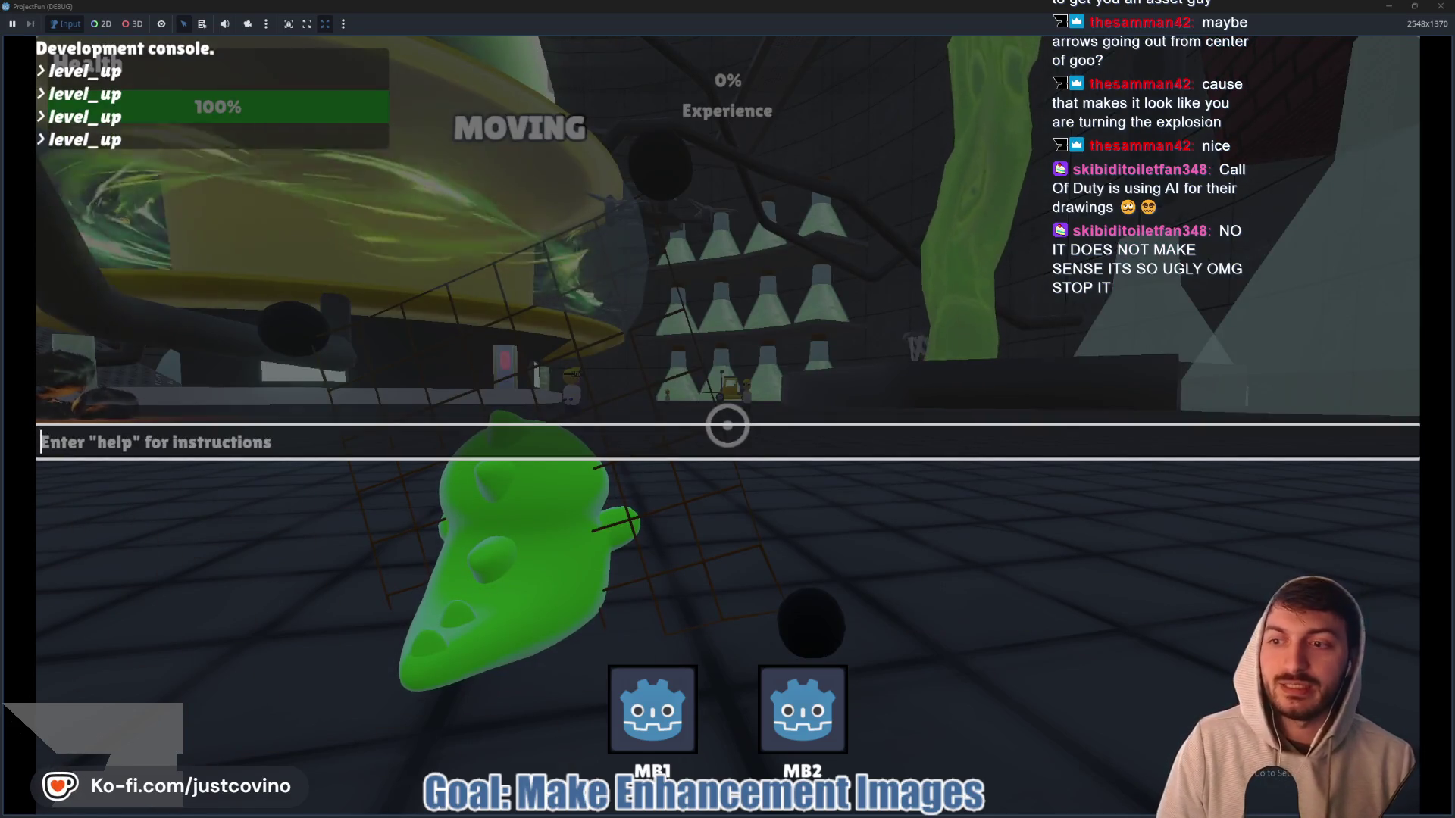
key("grave")
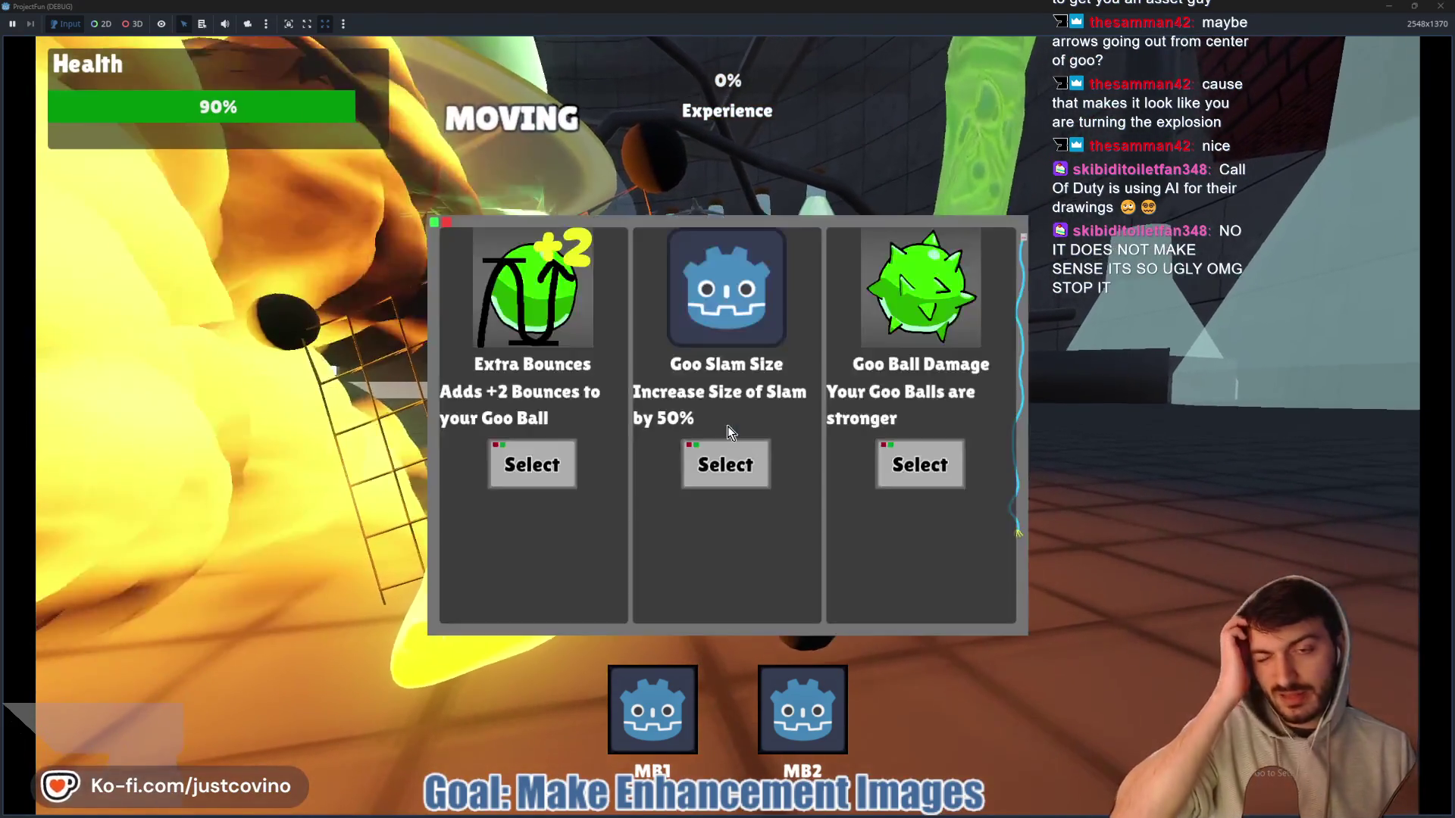
left_click(920, 465)
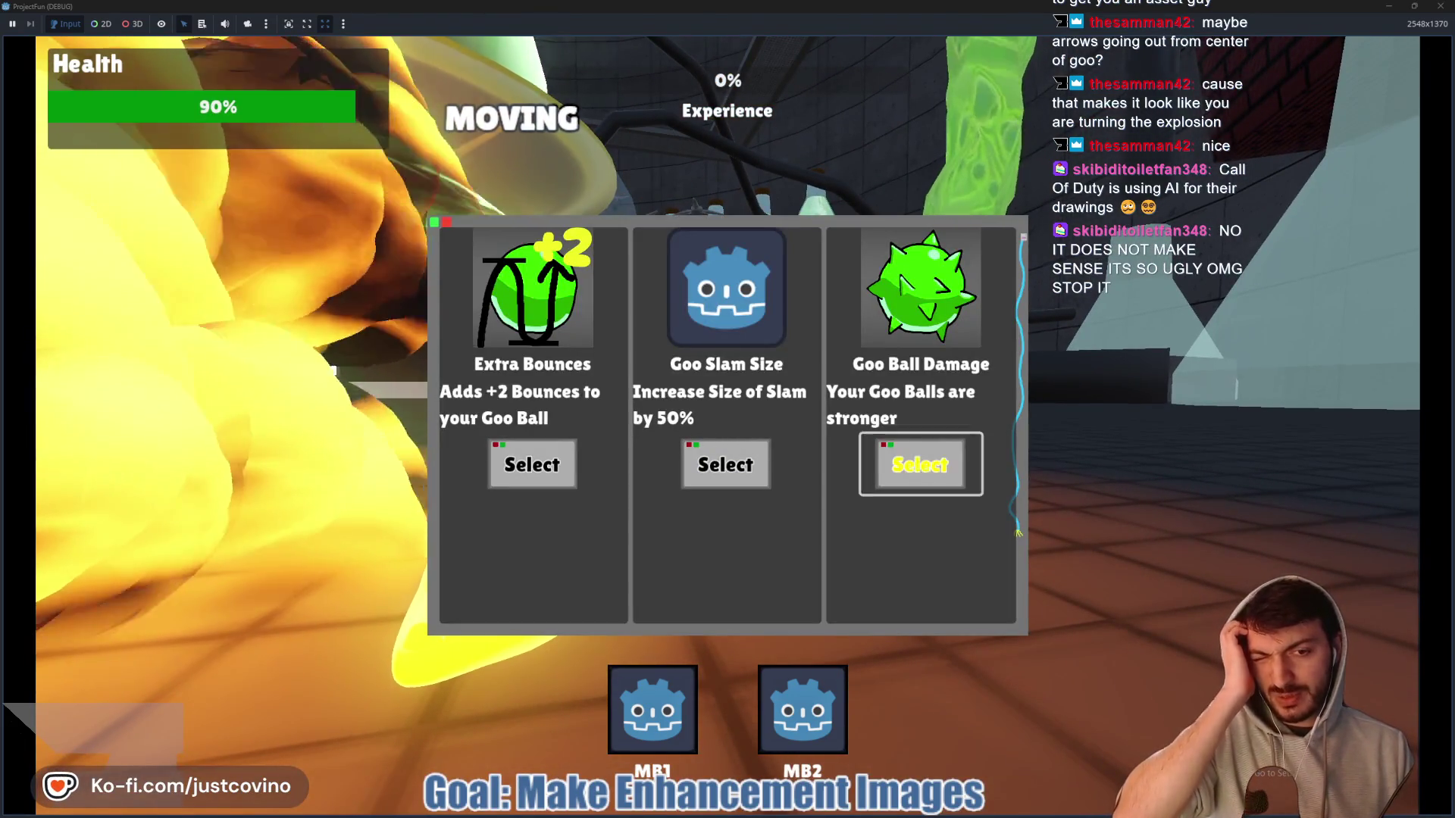
key("grave")
key("Up")
key("Return")
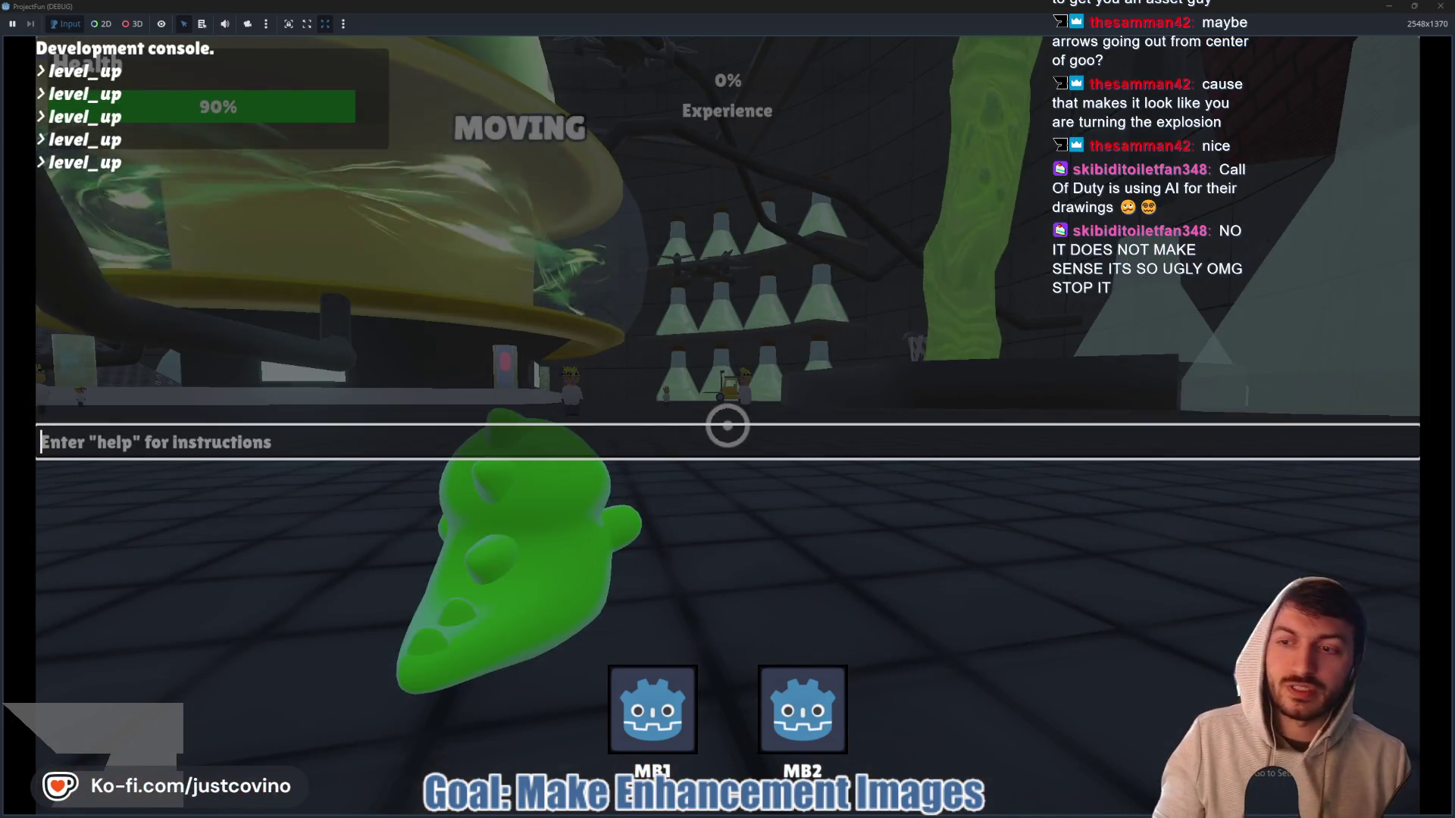
key("grave")
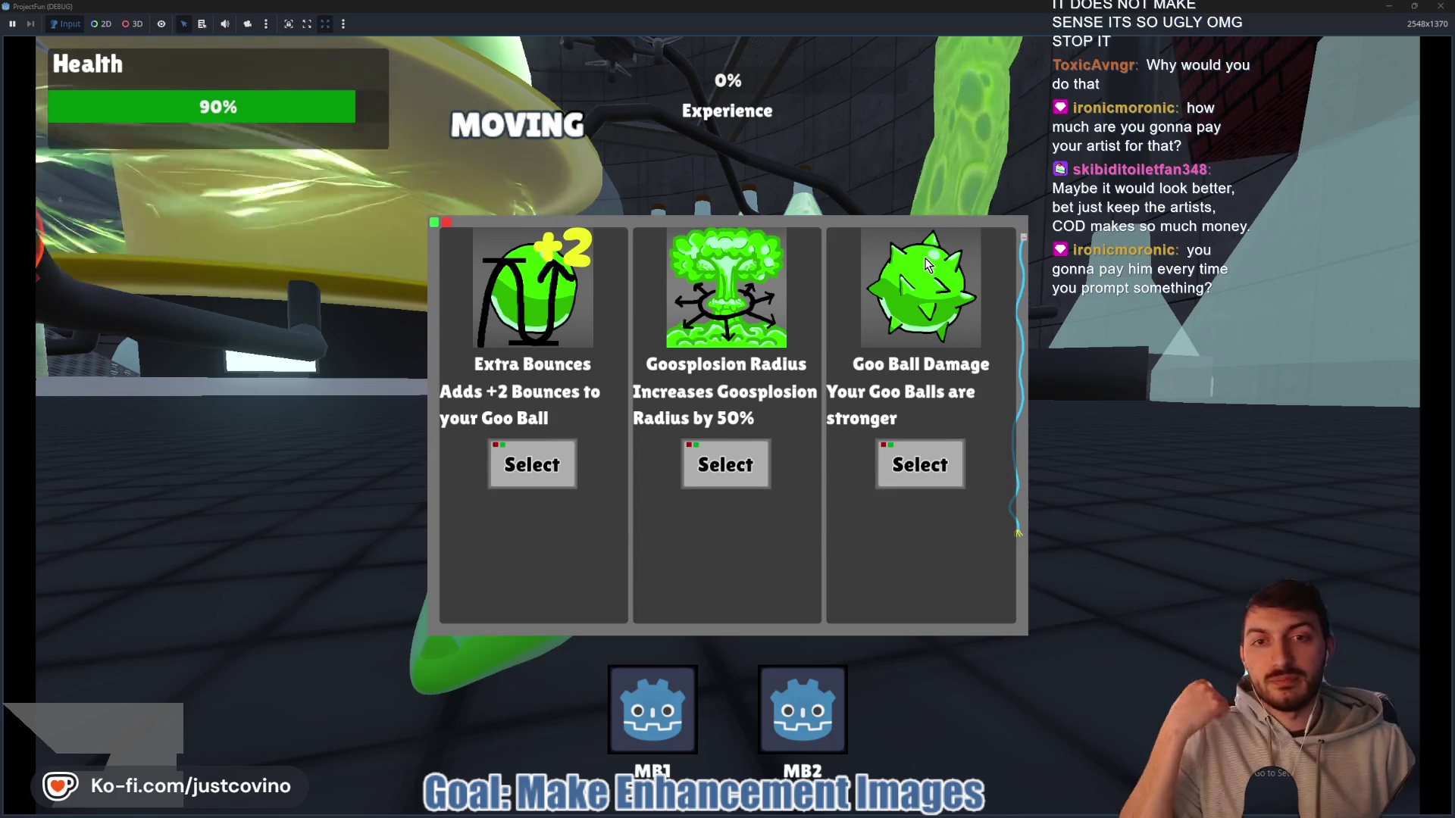
- Select the Goosplosion Radius upgrade, stop the game with F8, and bring up the browser
left_click(716, 466)
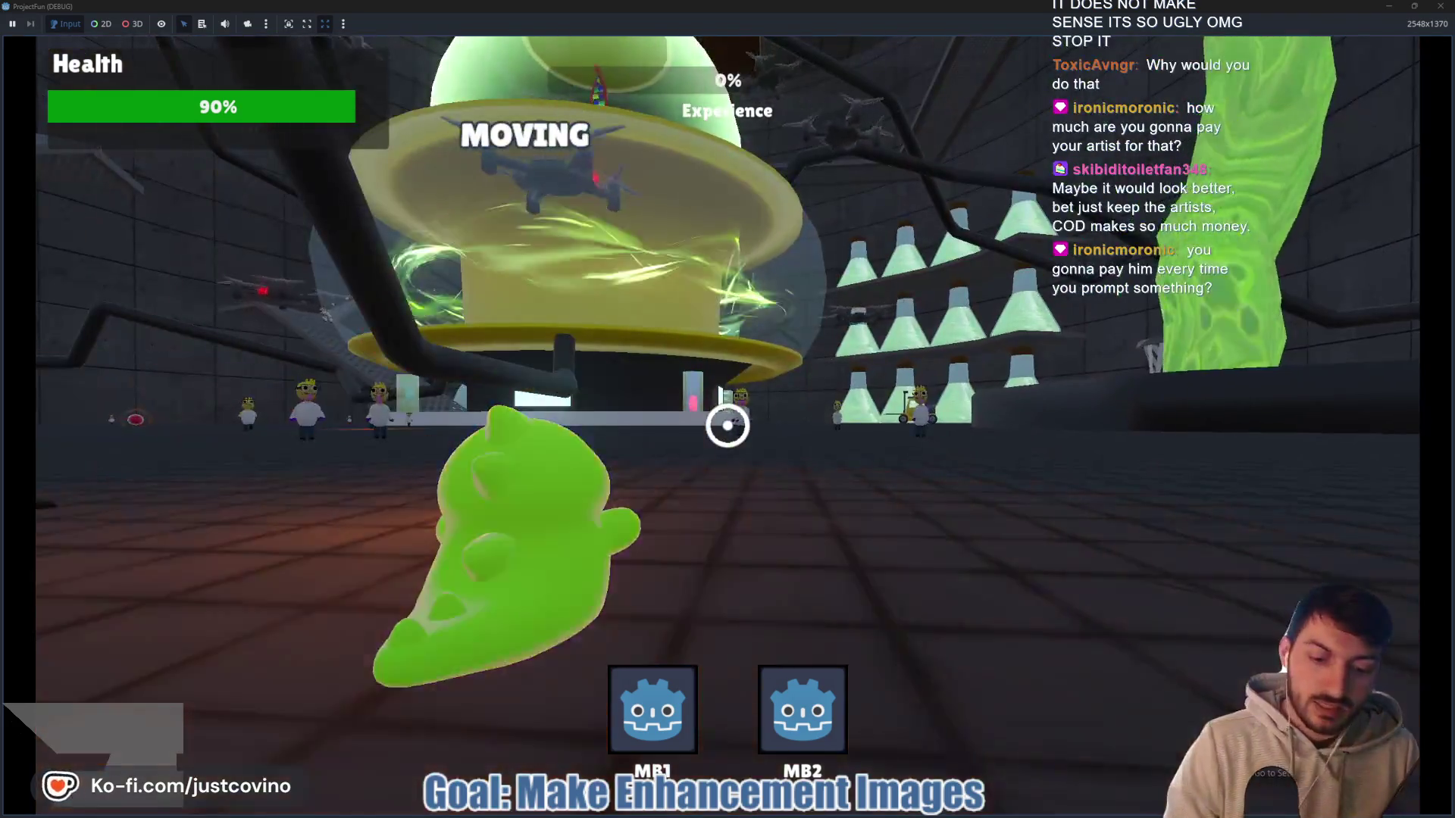
key("F8")
mouse_move(824, 814)
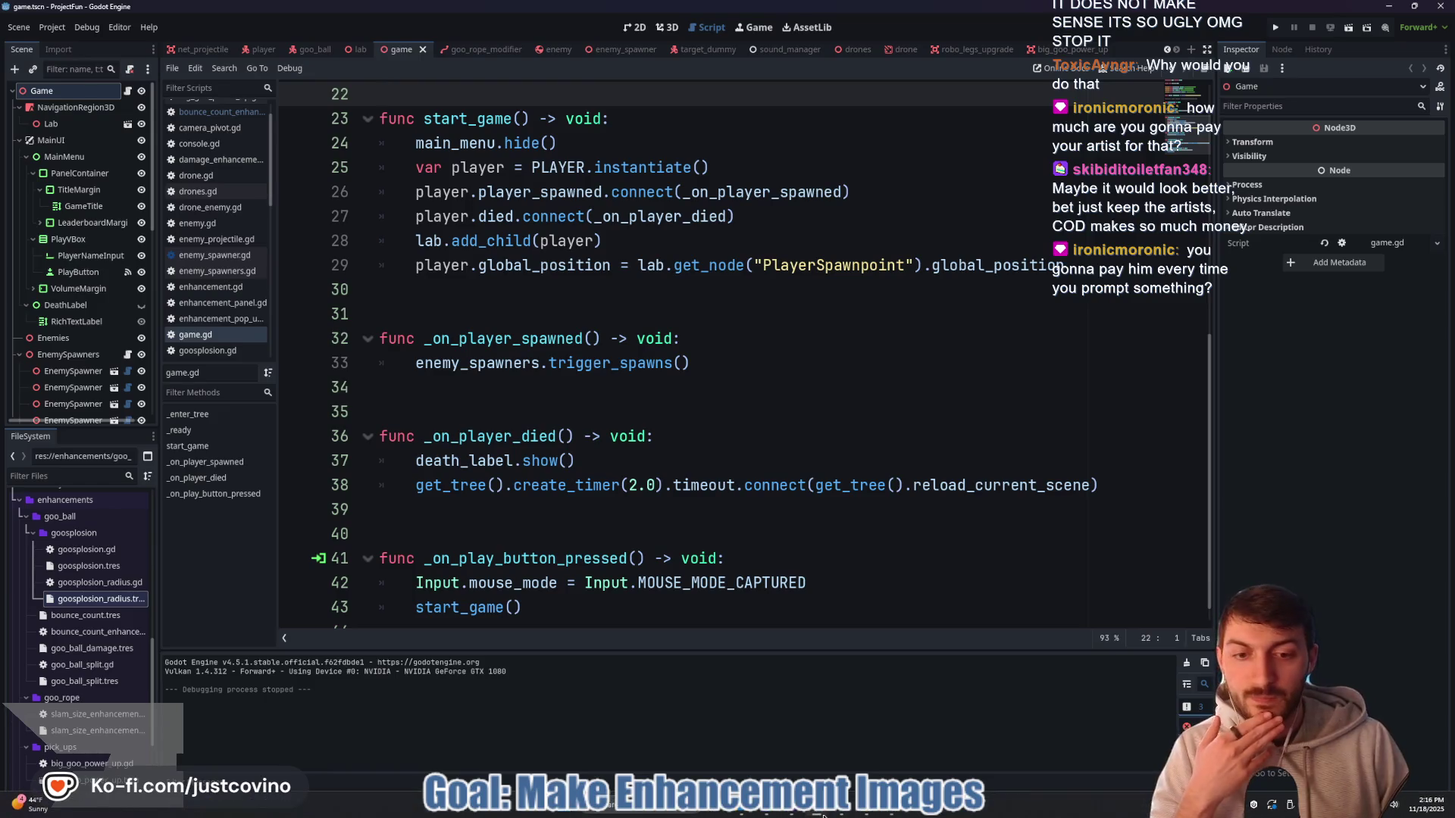
left_click(769, 809)
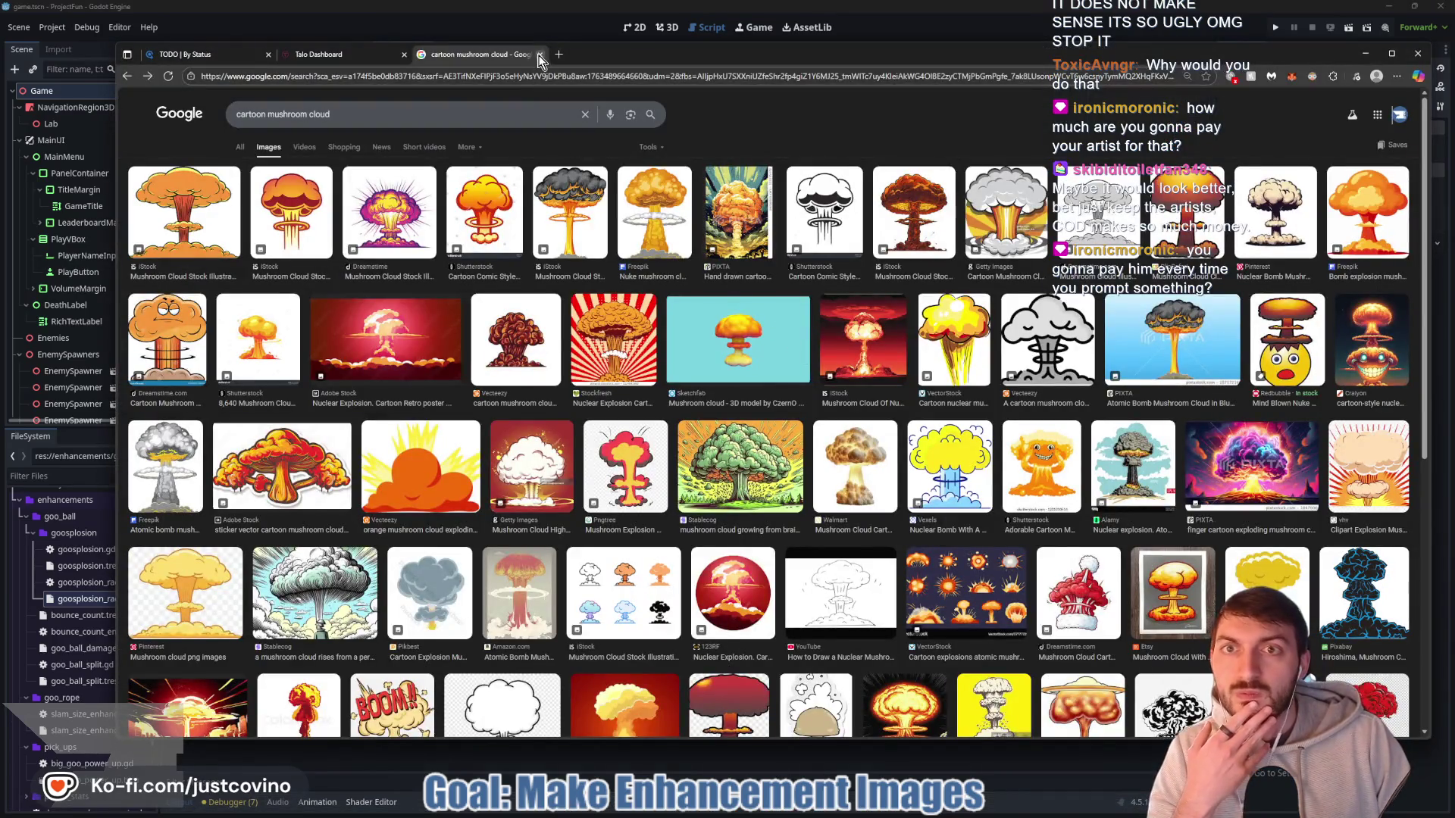
- Close the 'cartoon mushroom cloud' Google Images tab
left_click(540, 56)
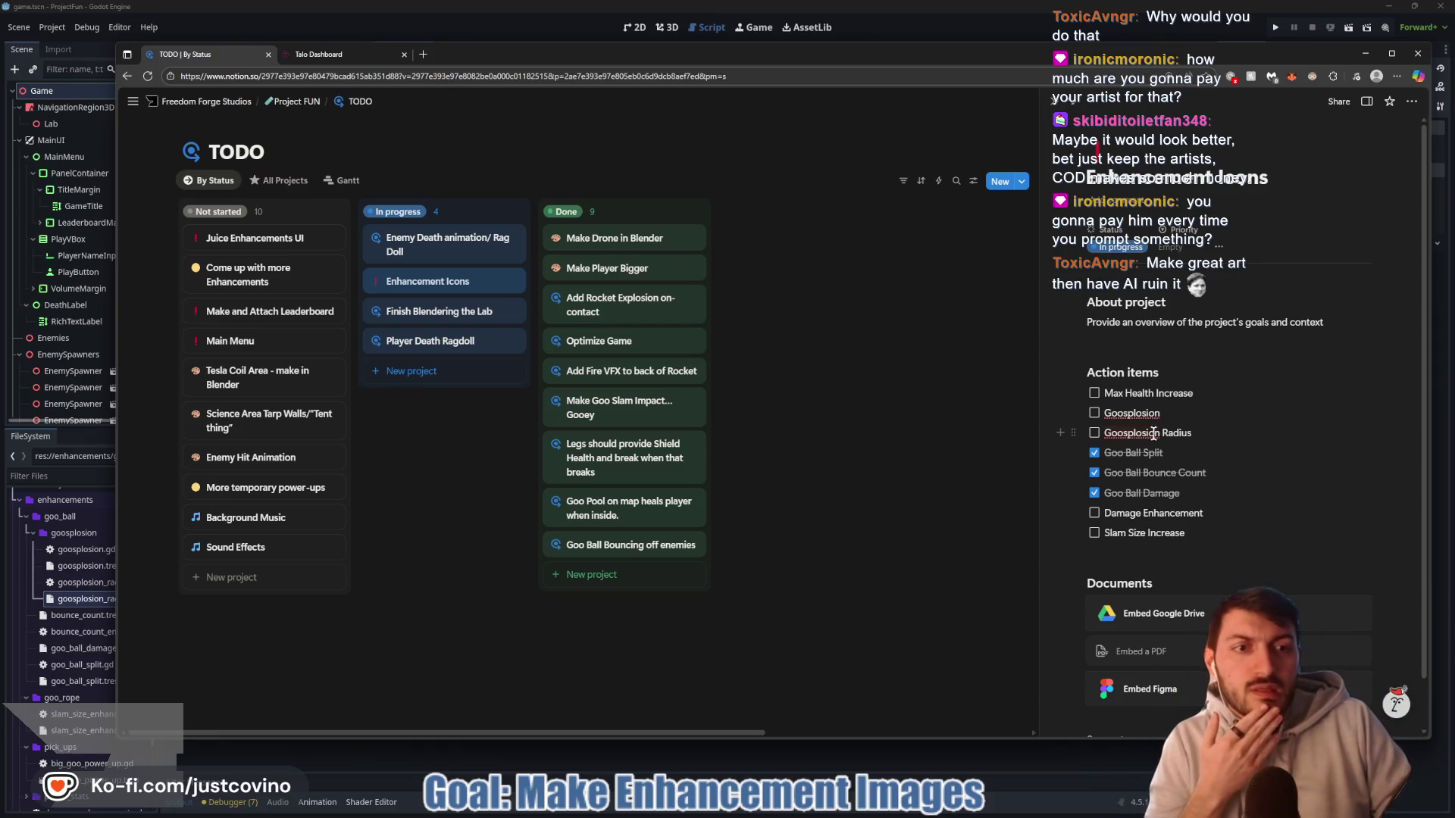
- Tick off Goosplosion and Goosplosion Radius, add a 'Goo Ball Icon' to-do, and close the side panel
left_click(1094, 413)
left_click(1094, 433)
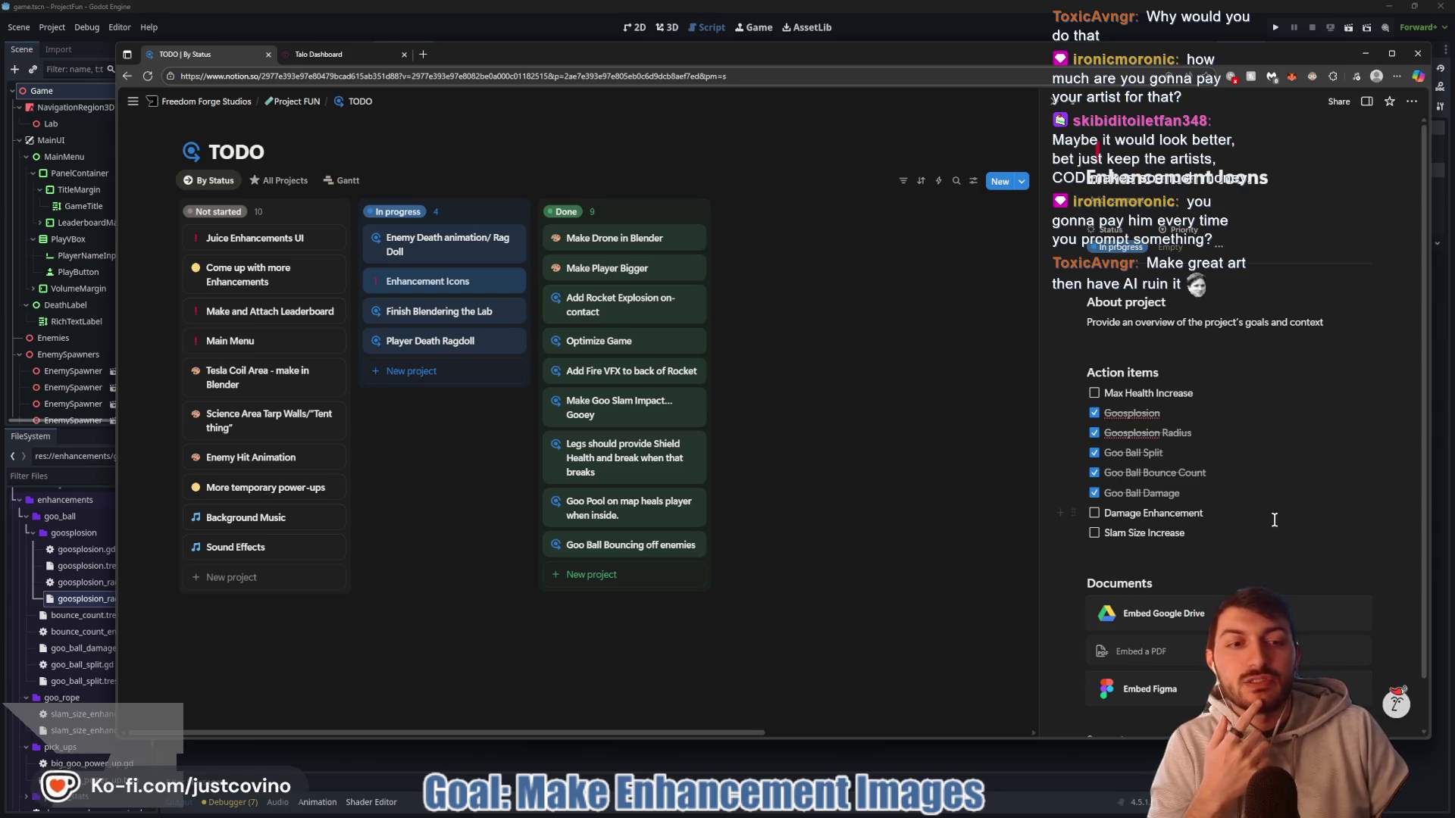
key("Return")
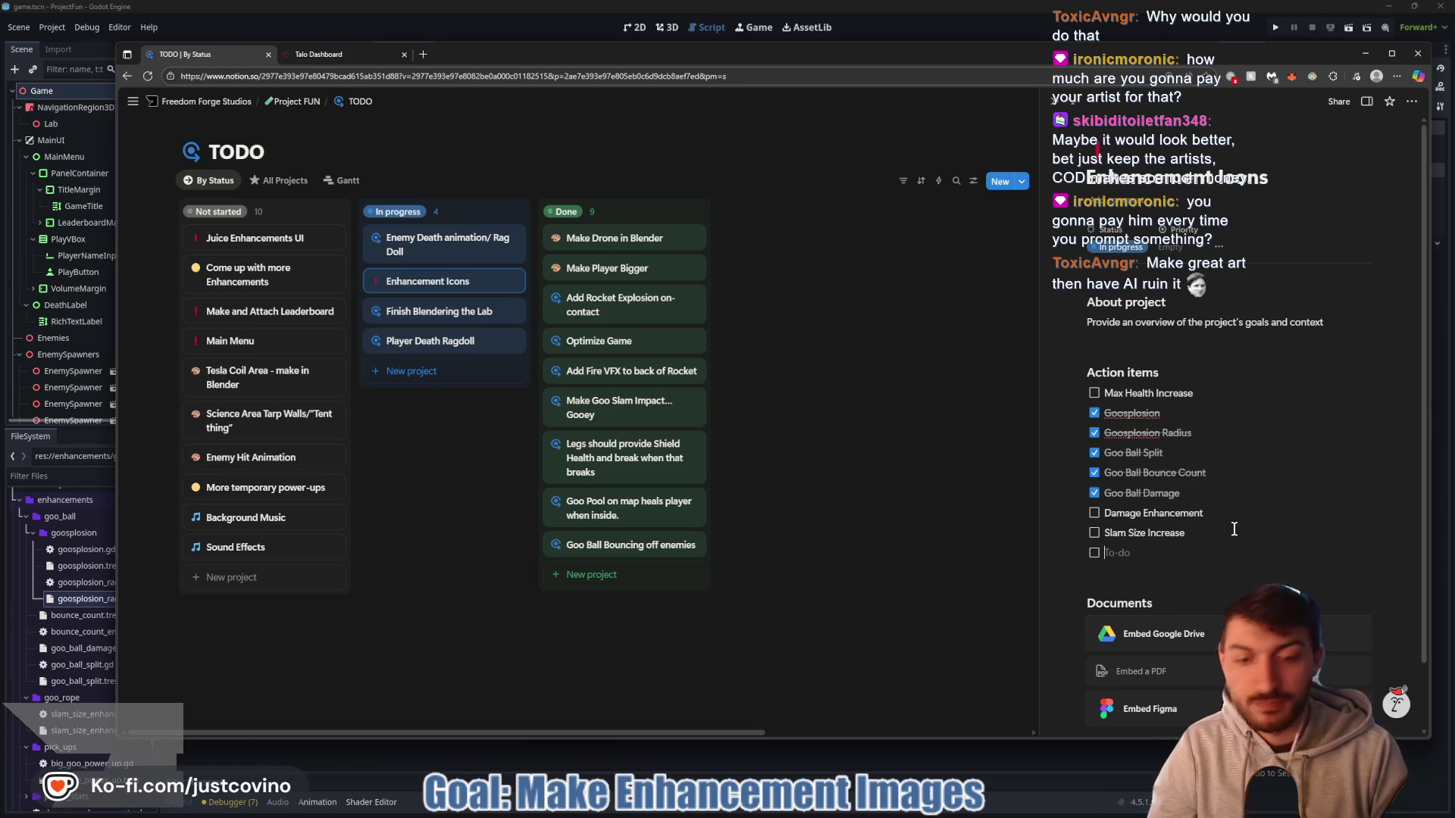
type("Goo Ball Icon")
key("Return")
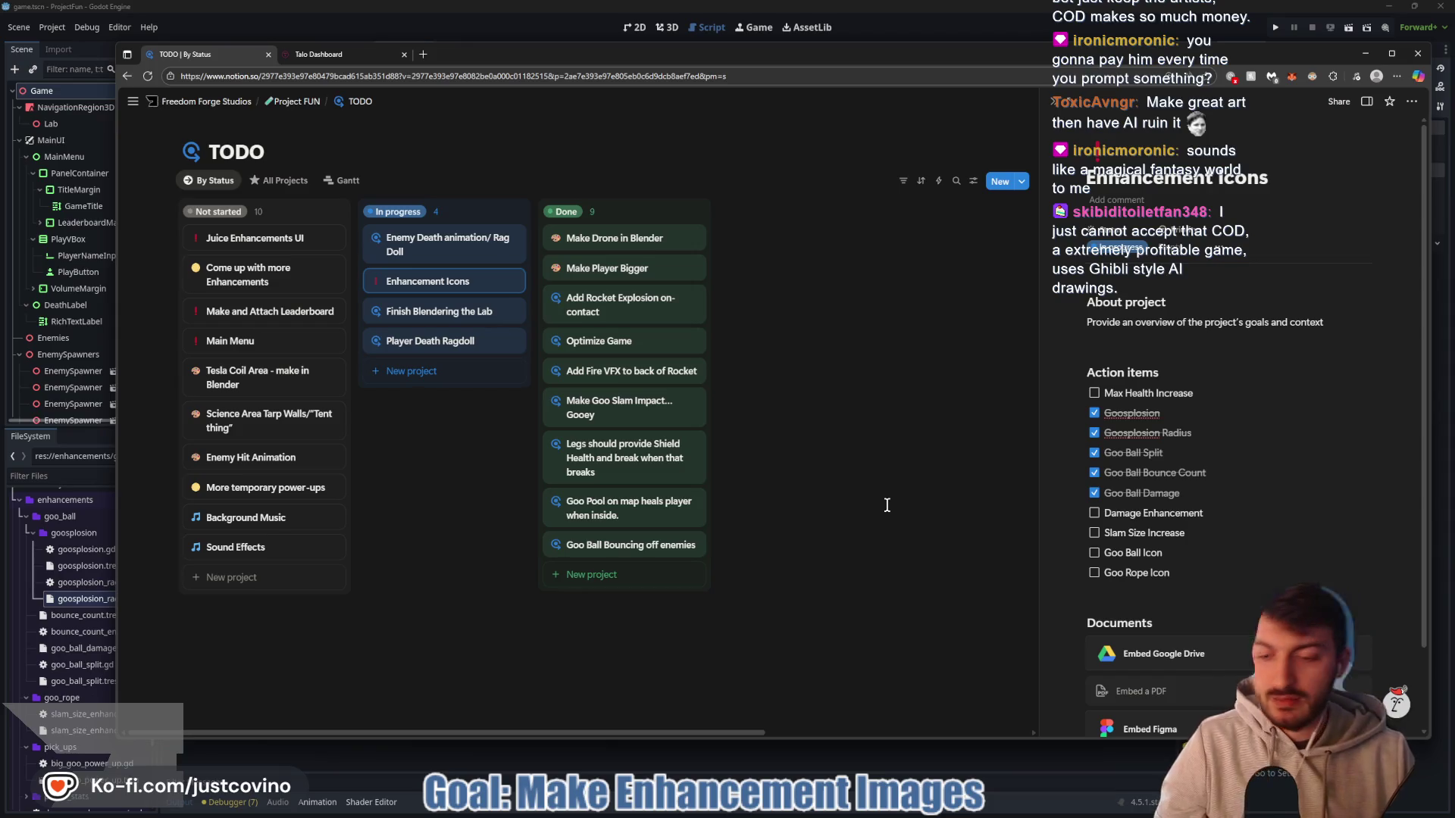
left_click(887, 505)
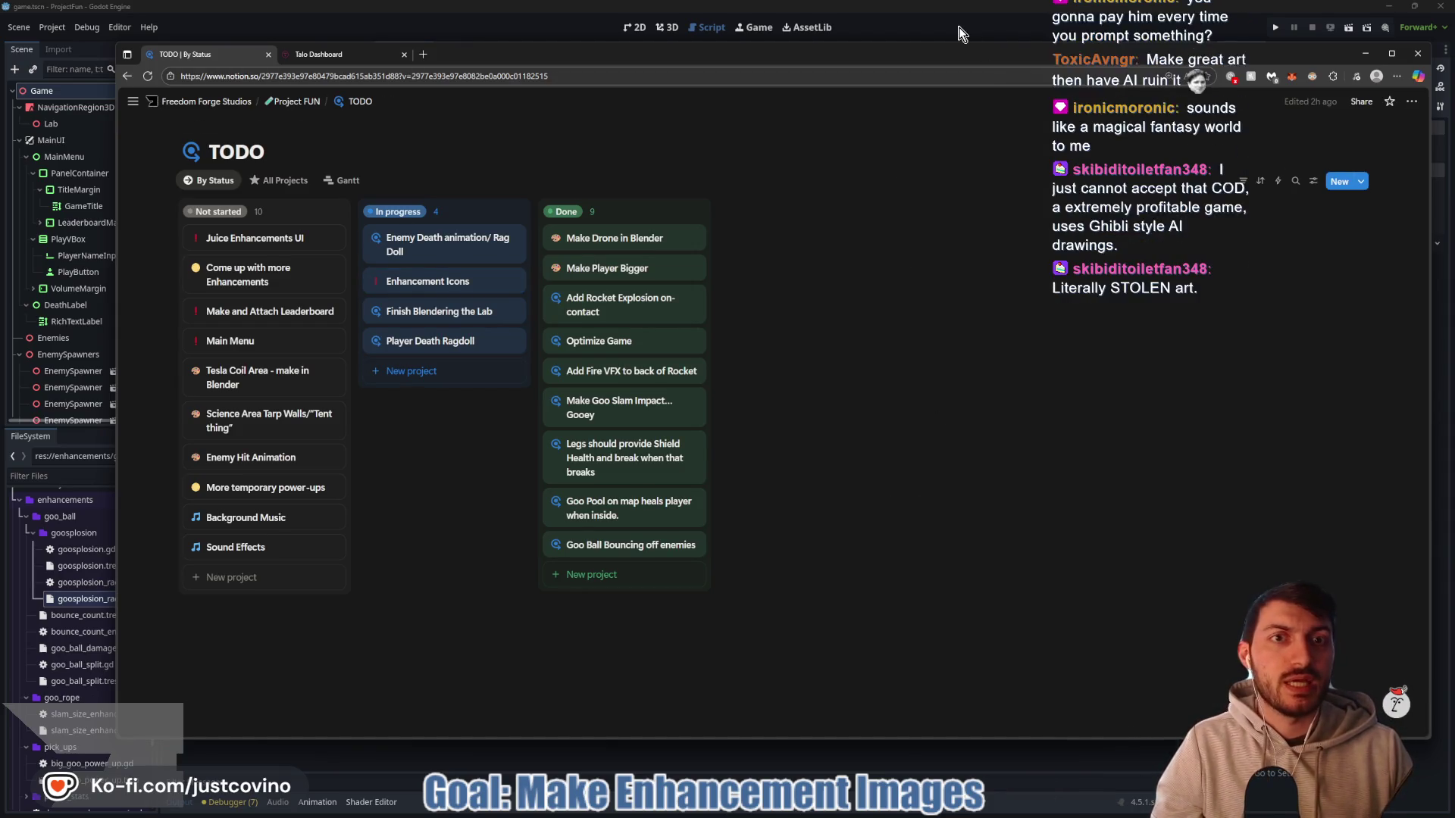
- Return to Godot, save the current scene, then switch to Krita
key("alt+Tab")
left_click(769, 338)
key("ctrl+s")
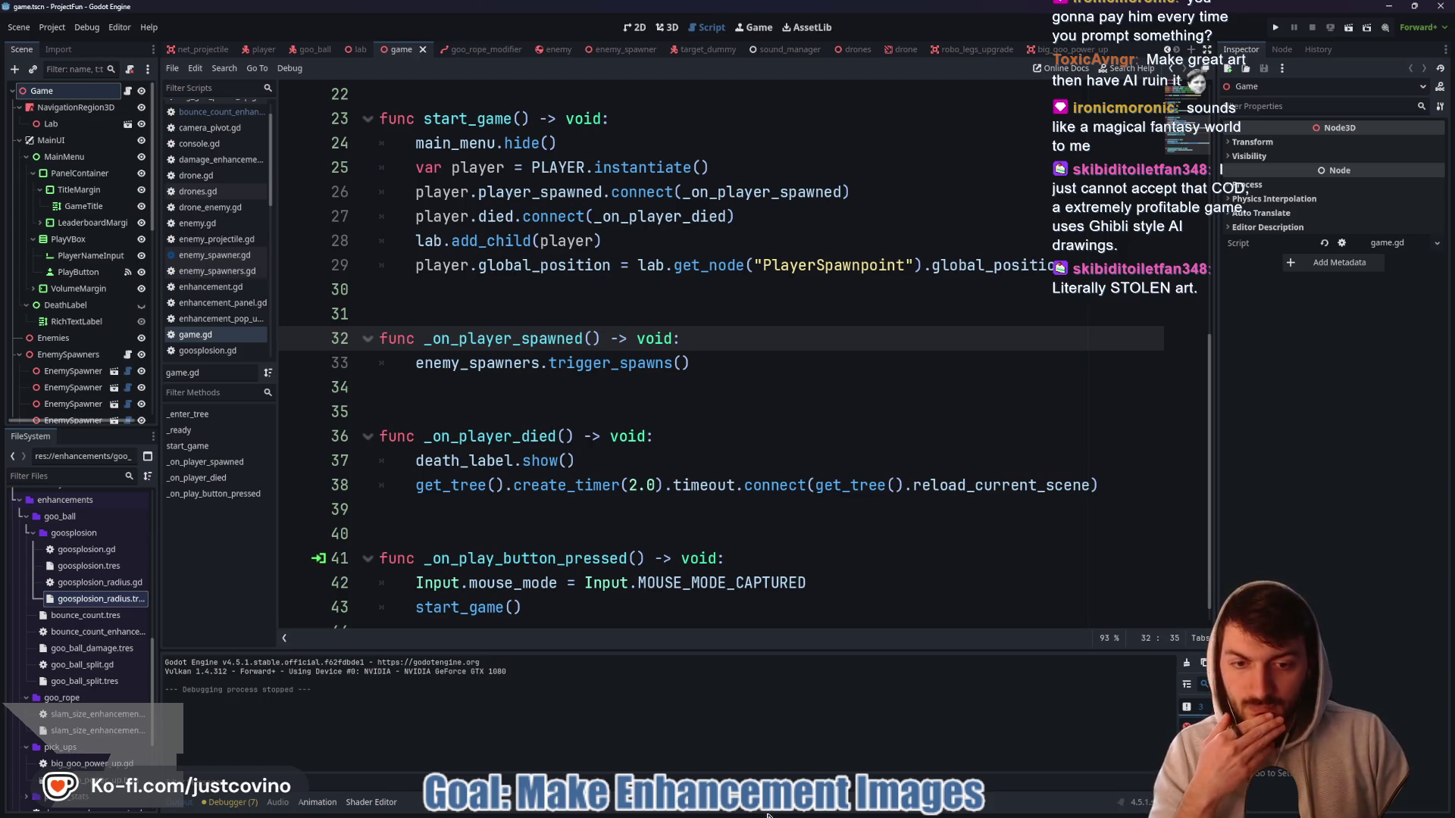
mouse_move(785, 813)
left_click(886, 812)
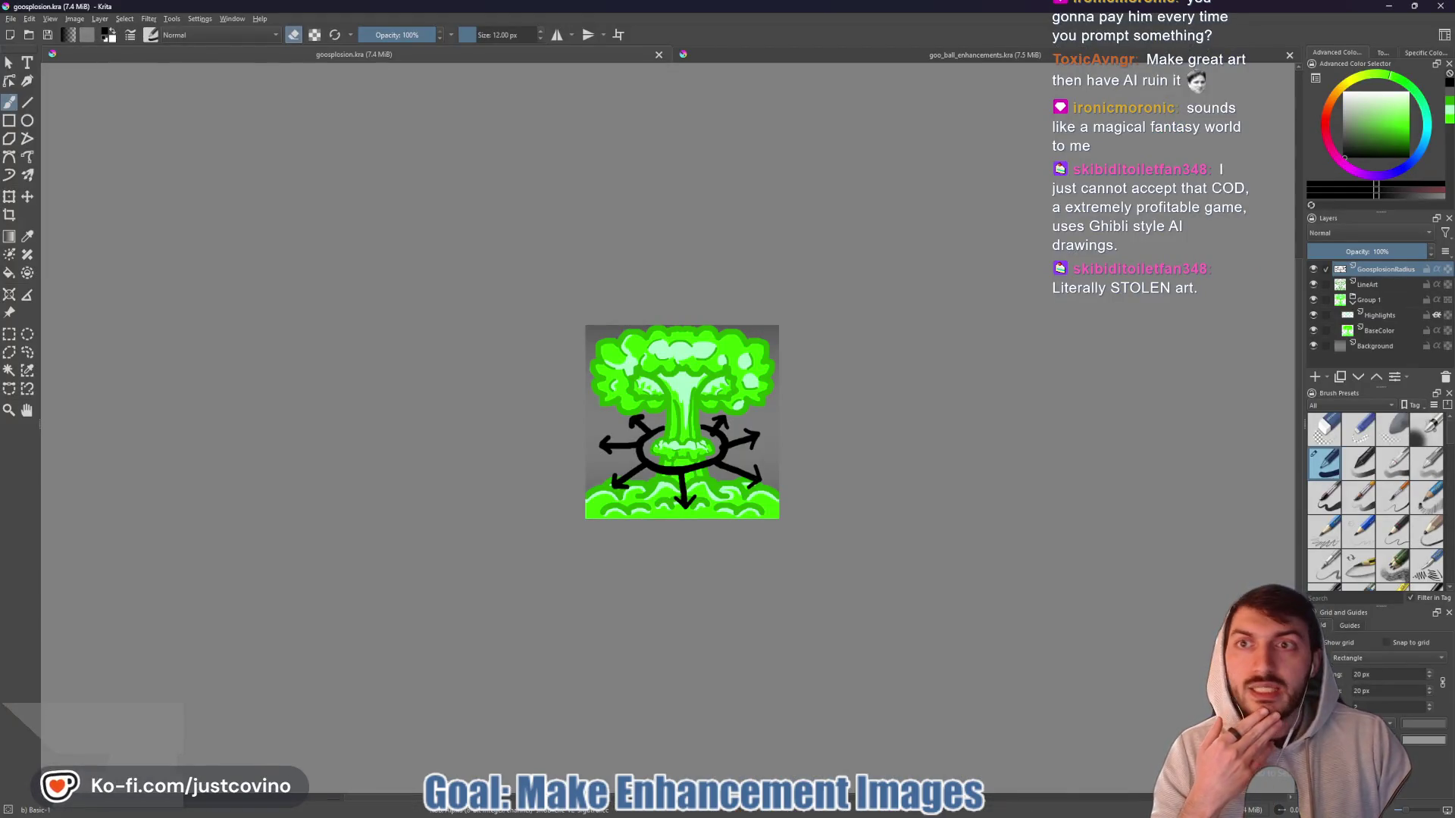
- In goo_ball_enhancements.kra, hide BounceCount, show GooBall, and re-centre the ball in view
left_click(820, 60)
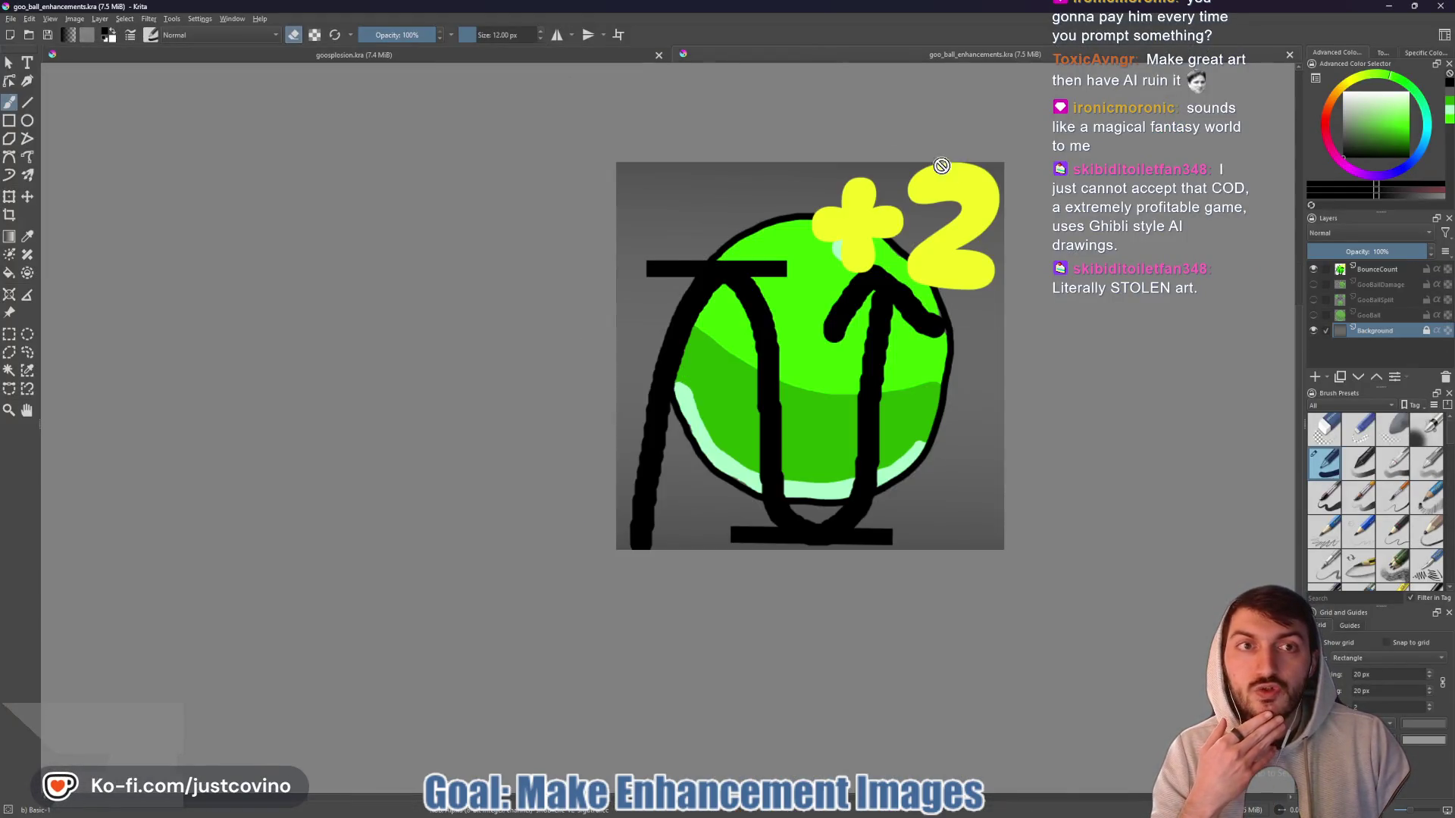
left_click(1314, 270)
left_click(1314, 315)
left_click_drag(1064, 343, 902, 357)
scroll(868, 343, "down", 3)
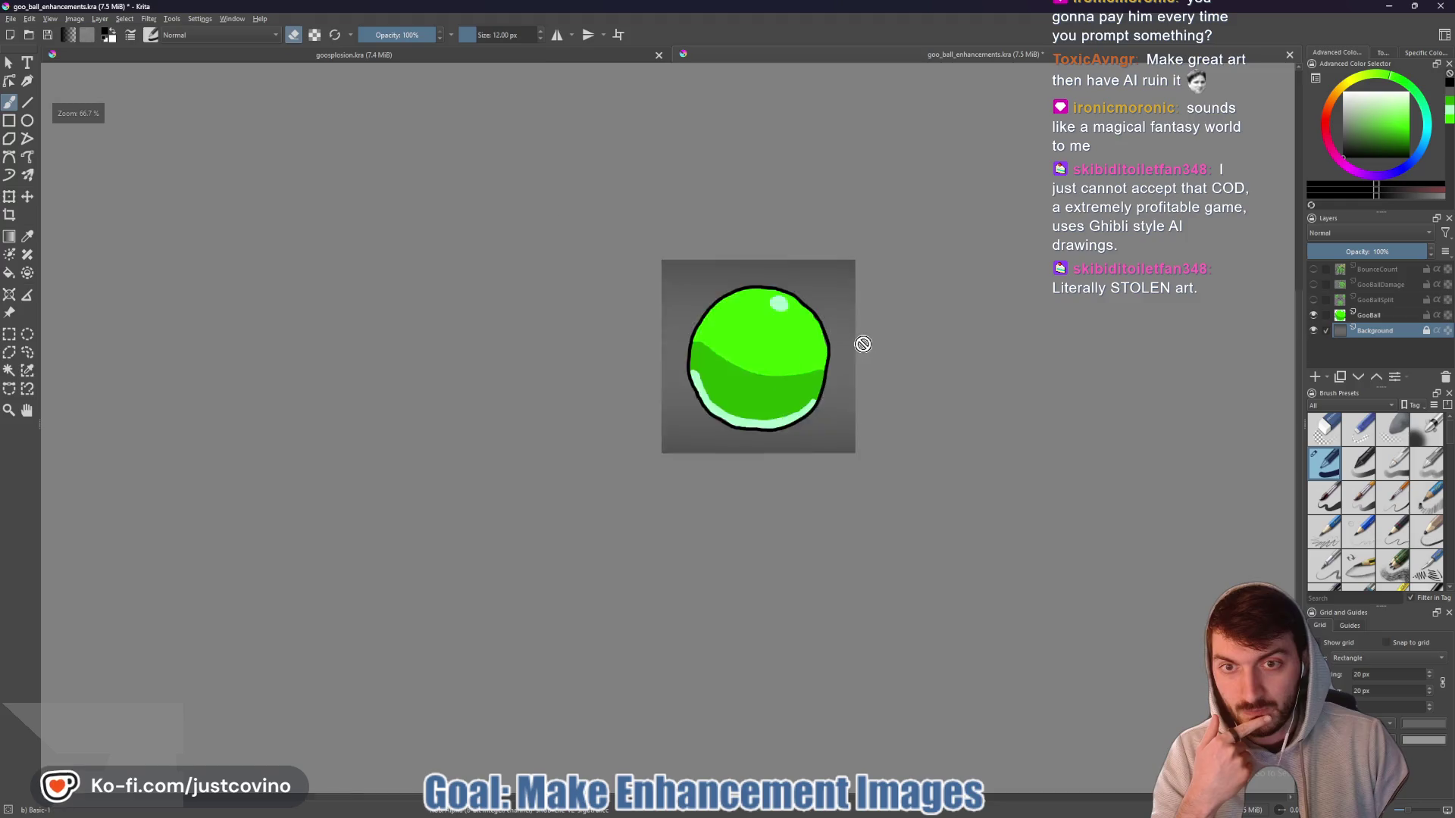
left_click_drag(901, 356, 832, 380)
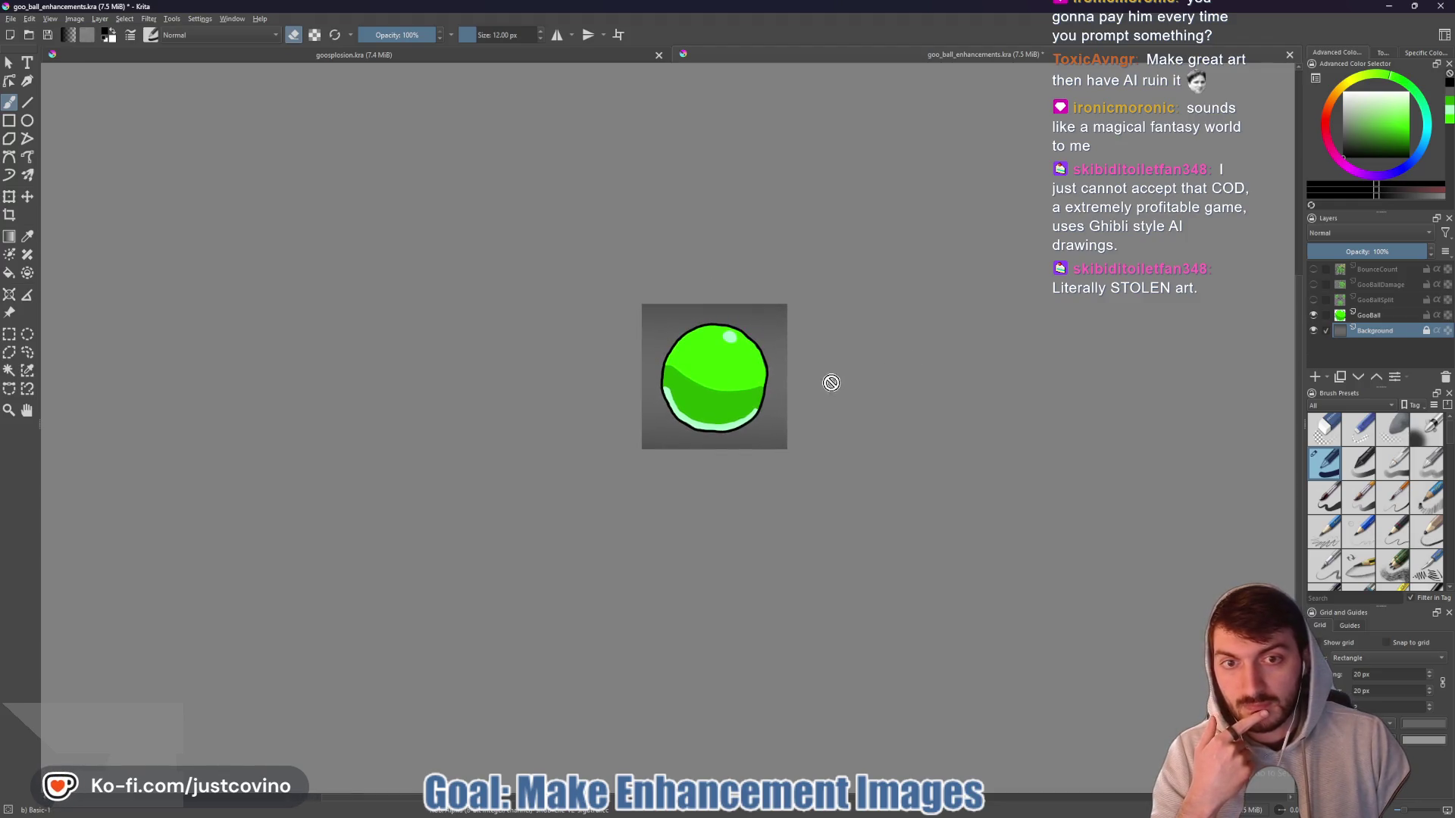
left_click(11, 19)
- Export the image as goo_ball PNG with default PNG options, then switch back to Godot
left_click(56, 126)
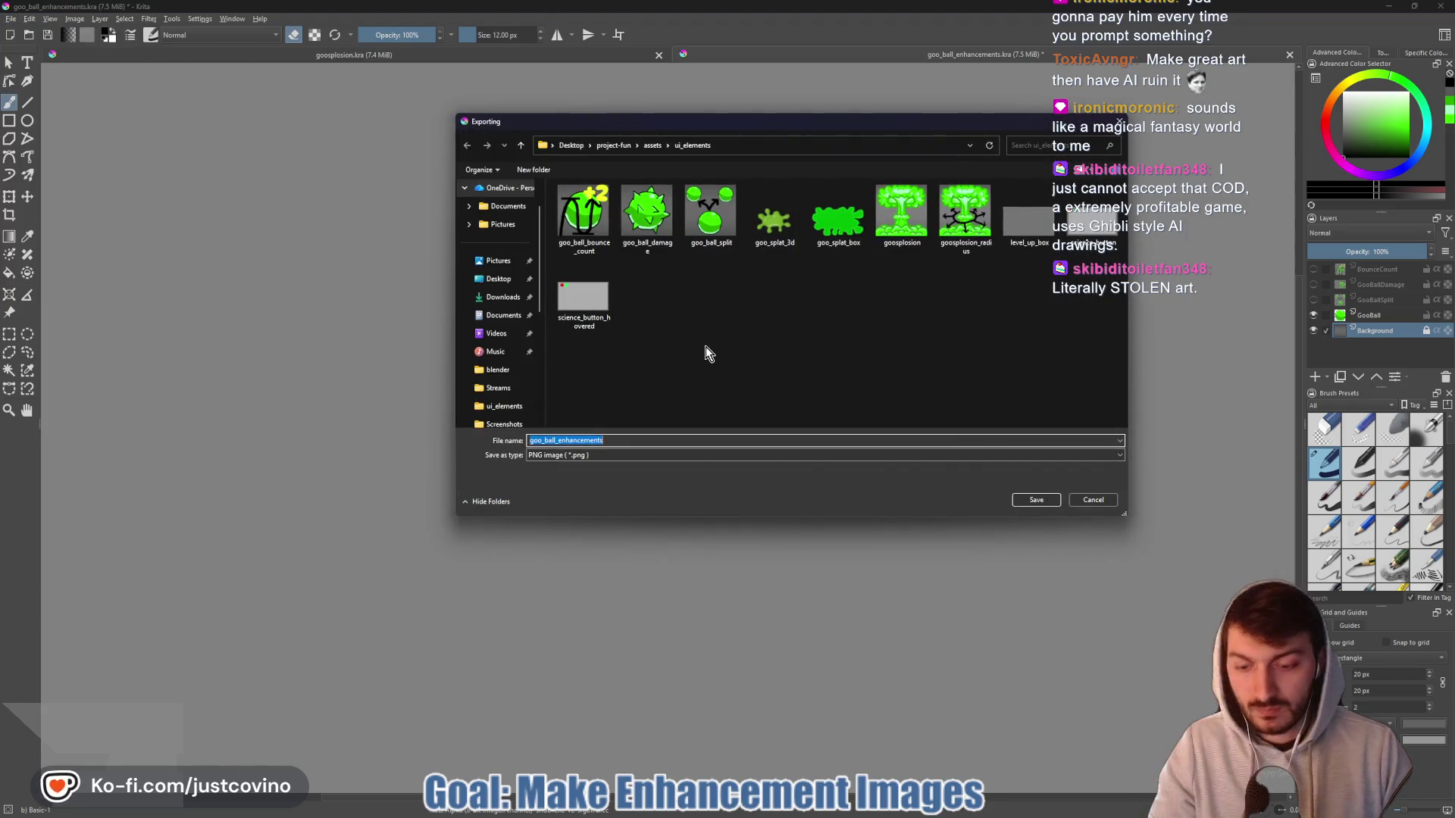
type("goo_bal")
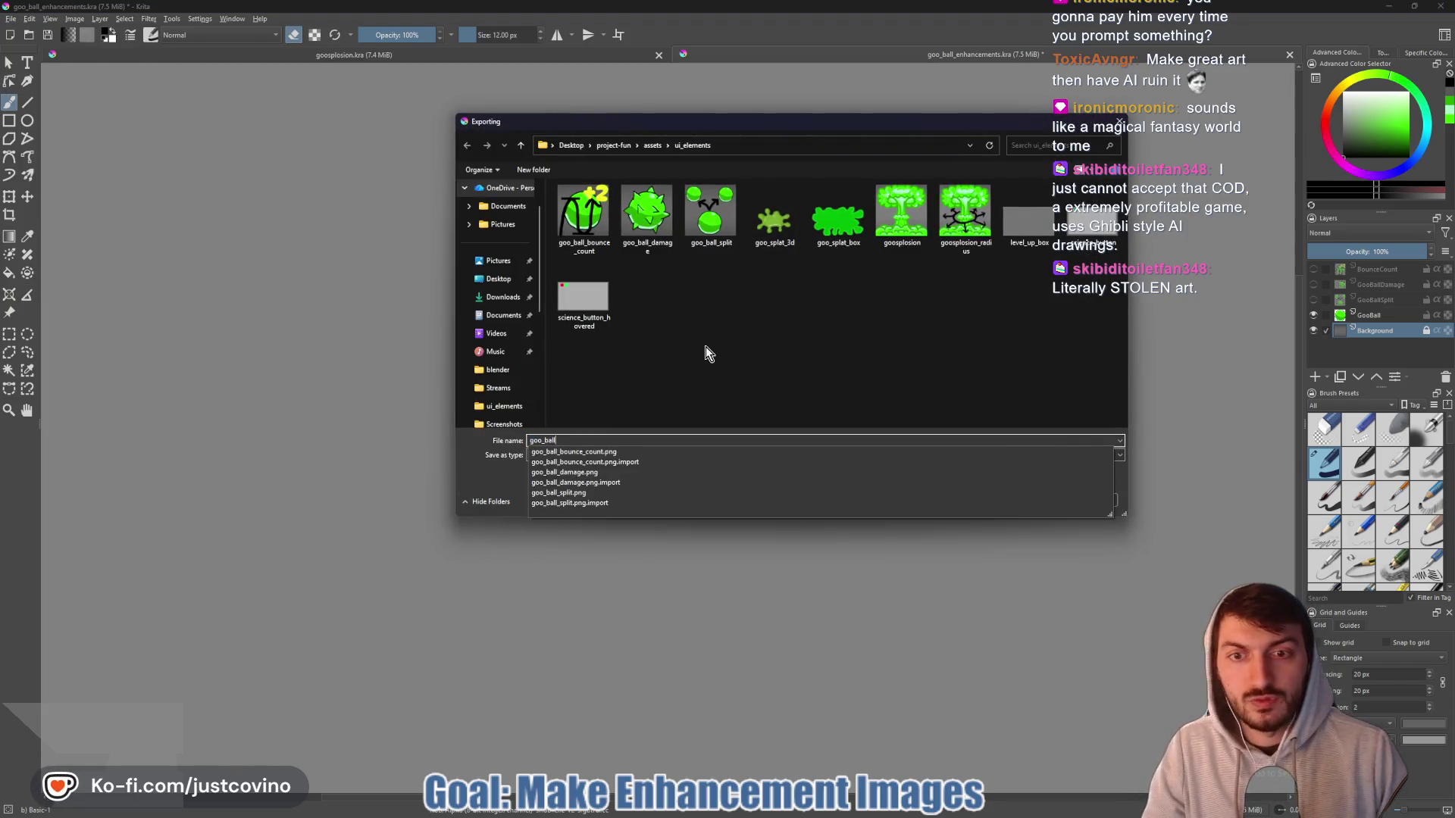
type("l")
left_click(1023, 507)
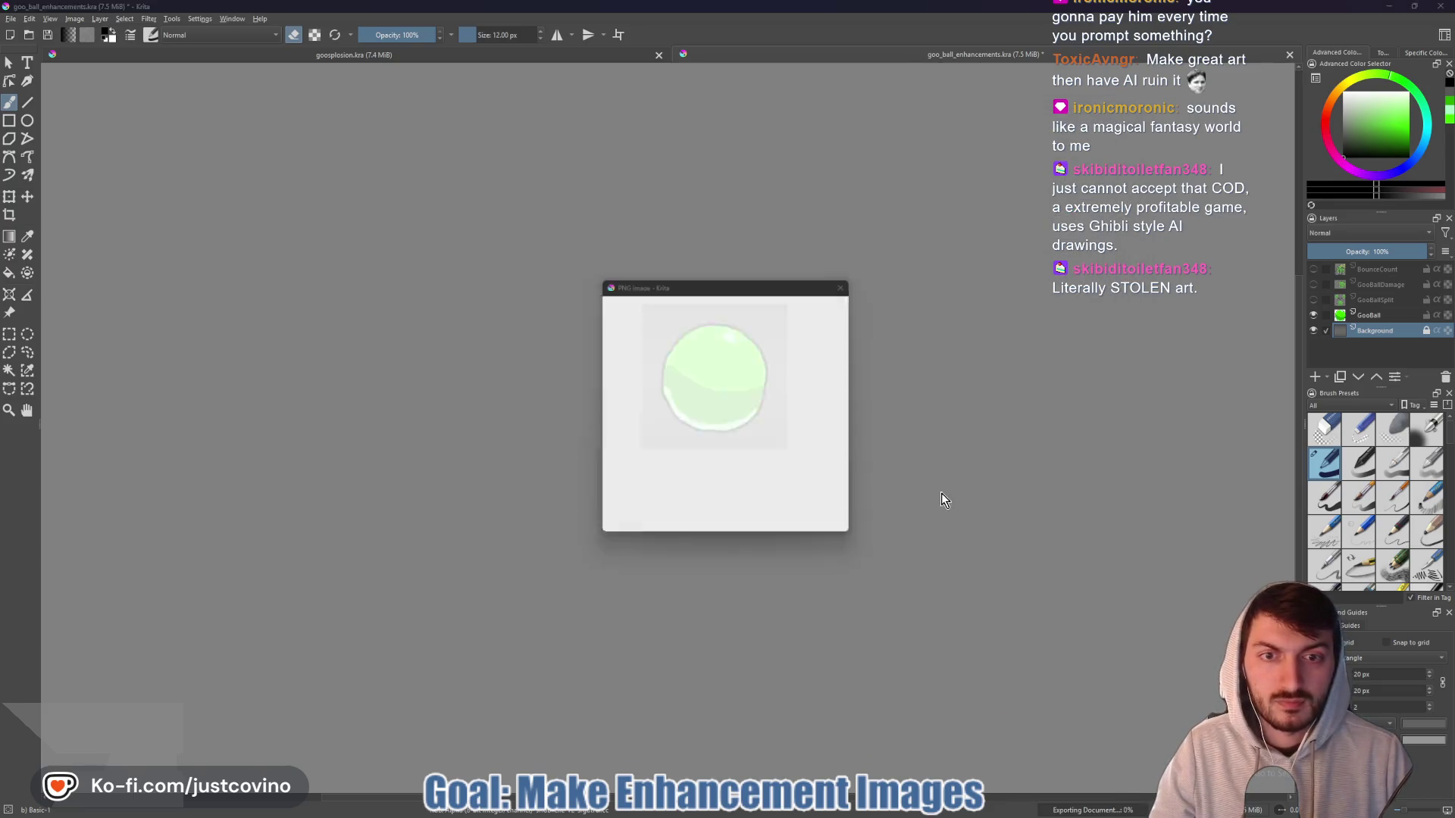
left_click(771, 526)
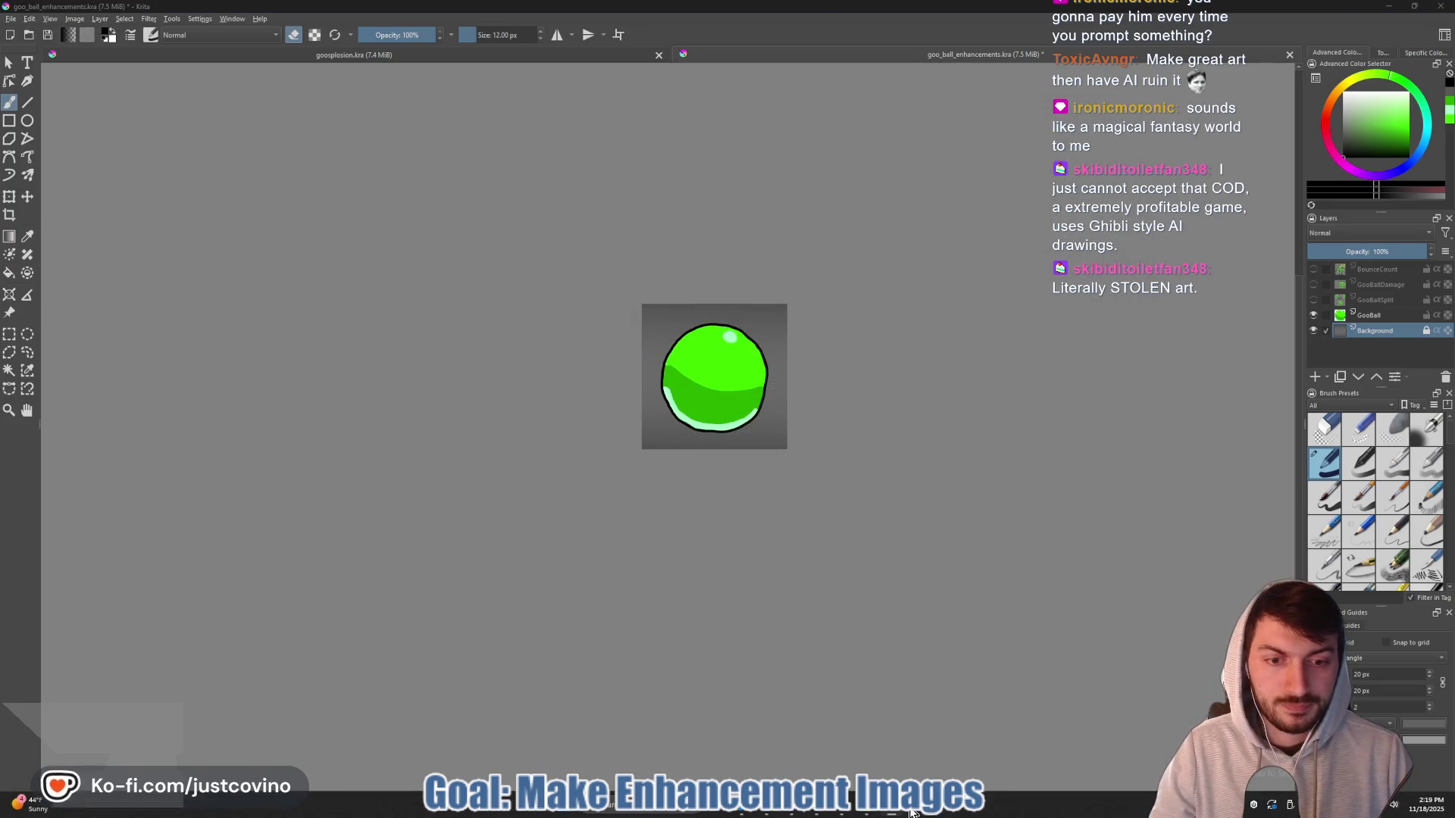
left_click(821, 814)
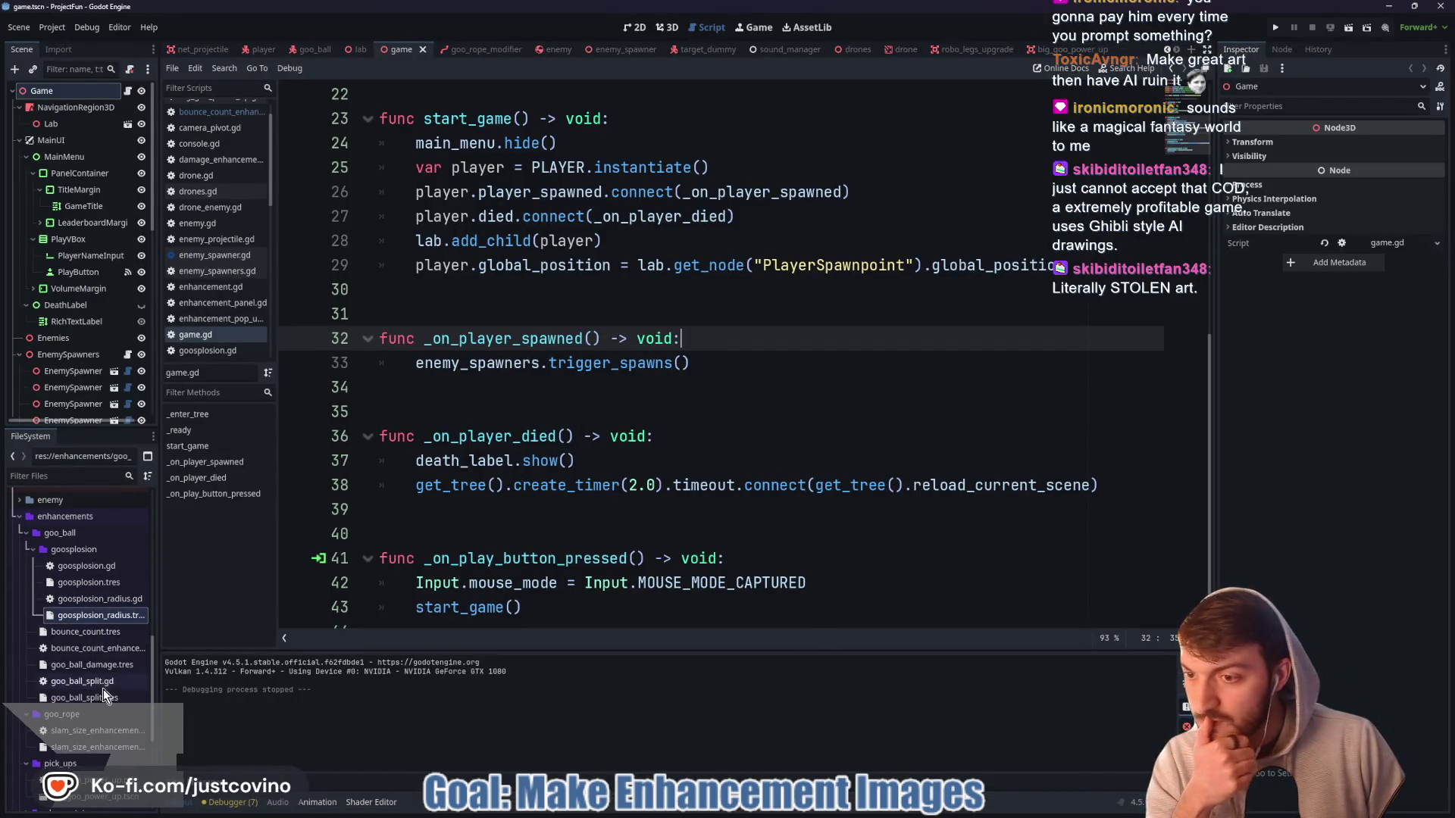
- Open the player scene and expand UserInterface, scrolling down to GooBallVBox and its icon nodes
scroll(103, 666, "down", 3)
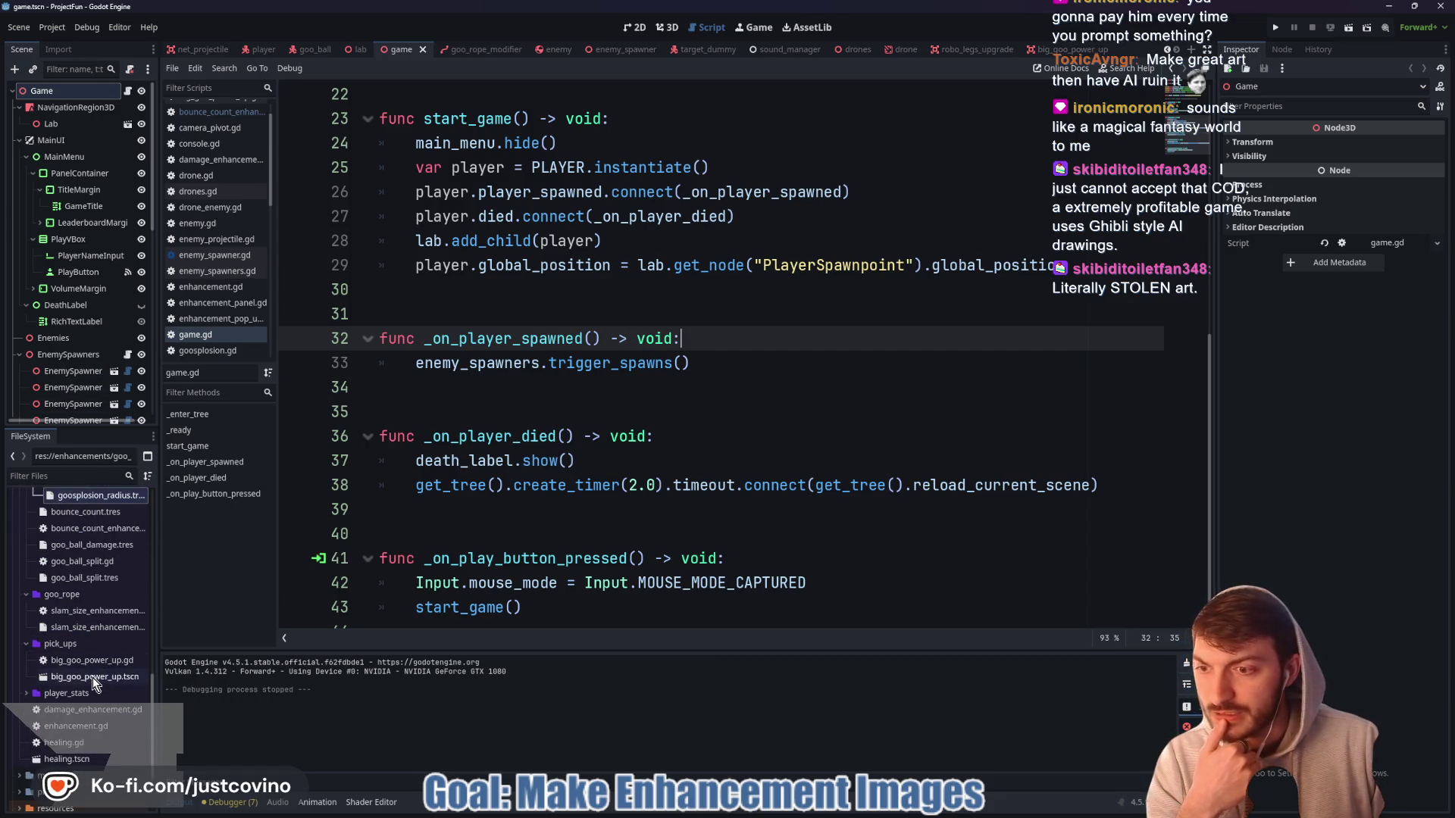
scroll(92, 678, "up", 5)
scroll(91, 288, "down", 1)
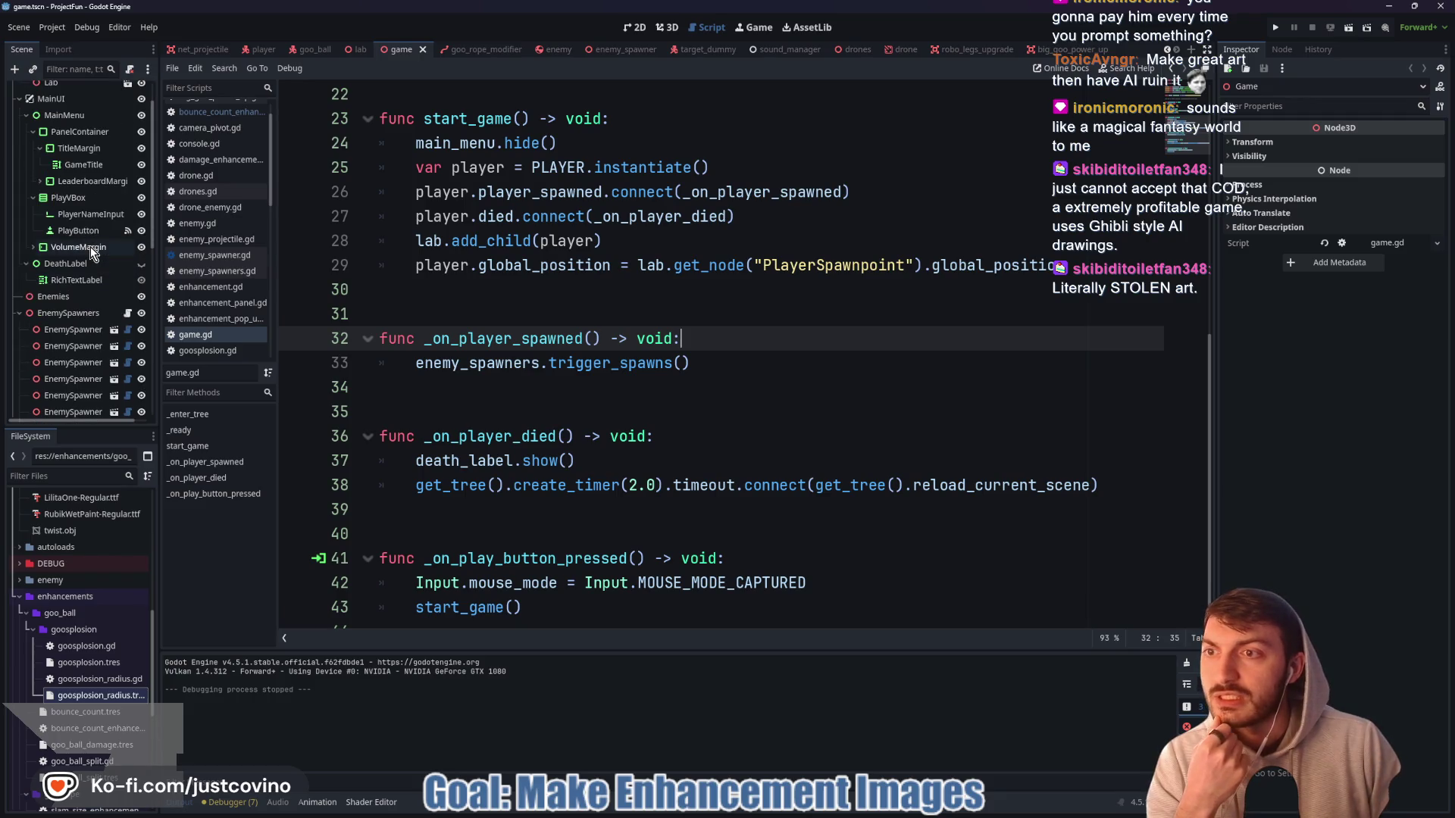
scroll(88, 247, "up", 2)
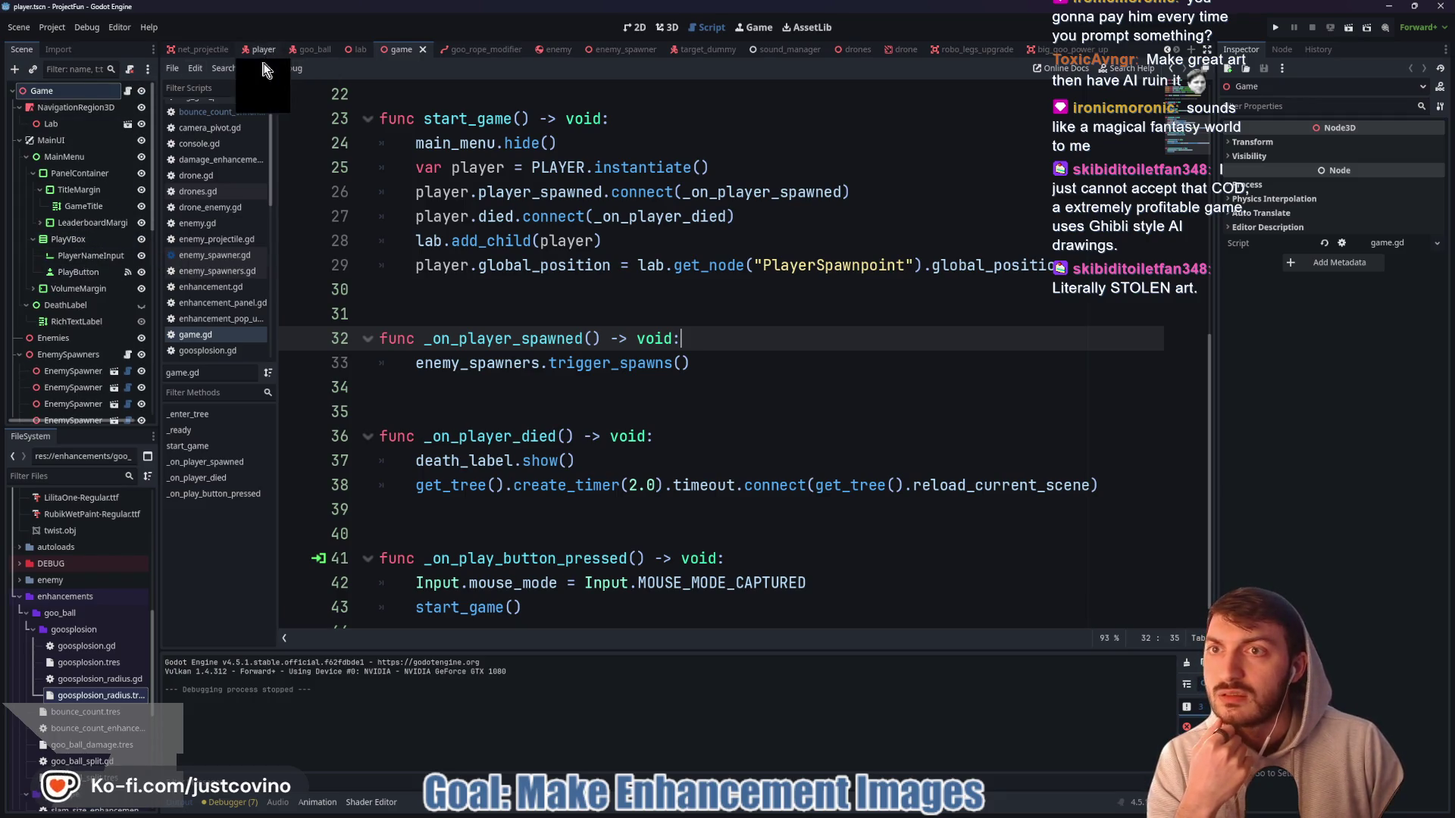
left_click(262, 50)
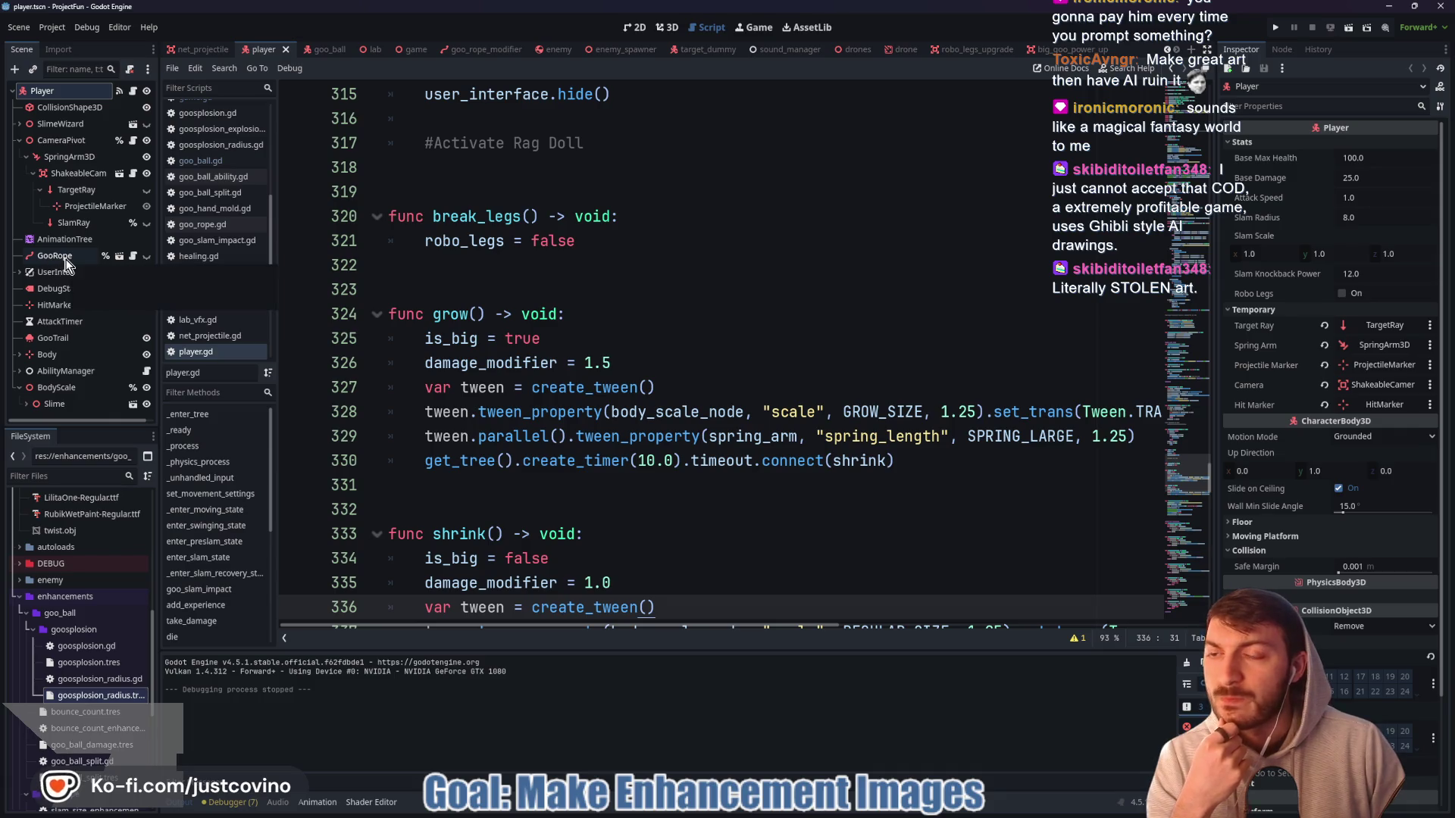
left_click(19, 273)
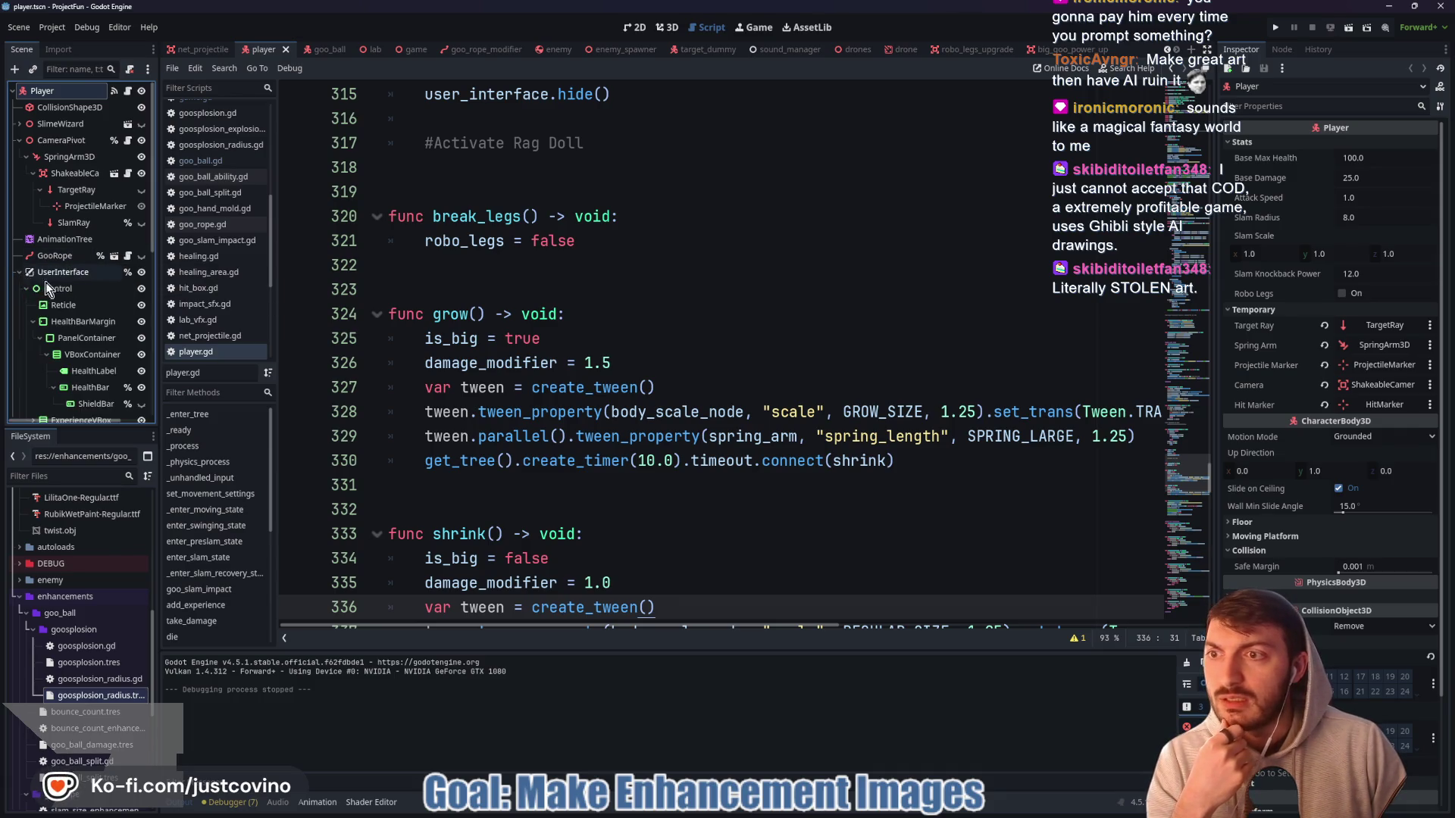
scroll(79, 293, "down", 2)
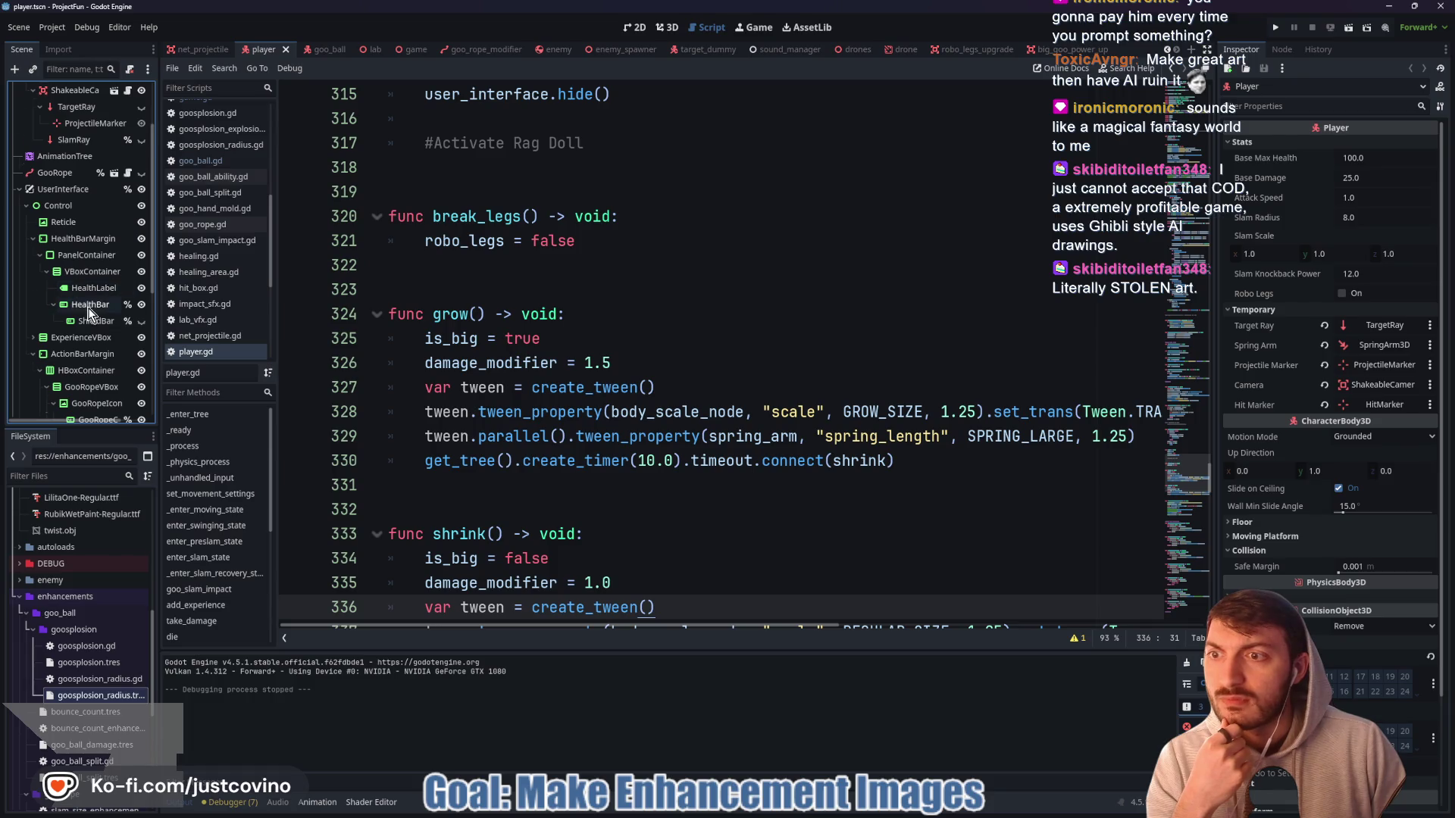
scroll(91, 303, "down", 2)
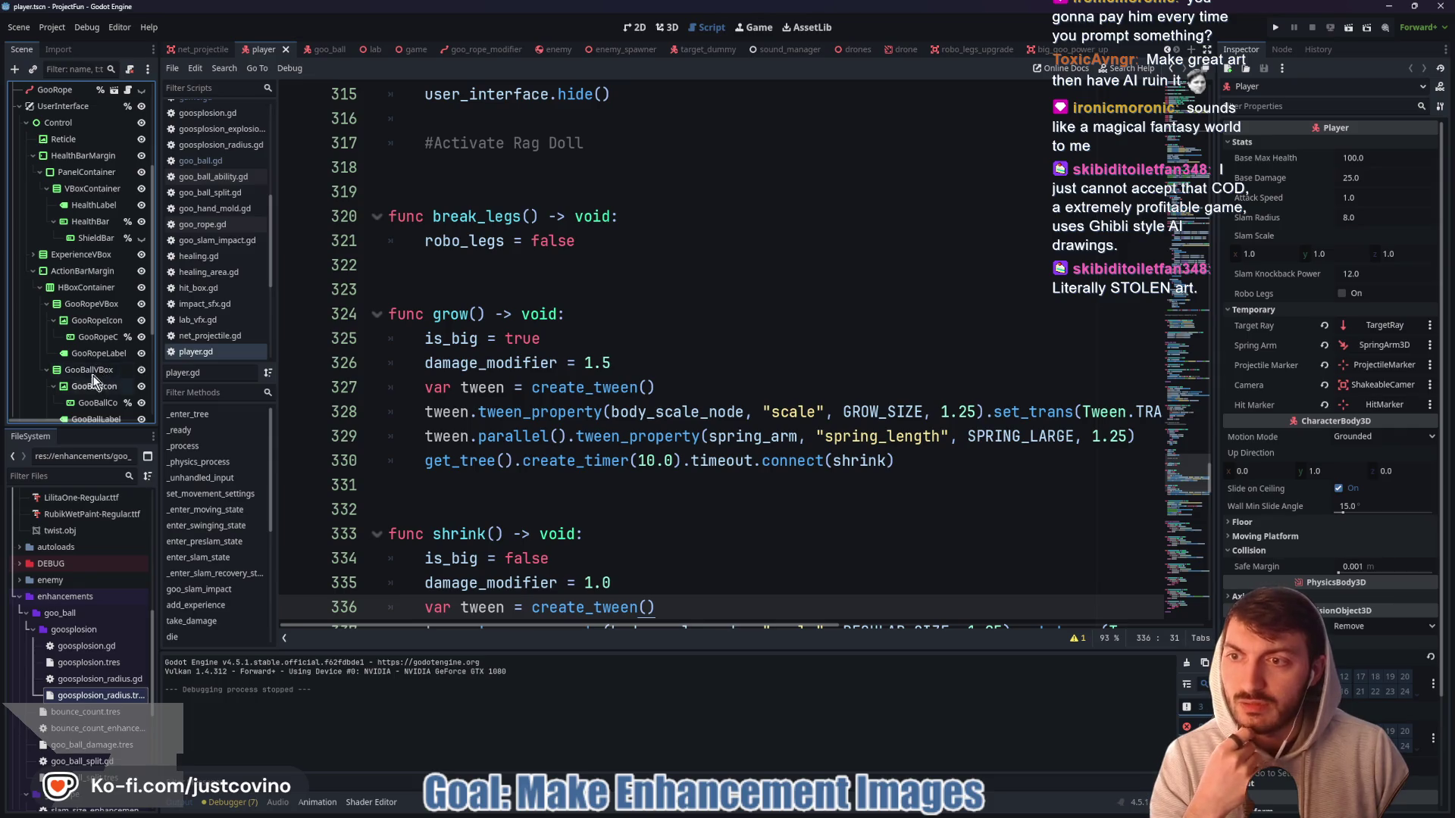
scroll(89, 367, "down", 1)
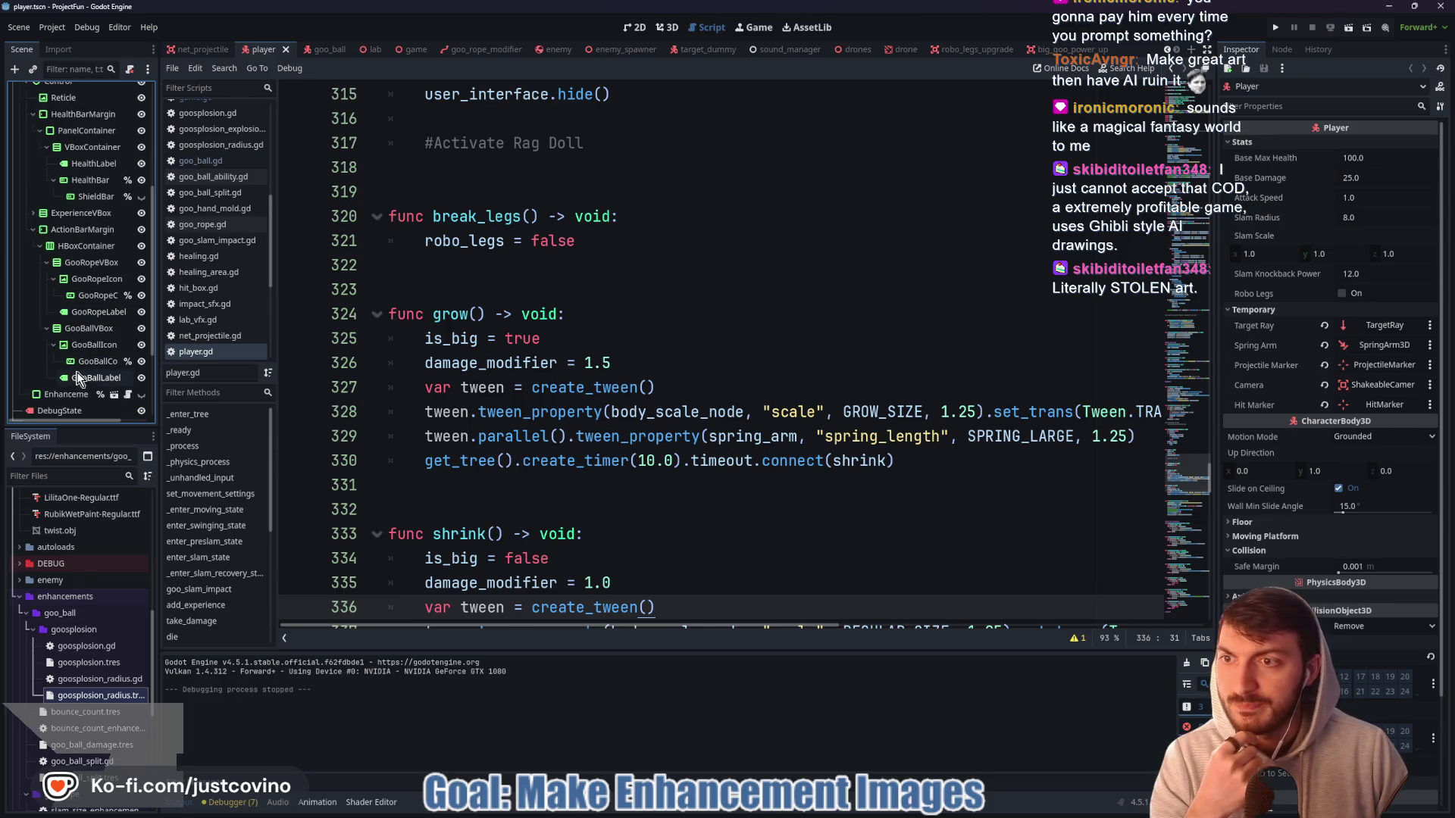
- Clear the GooBallIcon texture and quick-load goo_ball.png, then box code lines 317–322
left_click(84, 347)
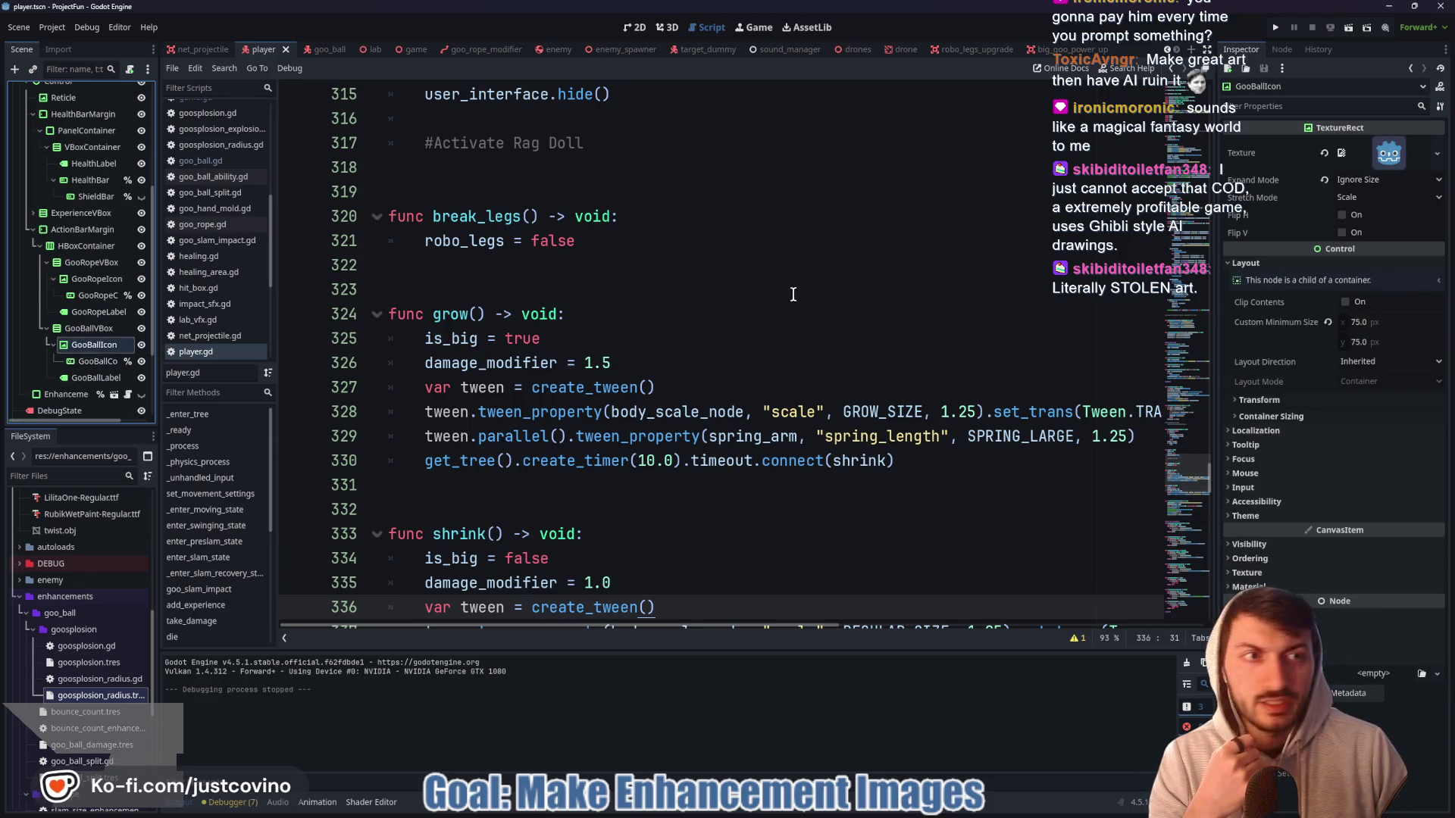
left_click(1324, 154)
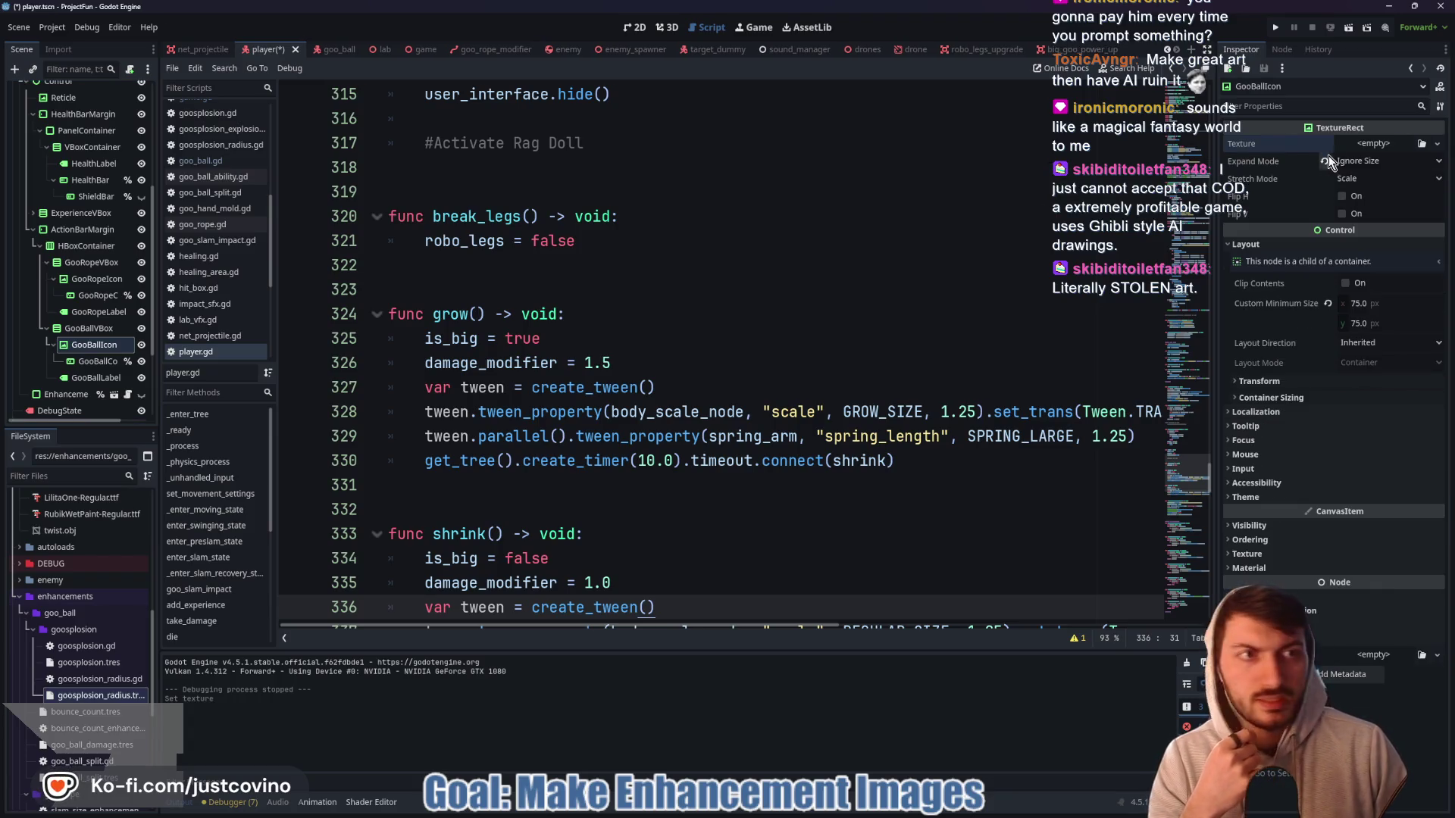
left_click(1376, 147)
left_click(1357, 470)
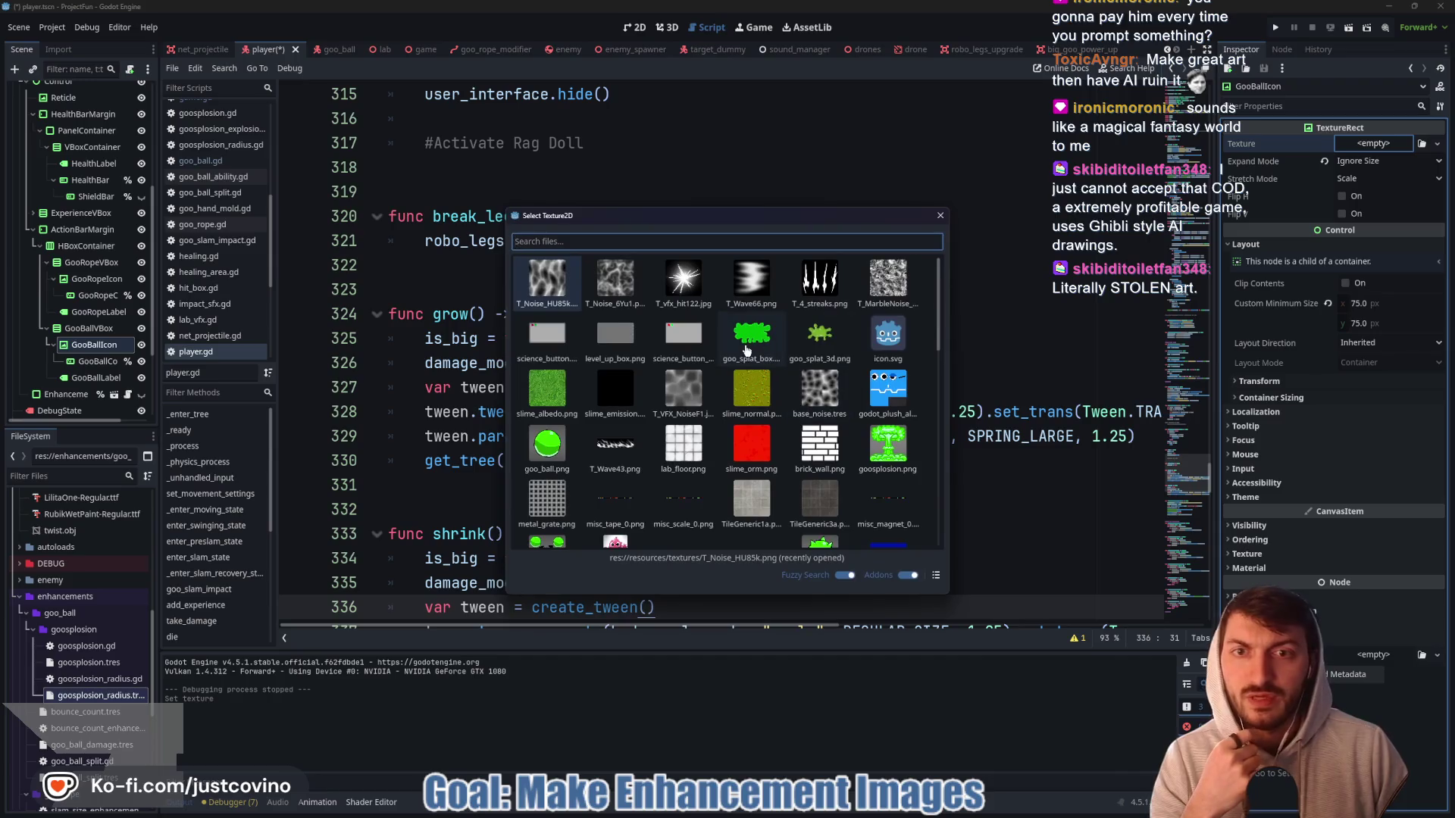
double_click(556, 447)
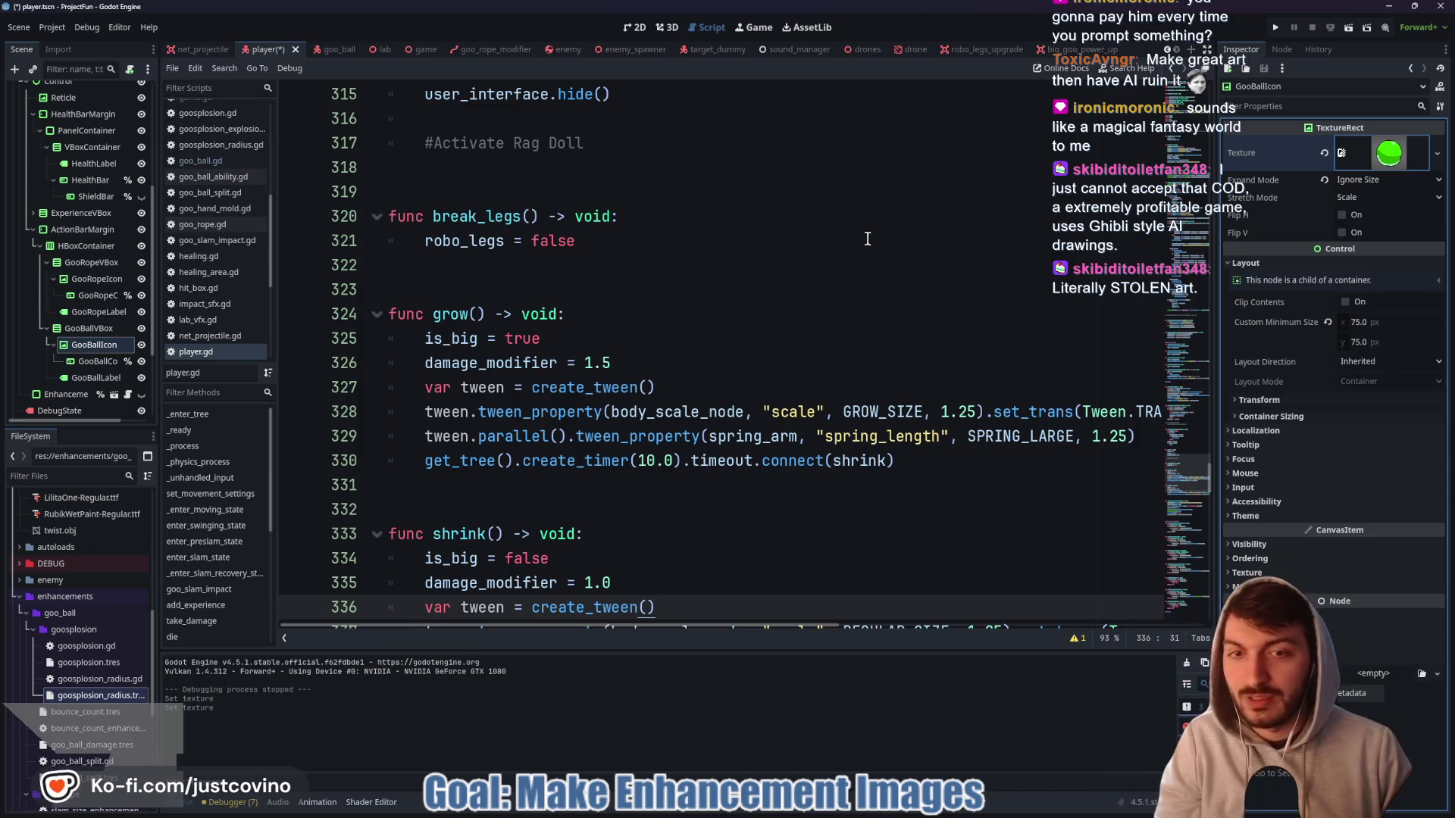
left_click_drag(411, 128, 701, 291)
- Draw red boxes around the four code blocks spanning lines 315–336
left_click_drag(396, 335, 709, 561)
left_click_drag(395, 593, 694, 783)
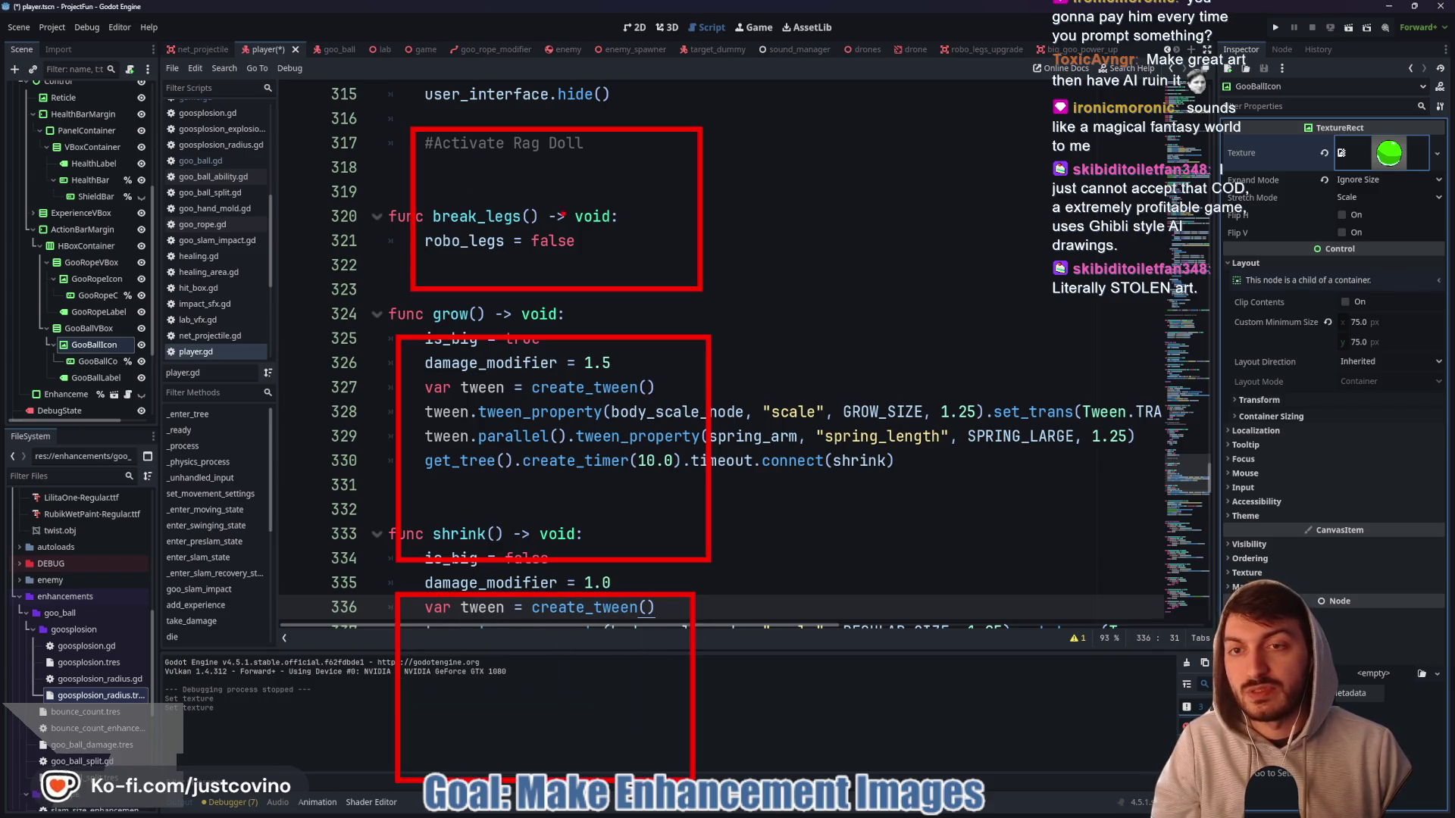
key("ctrl+z")
key("ctrl+z")
key("ctrl+z")
left_click_drag(283, 62, 500, 185)
left_click_drag(277, 212, 498, 316)
left_click_drag(278, 353, 504, 462)
left_click_drag(271, 500, 524, 638)
- Add arrows at lines 316, 322 and 328 with handwritten S R and Grok labels
left_click_drag(752, 123, 535, 125)
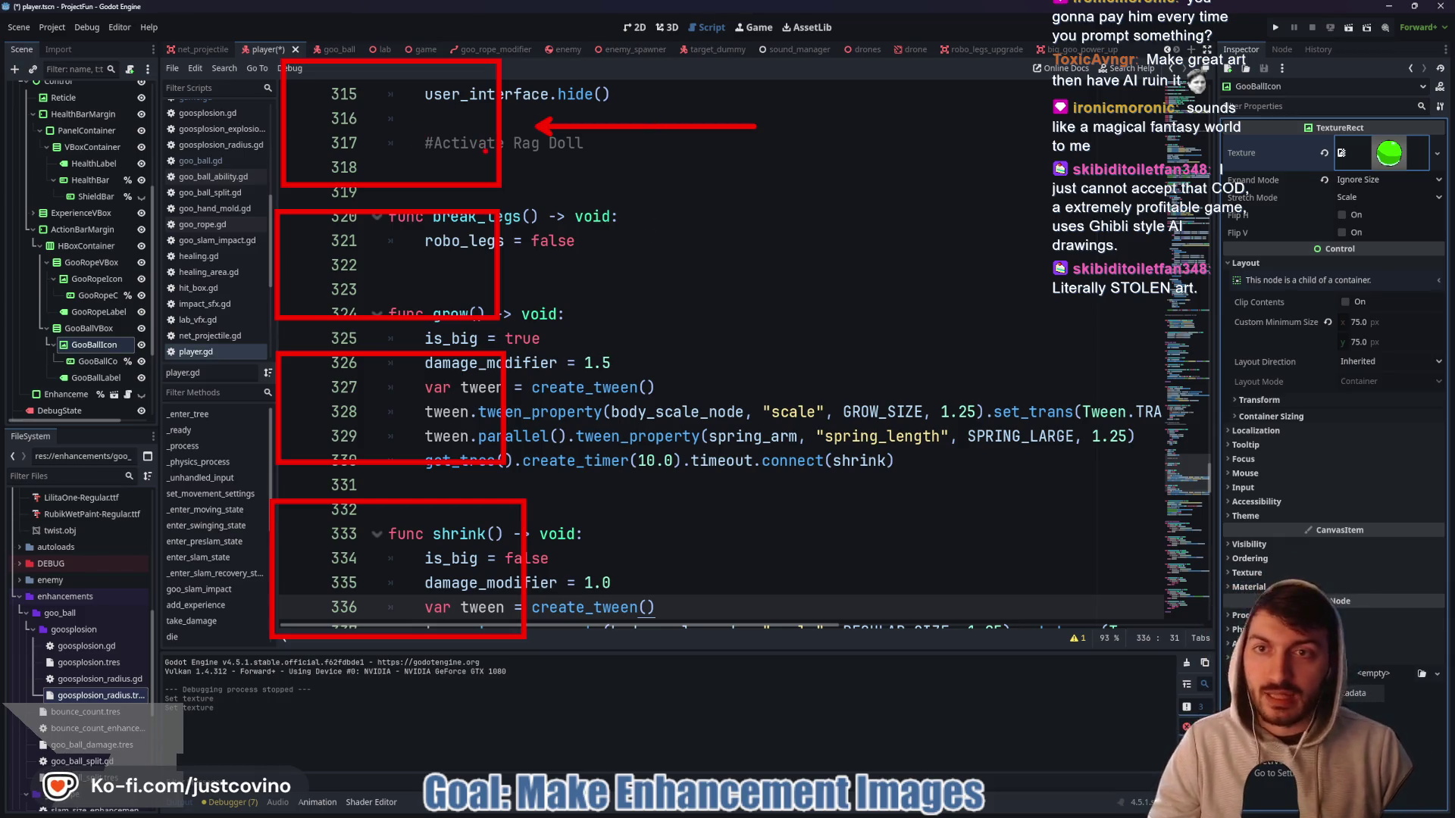
mouse_move(379, 88)
left_mouse_down()
mouse_move(335, 149)
mouse_move(425, 120)
mouse_move(417, 141)
left_mouse_up()
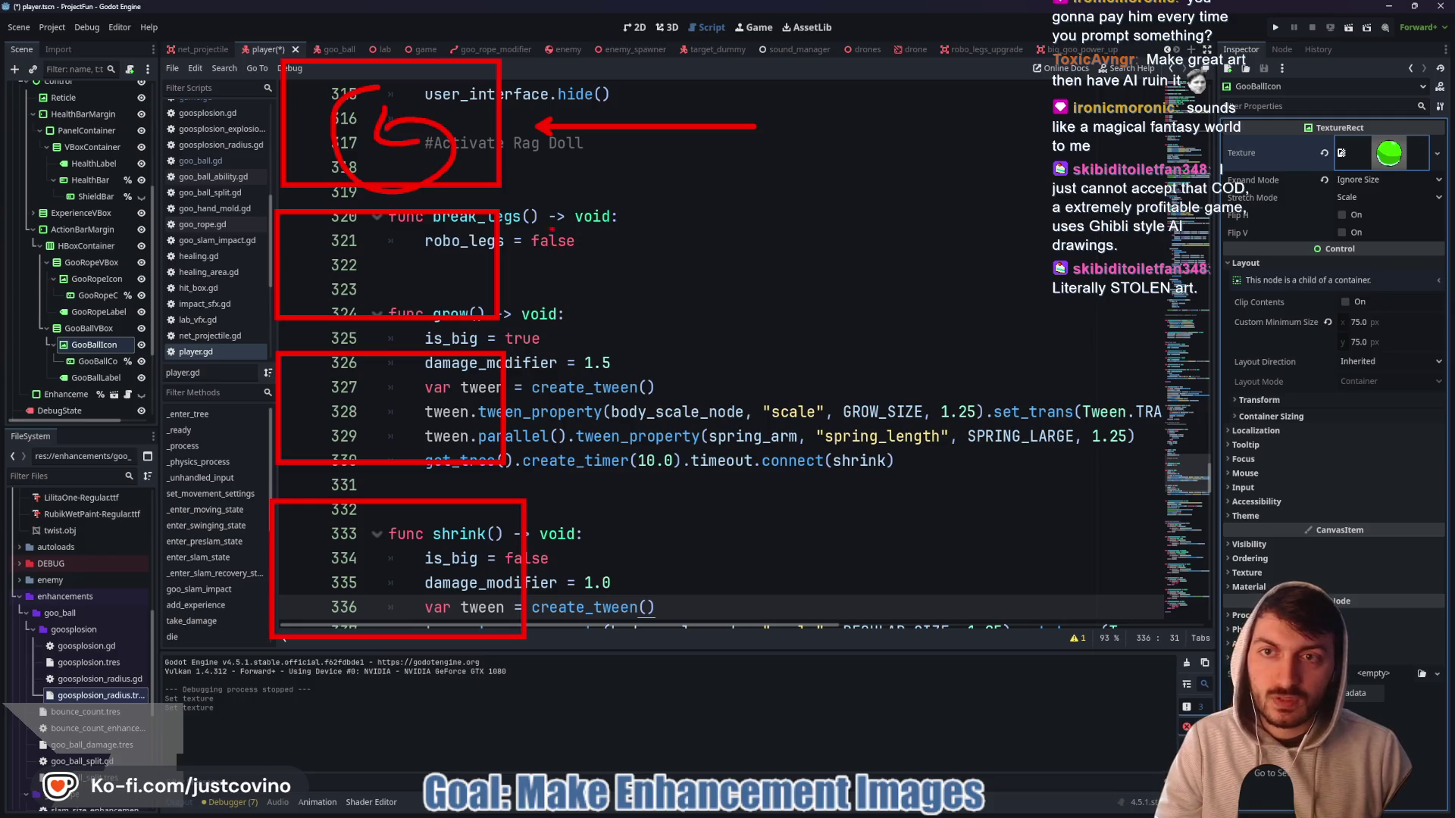
left_click_drag(509, 267, 843, 267)
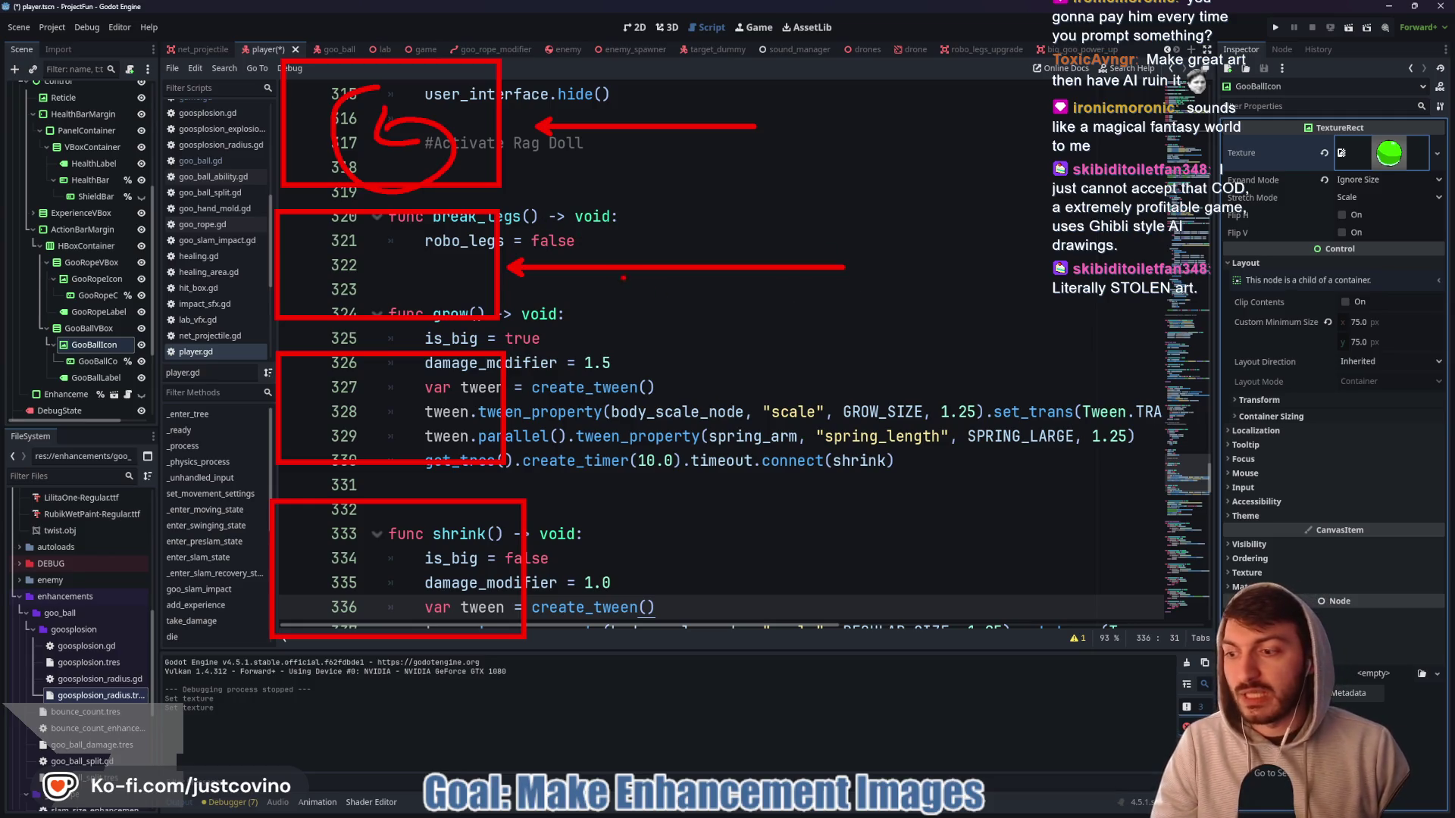
left_click_drag(322, 251, 306, 288)
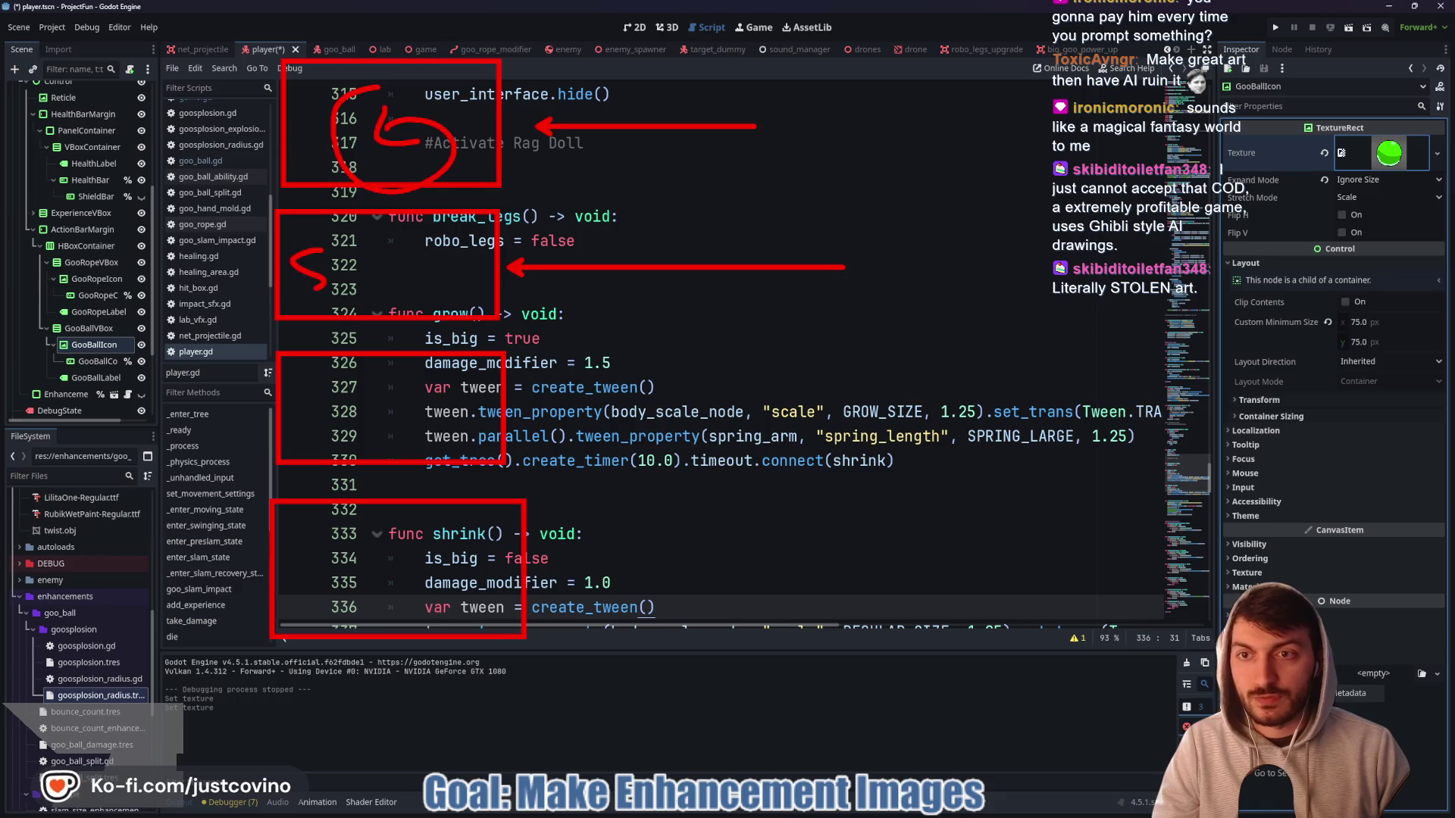
left_click_drag(379, 262, 409, 286)
left_click_drag(521, 404, 845, 404)
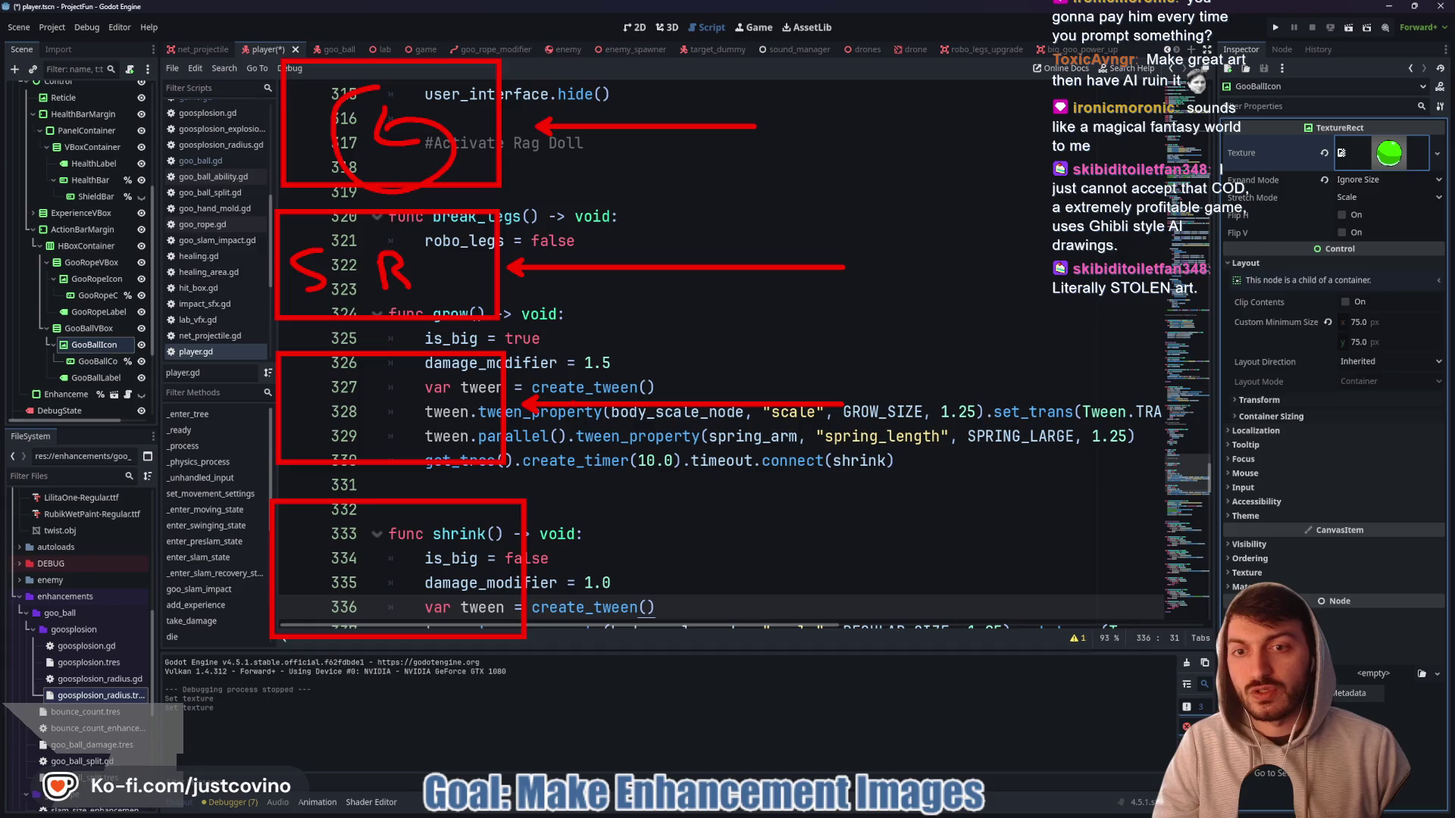
mouse_move(334, 387)
left_mouse_down()
mouse_move(326, 424)
mouse_move(364, 415)
left_mouse_up()
left_click_drag(398, 423, 436, 441)
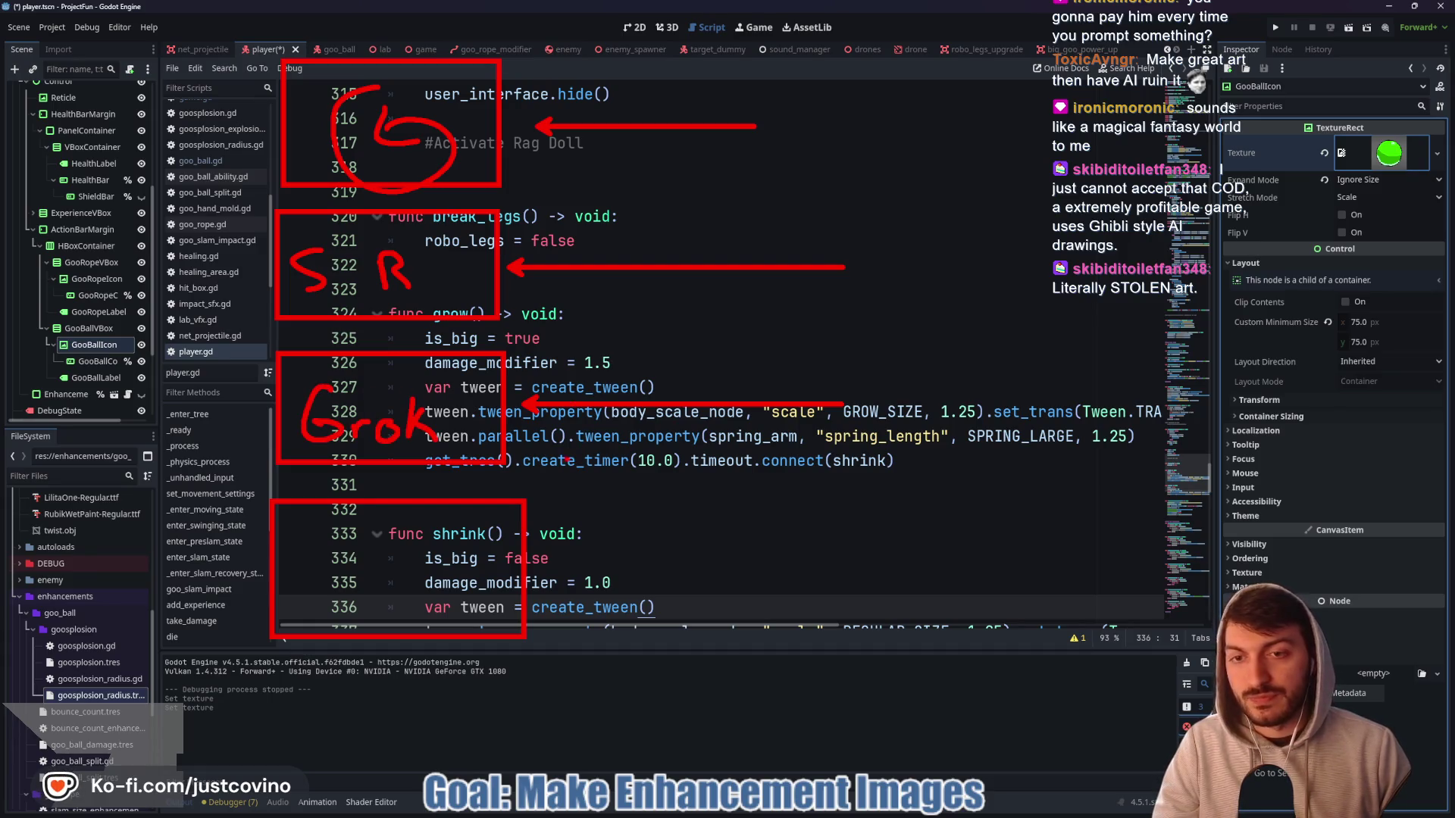
- Add an arrow at the shrink() line, a gpt label, and an upward arrow beside the bottom box
left_click_drag(528, 543, 745, 515)
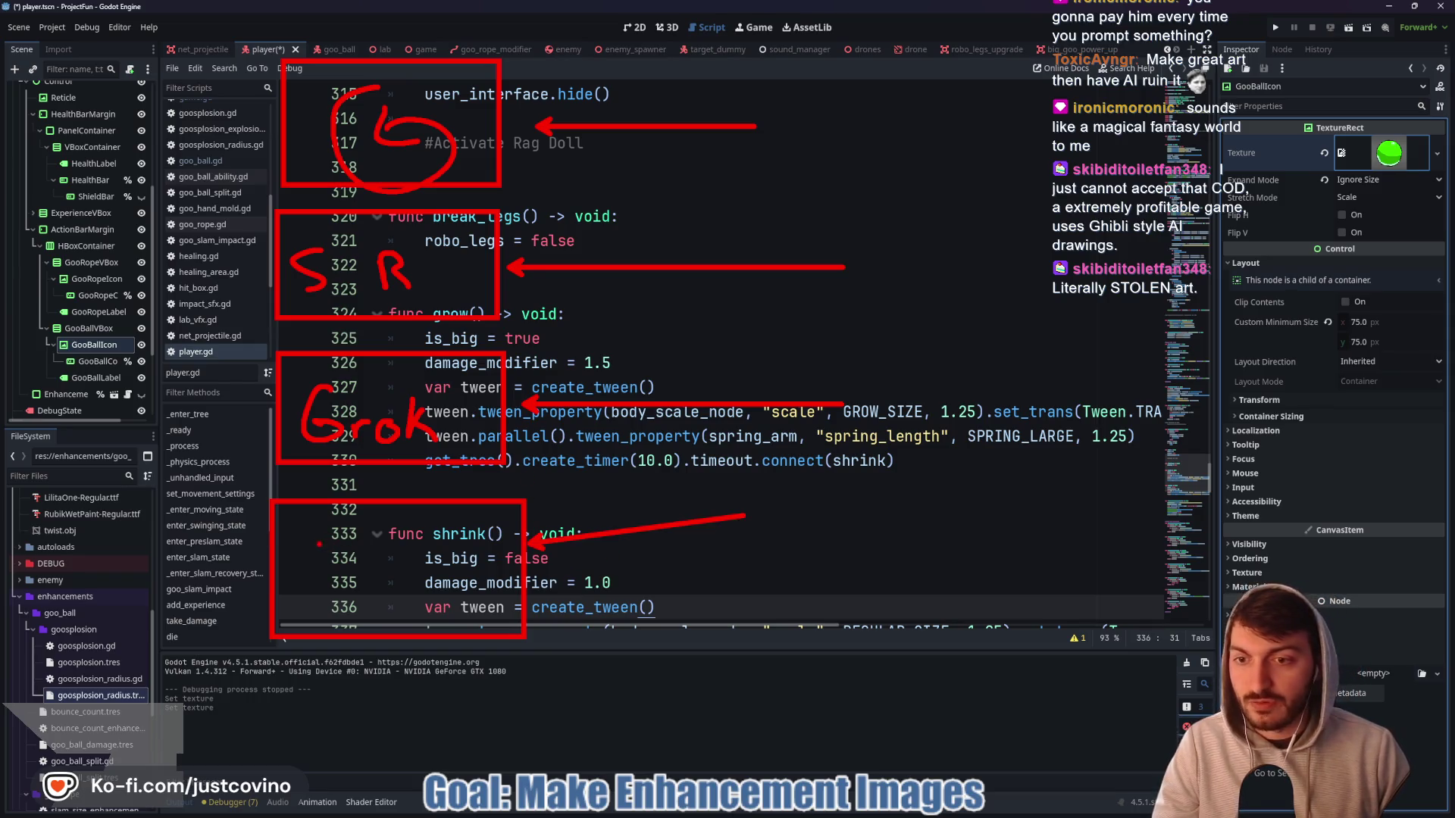
mouse_move(321, 548)
left_mouse_down()
mouse_move(329, 590)
mouse_move(298, 610)
left_mouse_up()
left_click_drag(345, 561, 344, 585)
left_click_drag(396, 538, 396, 587)
left_click_drag(394, 569, 418, 567)
left_click_drag(237, 472, 249, 570)
left_click_drag(225, 476, 256, 491)
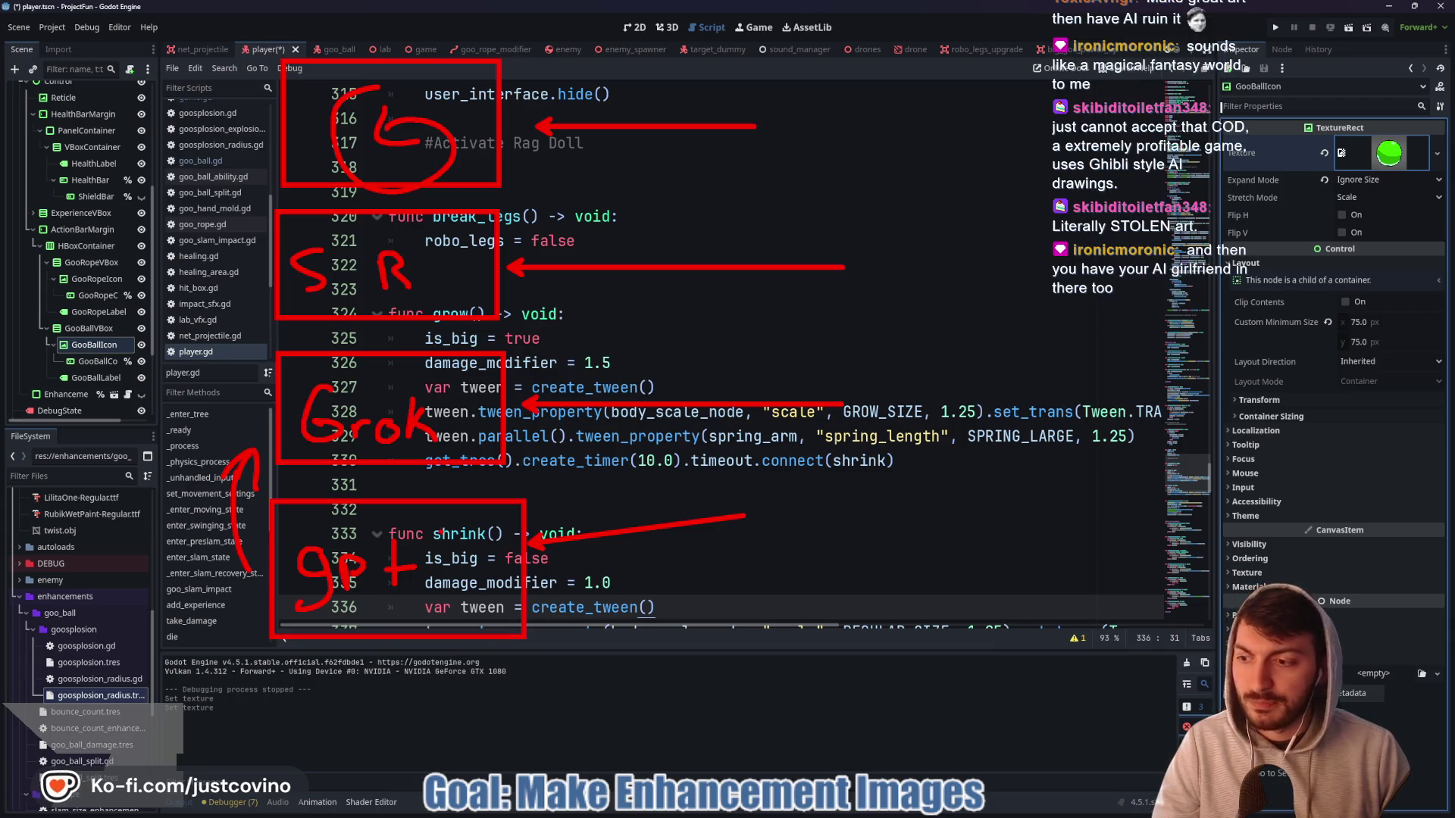
left_click(450, 526)
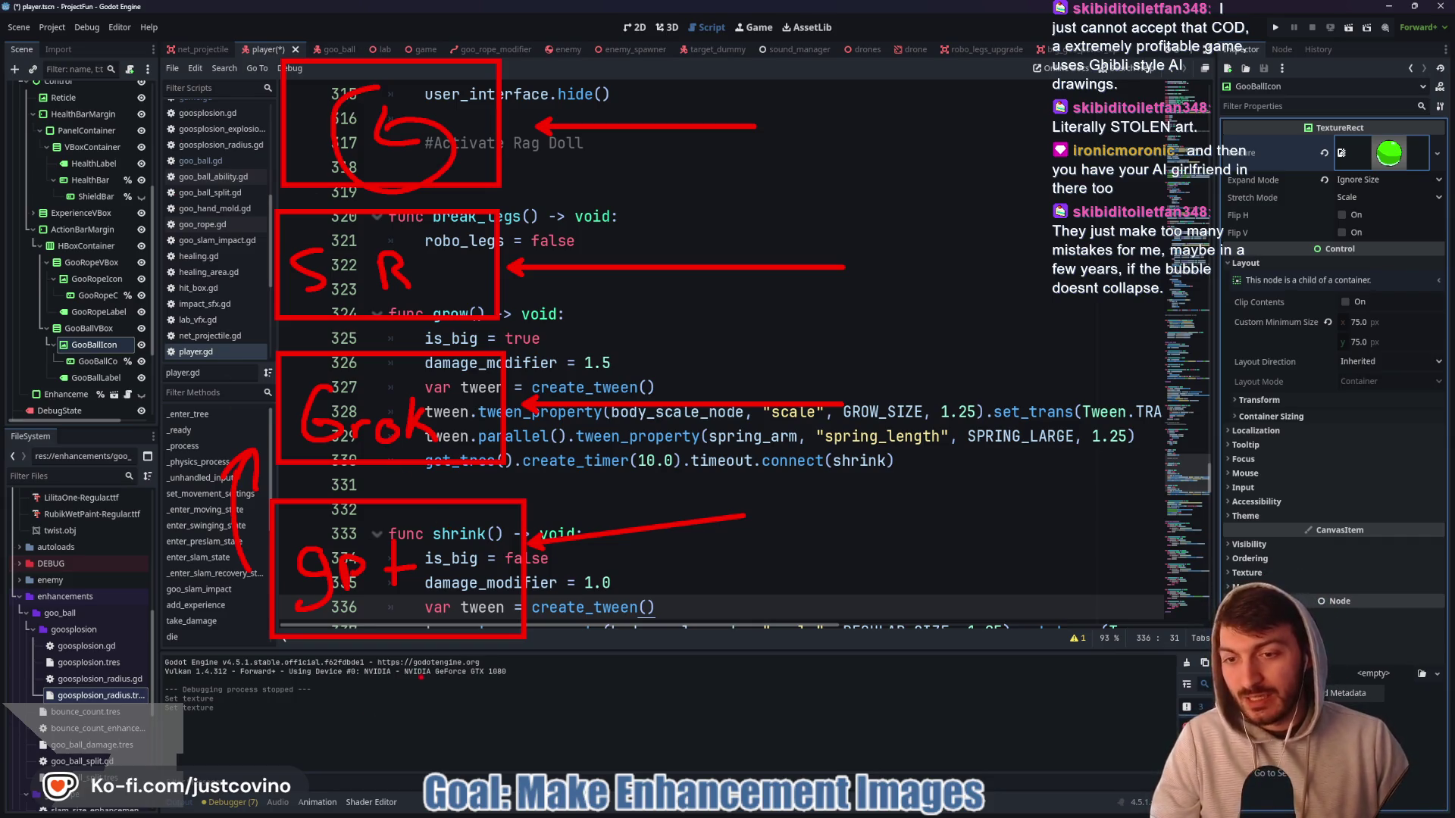
- Box the output panel in red, label it Gpt, and add an arrow pointing right
left_click_drag(394, 701, 395, 649)
left_click_drag(384, 664, 407, 664)
left_click(409, 693)
key("ctrl+z")
left_click_drag(277, 658, 528, 761)
mouse_move(322, 690)
left_mouse_down()
mouse_move(328, 716)
mouse_move(385, 699)
mouse_move(404, 739)
left_mouse_up()
left_click_drag(411, 720, 443, 716)
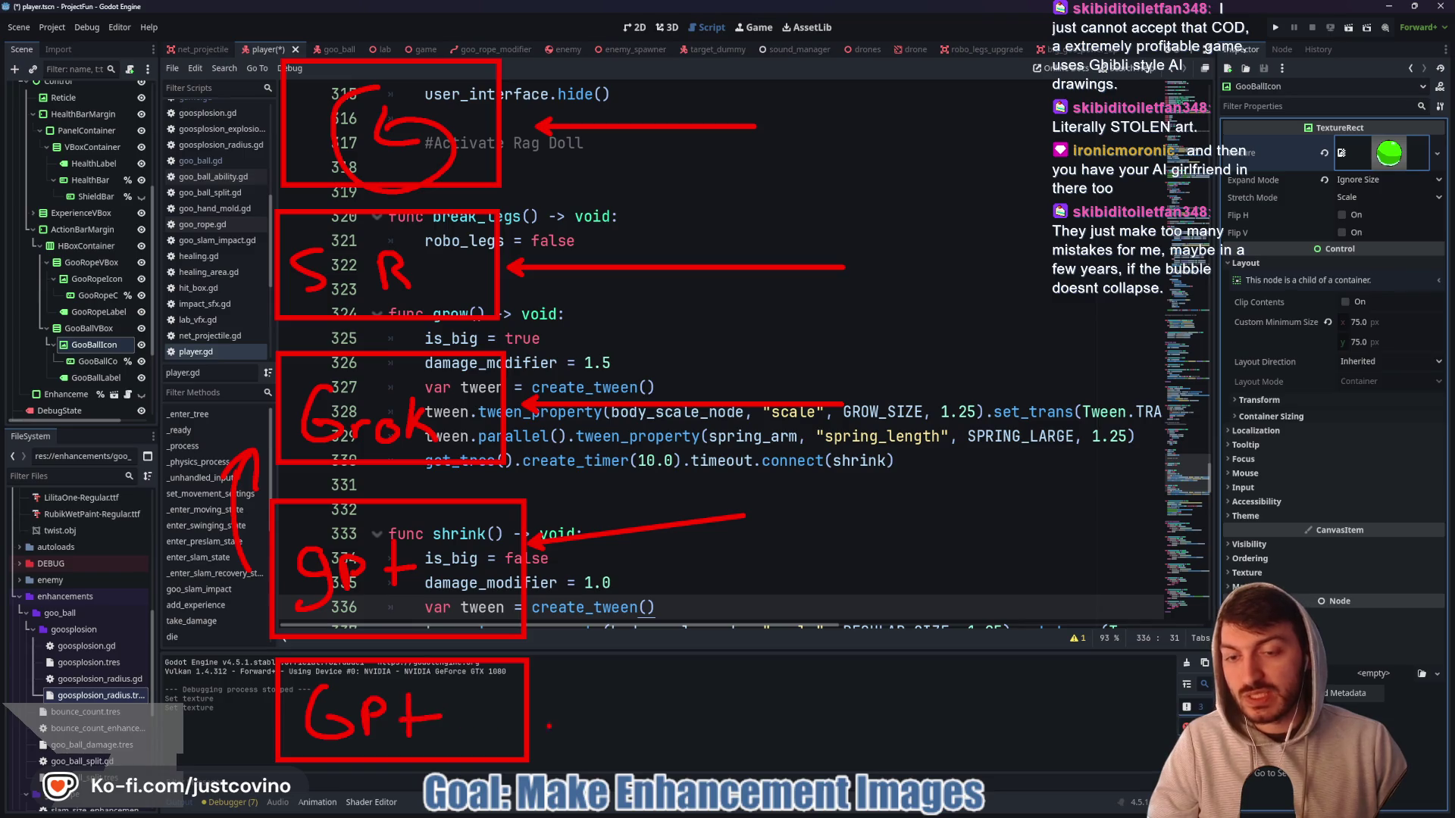
mouse_move(837, 707)
left_mouse_down()
mouse_move(567, 726)
mouse_move(539, 706)
left_mouse_up()
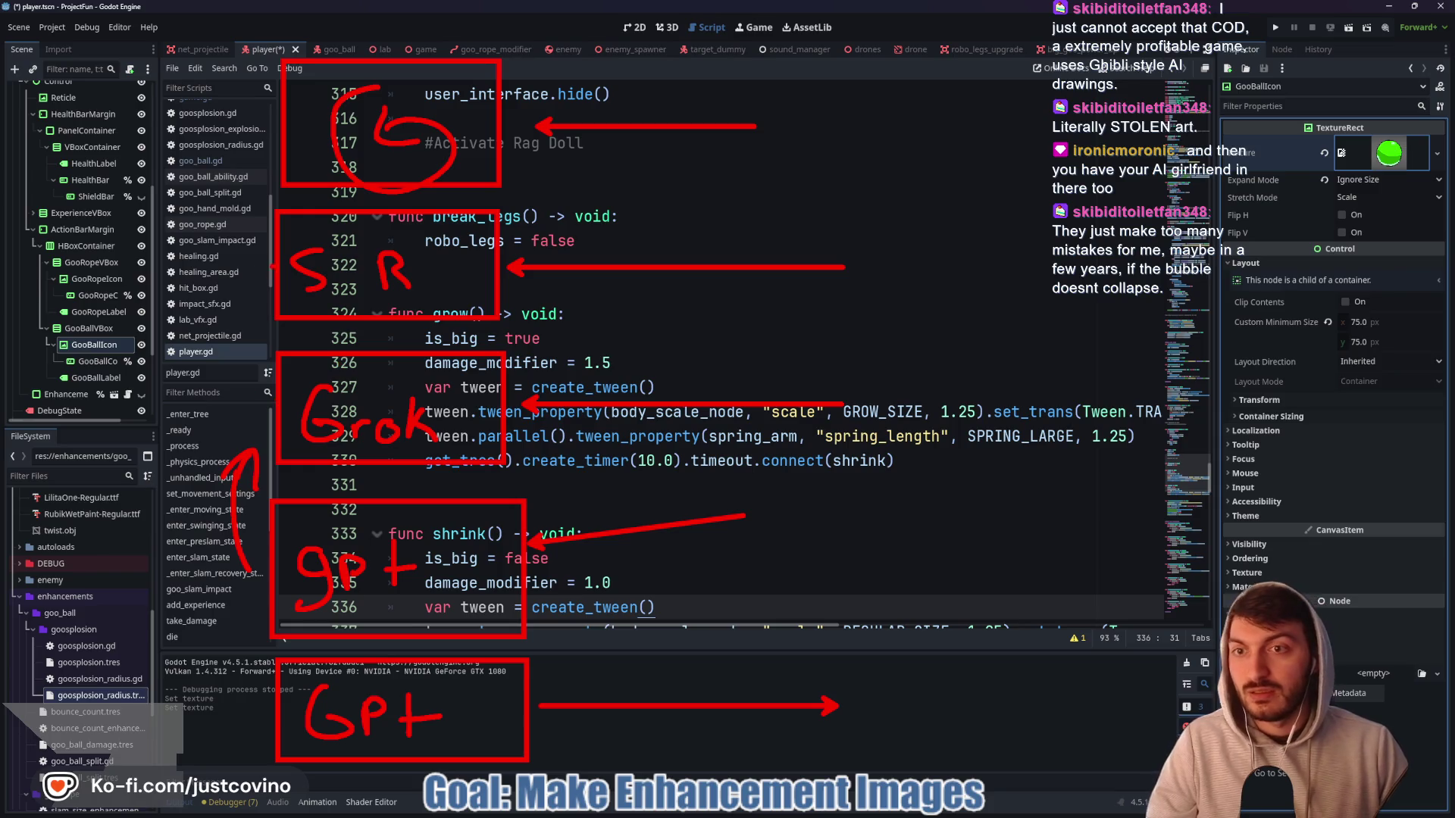
- Link the circled scripts and a boxed chat area to the Gpt box, then clear all annotations
mouse_move(268, 257)
left_mouse_down()
mouse_move(195, 261)
mouse_move(182, 288)
mouse_move(231, 280)
mouse_move(227, 261)
left_mouse_up()
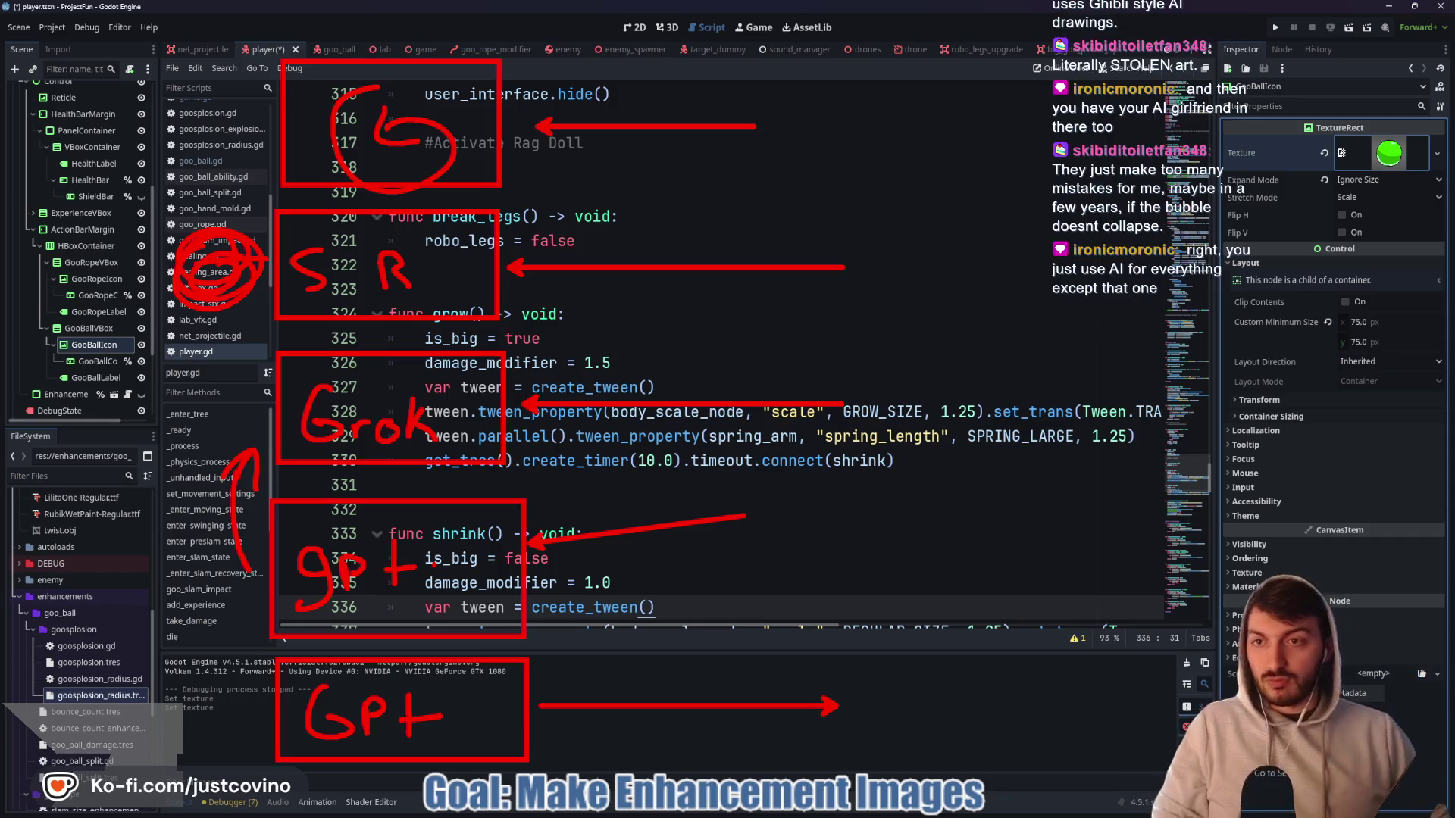
mouse_move(155, 274)
left_mouse_down()
mouse_move(269, 693)
mouse_move(248, 698)
left_mouse_up()
left_click_drag(862, 692, 958, 403)
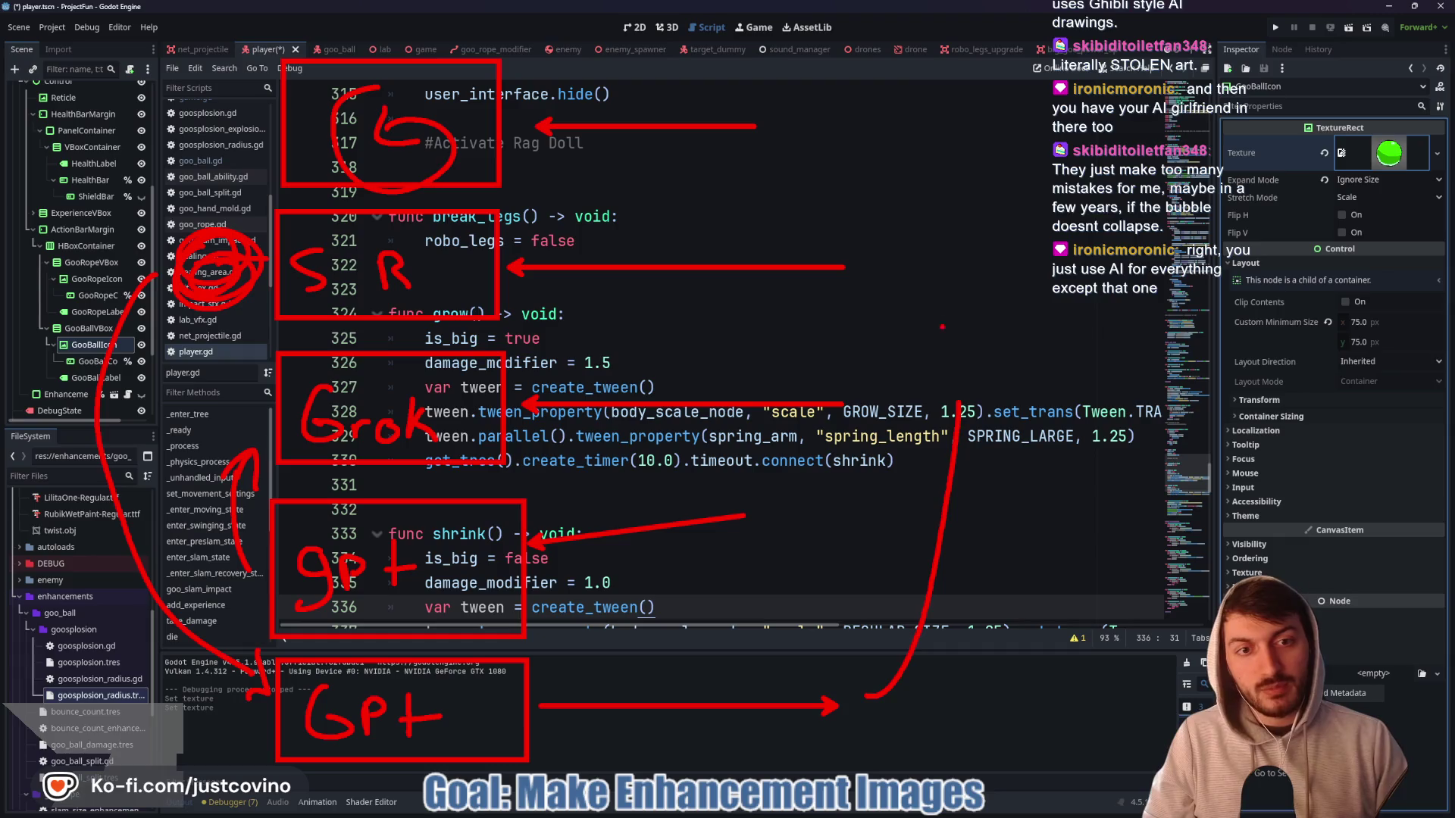
mouse_move(910, 106)
left_mouse_down()
mouse_move(1144, 208)
mouse_move(848, 140)
left_mouse_up()
left_click_drag(957, 140, 1009, 337)
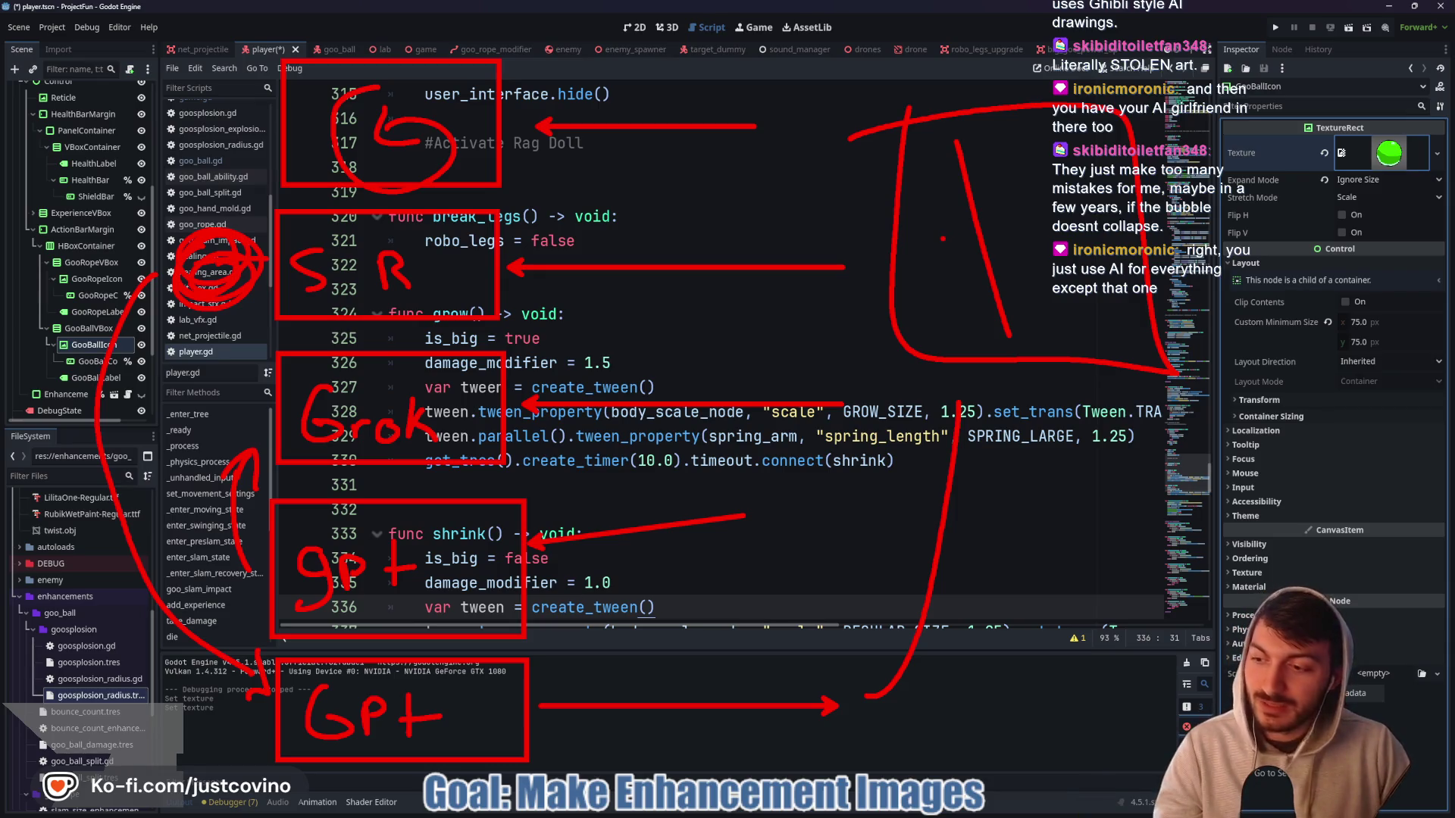
key("Escape")
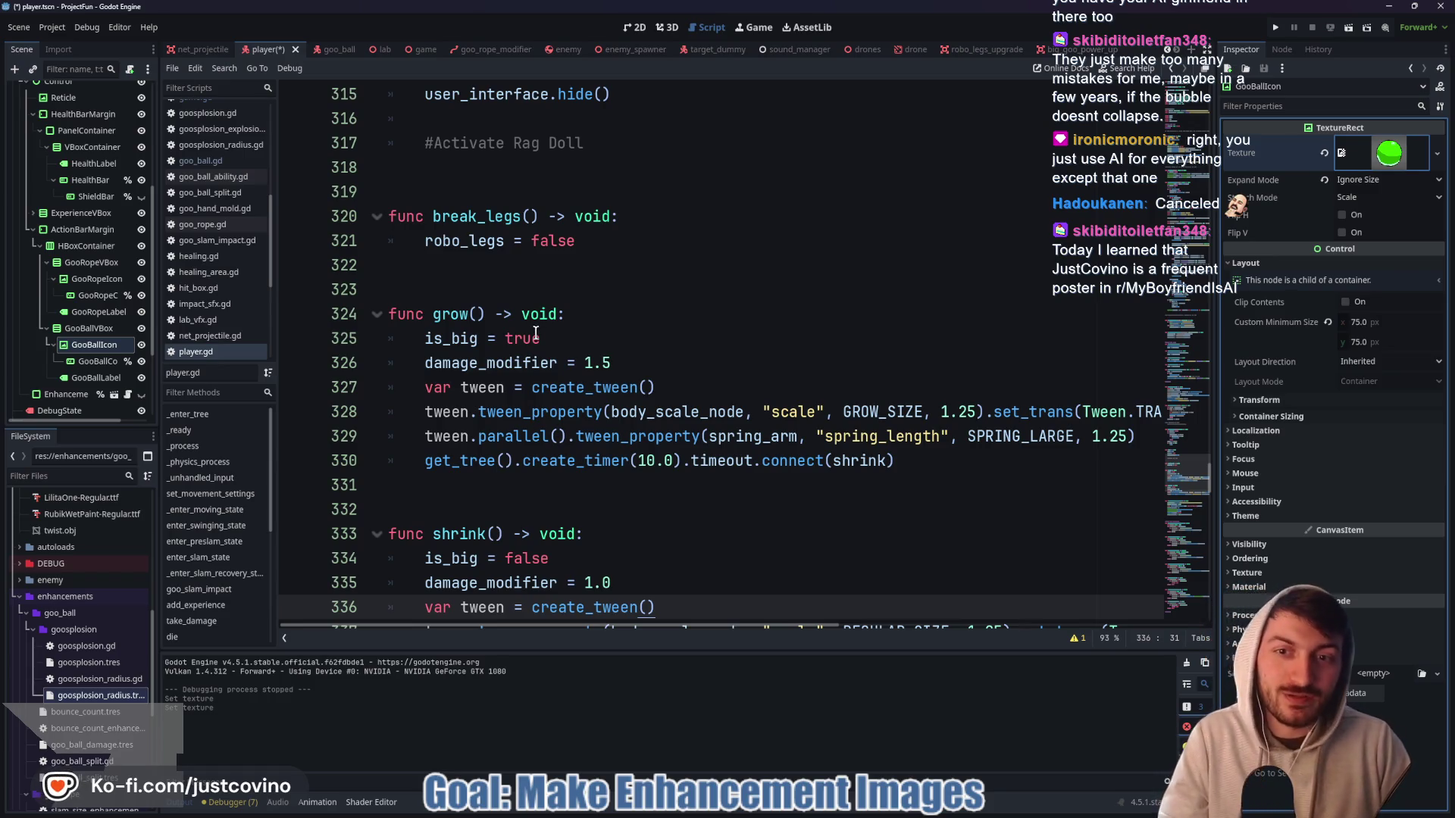
- Save player.tscn with Ctrl+S, then return to the Krita window
left_click(547, 274)
key("ctrl+s")
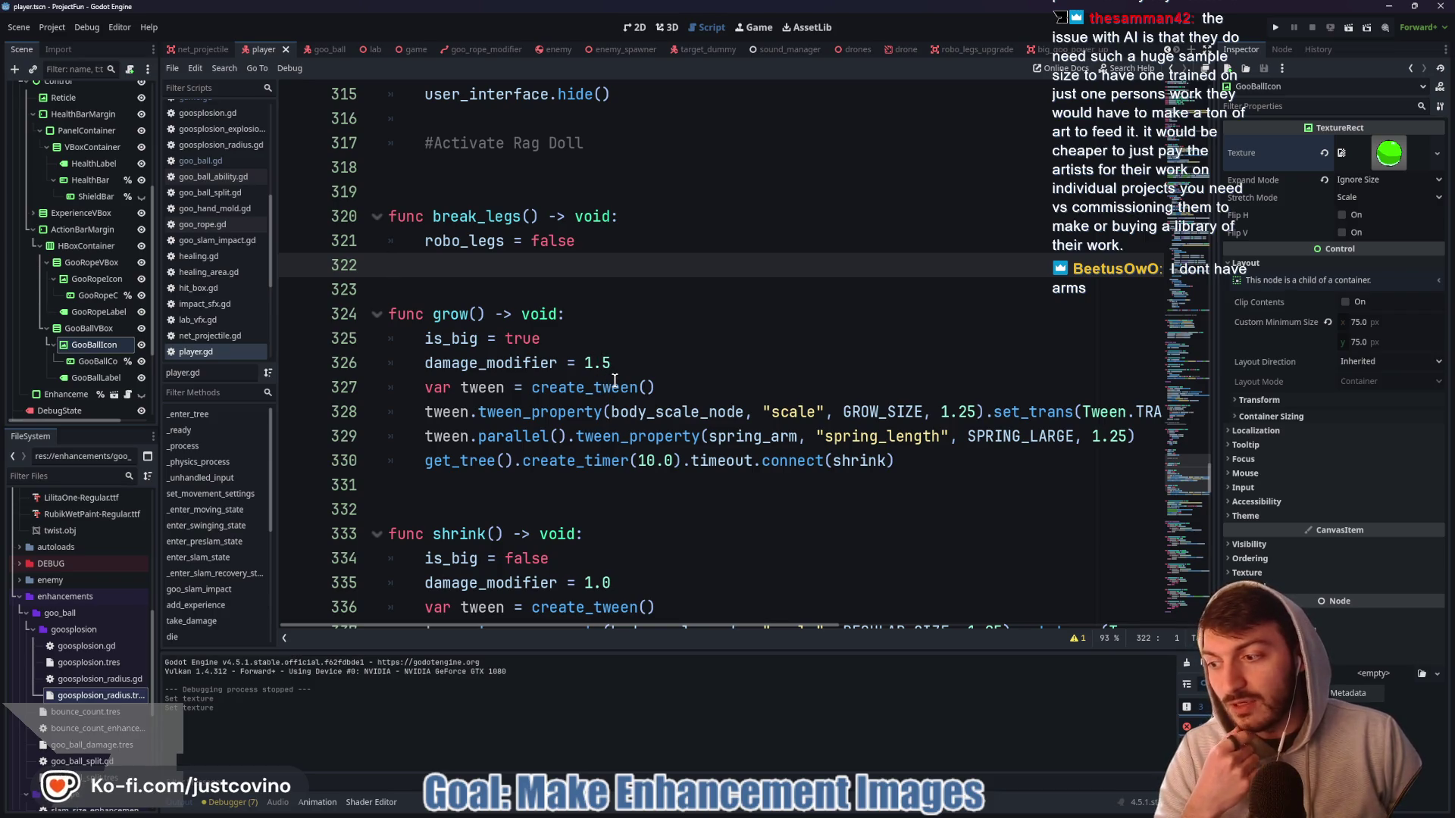
mouse_move(614, 380)
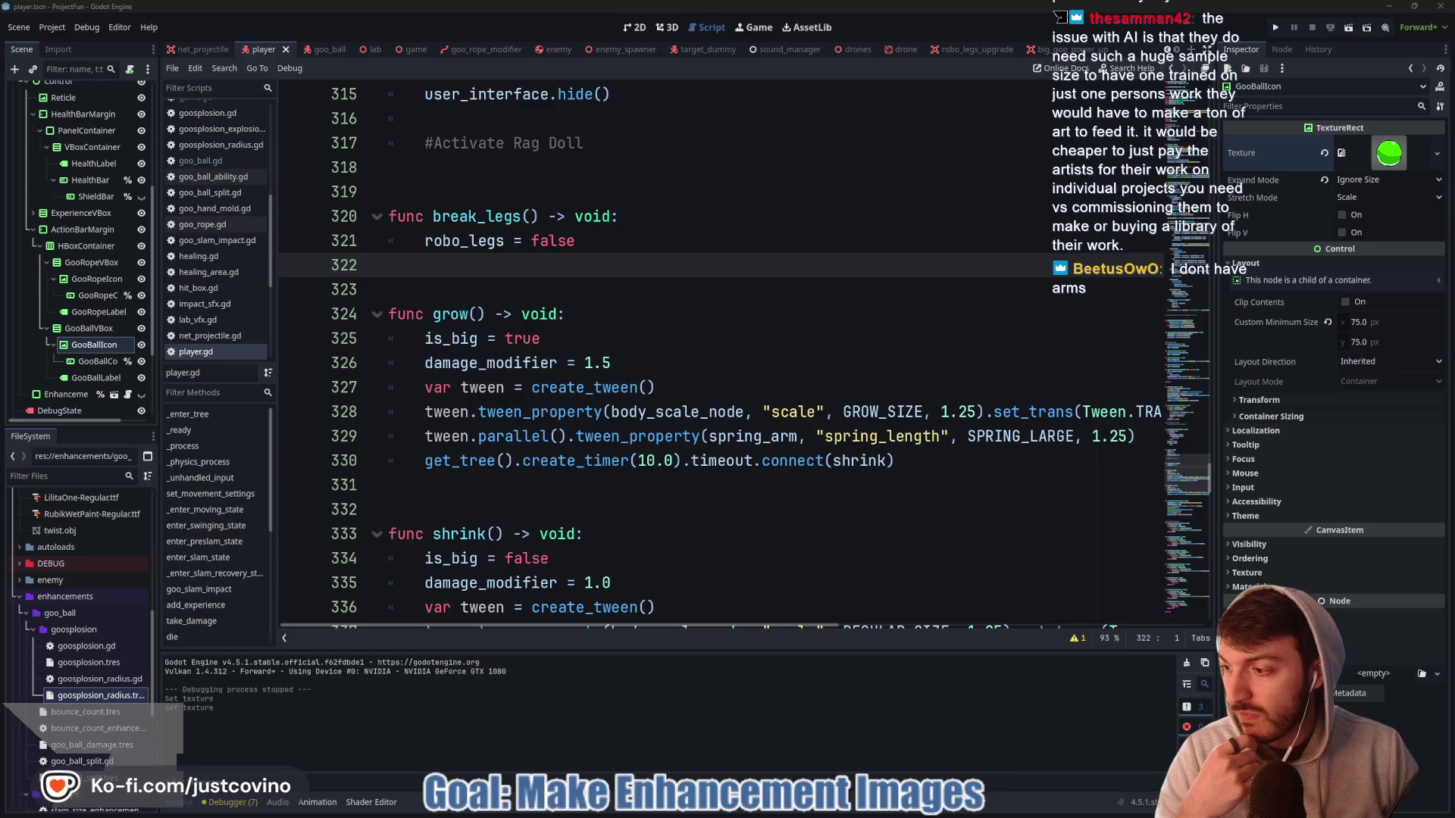
left_click(698, 356)
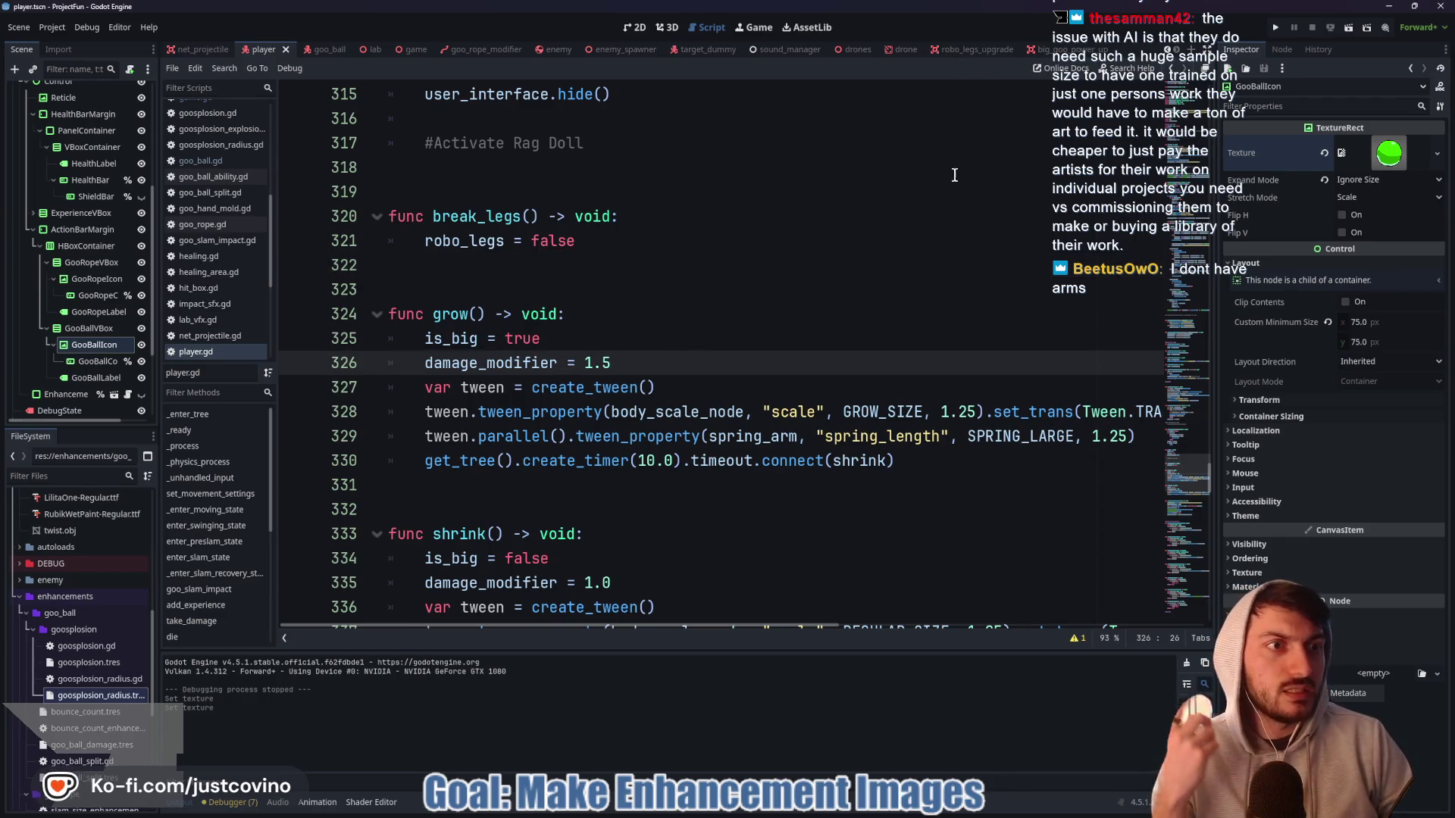
mouse_move(798, 813)
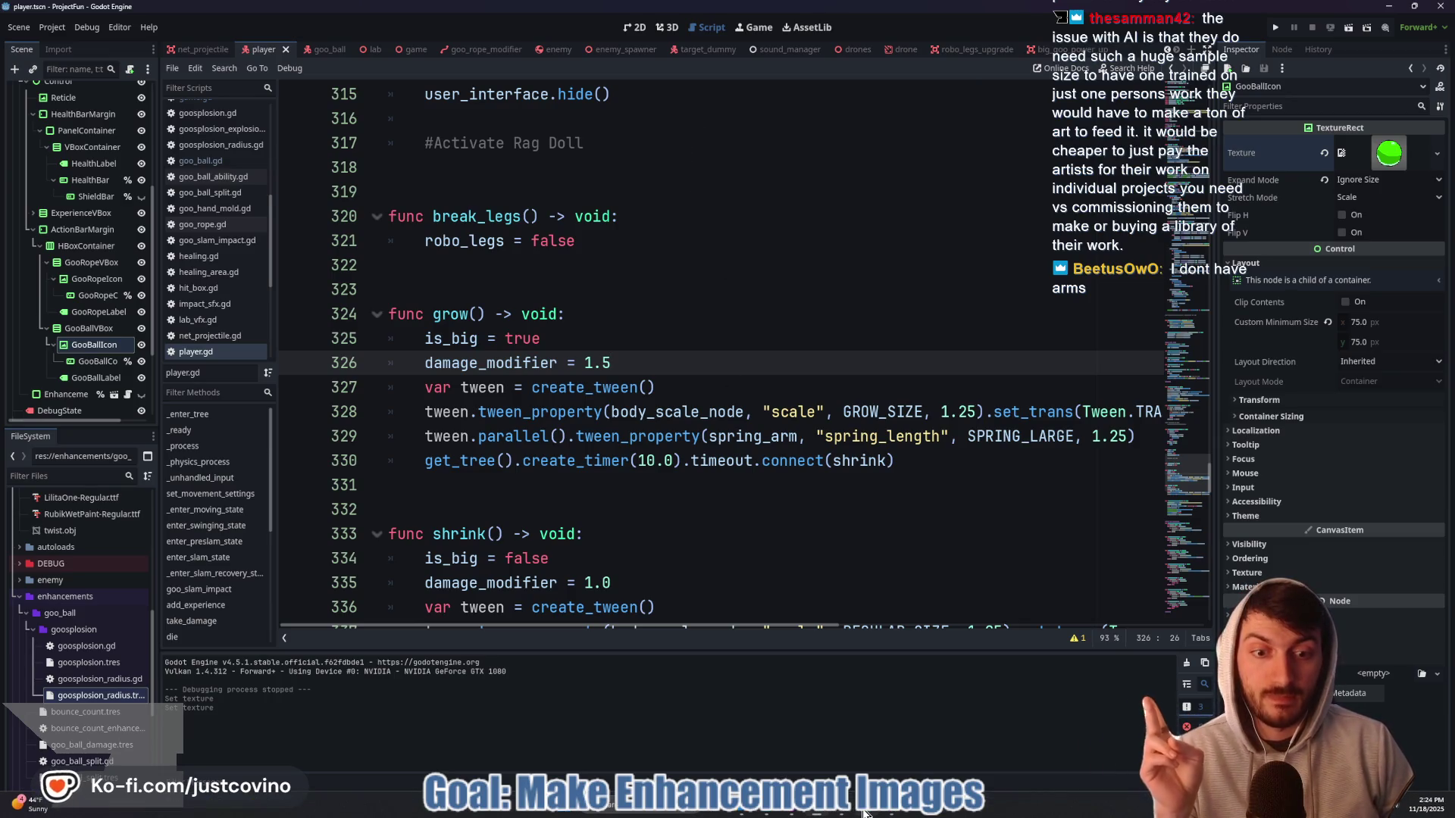
mouse_move(864, 813)
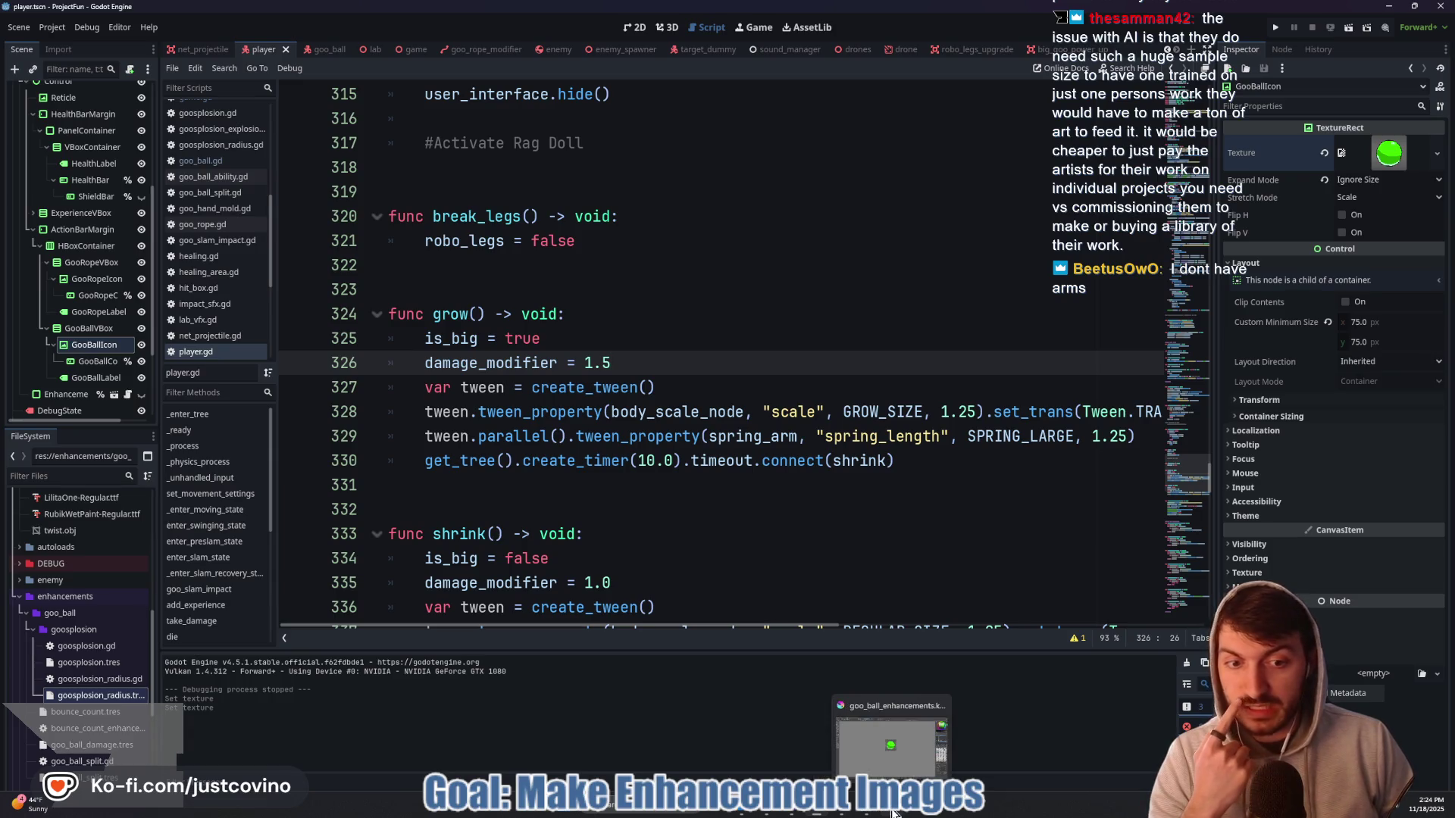
left_click(893, 812)
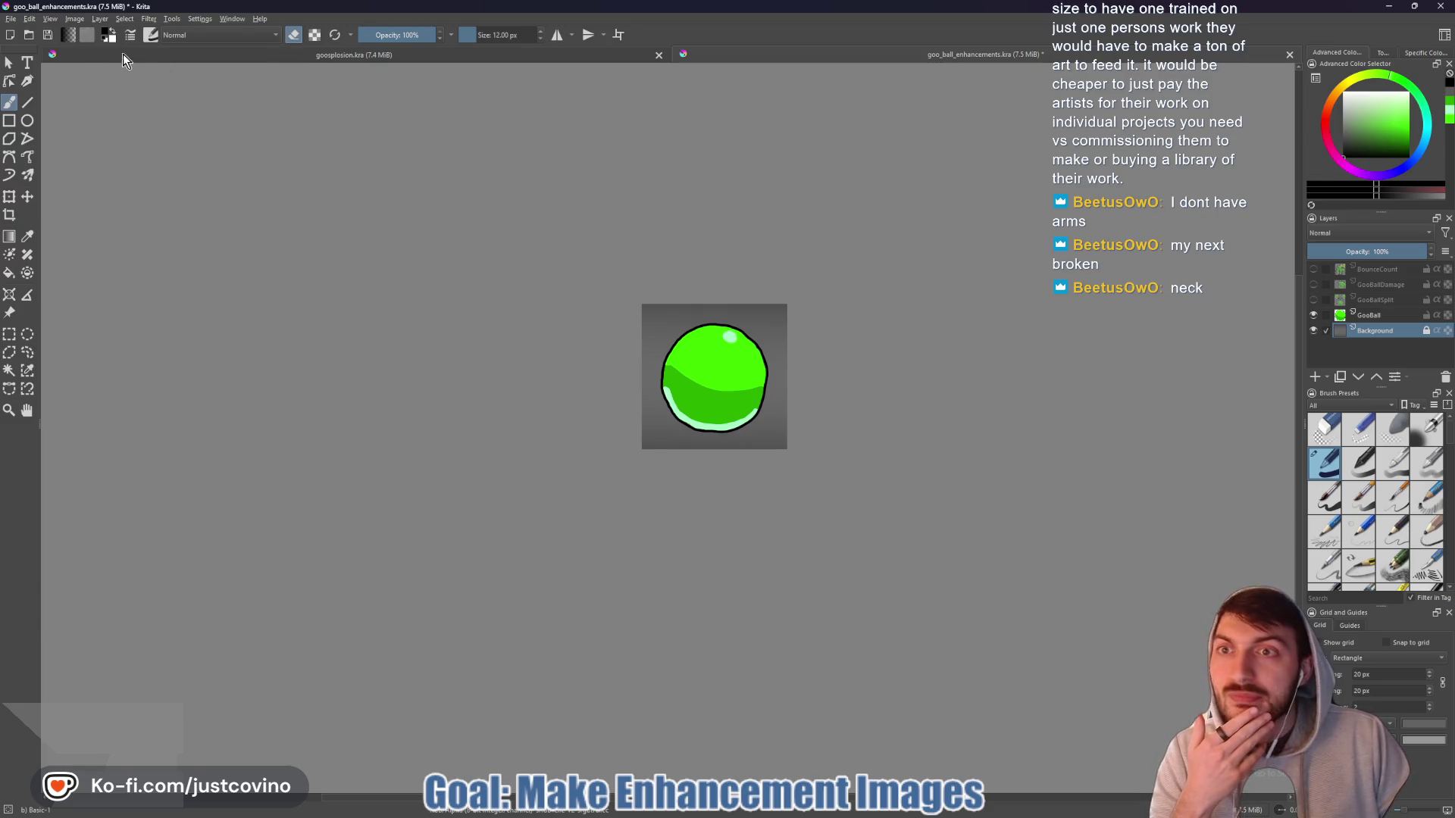
- Create a new 512 × 512 white document from the File menu
left_click(11, 19)
mouse_move(38, 58)
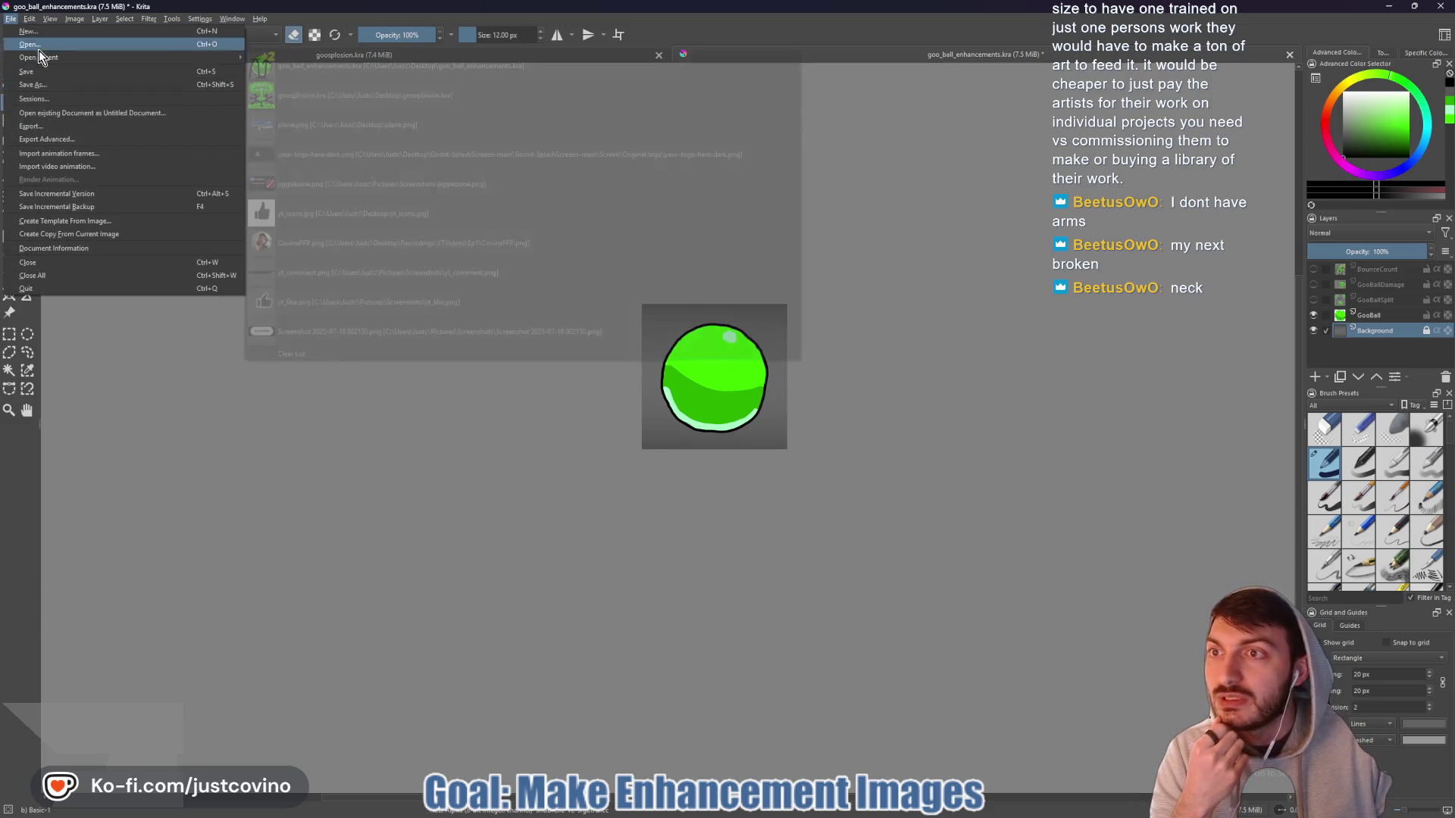
left_click(363, 96)
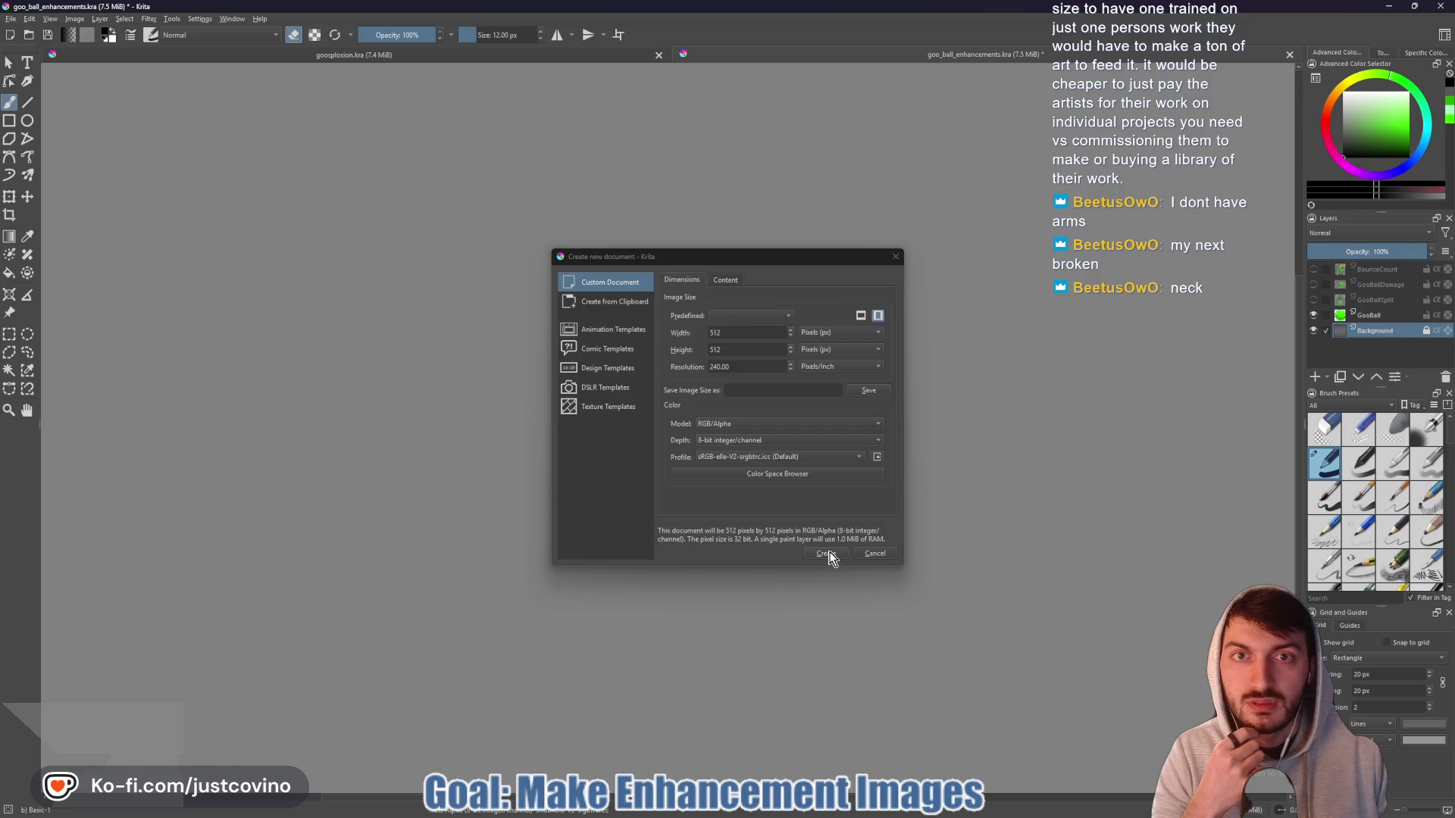
left_click_drag(707, 258, 655, 214)
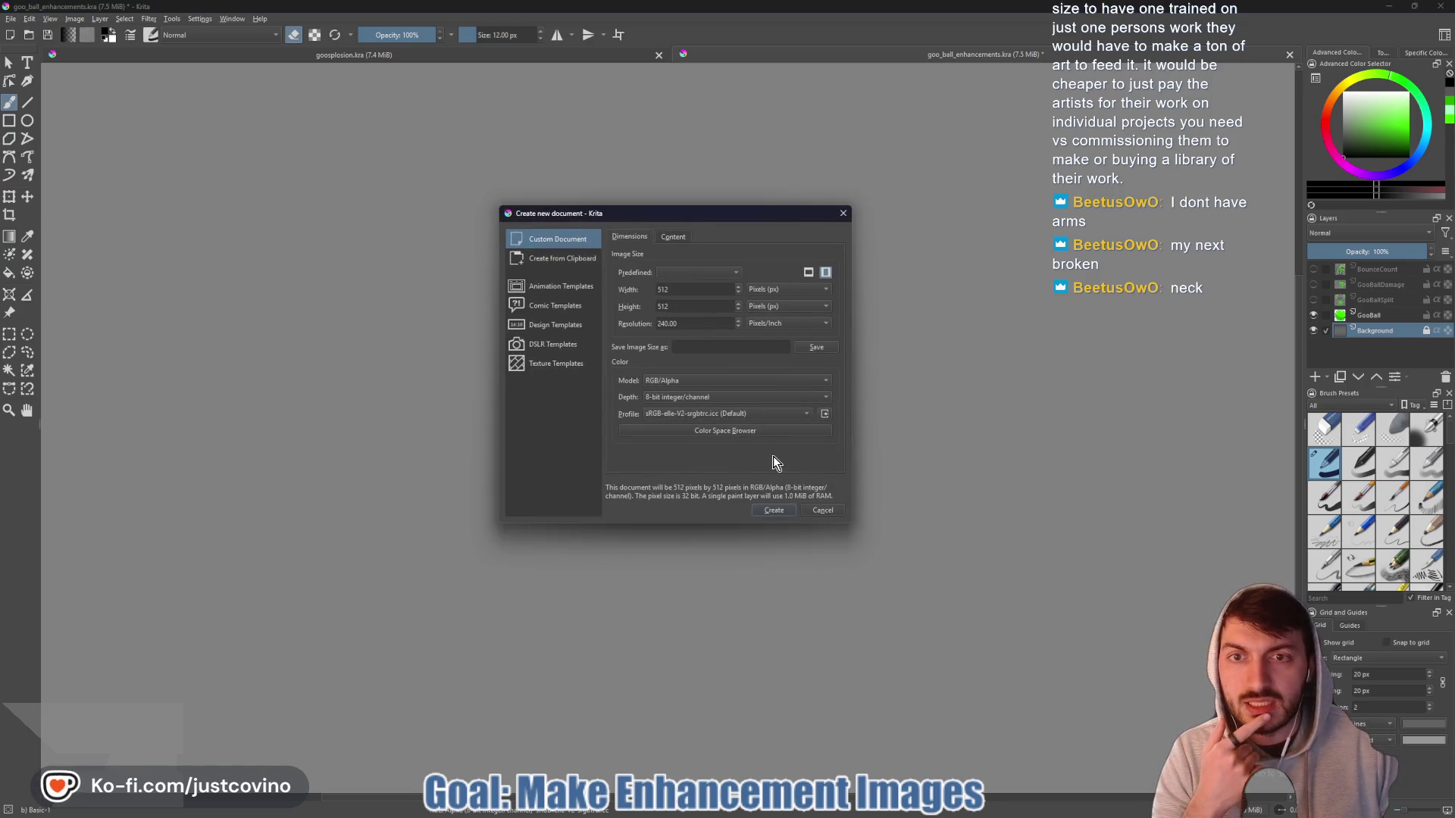
left_click(774, 511)
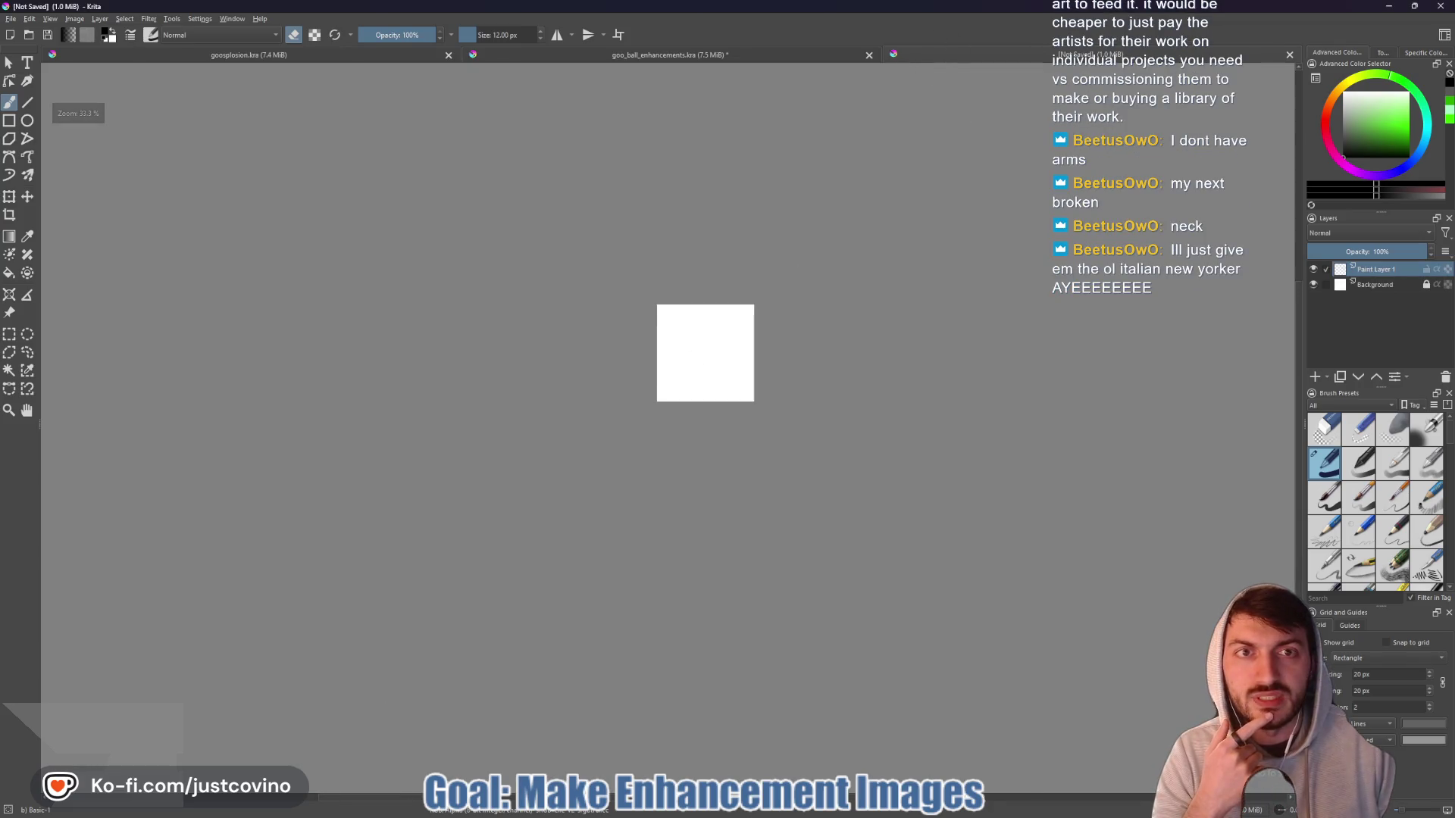
- Bring the Desktop folder window to the front
scroll(692, 355, "up", 3)
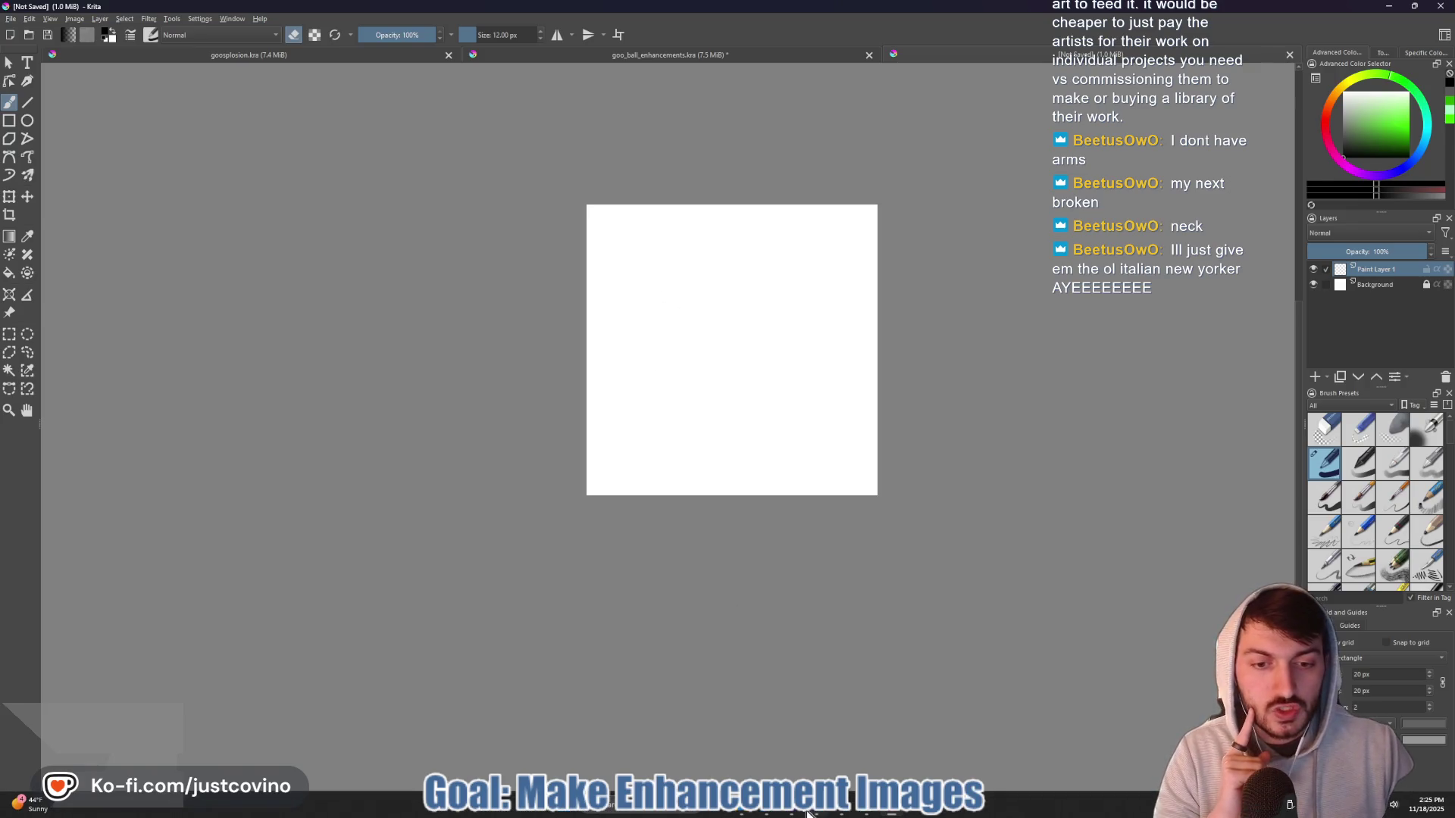
mouse_move(739, 813)
left_click(622, 746)
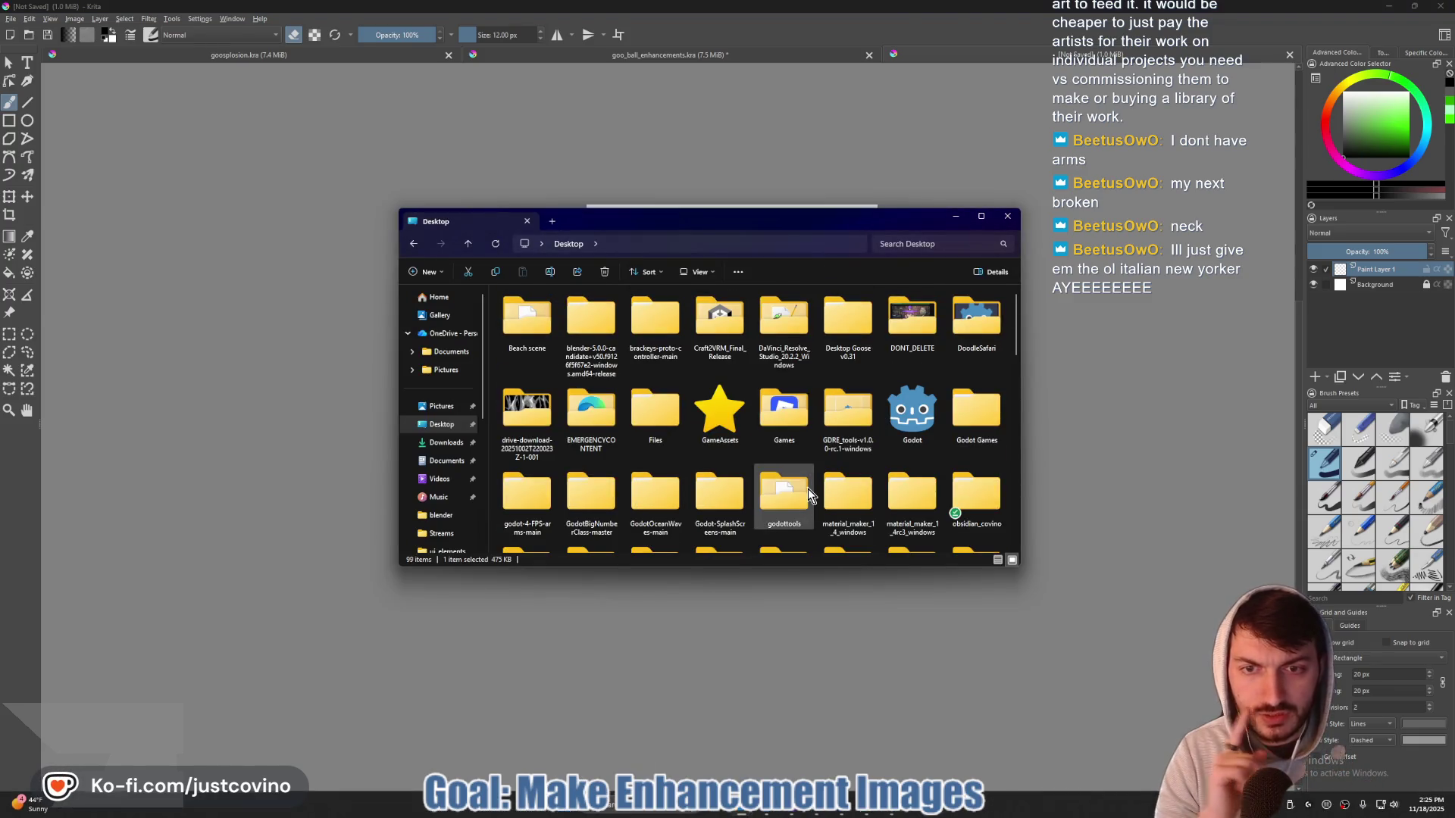
- Launch PureRef and drop the sticky_hand_1600 picture onto its reference board
key("super")
type("pure")
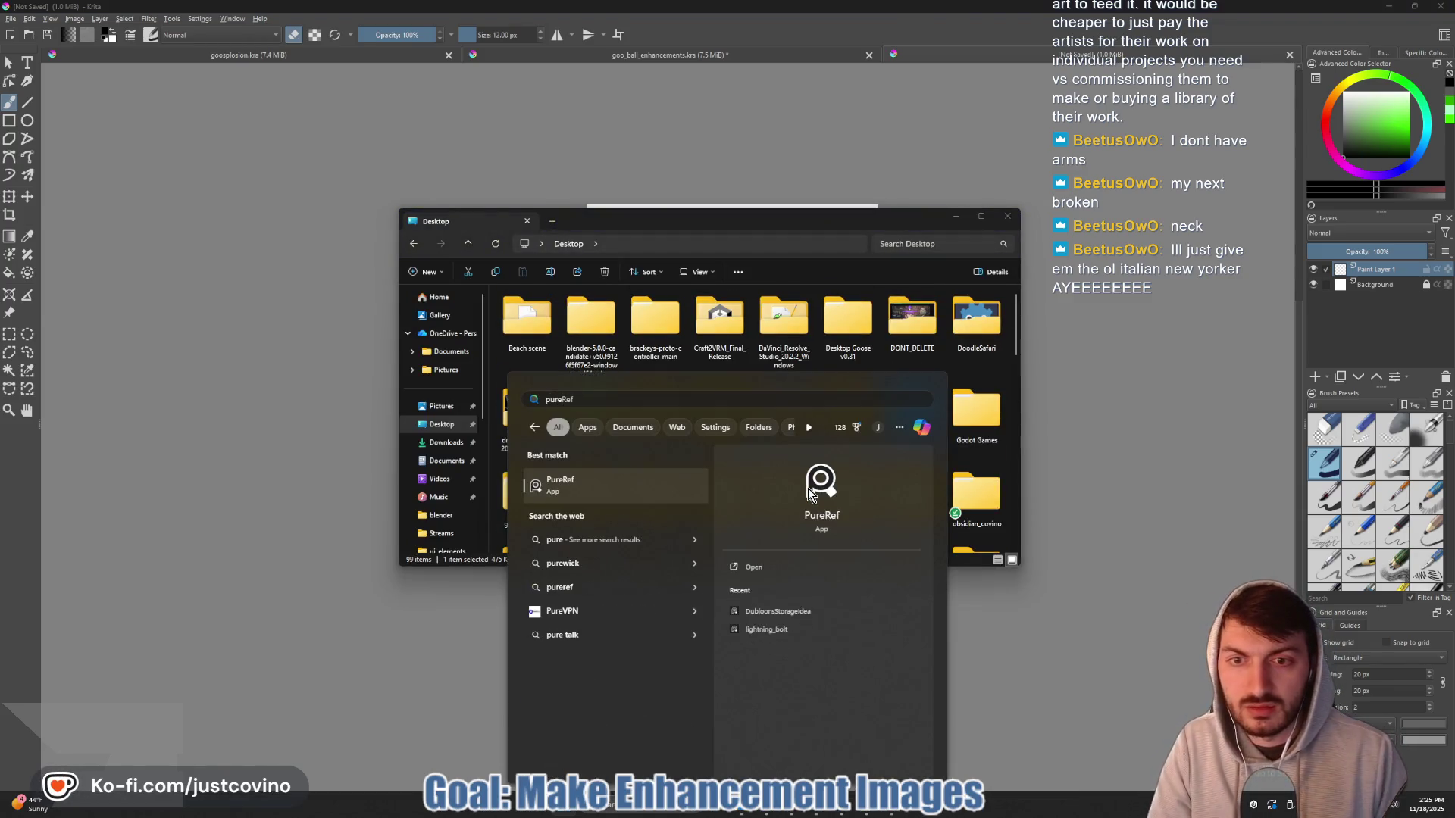
left_click(807, 488)
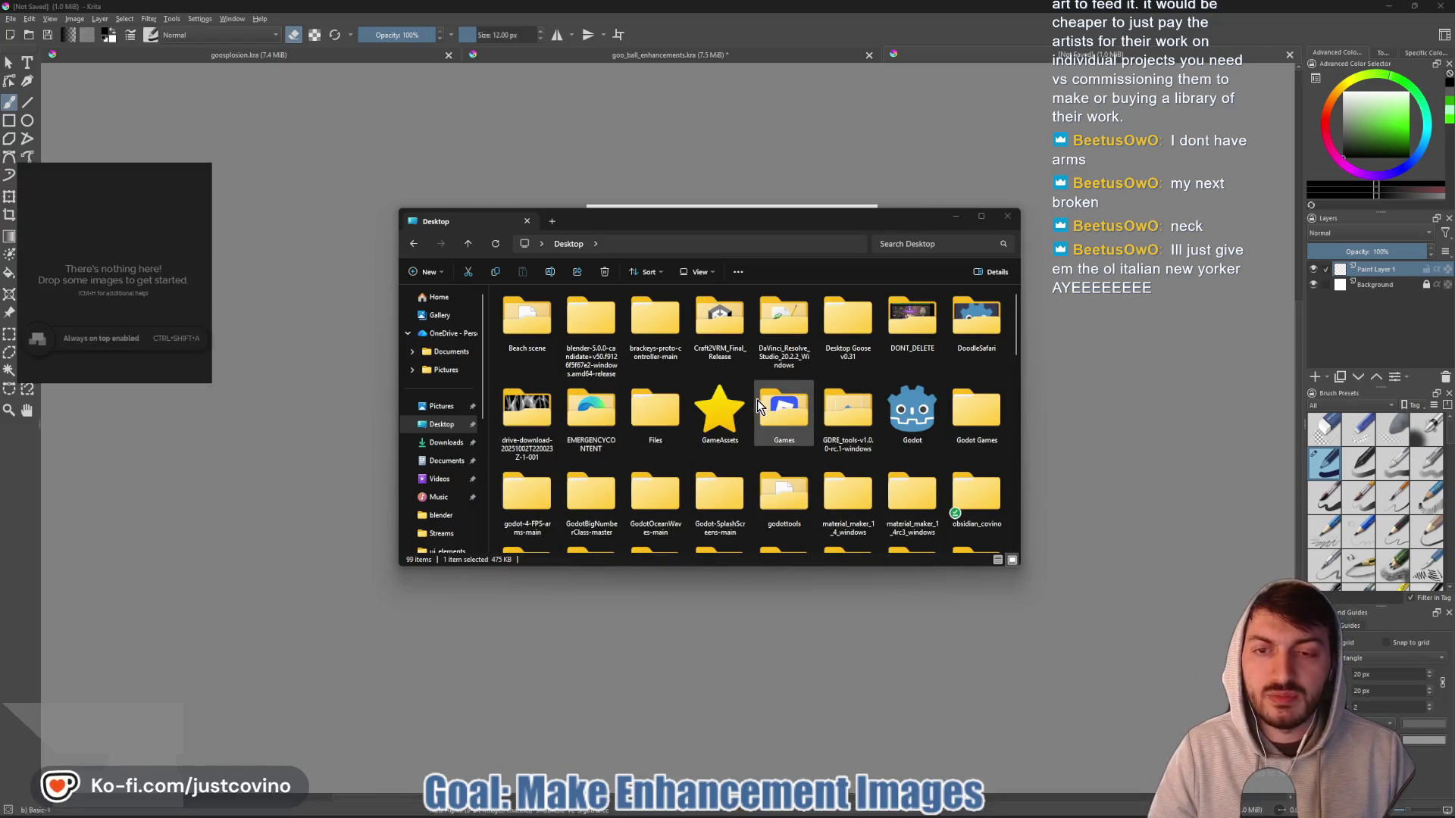
scroll(775, 420, "down", 10)
scroll(779, 420, "up", 5)
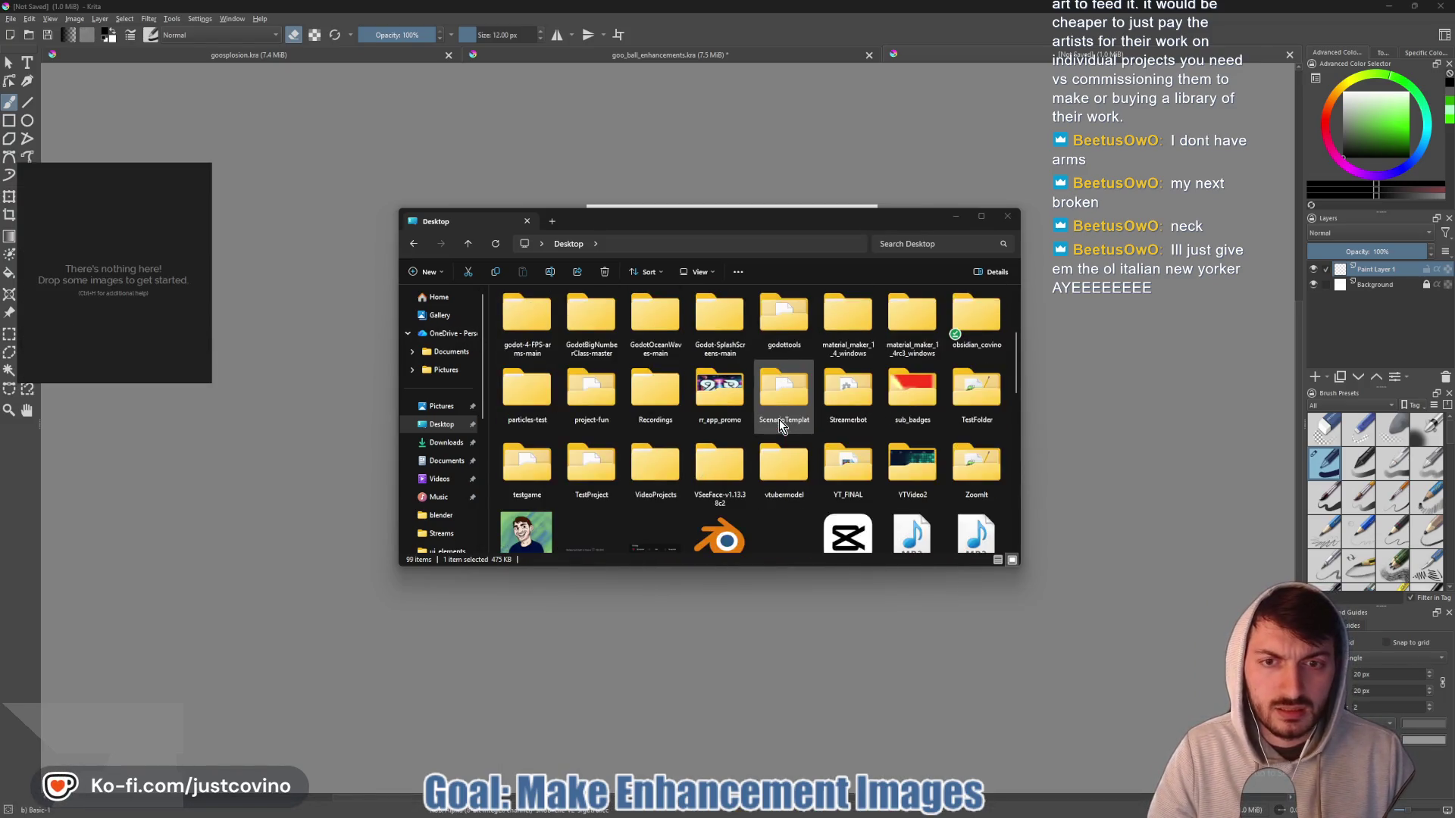
scroll(785, 418, "down", 8)
scroll(785, 419, "down", 3)
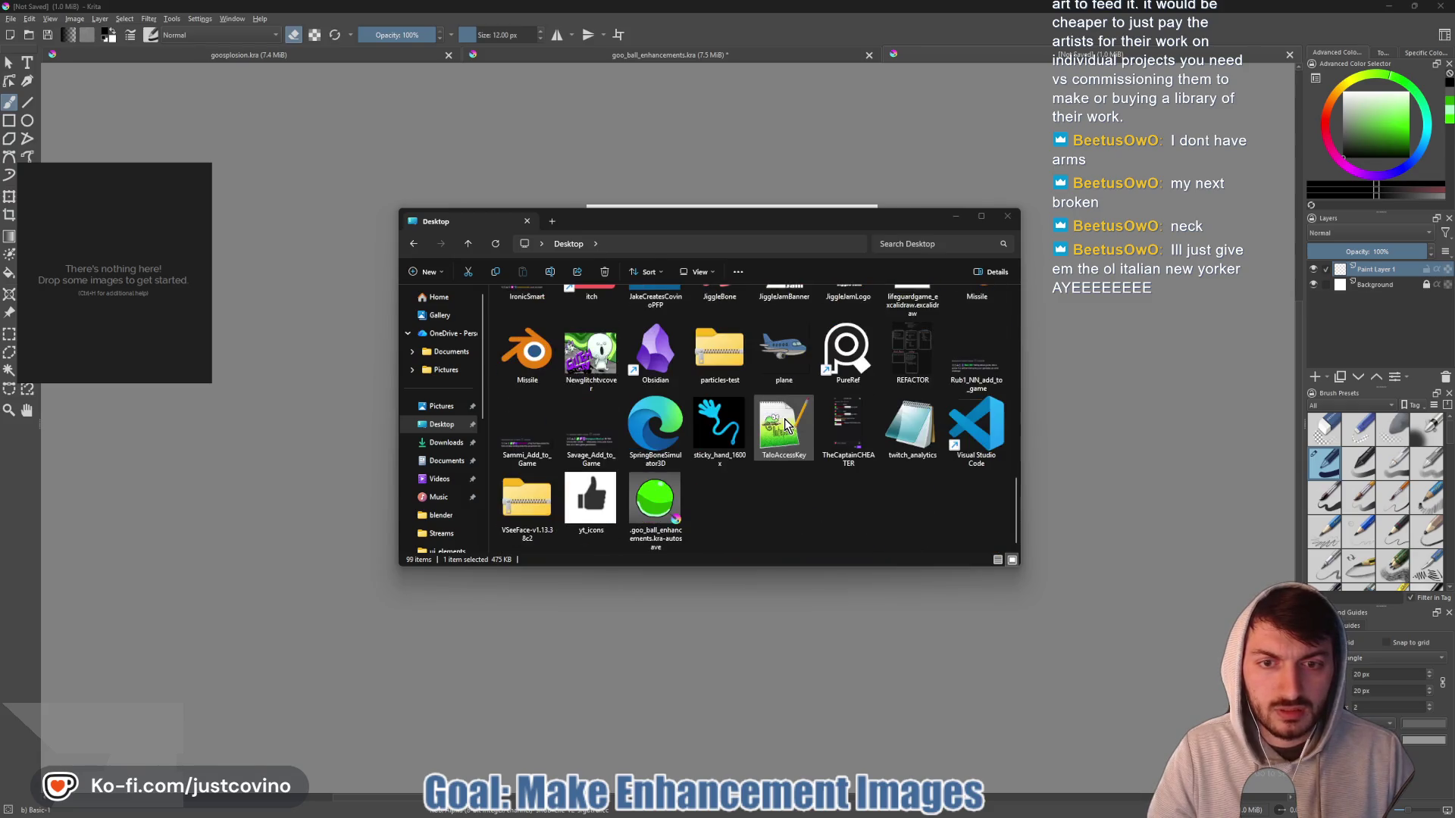
left_click_drag(722, 433, 99, 282)
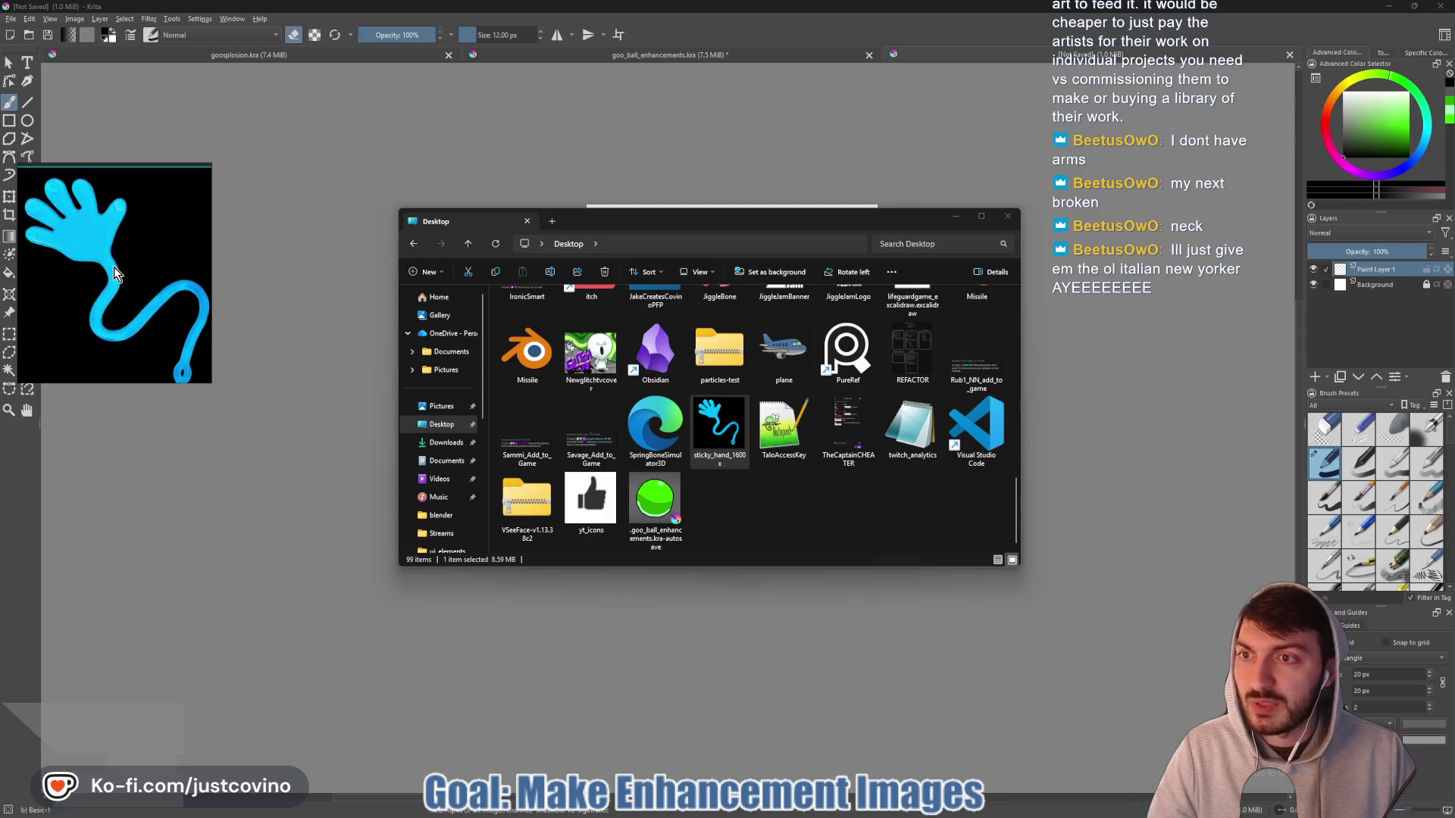
- Close the Desktop folder, place the sticky hand reference beside the canvas, and show RGB values
left_click(1007, 217)
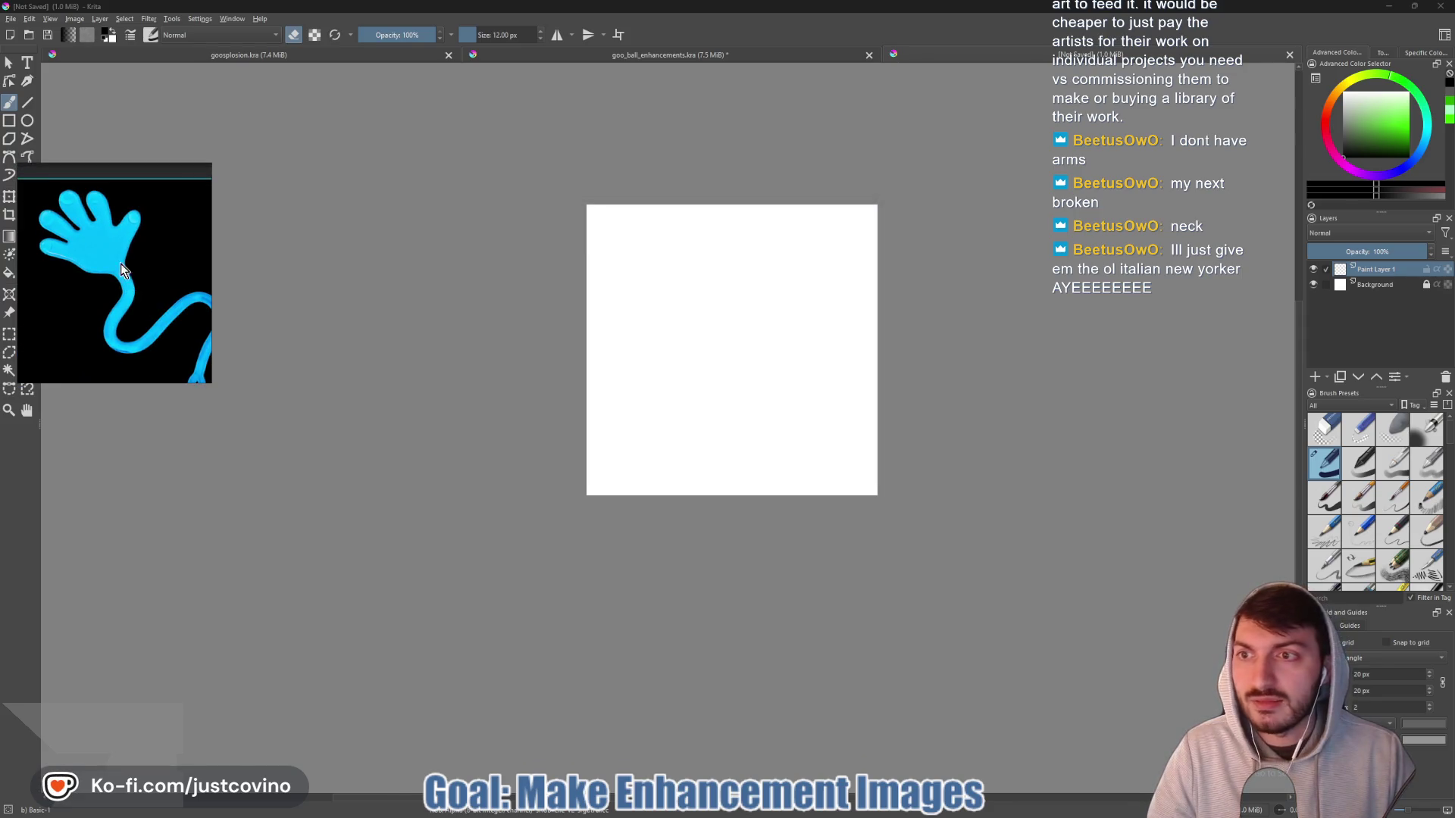
mouse_move(75, 224)
left_mouse_down()
mouse_move(350, 370)
mouse_move(750, 347)
mouse_move(768, 367)
mouse_move(215, 355)
left_mouse_up()
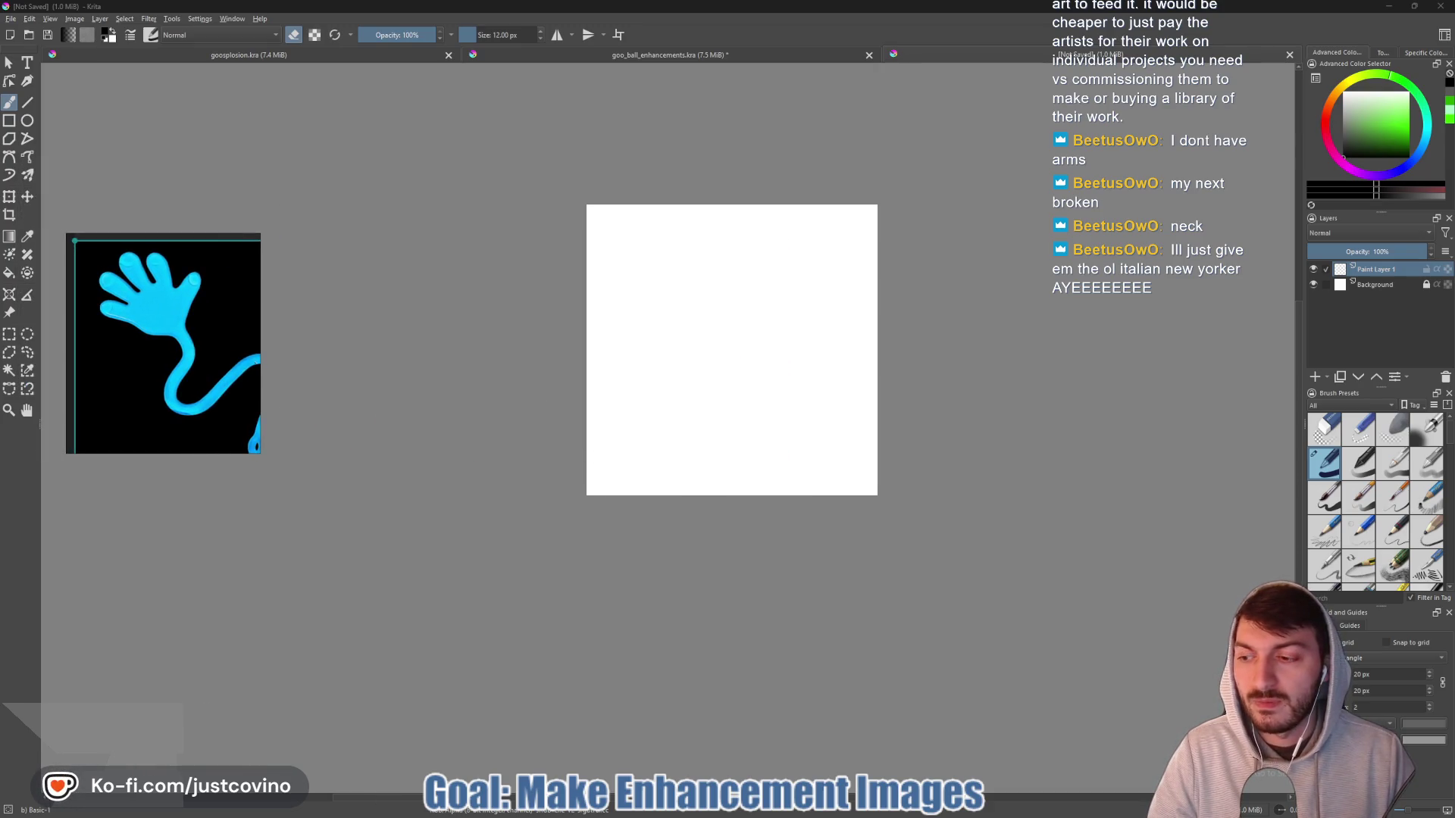
left_click(1409, 54)
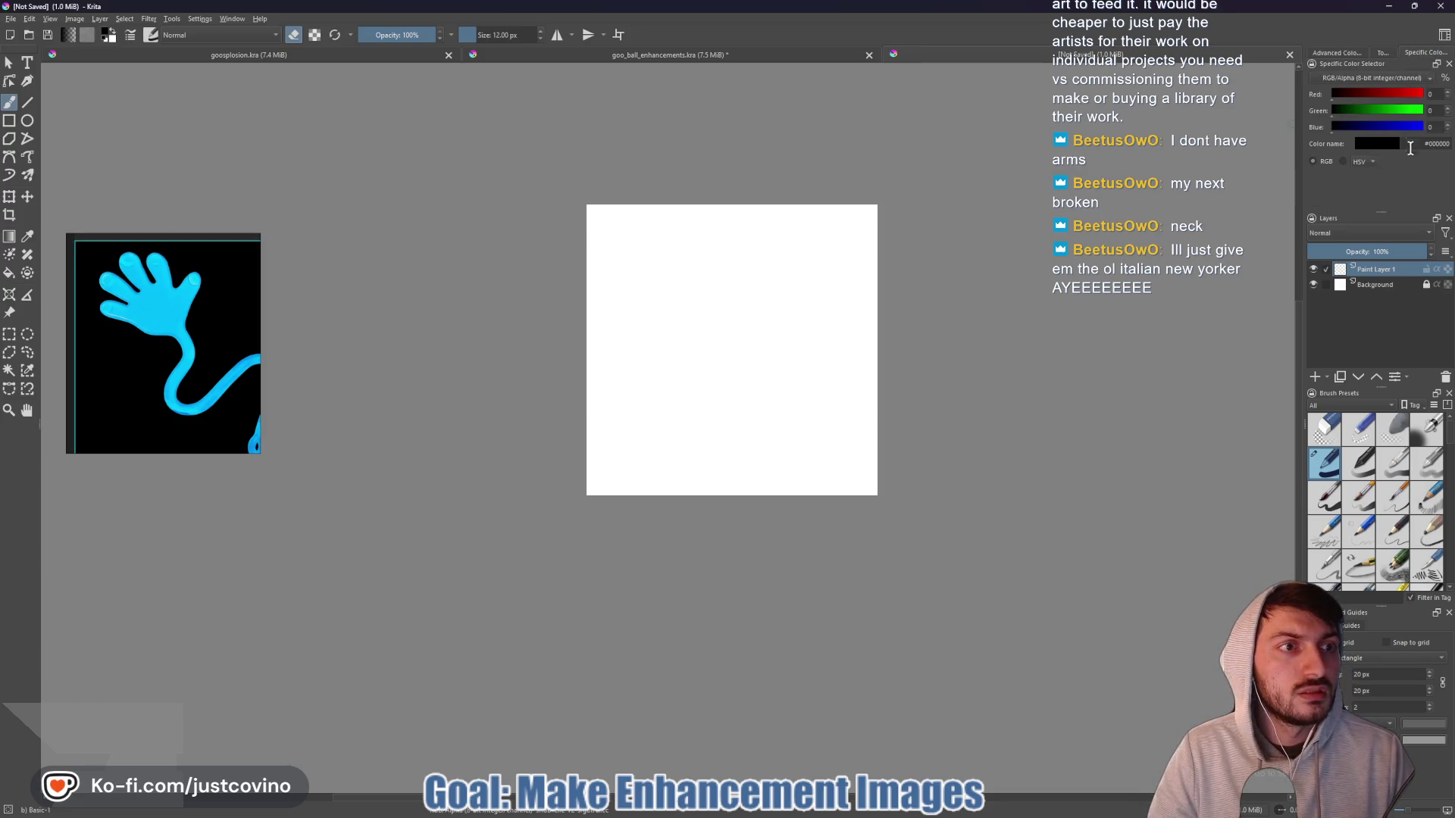
left_click(665, 58)
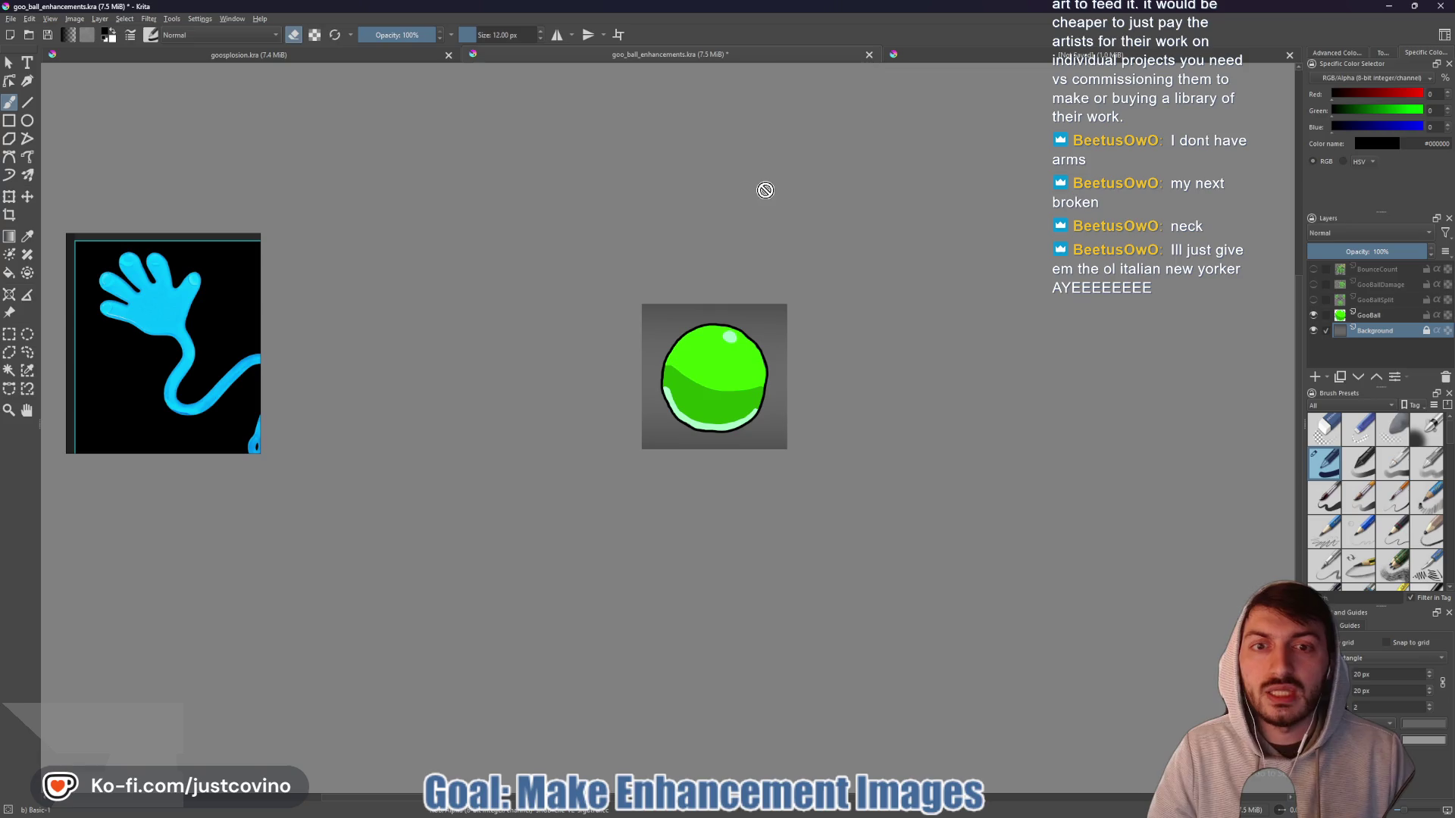
- Sample the ball's green, then paste #2aae00 as the painting colour in the new document
left_click(724, 361, "ctrl")
double_click(1421, 143)
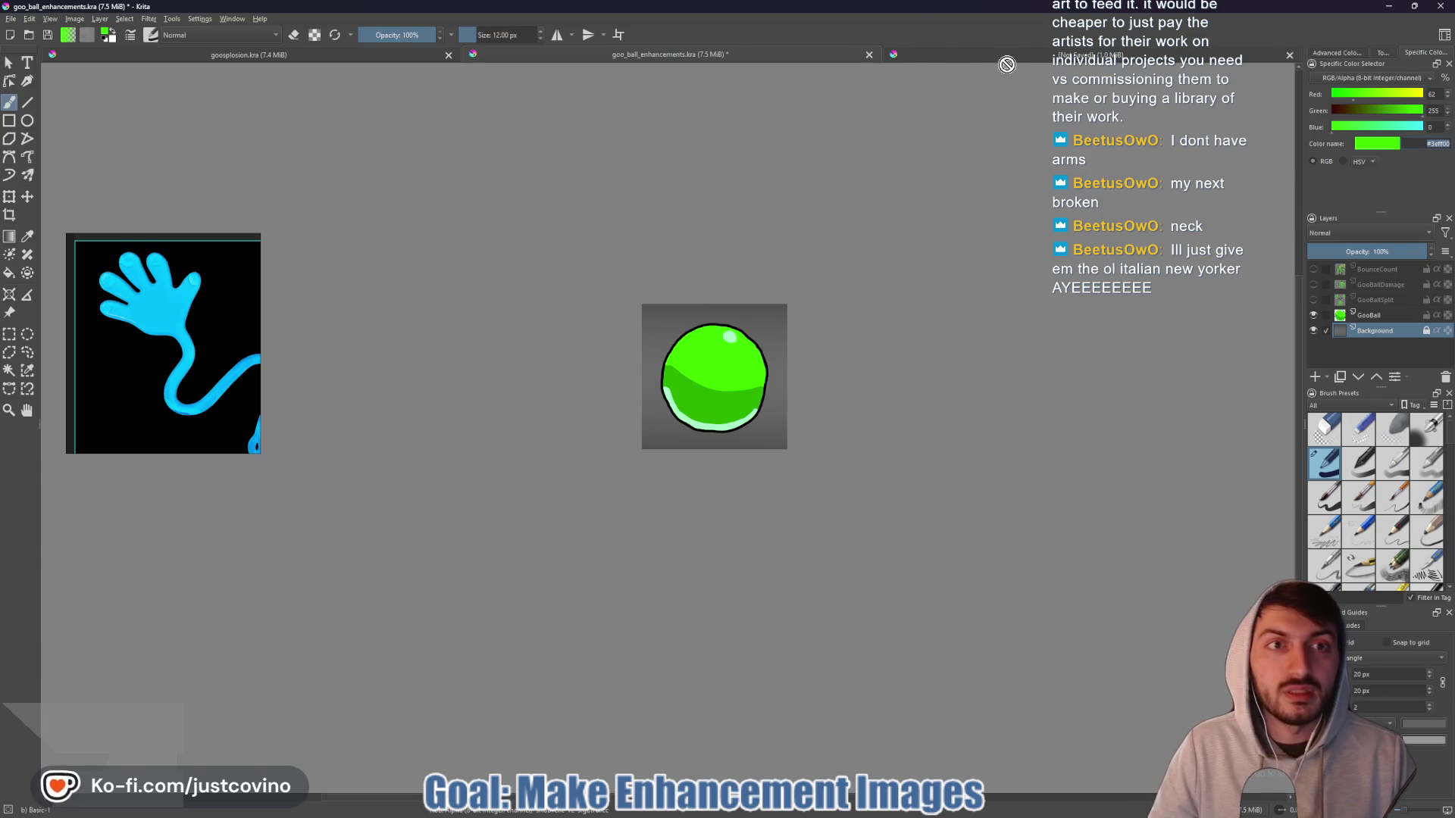
left_click(1000, 61)
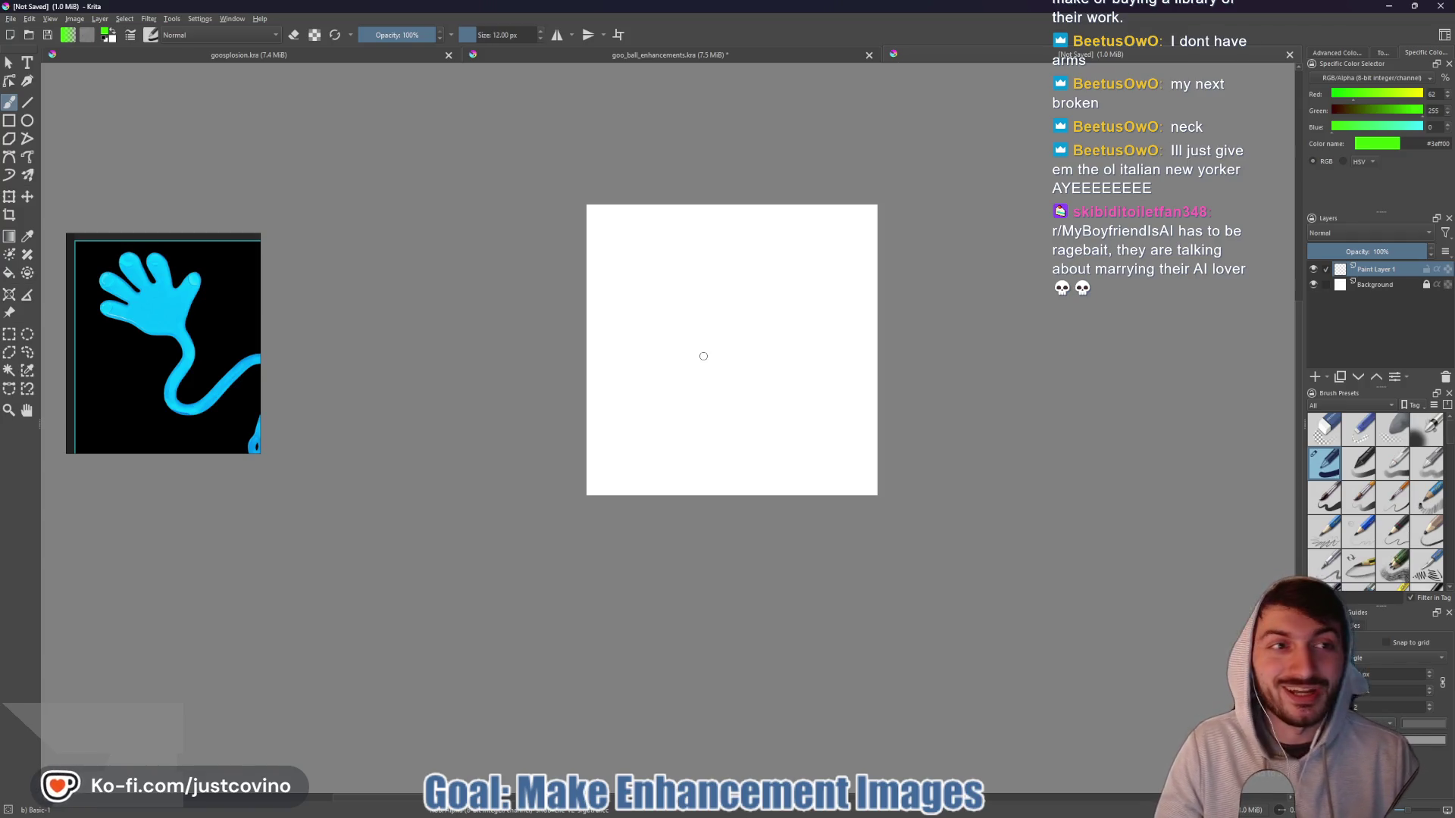
left_click(852, 808)
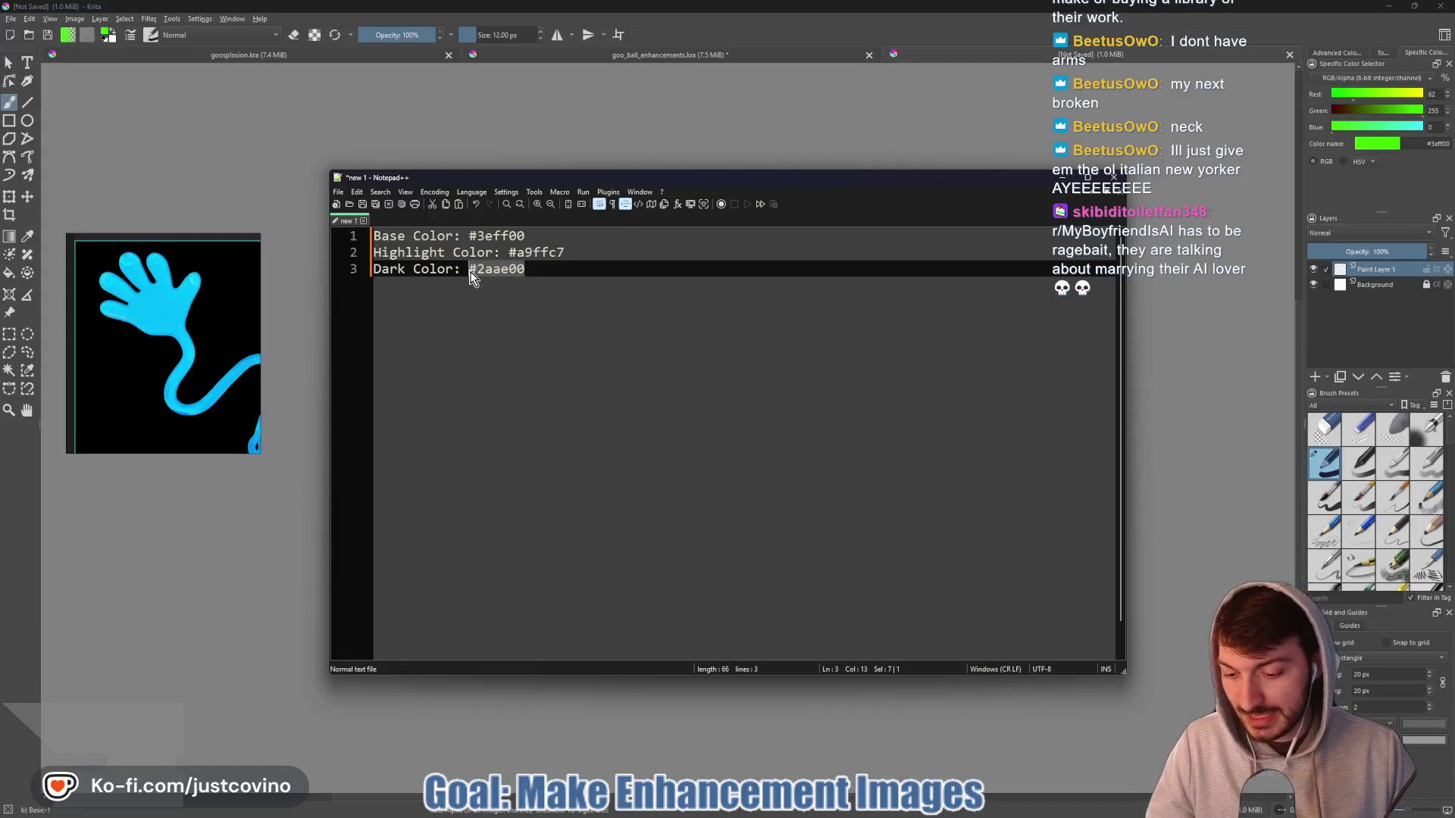
left_click(1416, 149)
key("ctrl+a")
type("#2aae00")
key("Return")
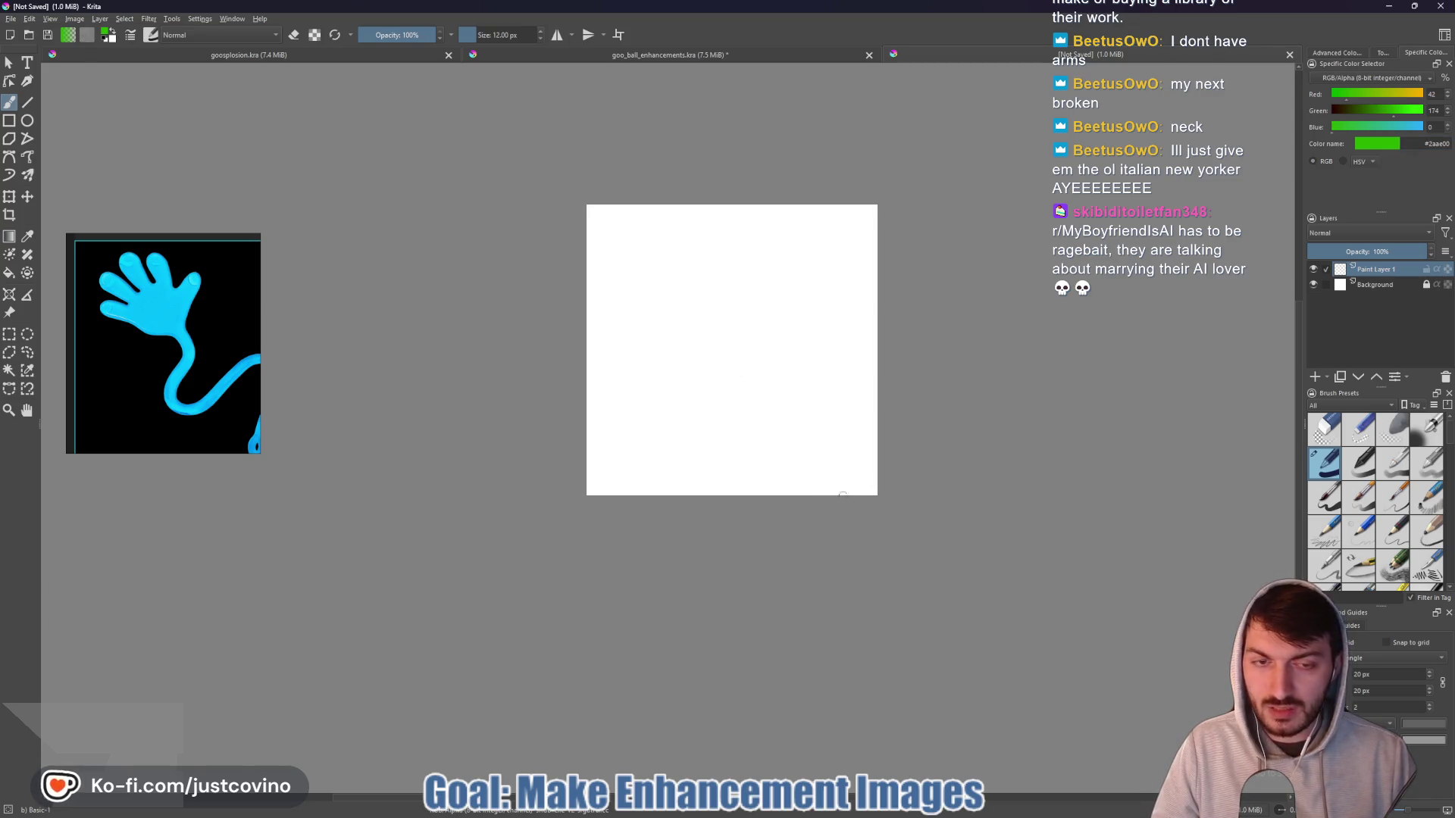
scroll(696, 362, "down", 1)
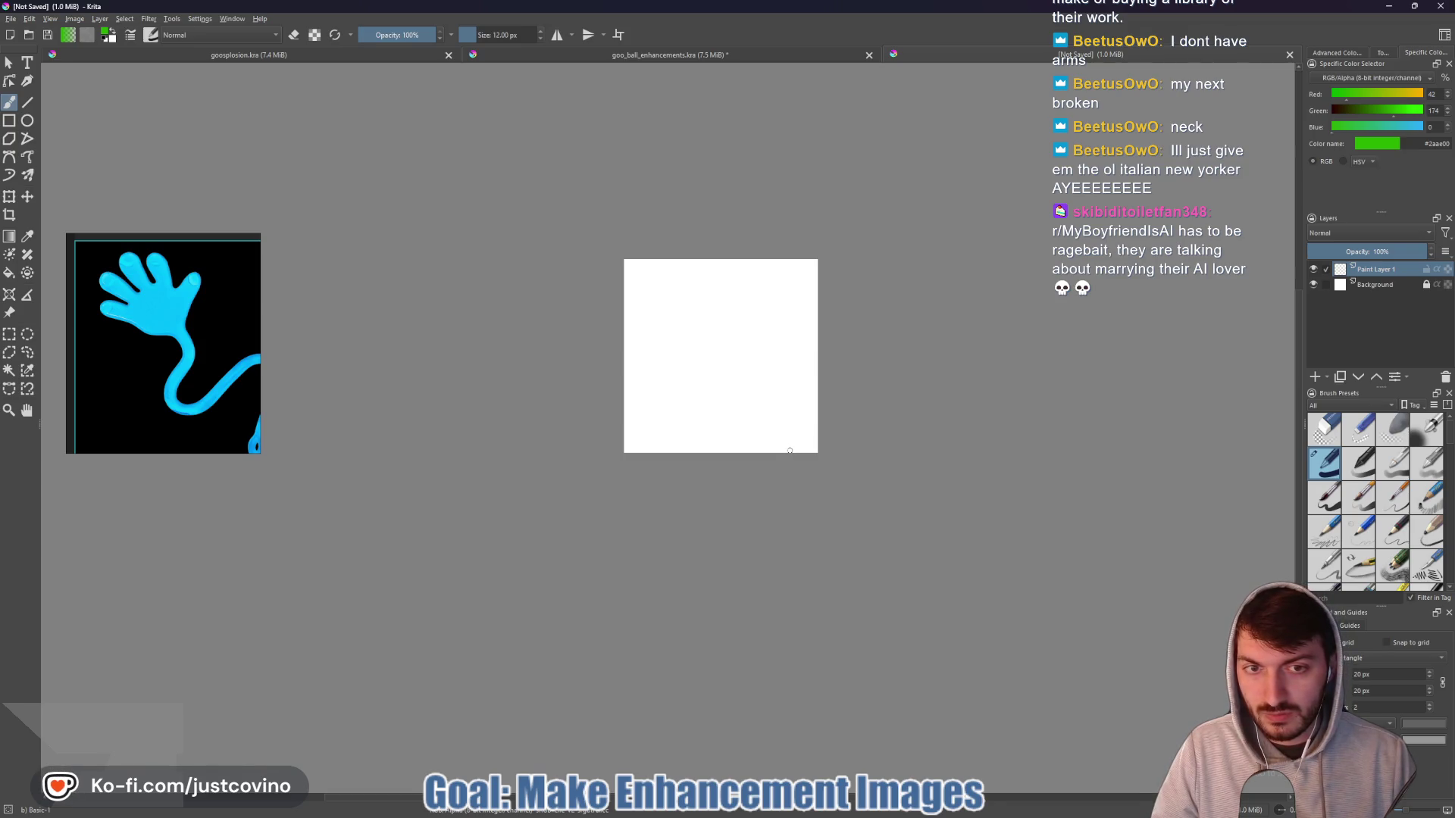
mouse_move(800, 452)
left_mouse_down()
mouse_move(738, 414)
mouse_move(740, 388)
left_mouse_up()
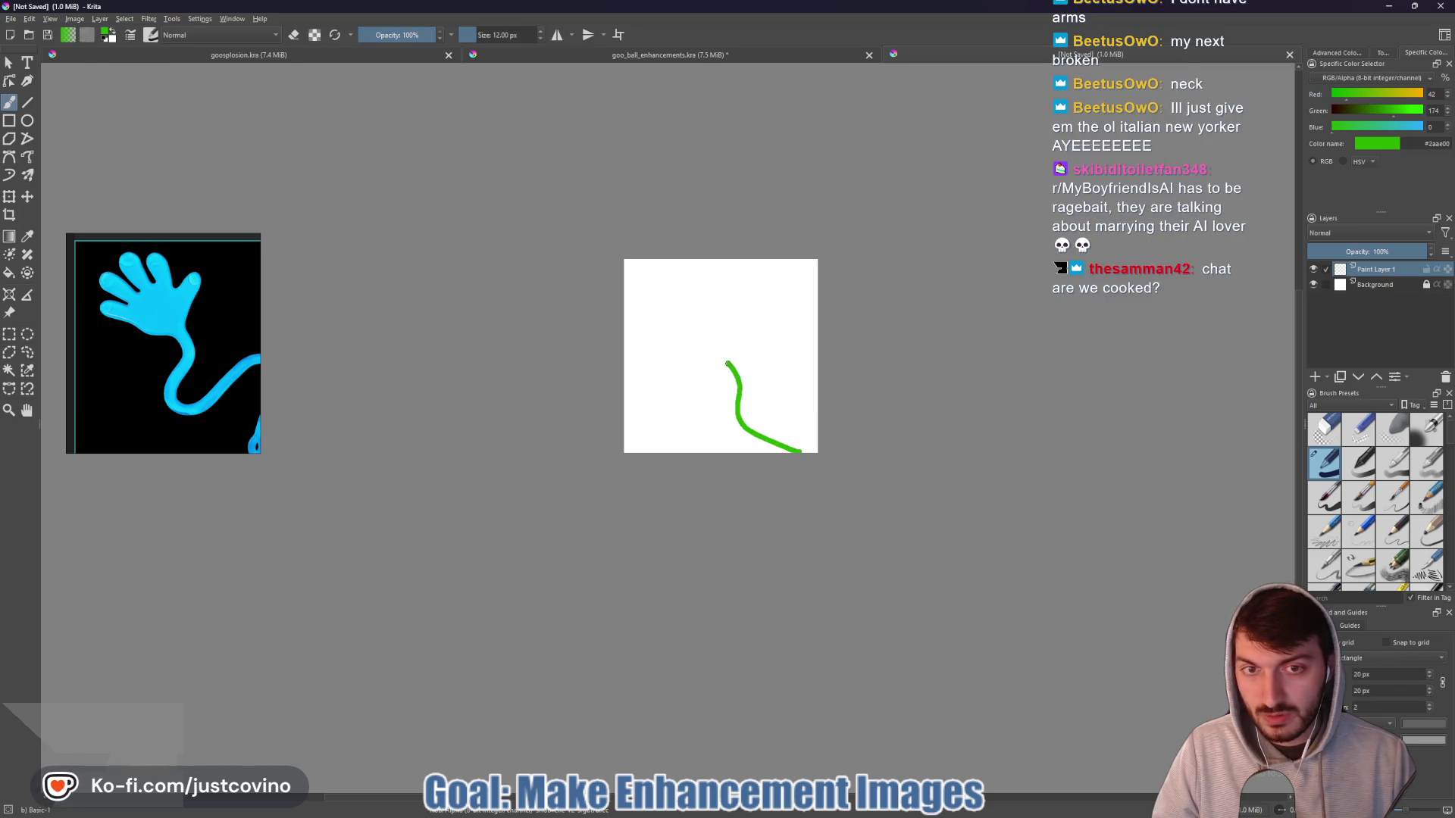
left_click_drag(673, 355, 660, 342)
key("ctrl+z")
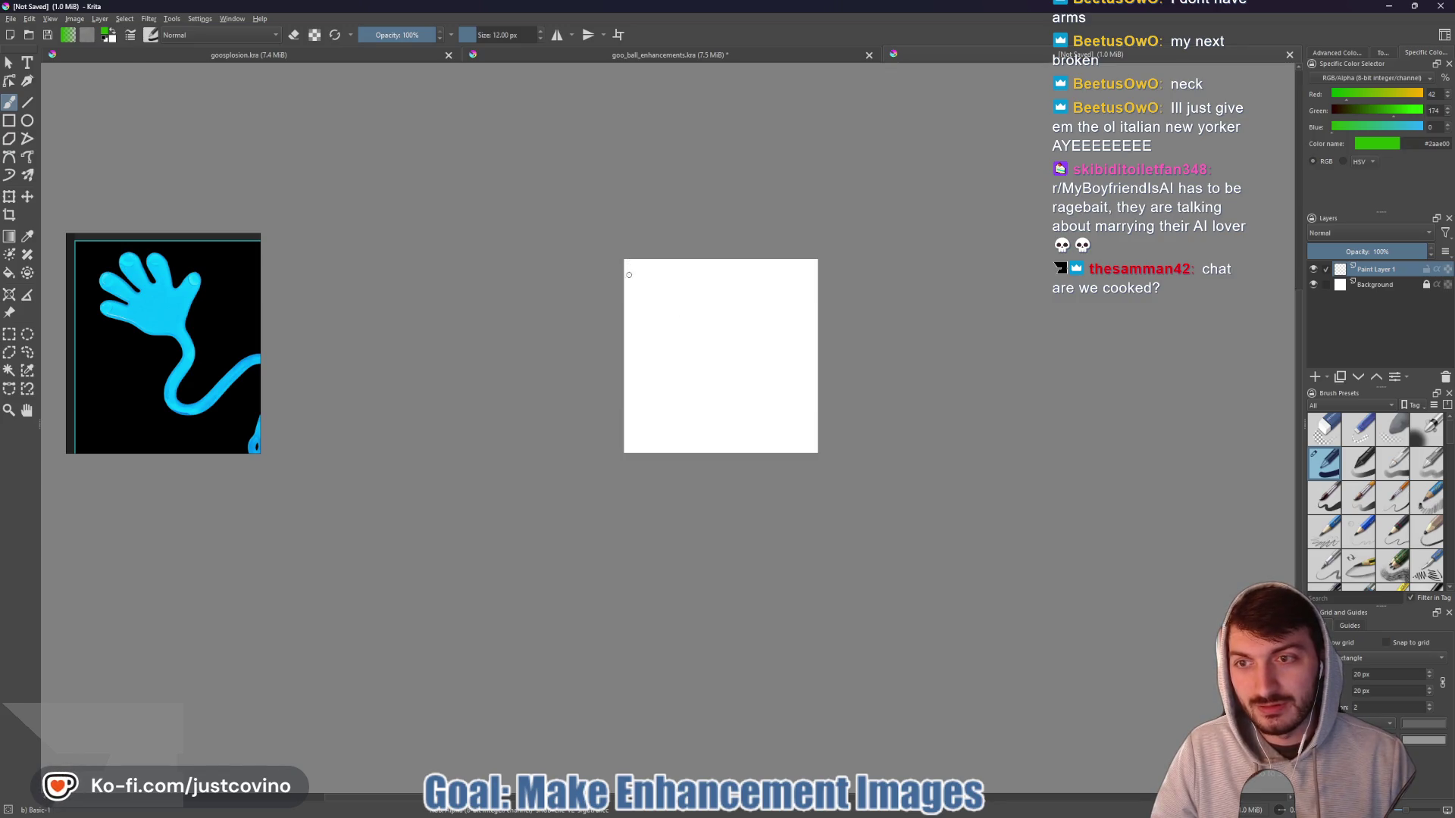
mouse_move(640, 298)
left_mouse_down()
mouse_move(637, 269)
mouse_move(673, 283)
left_mouse_up()
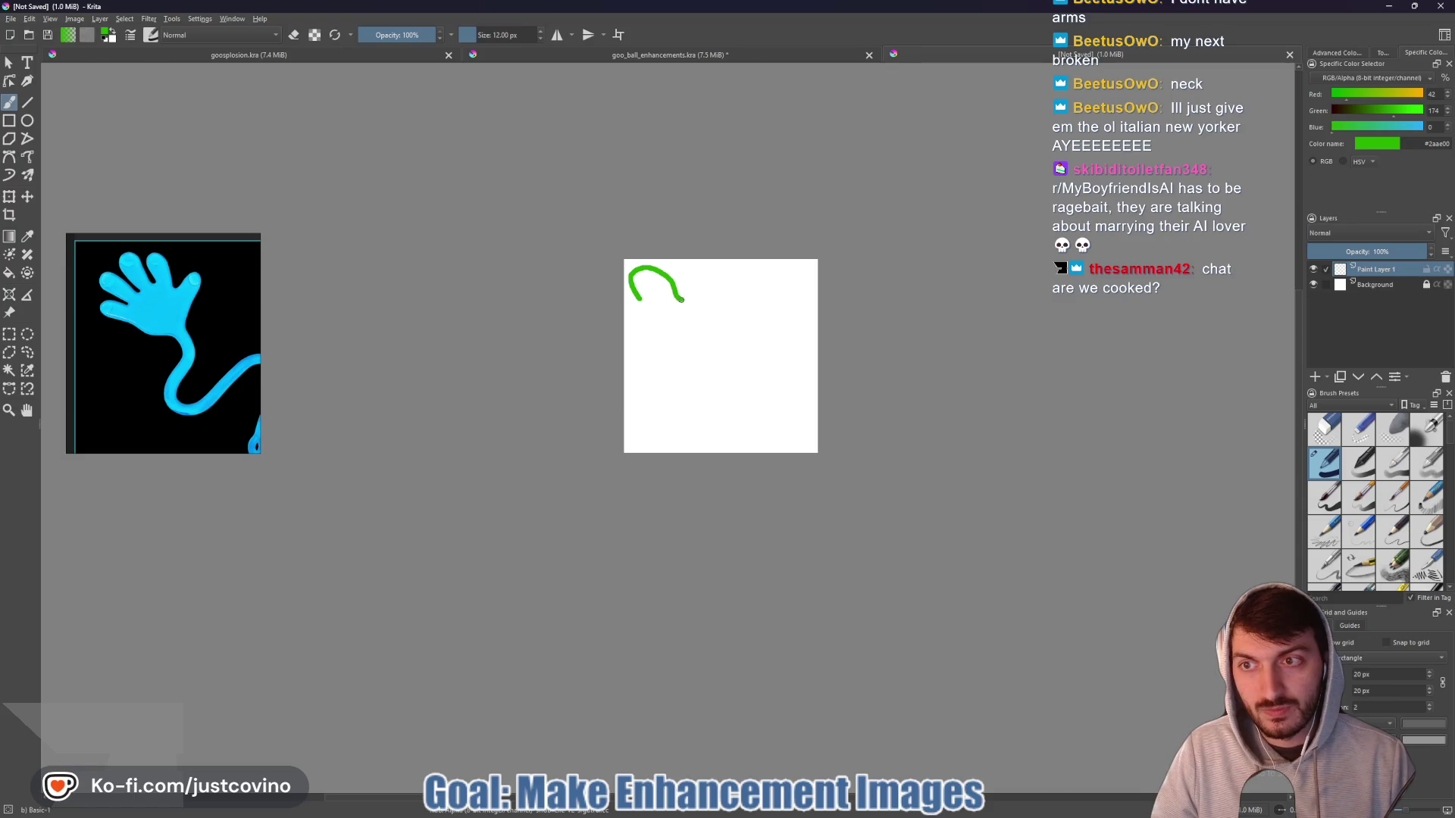
mouse_move(704, 264)
left_mouse_down()
mouse_move(727, 312)
mouse_move(749, 302)
left_mouse_up()
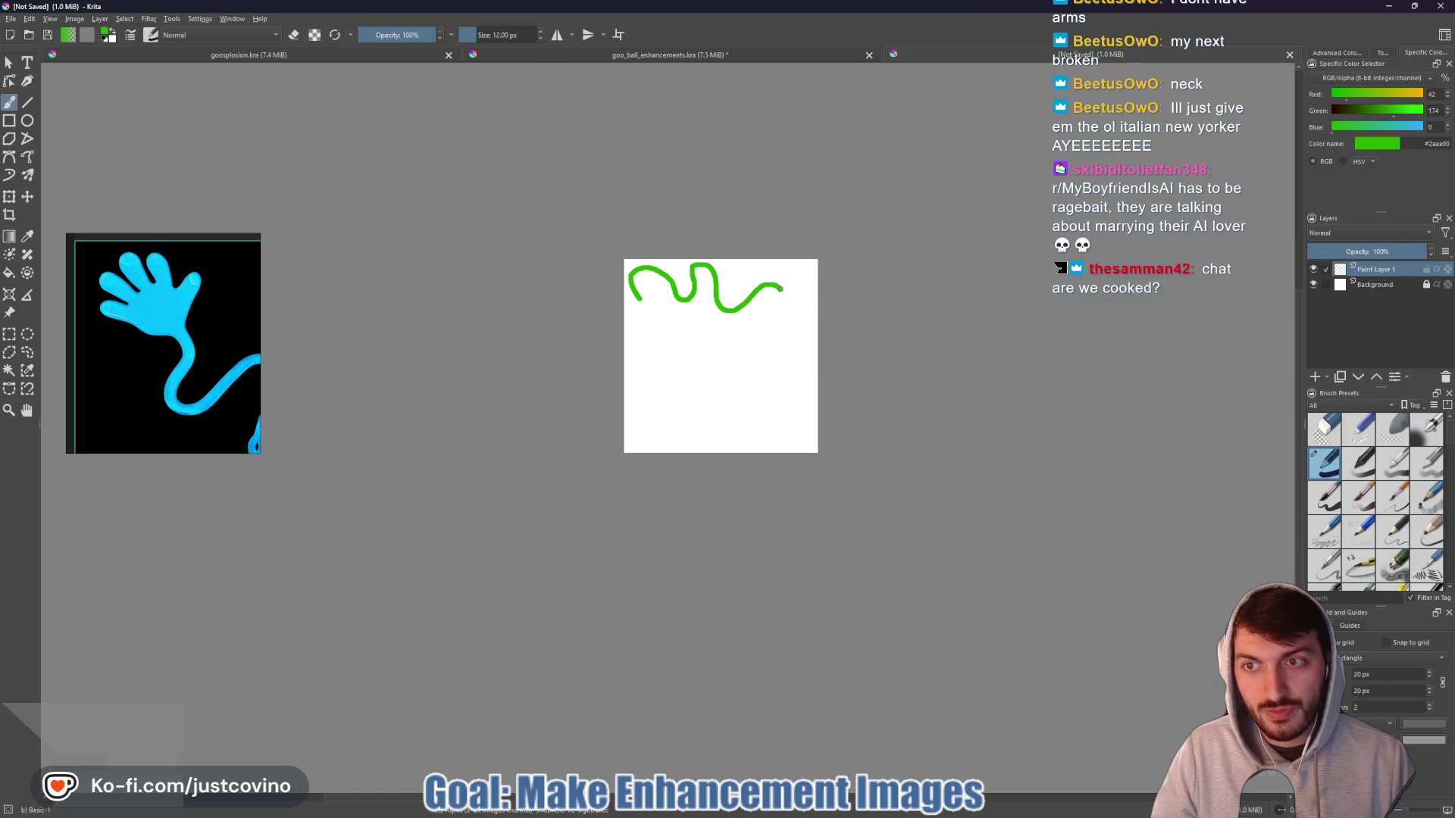
left_click_drag(765, 356, 709, 396)
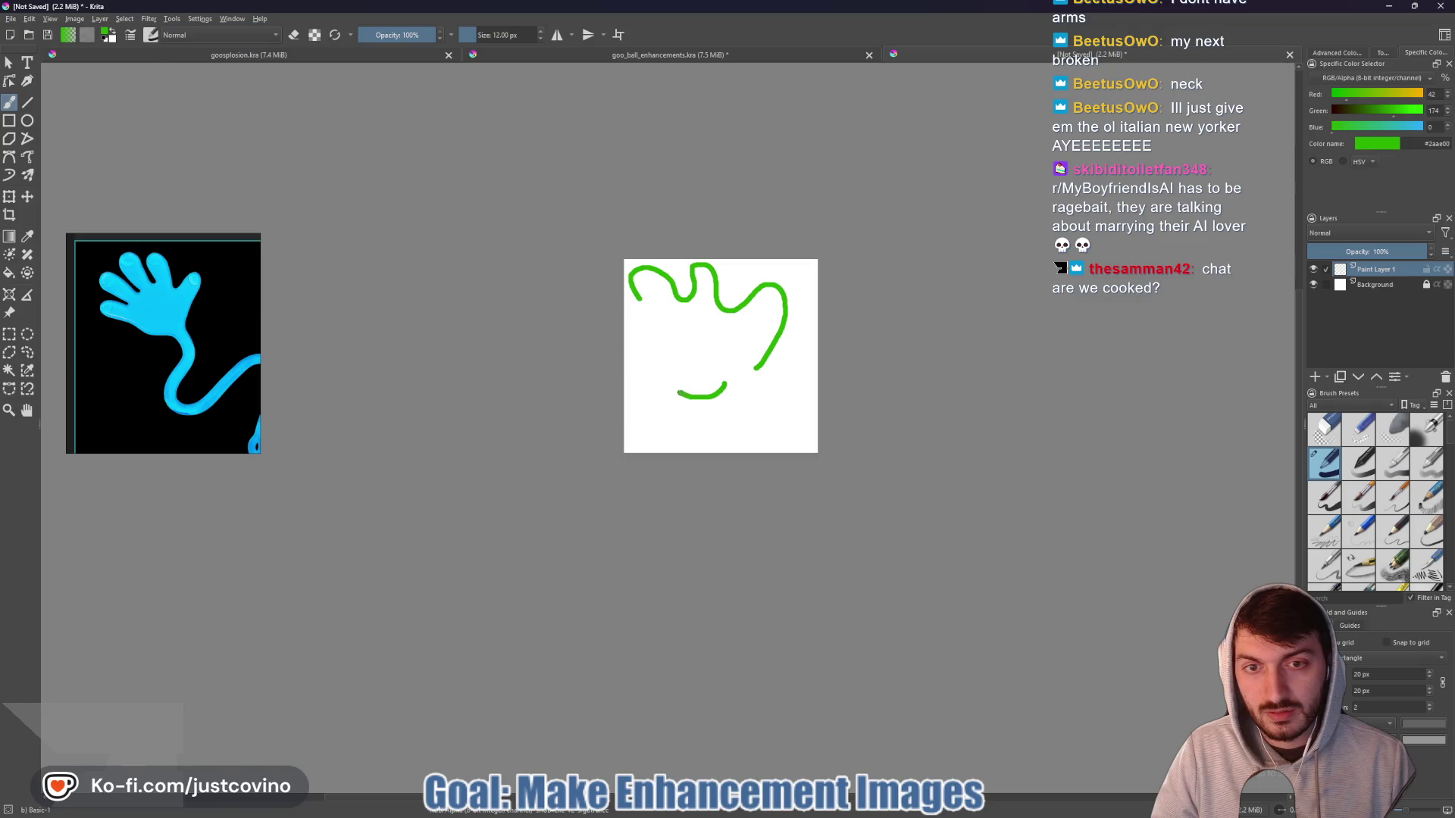
mouse_move(641, 356)
left_mouse_down()
mouse_move(630, 336)
mouse_move(660, 348)
mouse_move(652, 331)
left_mouse_up()
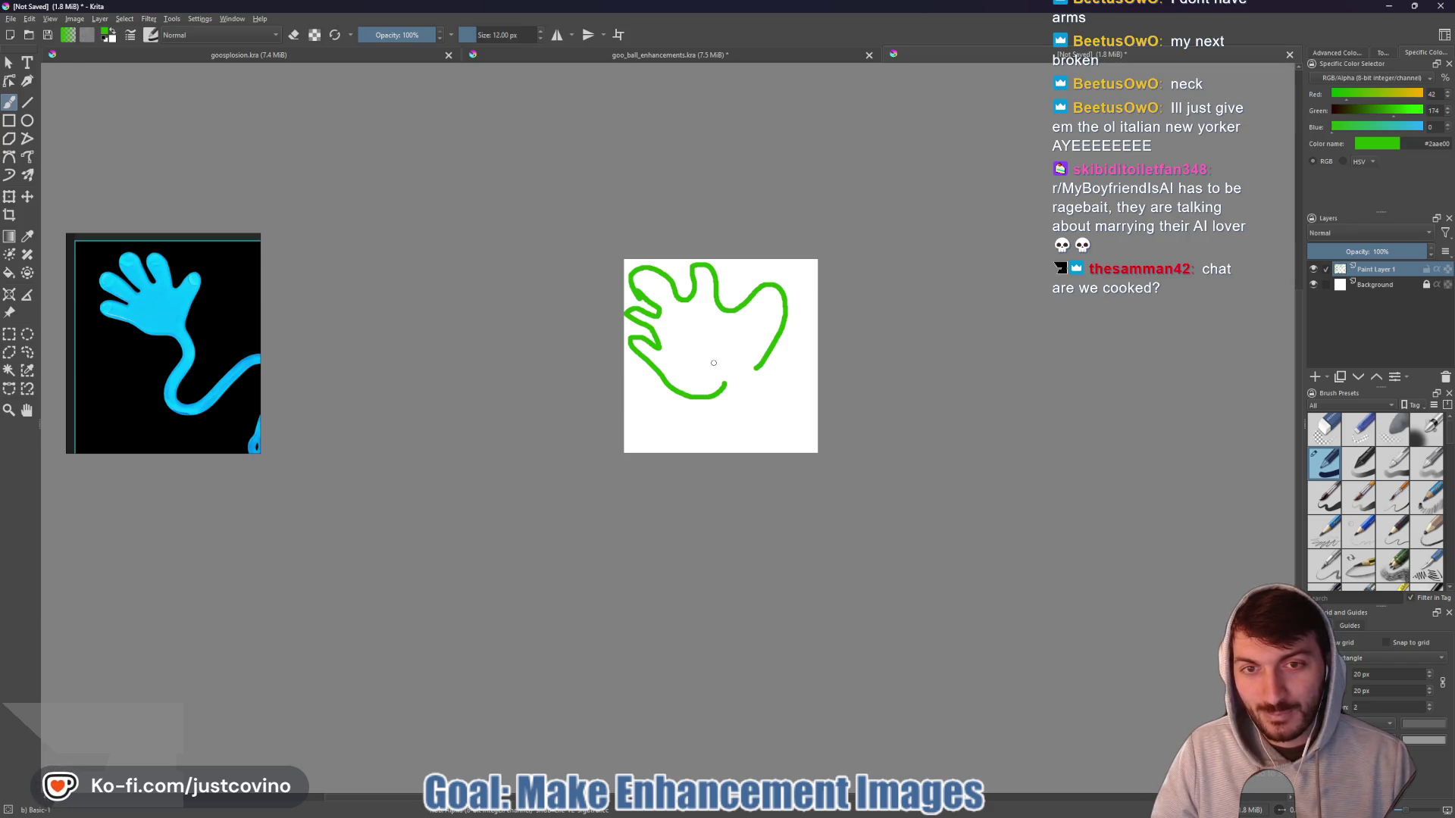
key("ctrl+z")
key("ctrl+z")
key("ctrl+z")
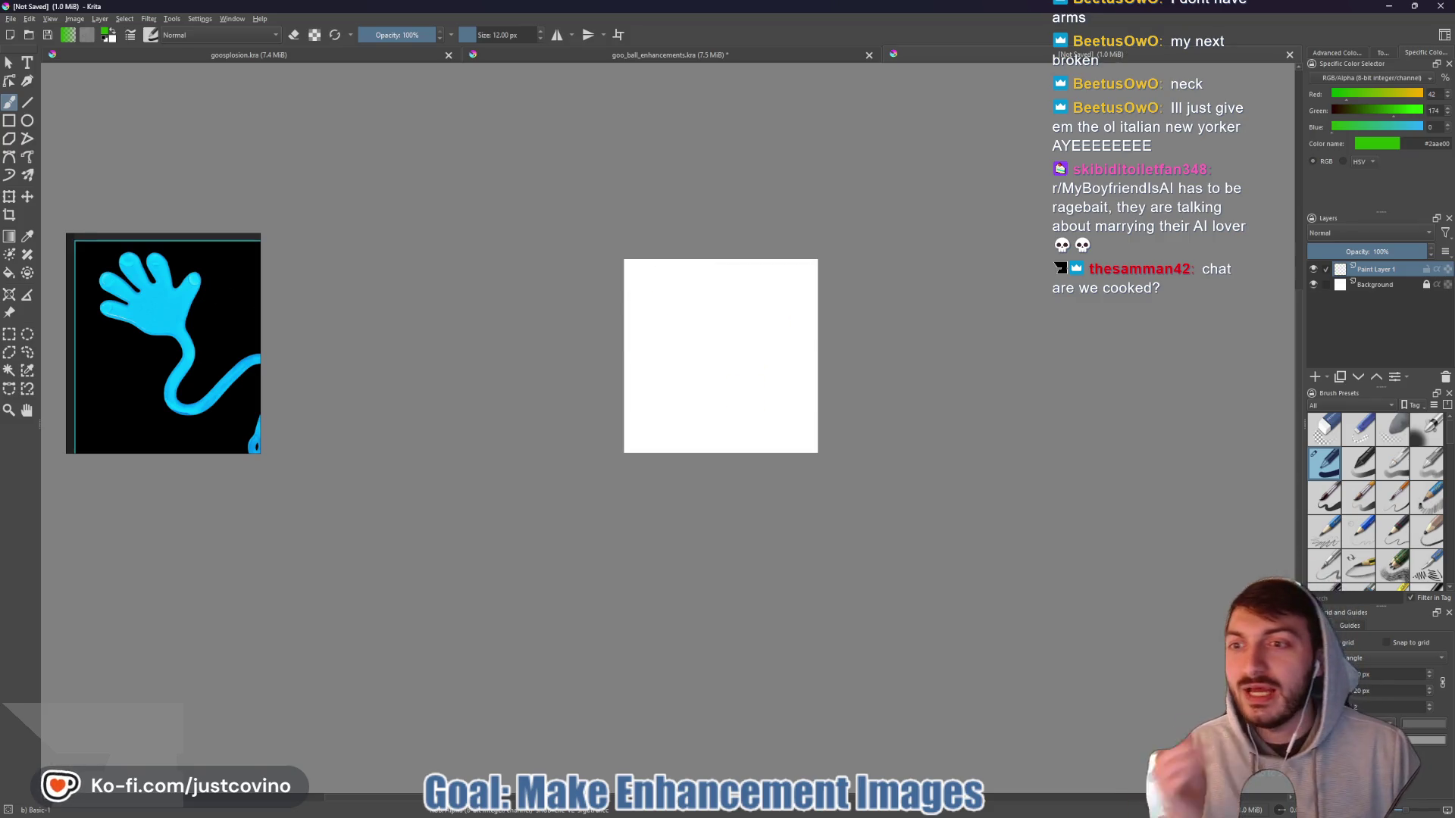
- Close the PureRef board without saving and insert the sticky hand picture as a new layer
right_click(204, 338)
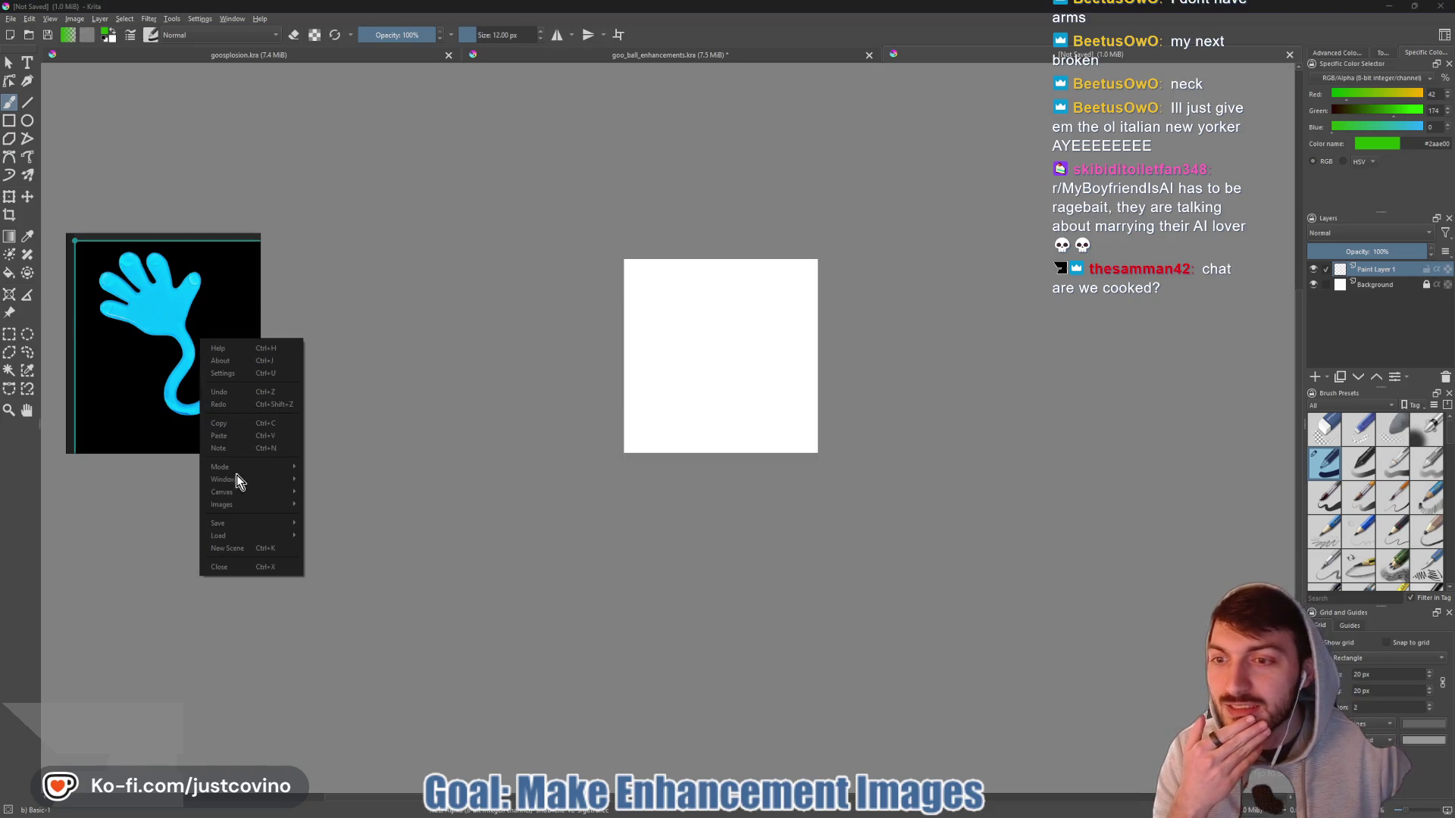
left_click(227, 565)
left_click(157, 352)
mouse_move(778, 813)
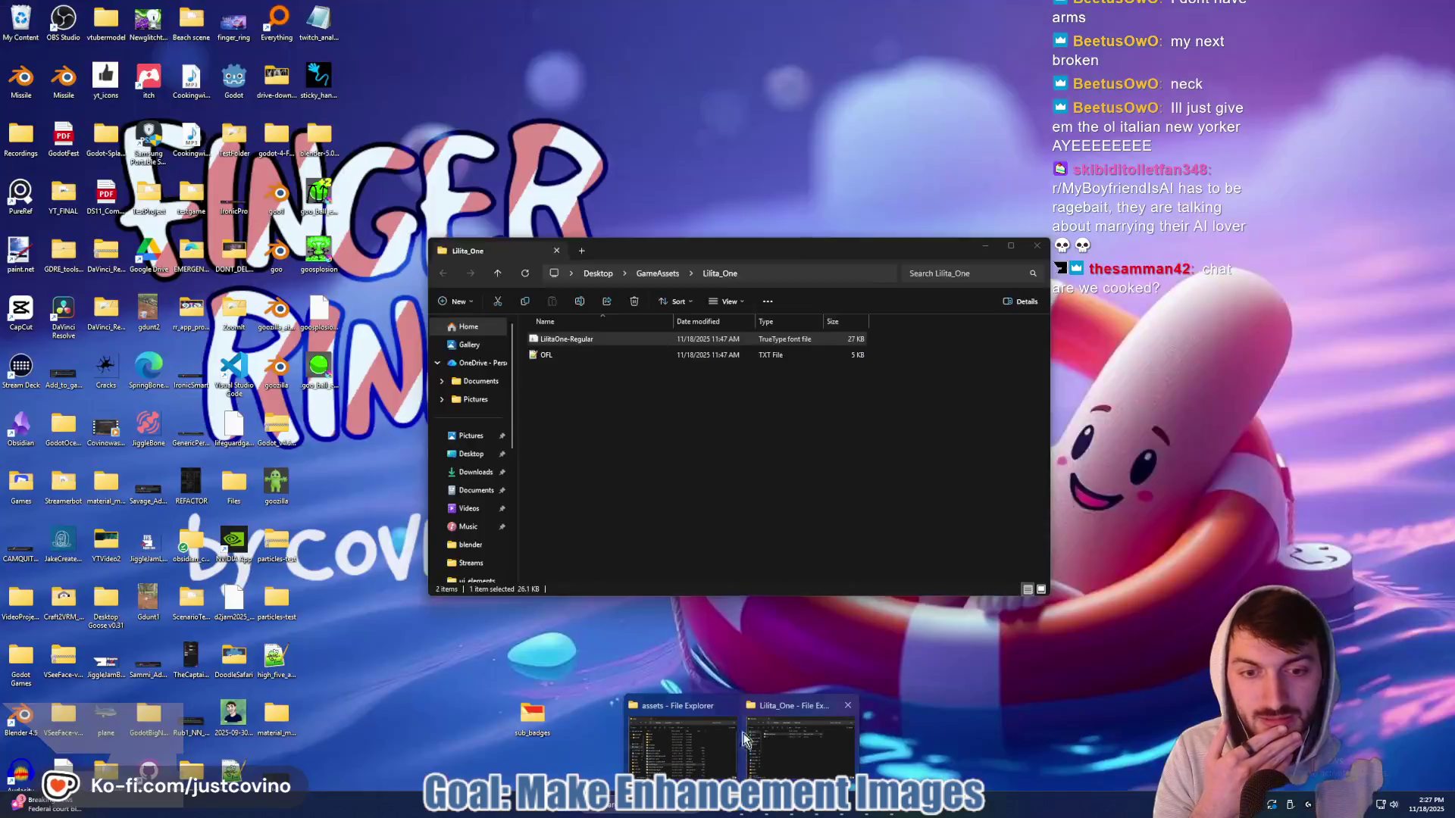
left_click(800, 739)
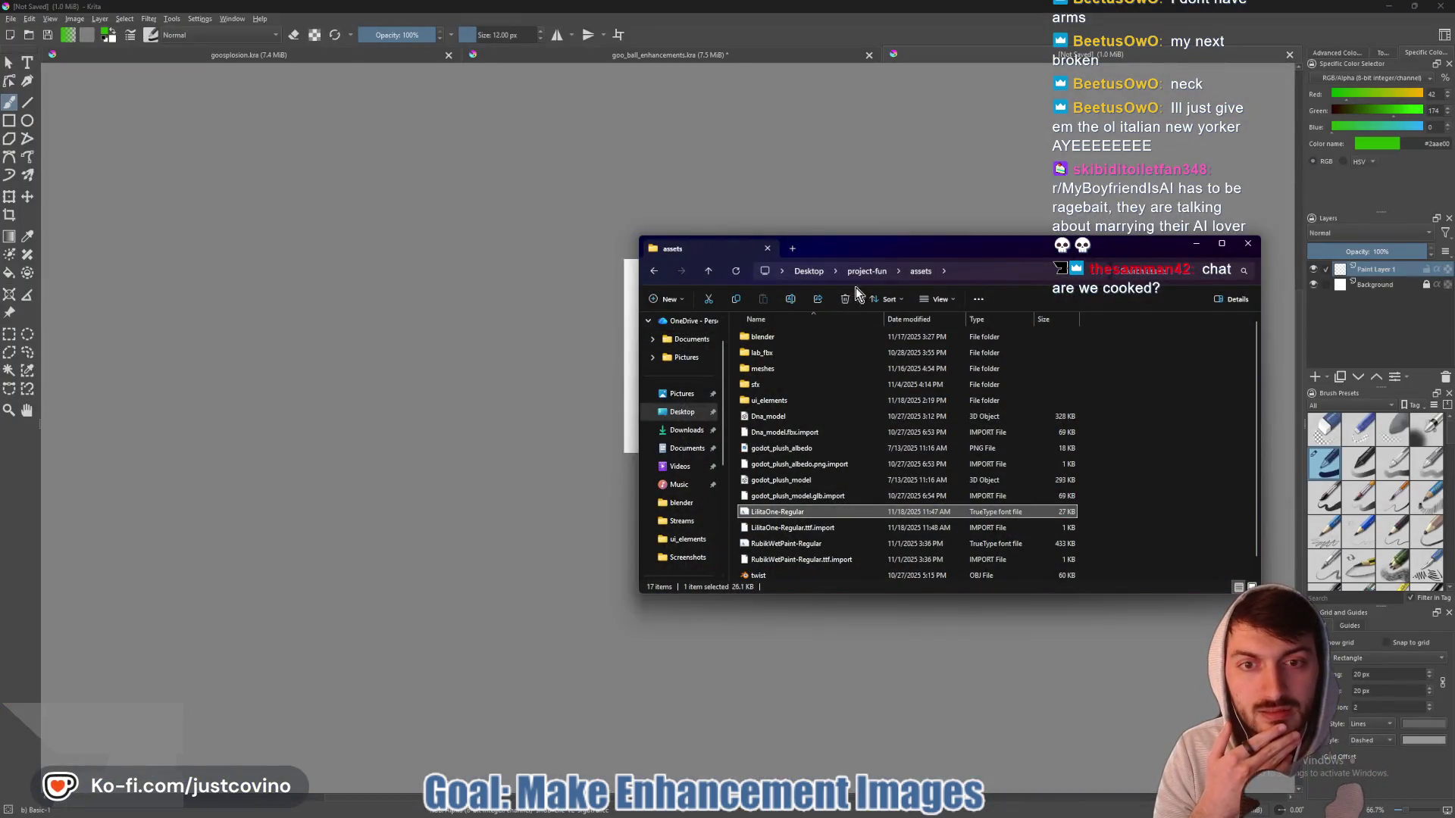
left_click(682, 413)
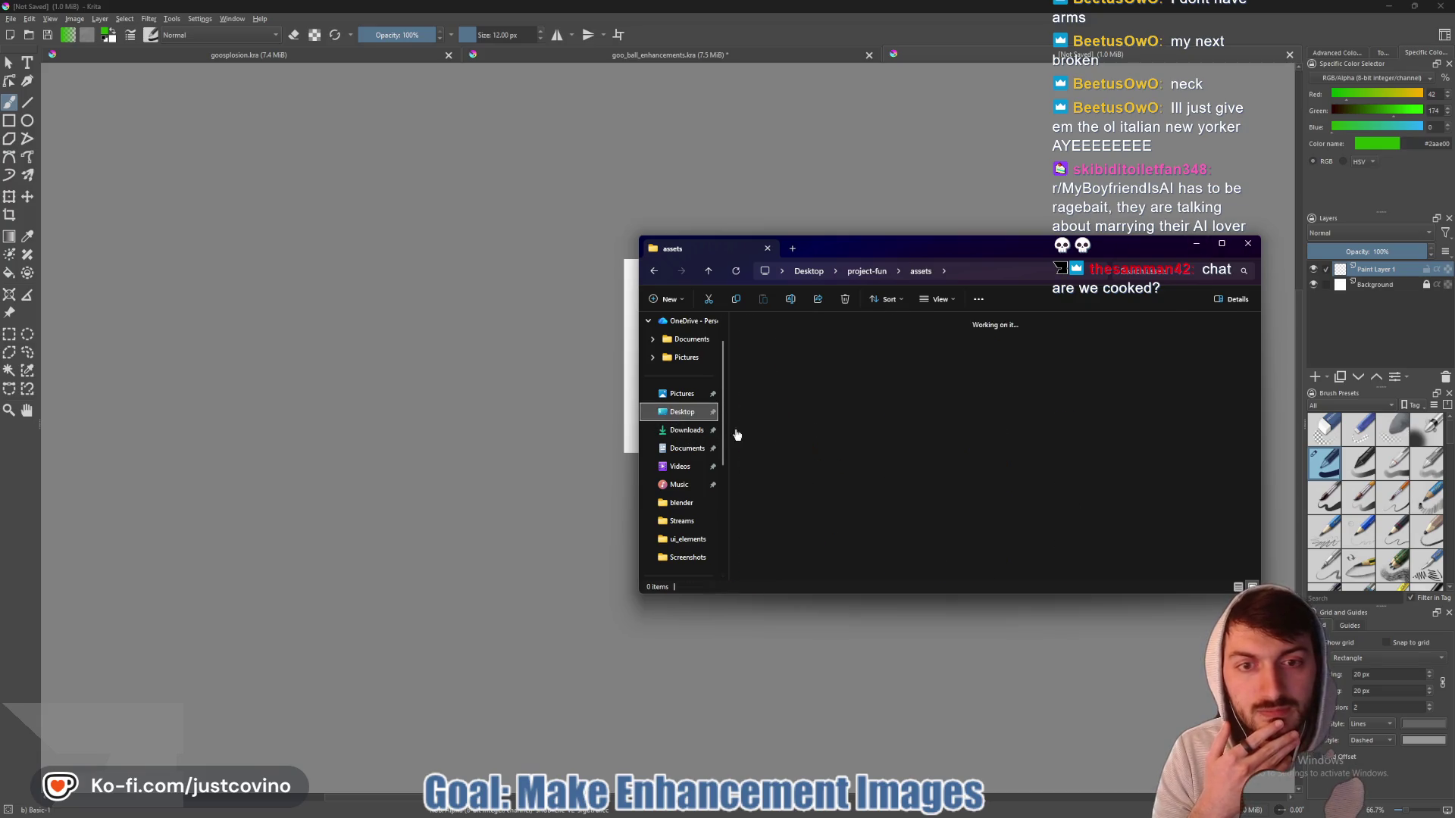
scroll(1065, 413, "down", 10)
left_click(1045, 454)
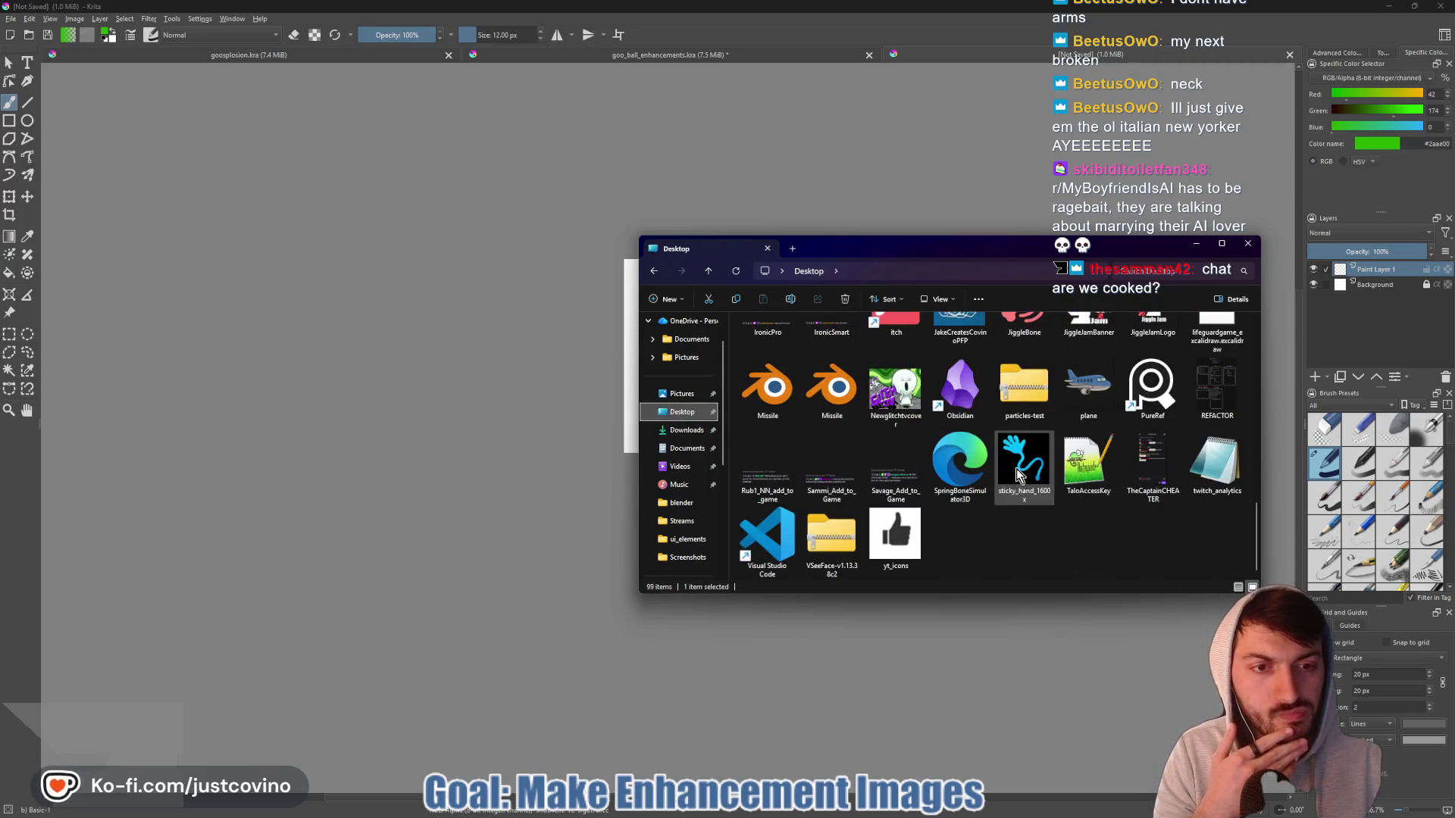
left_click_drag(1024, 459, 536, 402)
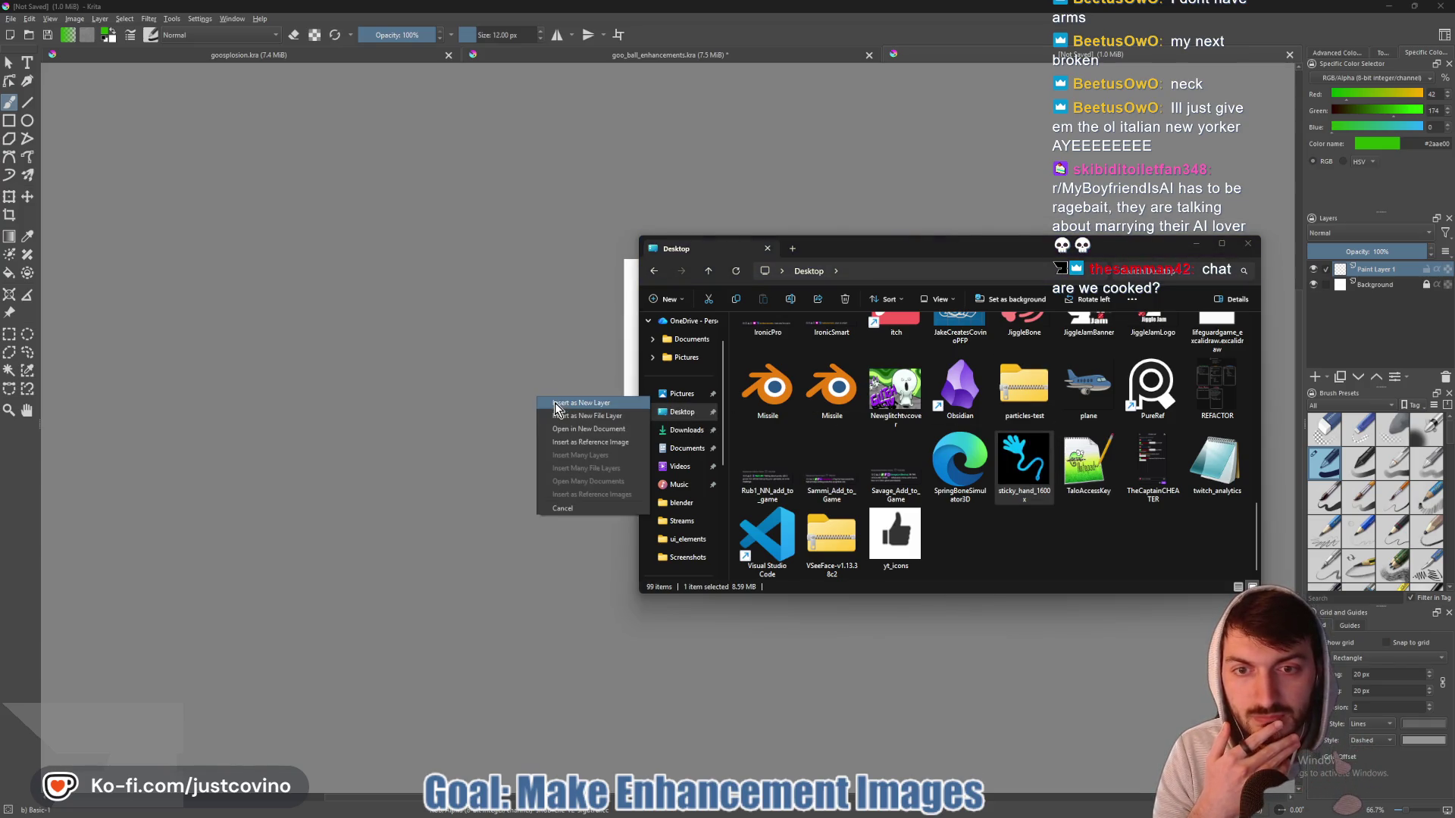
left_click(580, 403)
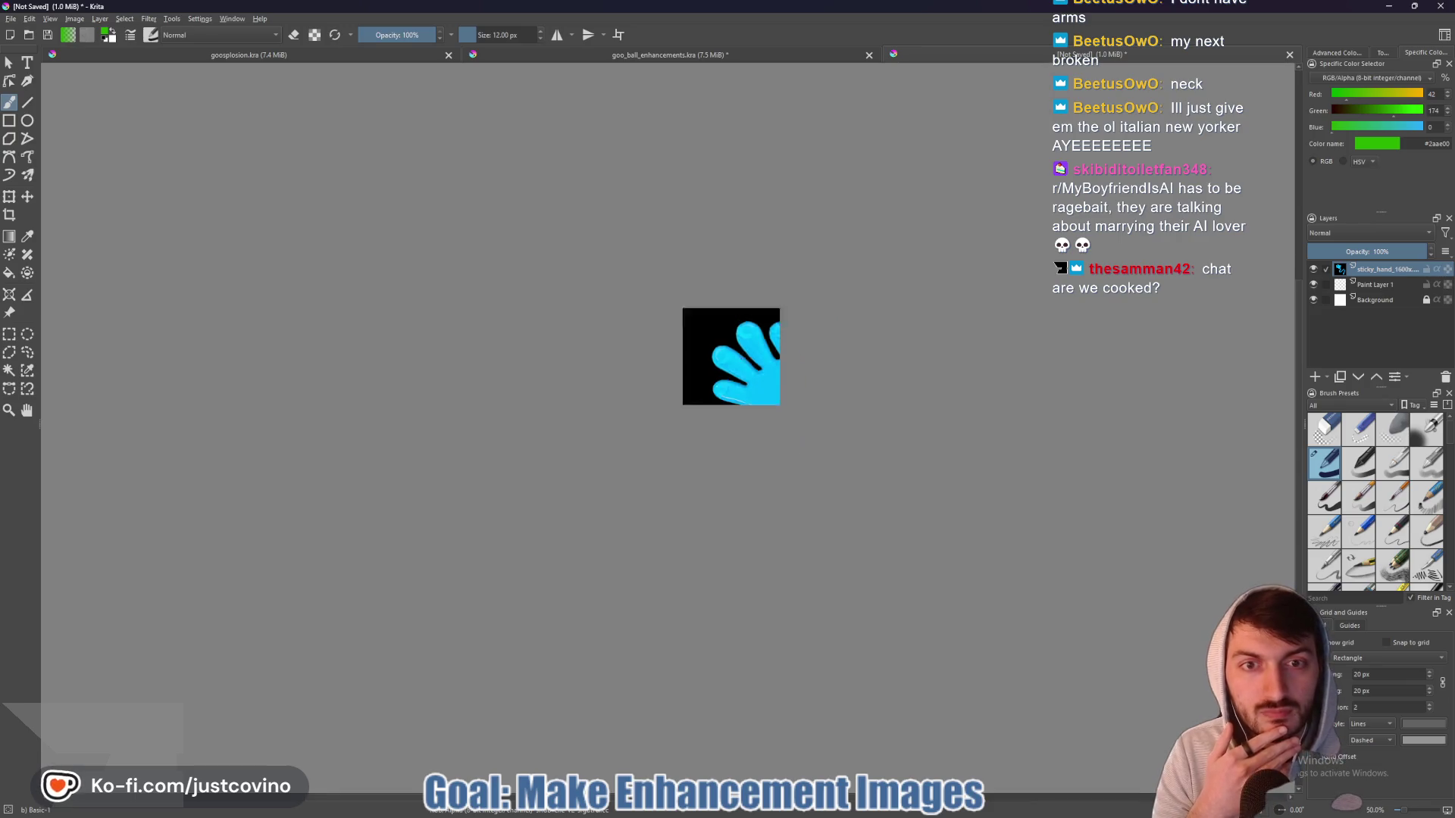
- Shrink the sticky hand layer to fit the canvas and move Paint Layer 1 above it
scroll(582, 336, "up", 2)
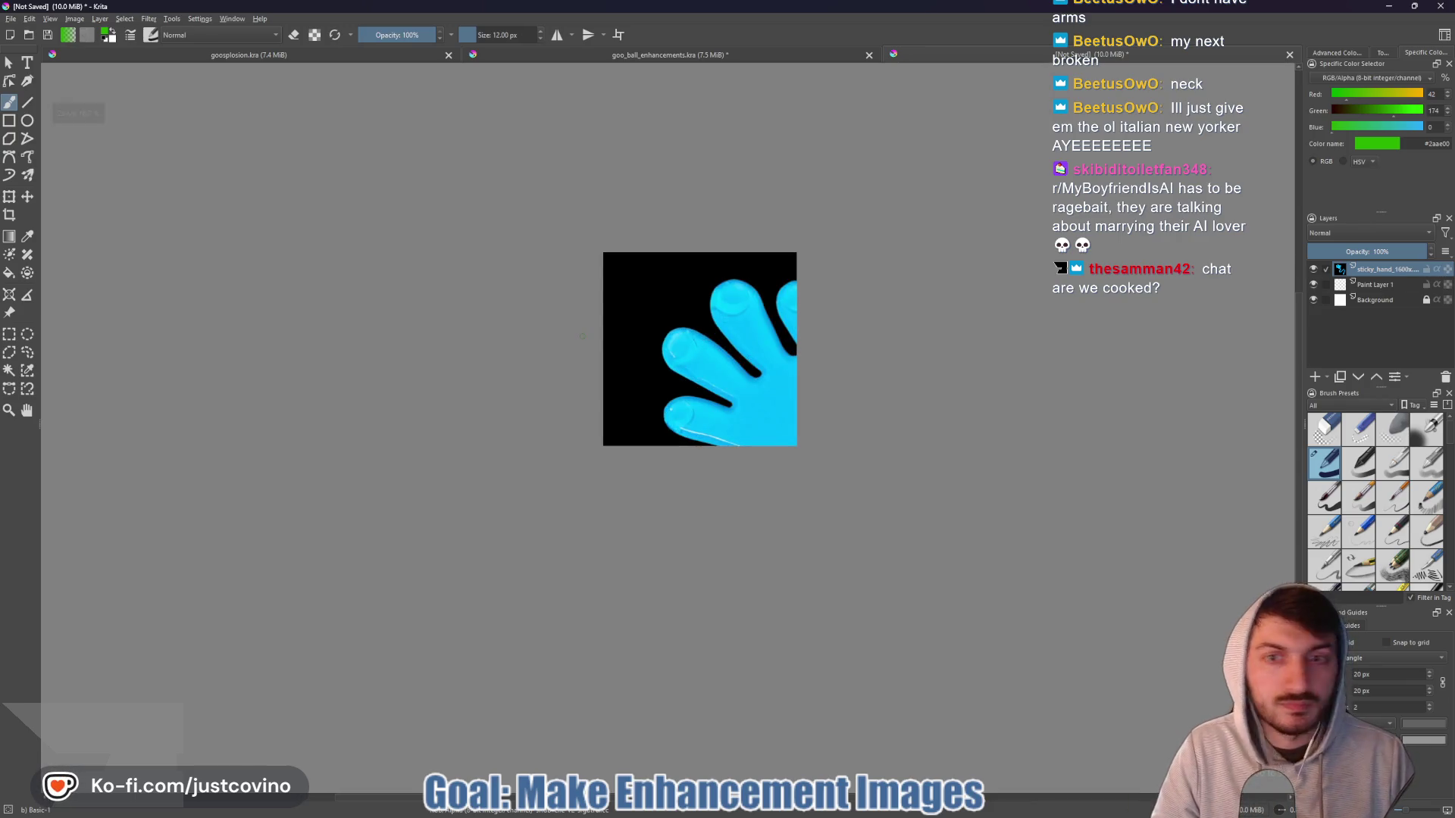
key("ctrl+t")
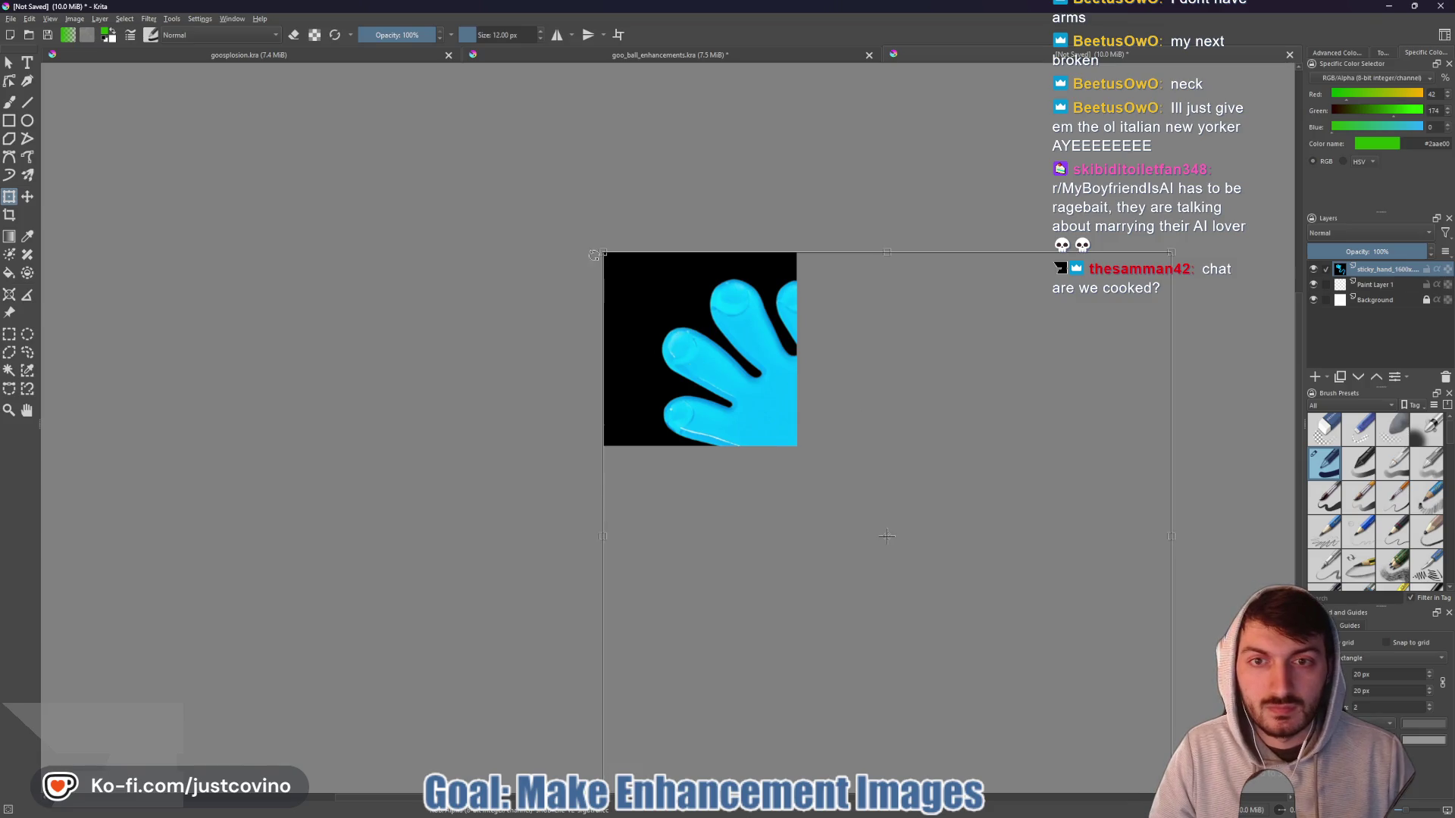
scroll(951, 515, "down", 3)
mouse_move(1034, 631)
left_mouse_down()
mouse_move(929, 558)
mouse_move(899, 510)
left_mouse_up()
scroll(900, 508, "up", 3)
scroll(902, 506, "down", 5)
scroll(989, 500, "up", 5)
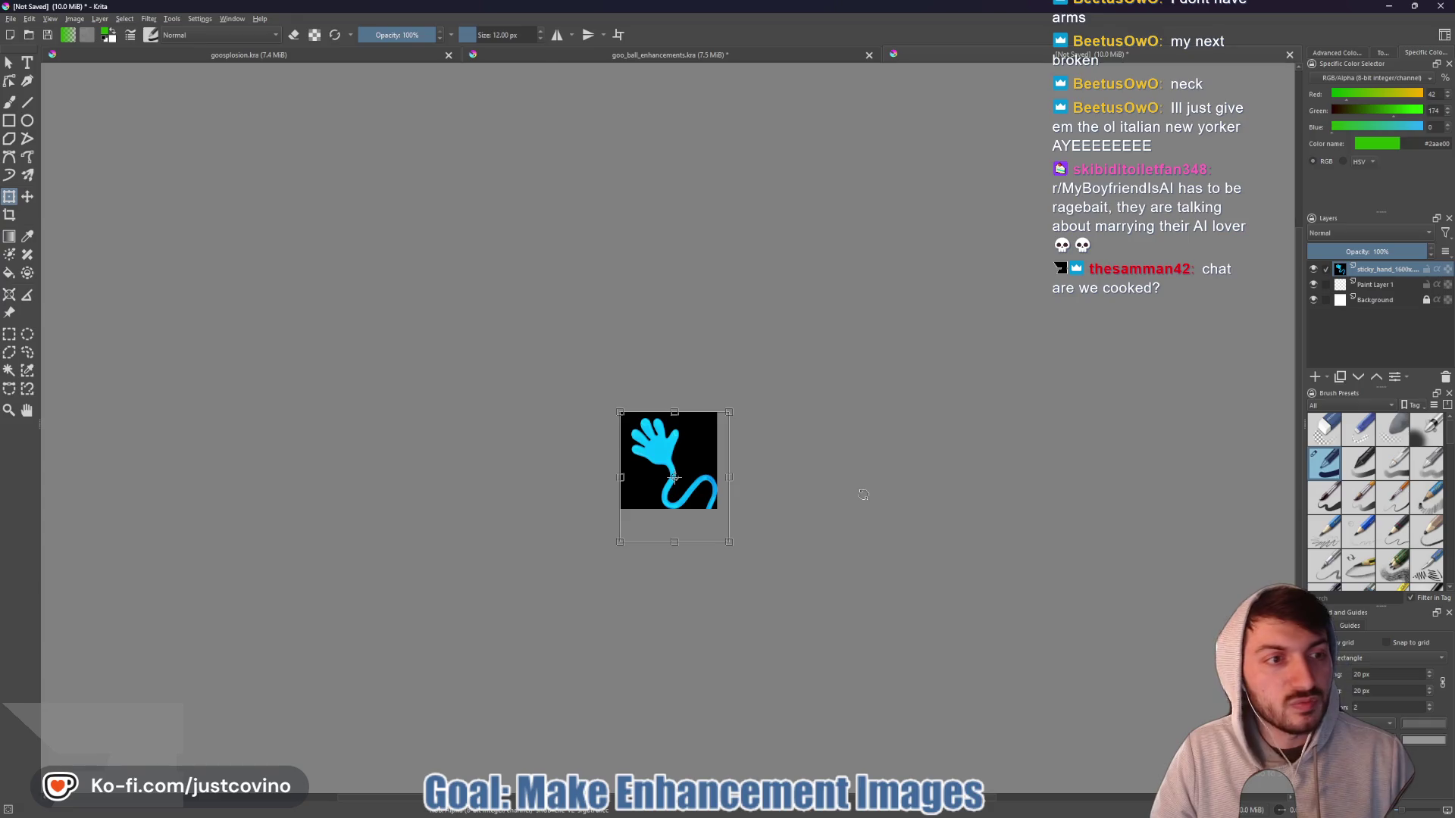
left_click(1358, 377)
left_click(1375, 269)
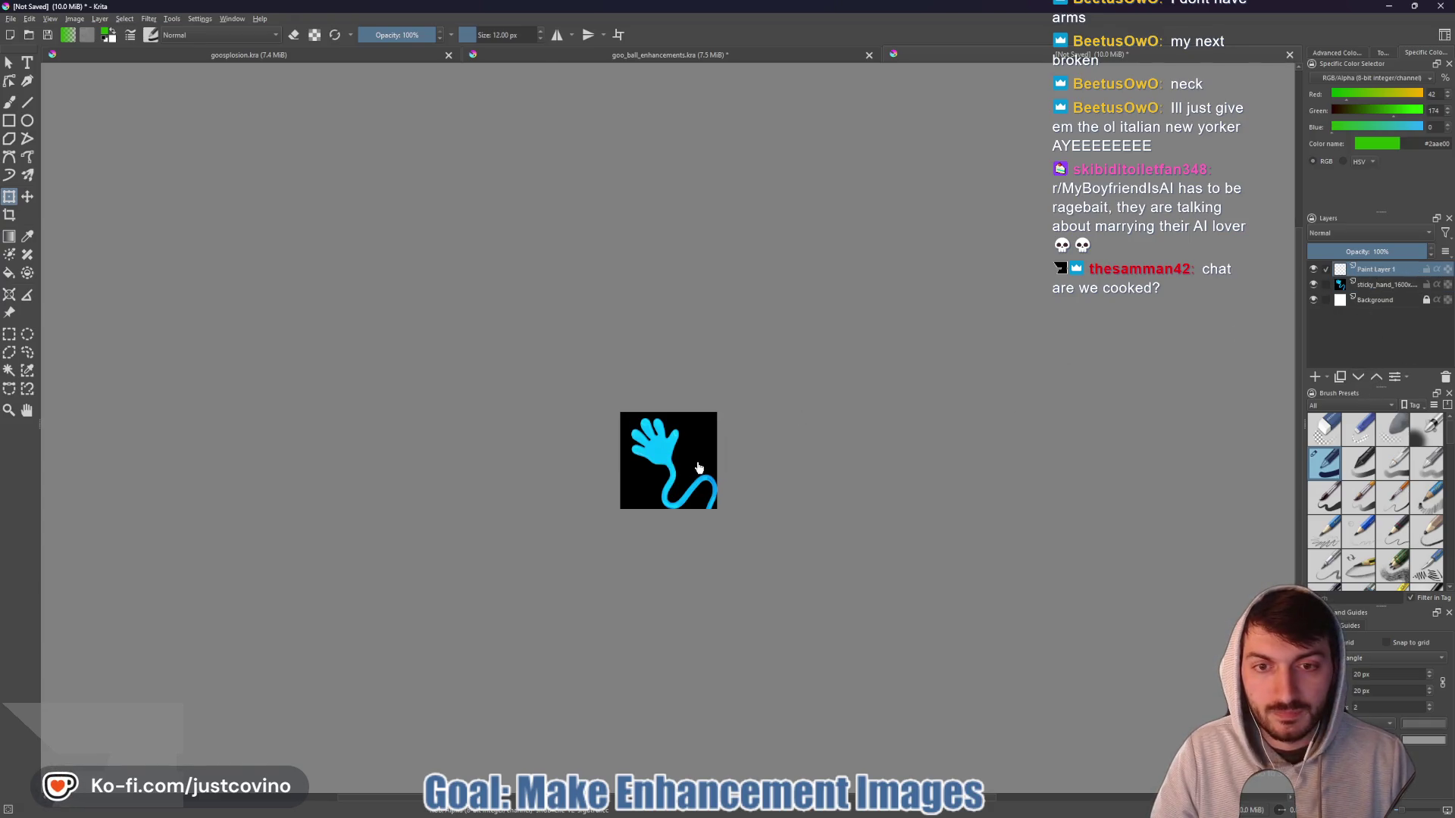
key("b")
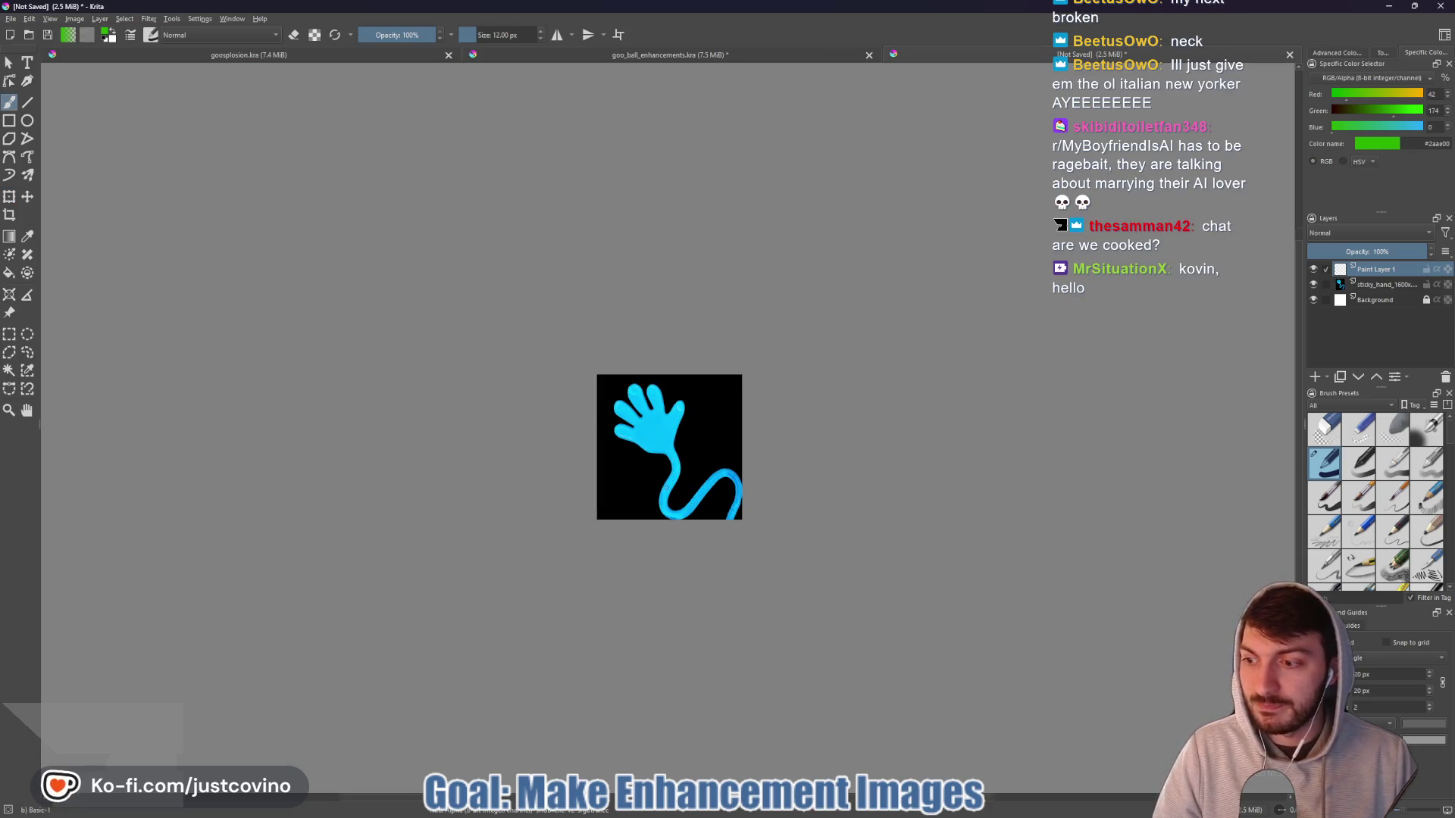
- Enlarge the brush and outline the hand's fingers in green
scroll(664, 488, "up", 2)
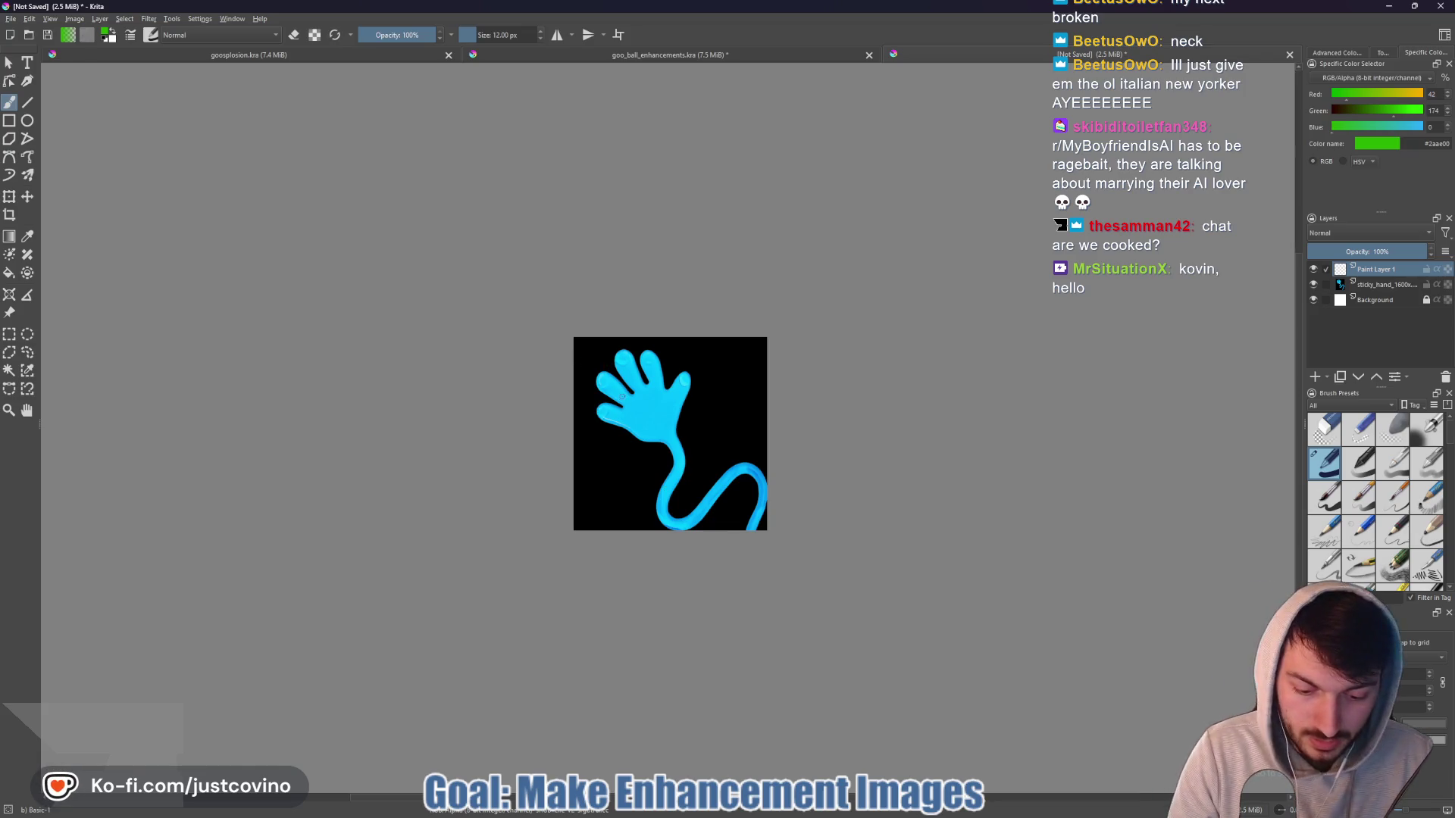
key("bracketright")
key("bracketright")
key("bracketright")
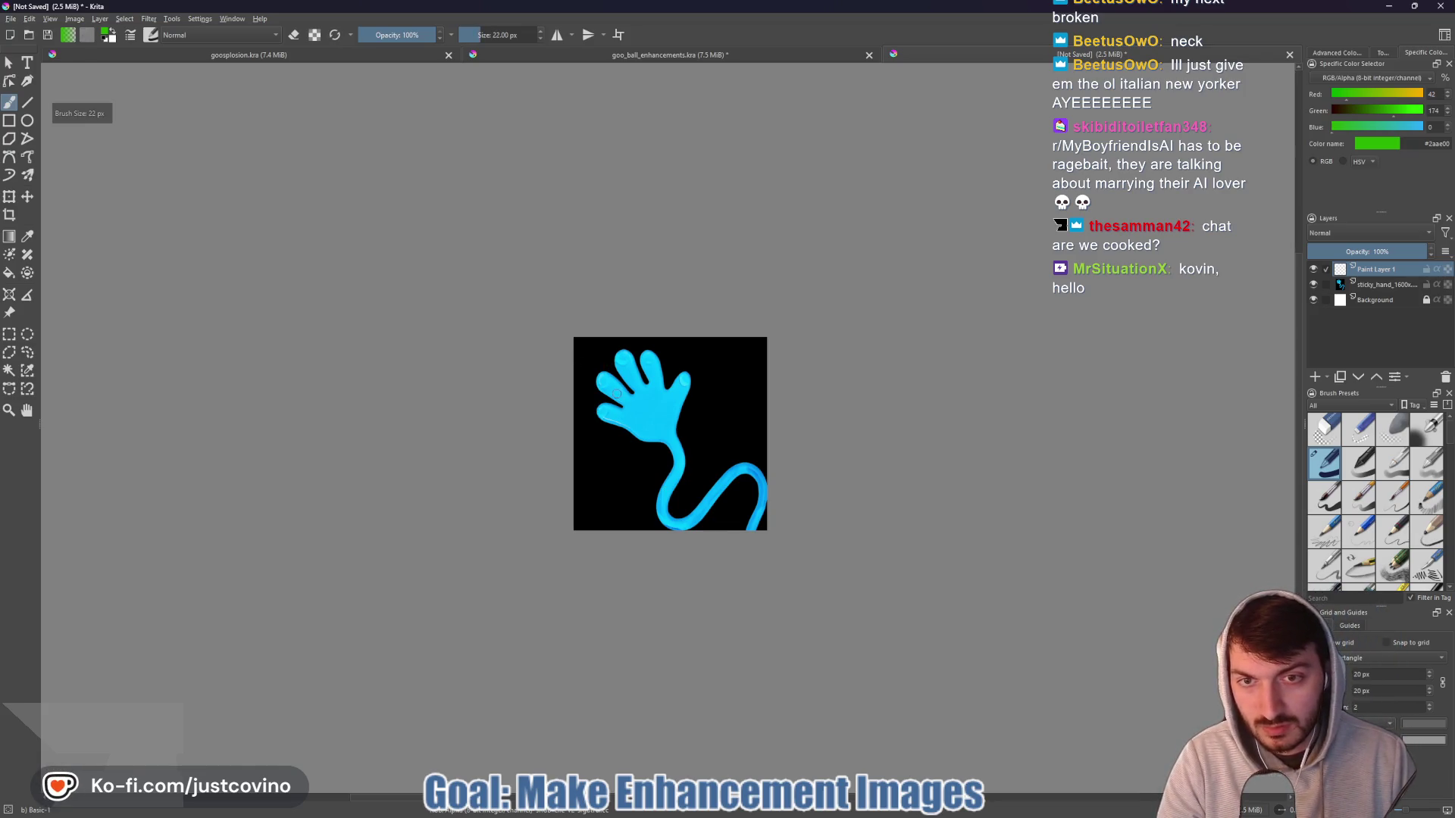
scroll(617, 393, "up", 4)
left_click_drag(623, 403, 563, 376)
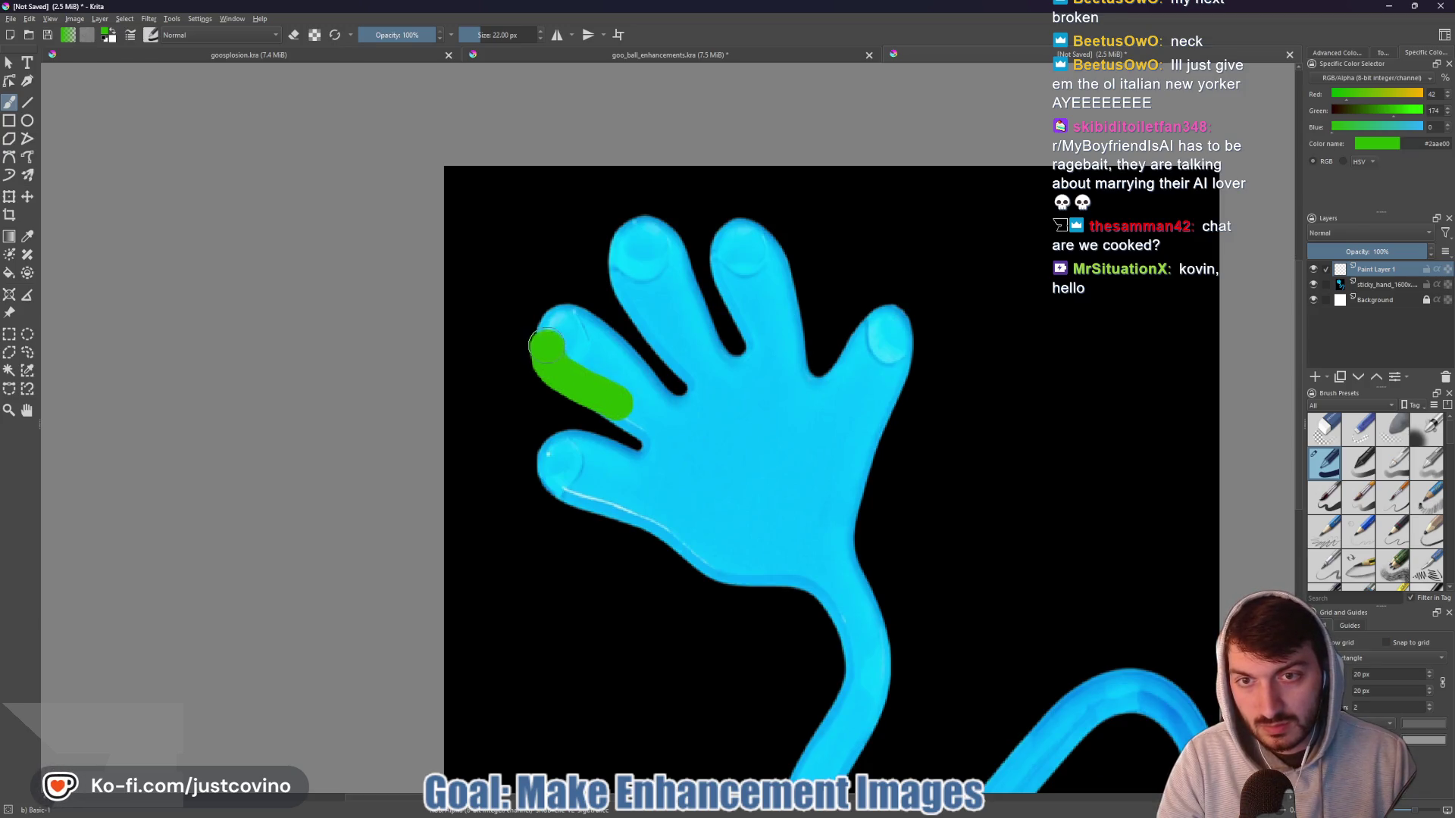
left_click_drag(589, 326, 660, 405)
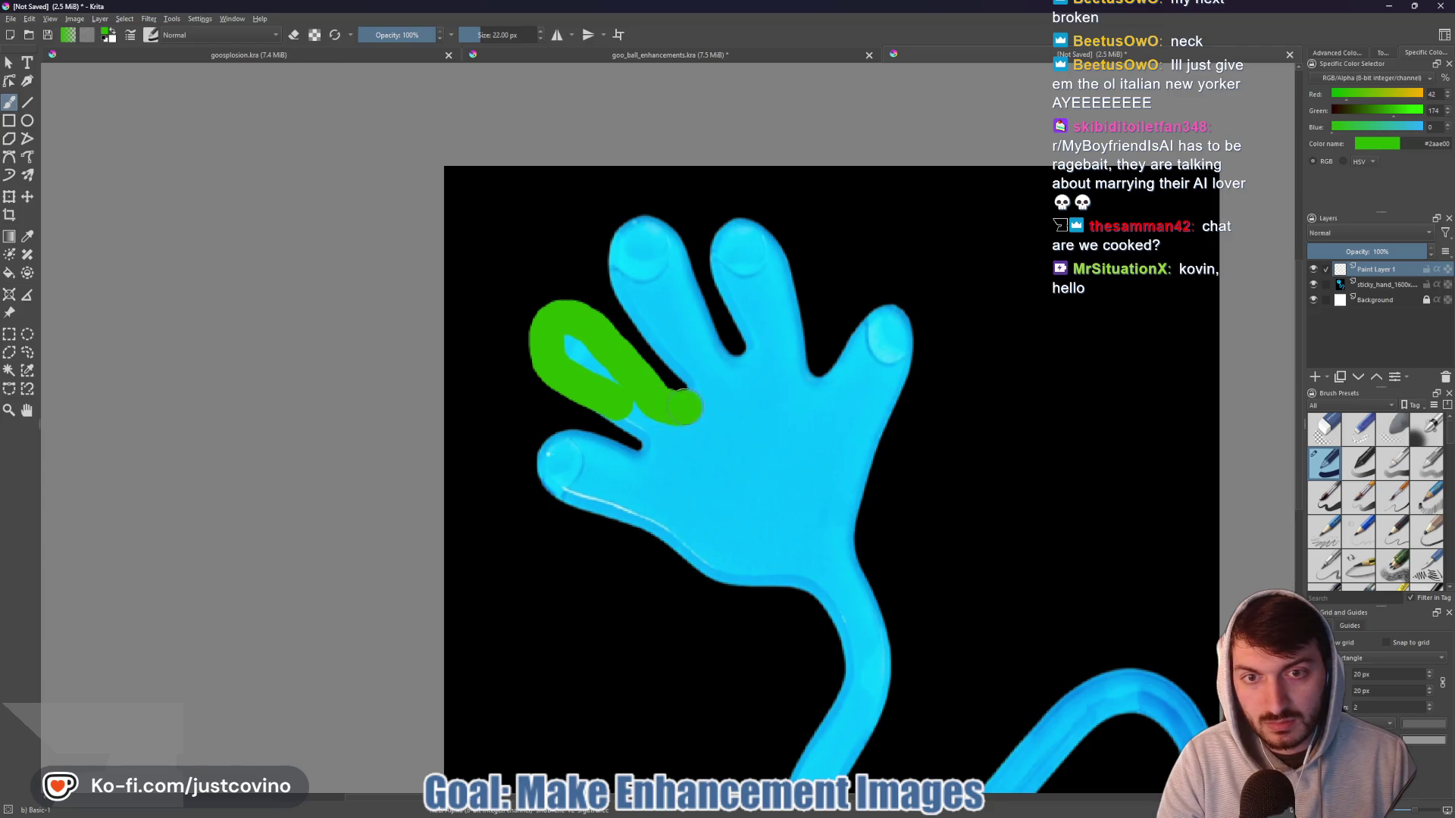
mouse_move(675, 353)
left_mouse_down()
mouse_move(618, 266)
mouse_move(640, 226)
left_mouse_up()
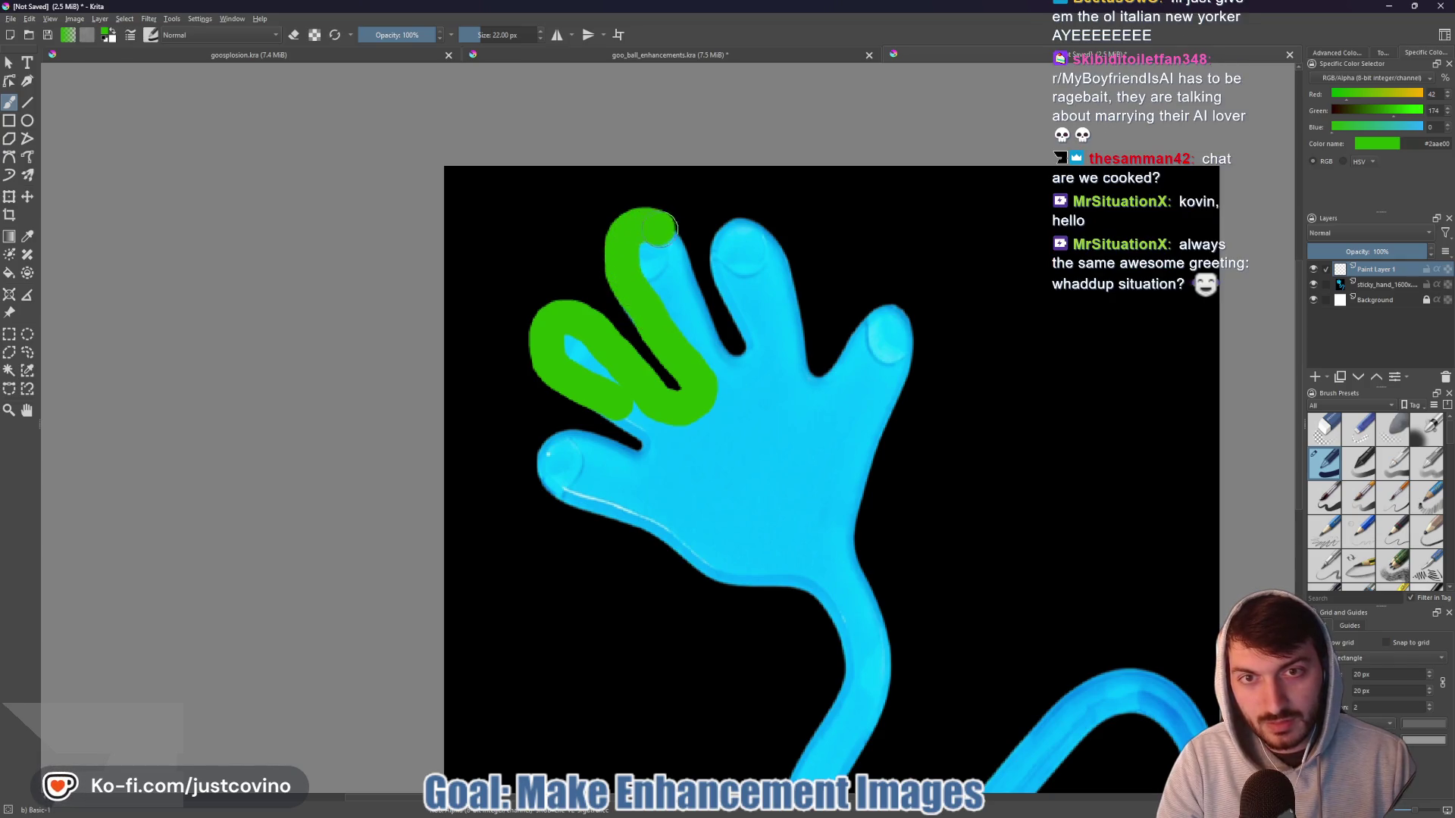
mouse_move(690, 299)
left_mouse_down()
mouse_move(727, 373)
mouse_move(758, 348)
mouse_move(747, 311)
left_mouse_up()
mouse_move(725, 261)
left_mouse_down()
mouse_move(724, 236)
mouse_move(776, 282)
mouse_move(803, 382)
mouse_move(863, 341)
mouse_move(898, 386)
mouse_move(837, 540)
mouse_move(845, 582)
left_mouse_up()
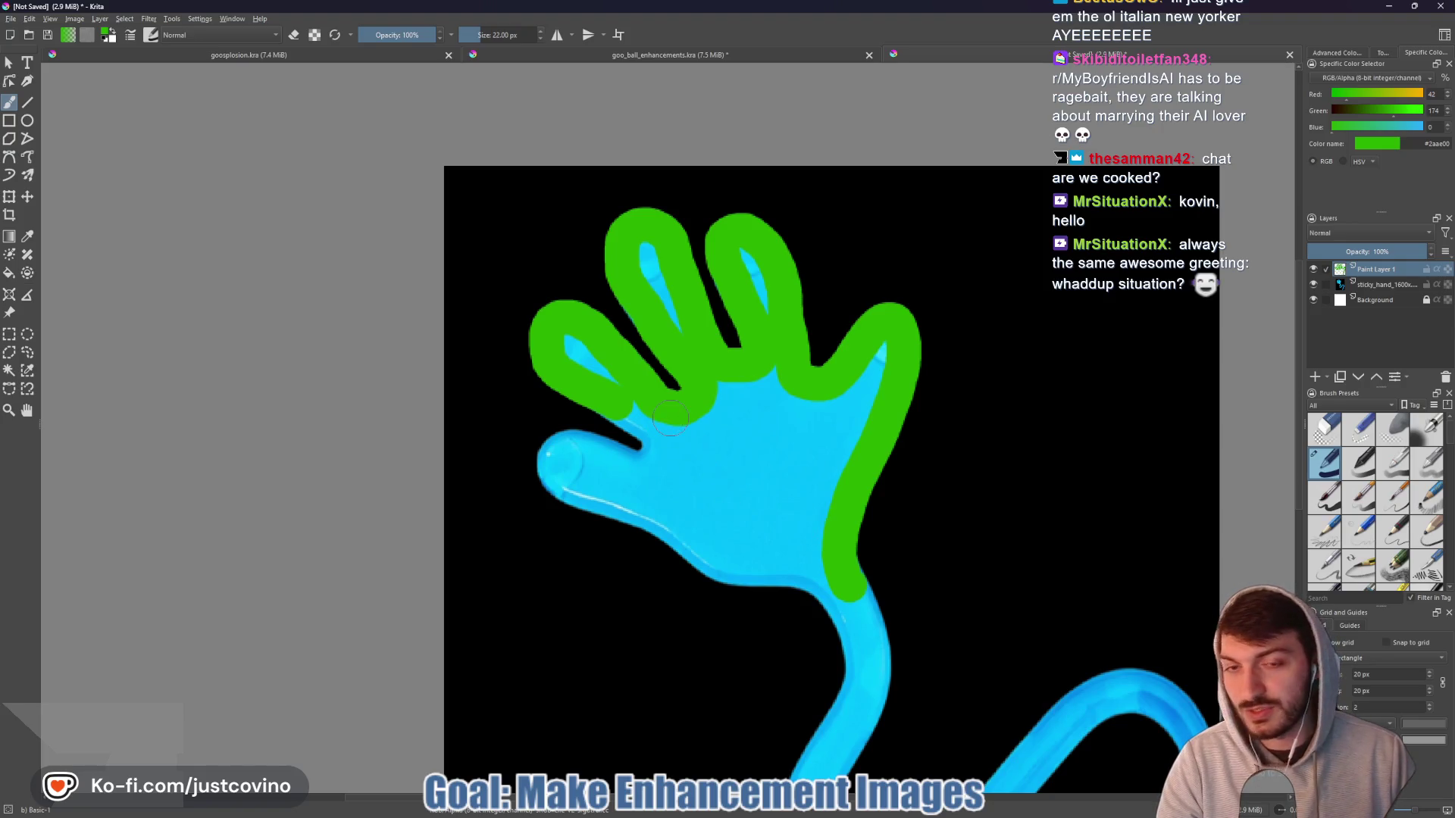
- Paint green around the thumb and palm edge, then fill the fingers and palm
left_click_drag(607, 401, 652, 438)
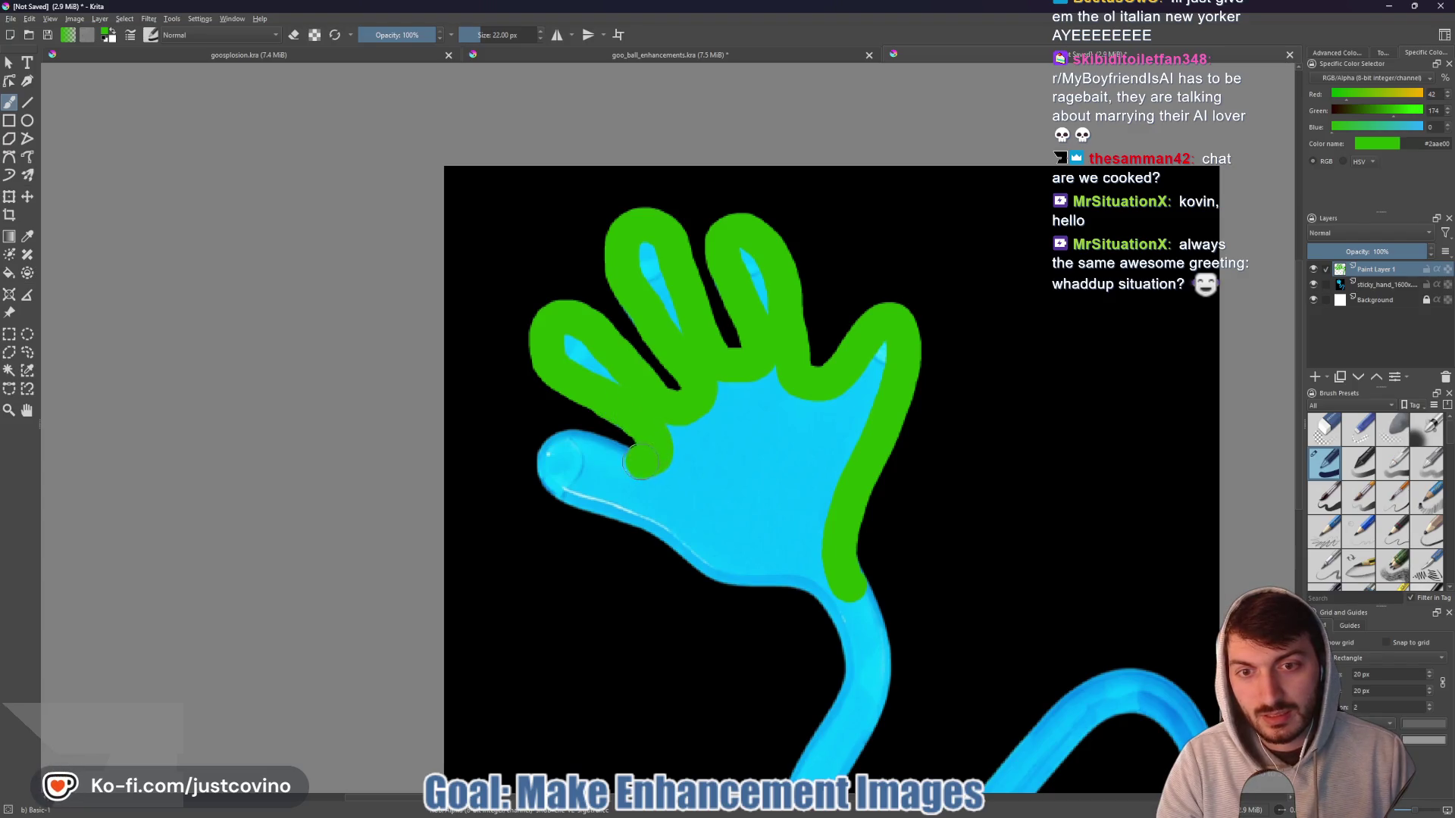
mouse_move(572, 443)
left_mouse_down()
mouse_move(550, 453)
mouse_move(555, 483)
mouse_move(613, 509)
left_mouse_up()
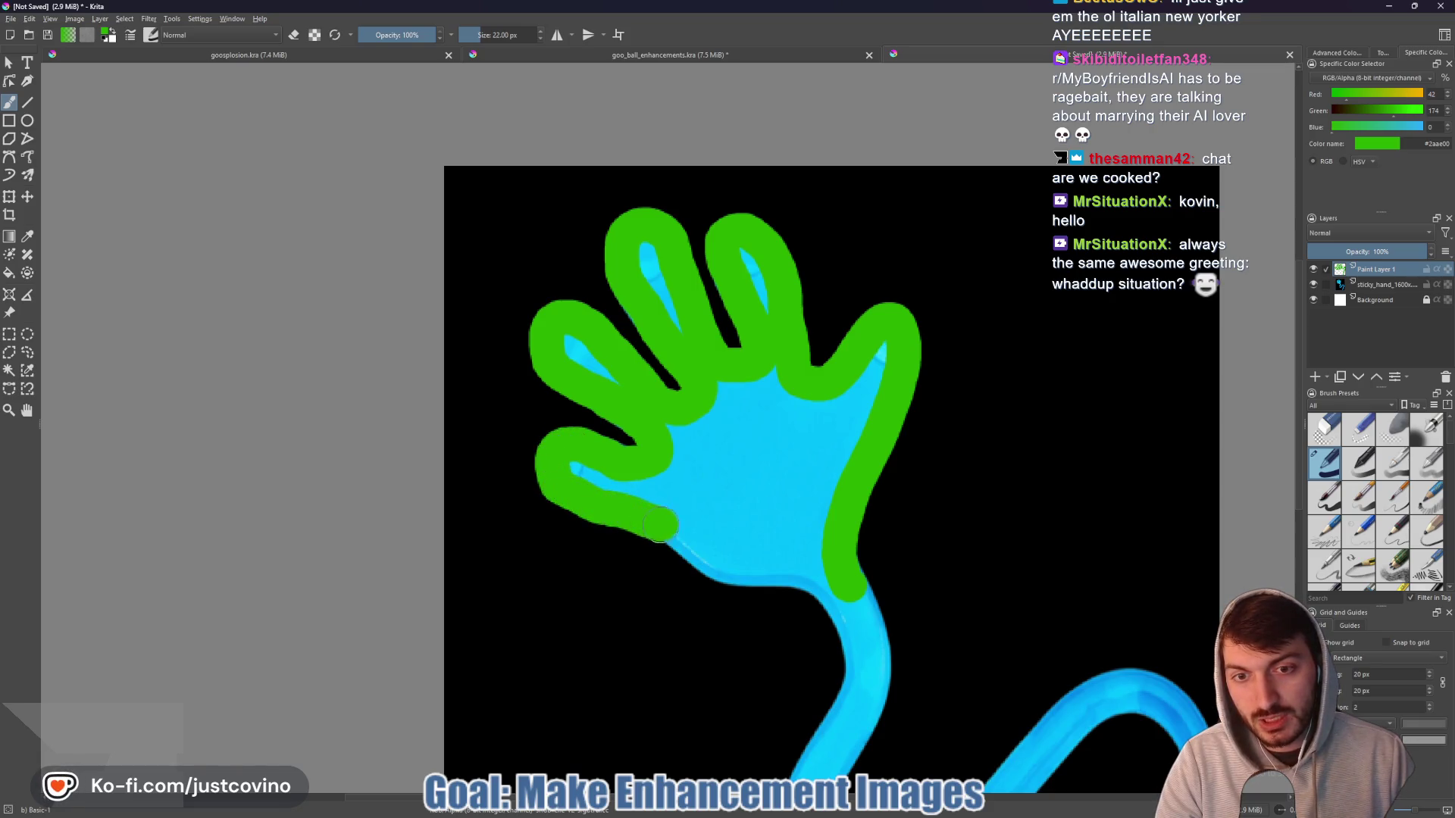
mouse_move(682, 544)
left_mouse_down()
mouse_move(701, 563)
mouse_move(798, 578)
mouse_move(843, 608)
left_mouse_up()
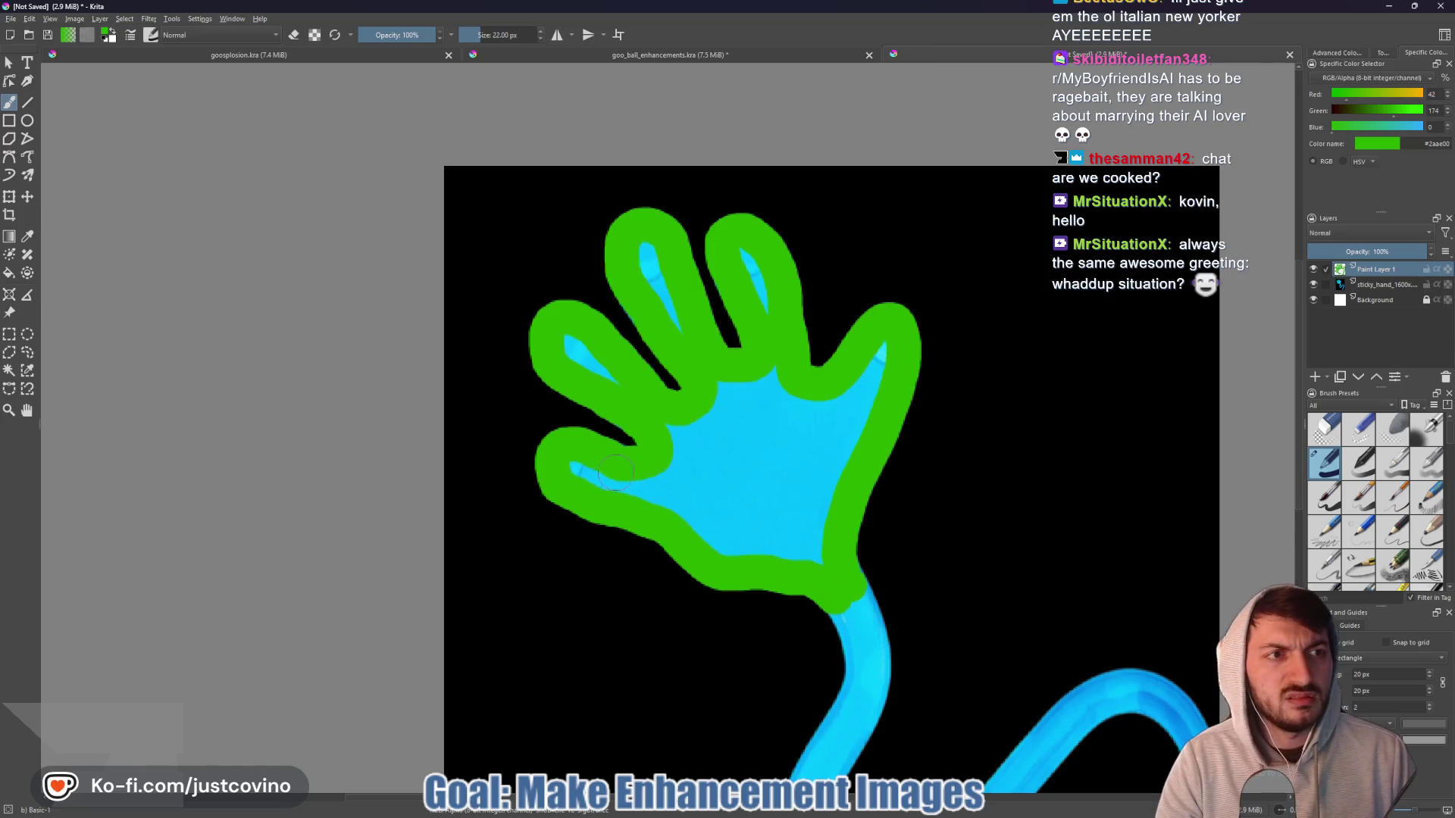
left_click_drag(667, 326, 644, 250)
mouse_move(754, 258)
left_mouse_down()
mouse_move(758, 318)
mouse_move(674, 488)
mouse_move(580, 470)
mouse_move(750, 538)
mouse_move(747, 425)
mouse_move(868, 371)
mouse_move(830, 466)
mouse_move(777, 482)
mouse_move(814, 534)
mouse_move(785, 545)
left_mouse_up()
scroll(797, 563, "down", 1)
- Paint green over the hand–stem junction, the stem's left edge and its bottom bend
left_click_drag(854, 602, 719, 361)
scroll(691, 346, "down", 1)
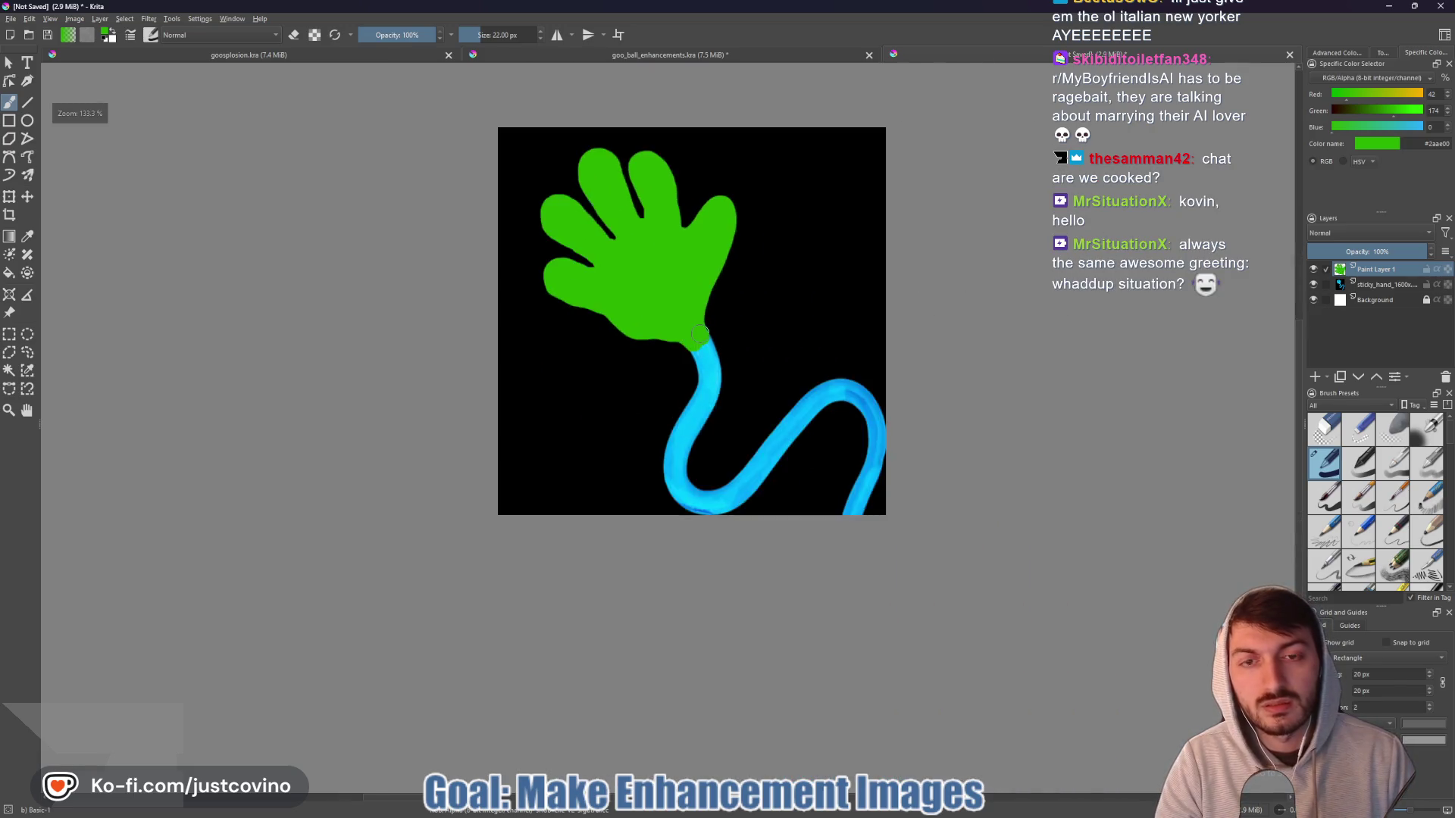
scroll(693, 334, "up", 2)
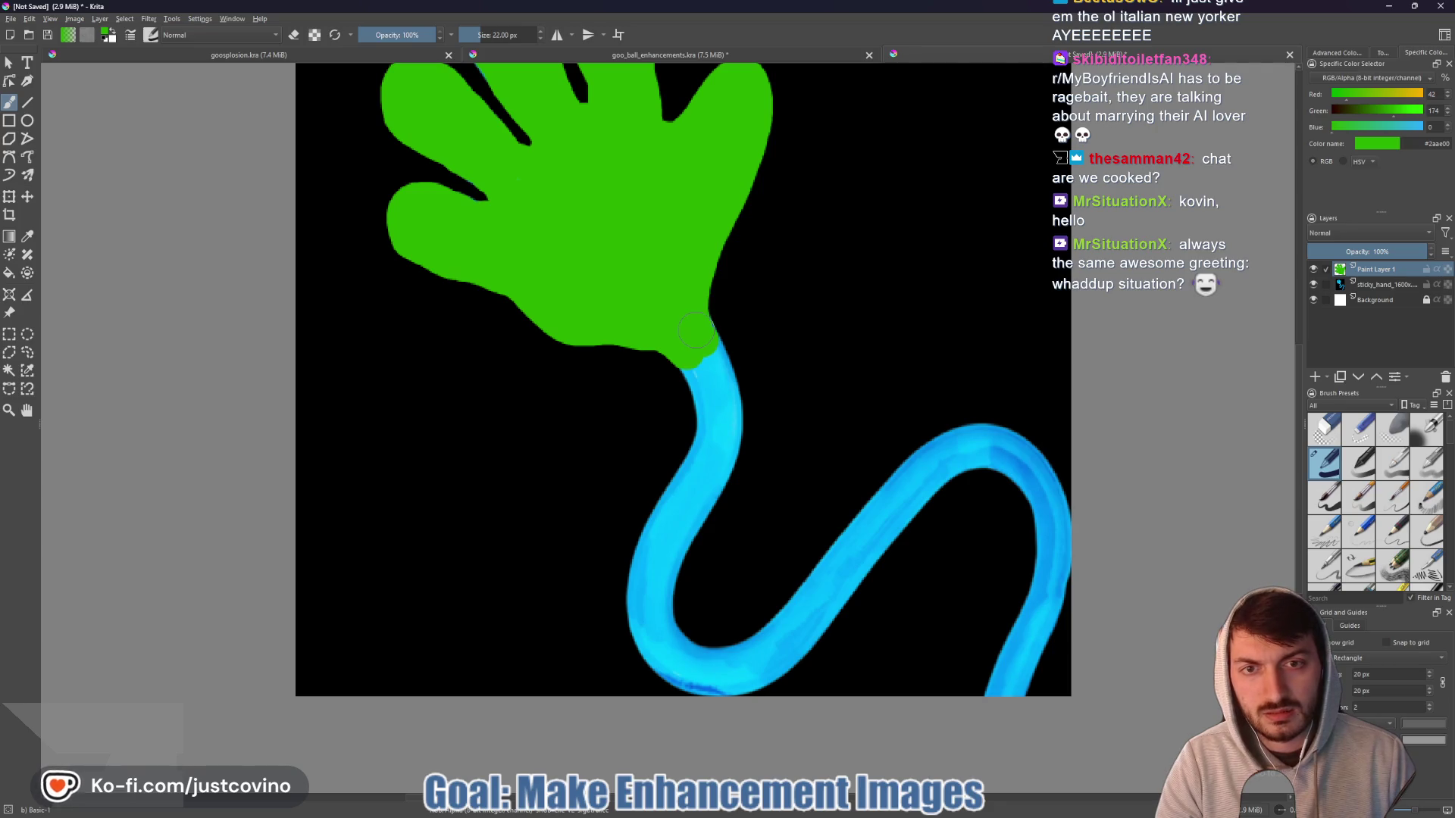
mouse_move(712, 353)
left_mouse_down()
mouse_move(729, 432)
mouse_move(698, 505)
left_mouse_up()
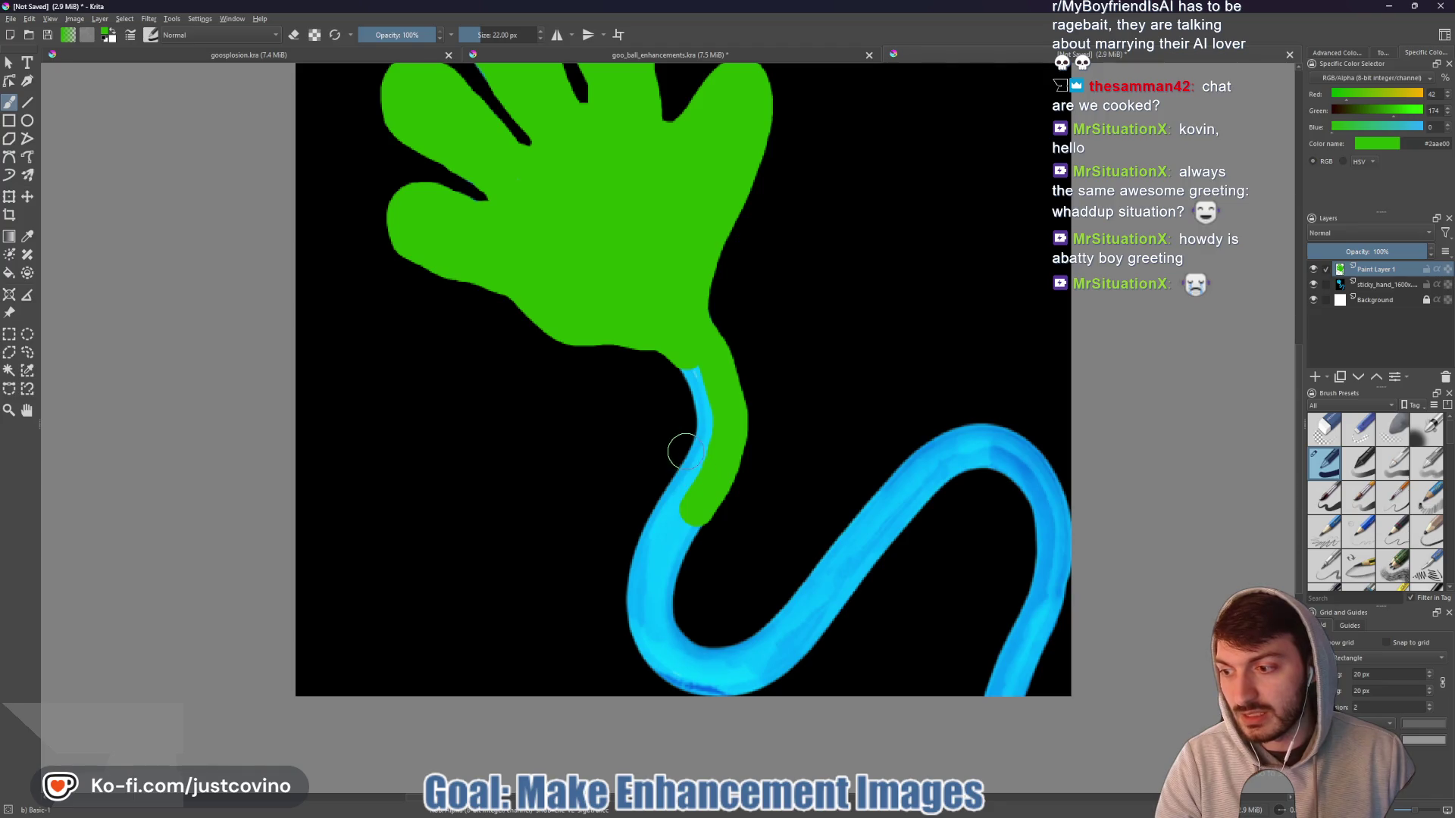
mouse_move(690, 358)
left_mouse_down()
mouse_move(701, 451)
mouse_move(648, 549)
left_mouse_up()
mouse_move(645, 639)
left_mouse_down()
mouse_move(689, 677)
mouse_move(749, 674)
left_mouse_up()
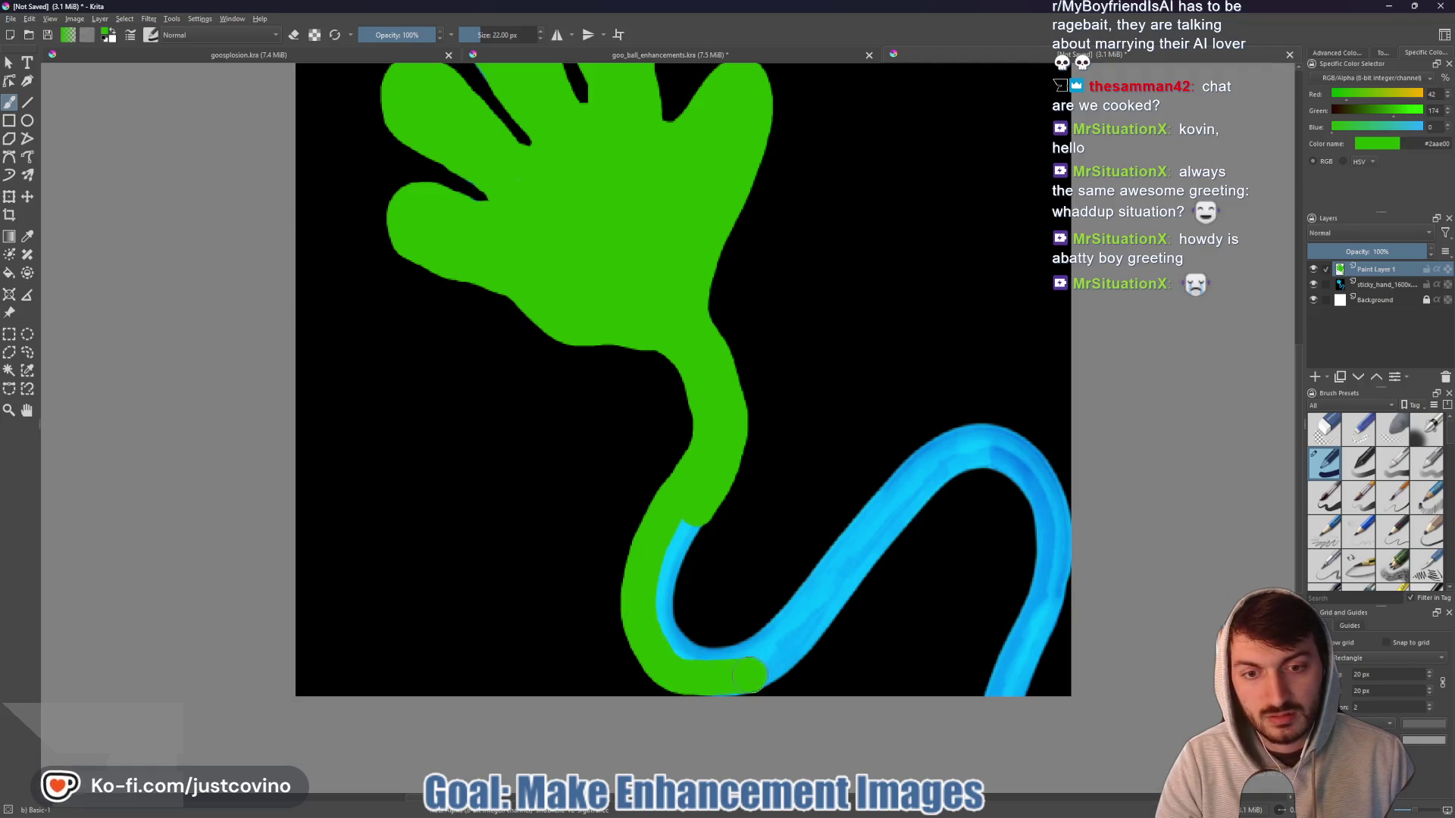
scroll(704, 667, "up", 2)
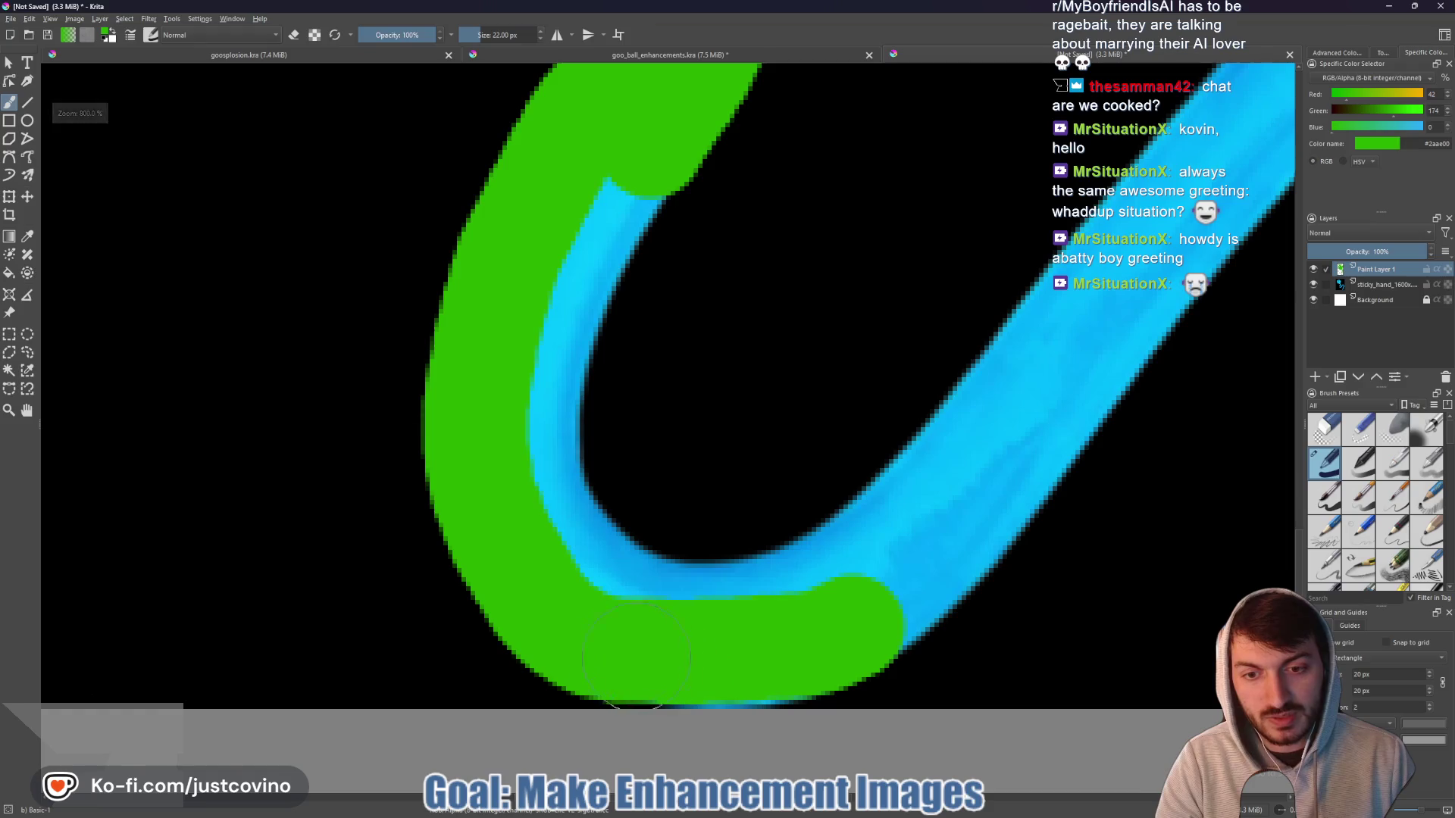
mouse_move(720, 667)
left_mouse_down()
mouse_move(776, 655)
mouse_move(757, 625)
mouse_move(610, 580)
mouse_move(557, 503)
mouse_move(546, 407)
mouse_move(629, 188)
left_mouse_up()
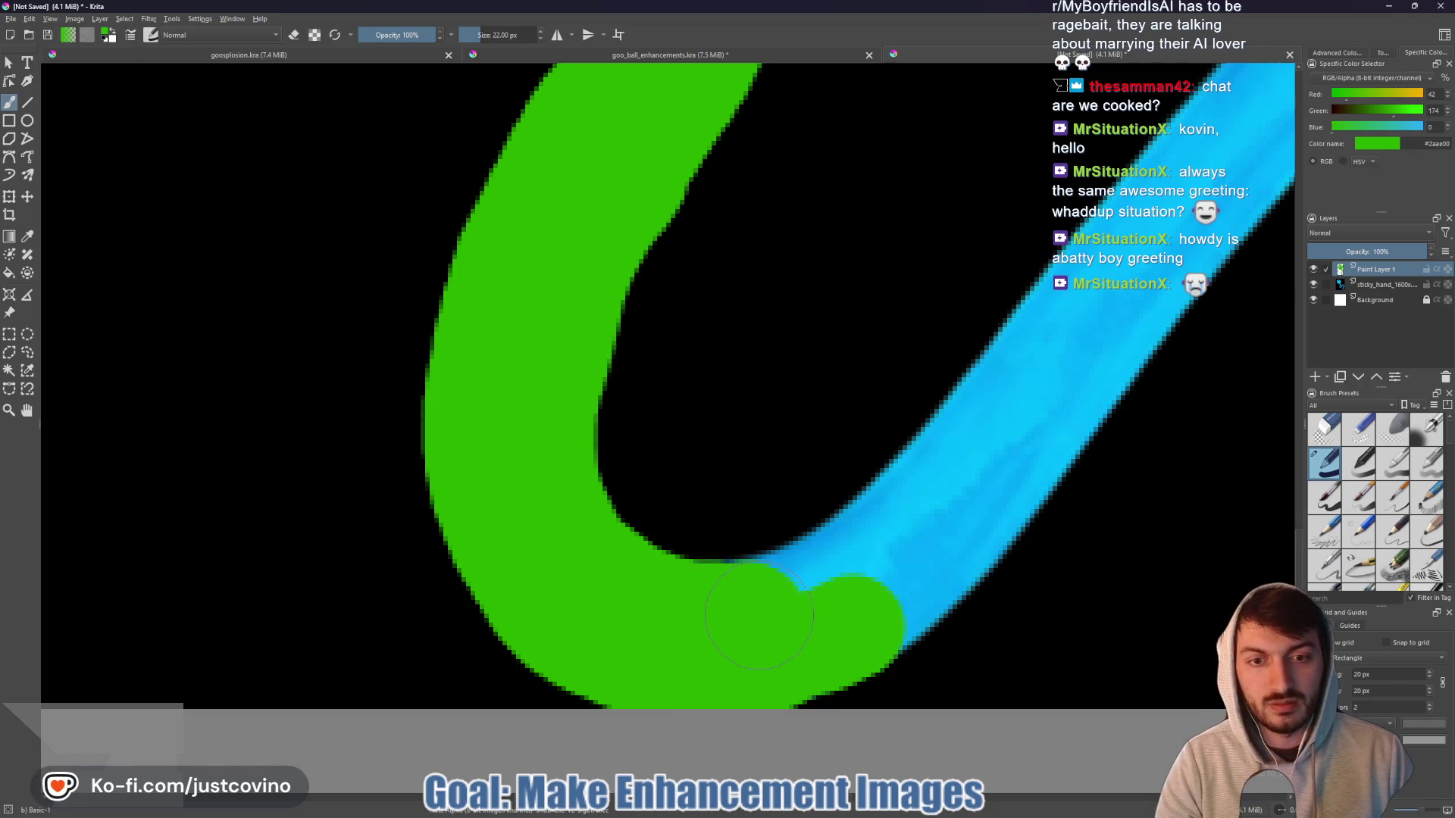
- Cover the rising stem and its upper curve in green until no blue remains
mouse_move(740, 612)
left_mouse_down()
mouse_move(895, 519)
mouse_move(993, 420)
left_mouse_up()
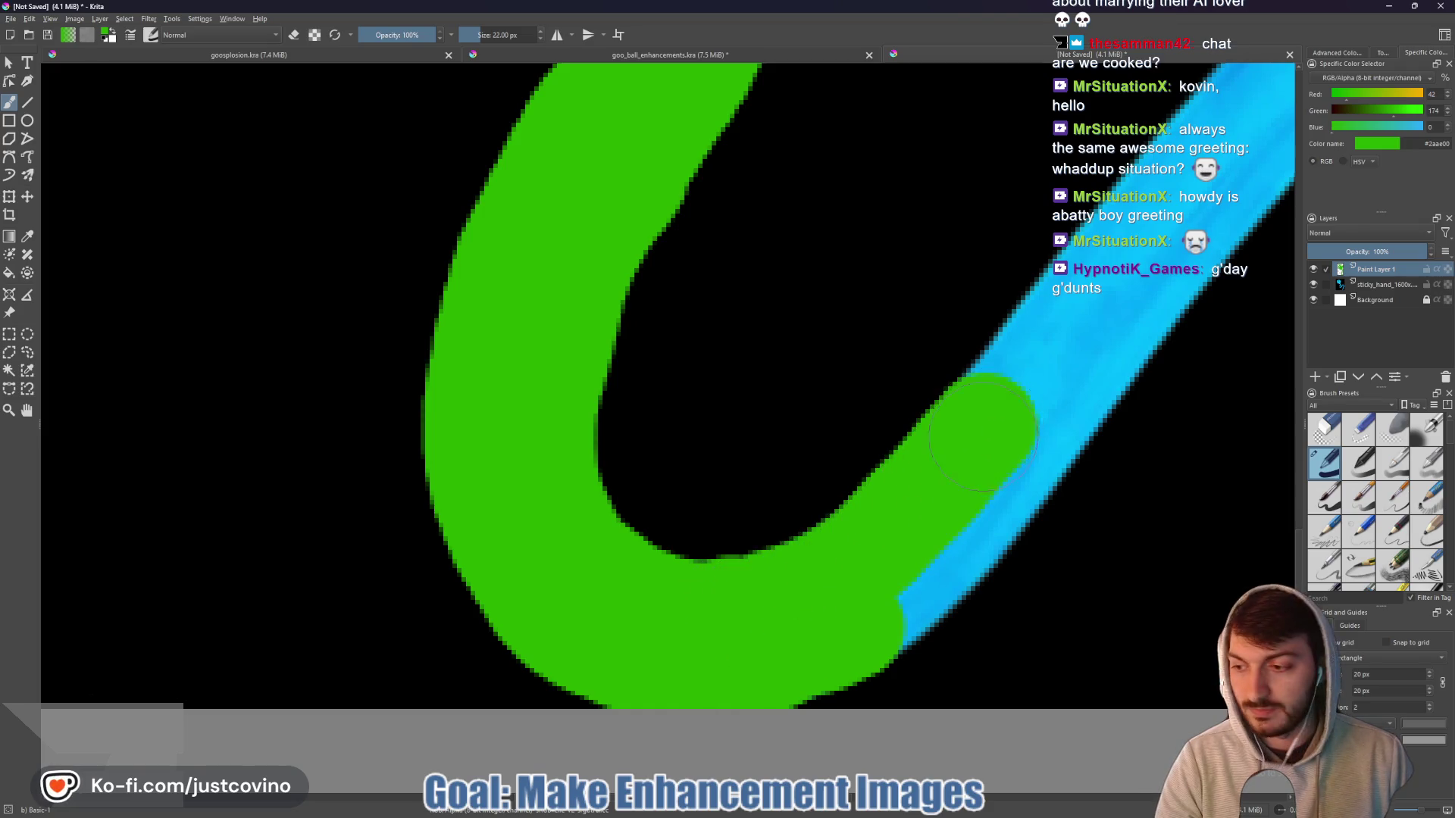
scroll(1004, 454, "down", 3)
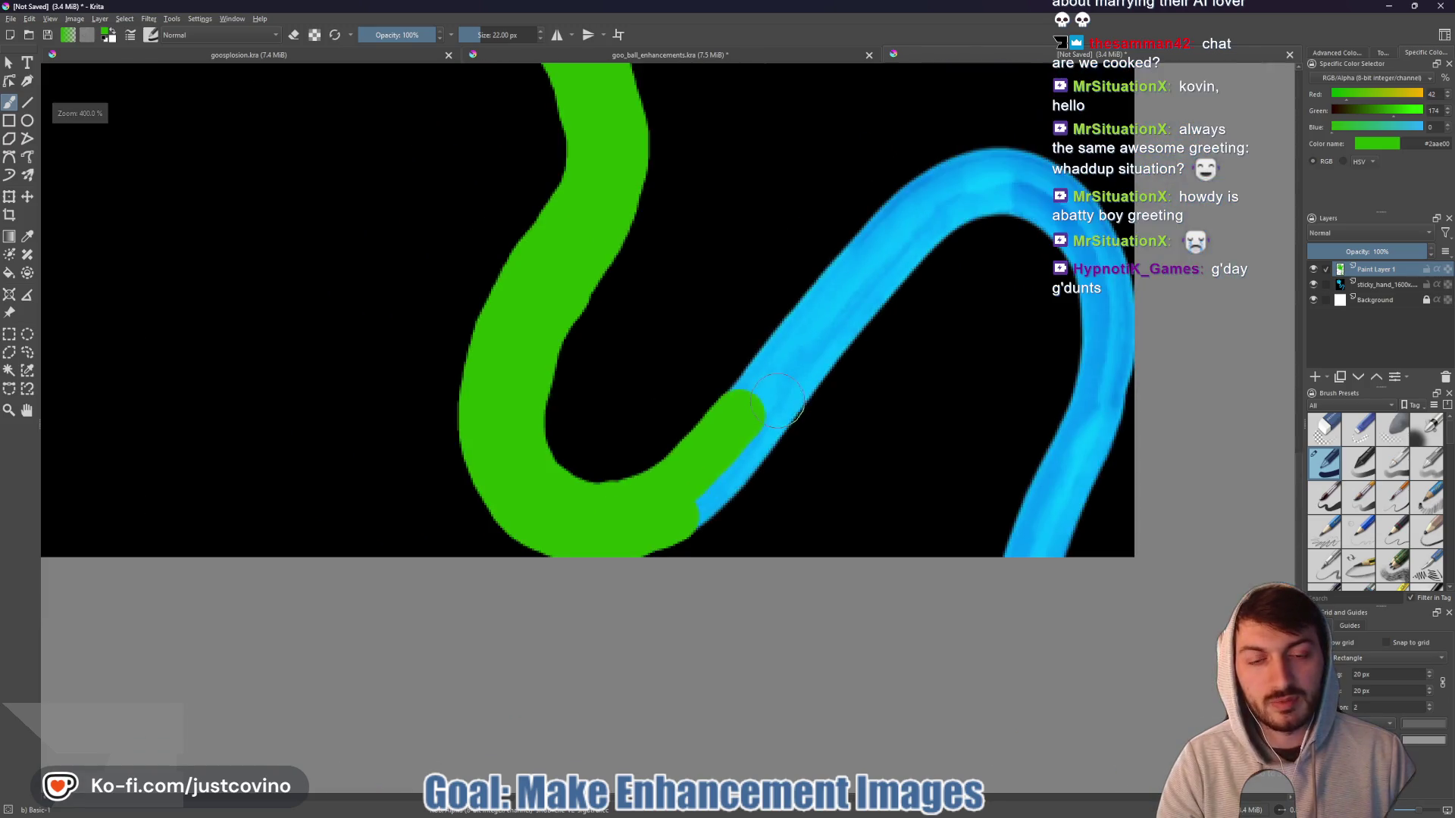
mouse_move(785, 387)
left_mouse_down()
mouse_move(771, 437)
mouse_move(752, 438)
mouse_move(701, 498)
left_mouse_up()
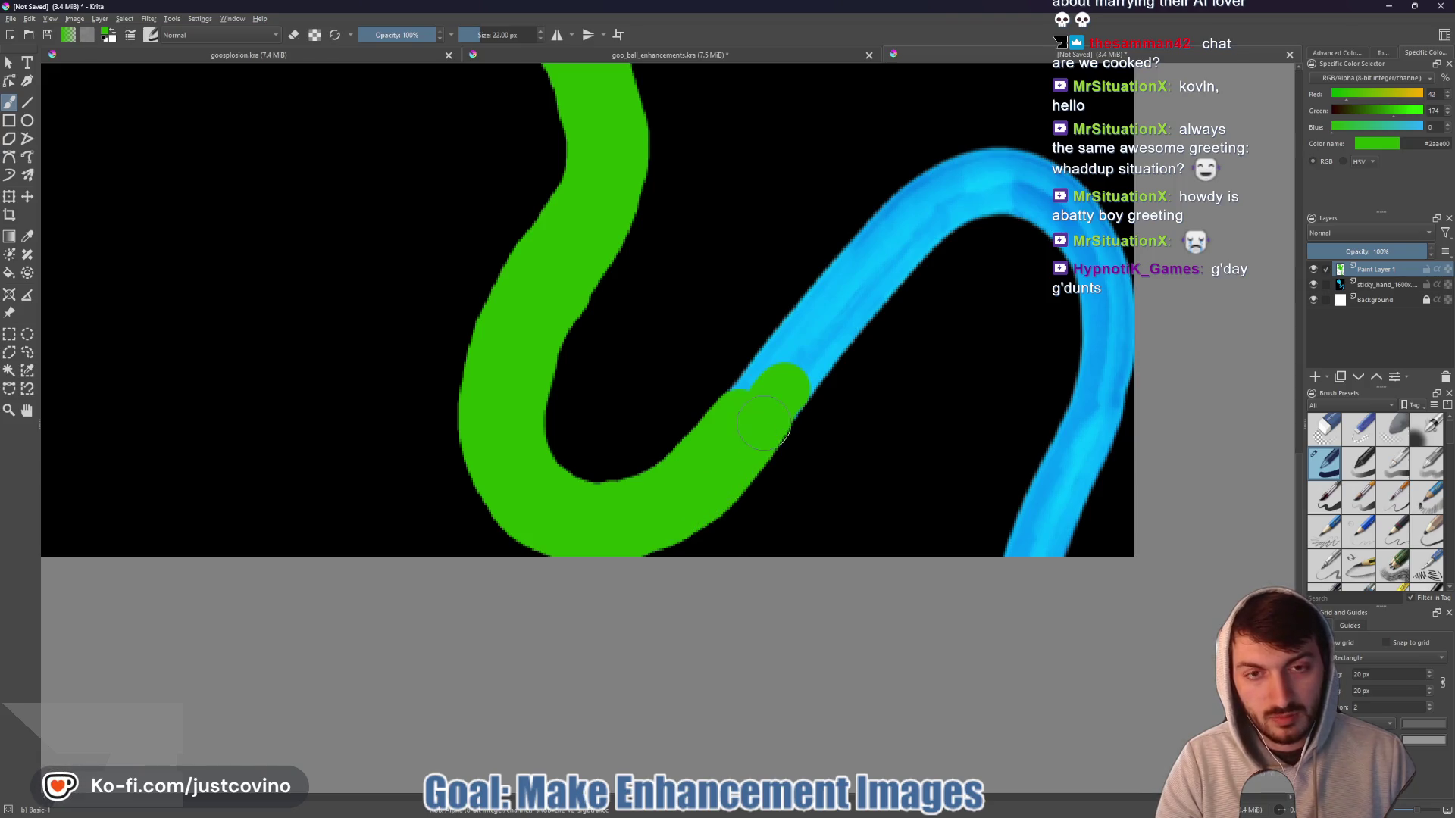
mouse_move(775, 372)
left_mouse_down()
mouse_move(906, 209)
mouse_move(947, 185)
left_mouse_up()
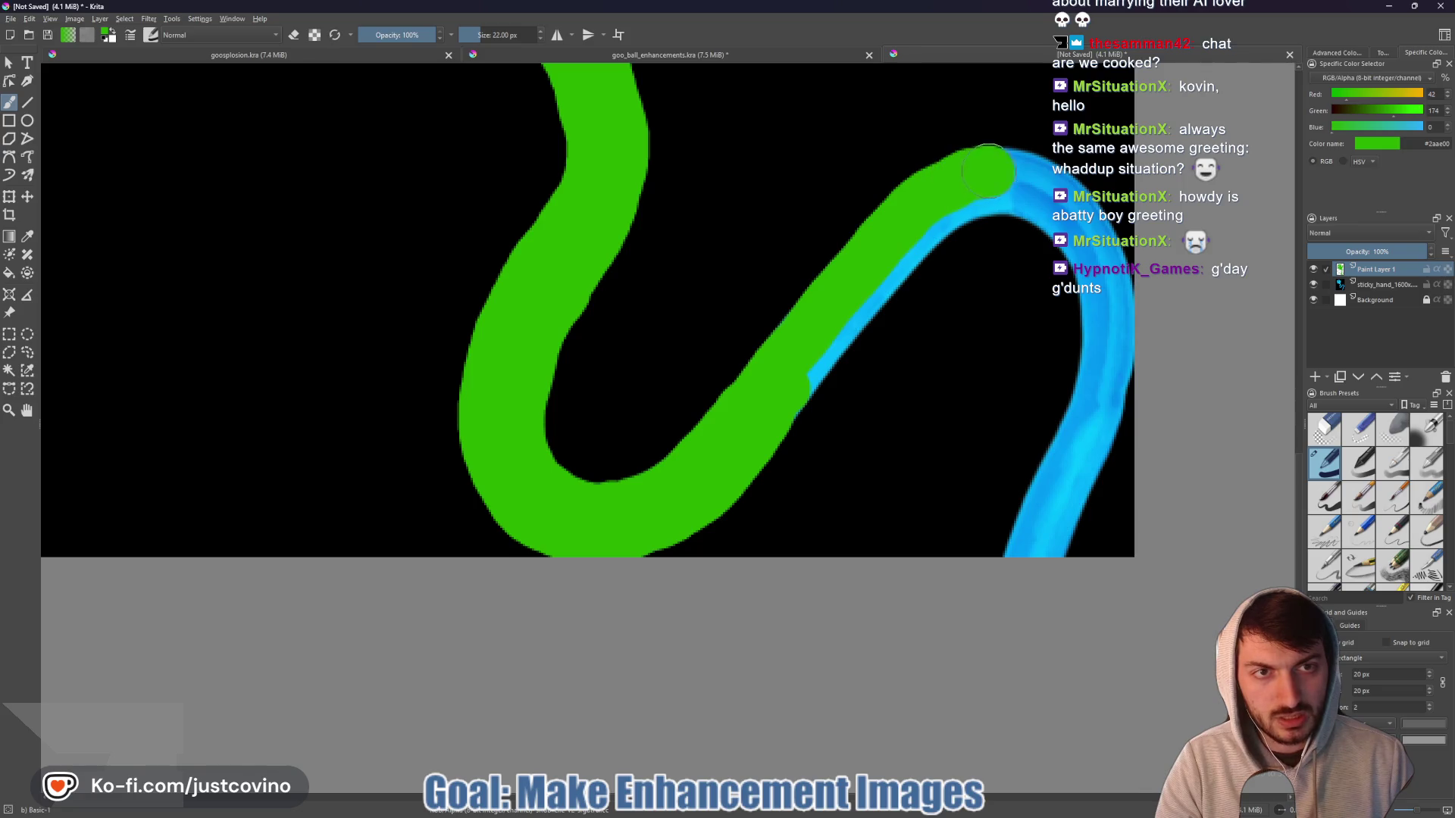
mouse_move(1035, 176)
left_mouse_down()
mouse_move(1082, 198)
mouse_move(1085, 288)
mouse_move(1110, 322)
left_mouse_up()
mouse_move(1106, 396)
left_mouse_down()
mouse_move(1069, 523)
mouse_move(1057, 539)
mouse_move(1019, 531)
mouse_move(1042, 521)
left_mouse_up()
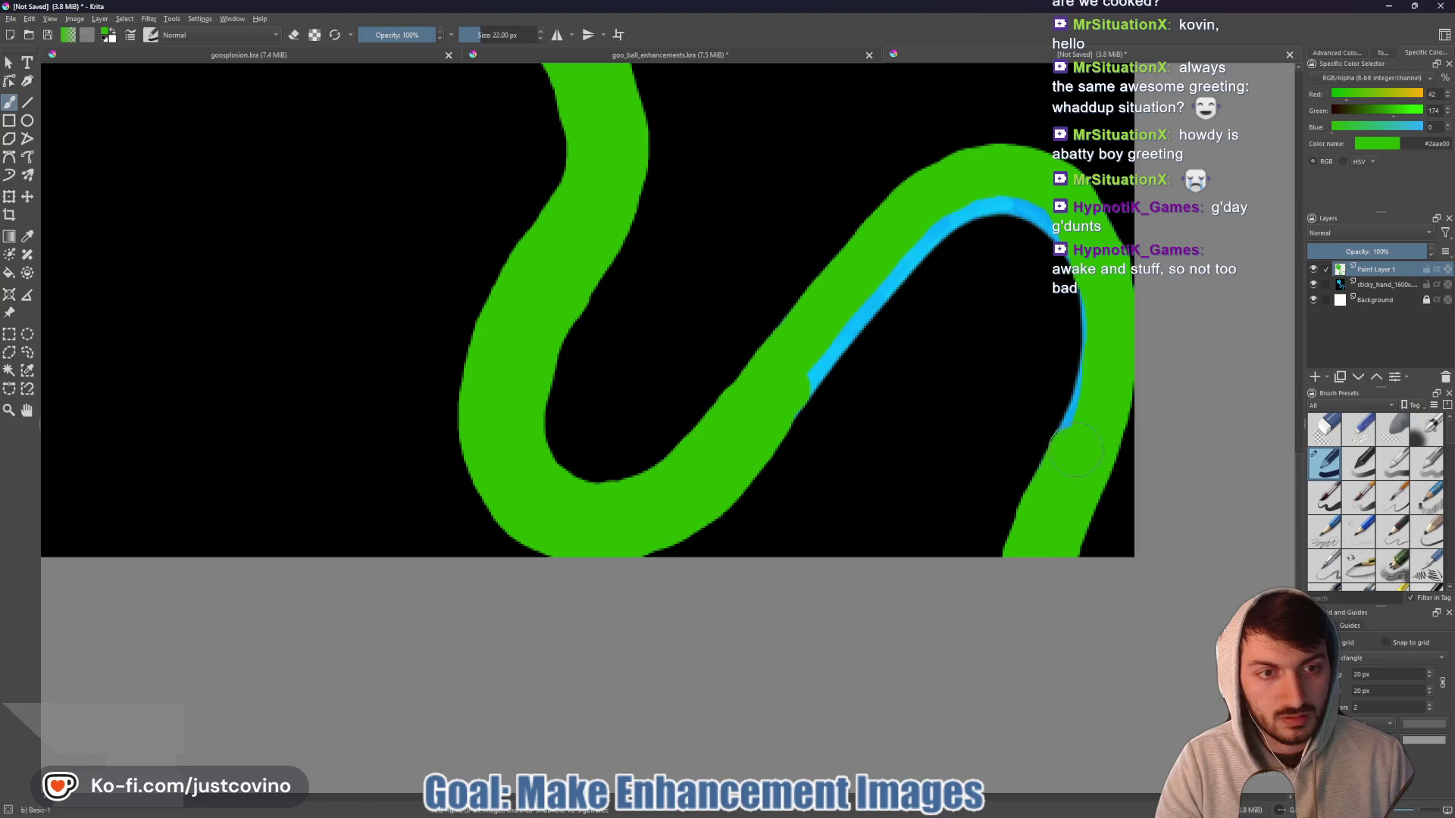
mouse_move(1070, 265)
left_mouse_down()
mouse_move(983, 201)
mouse_move(788, 388)
left_mouse_up()
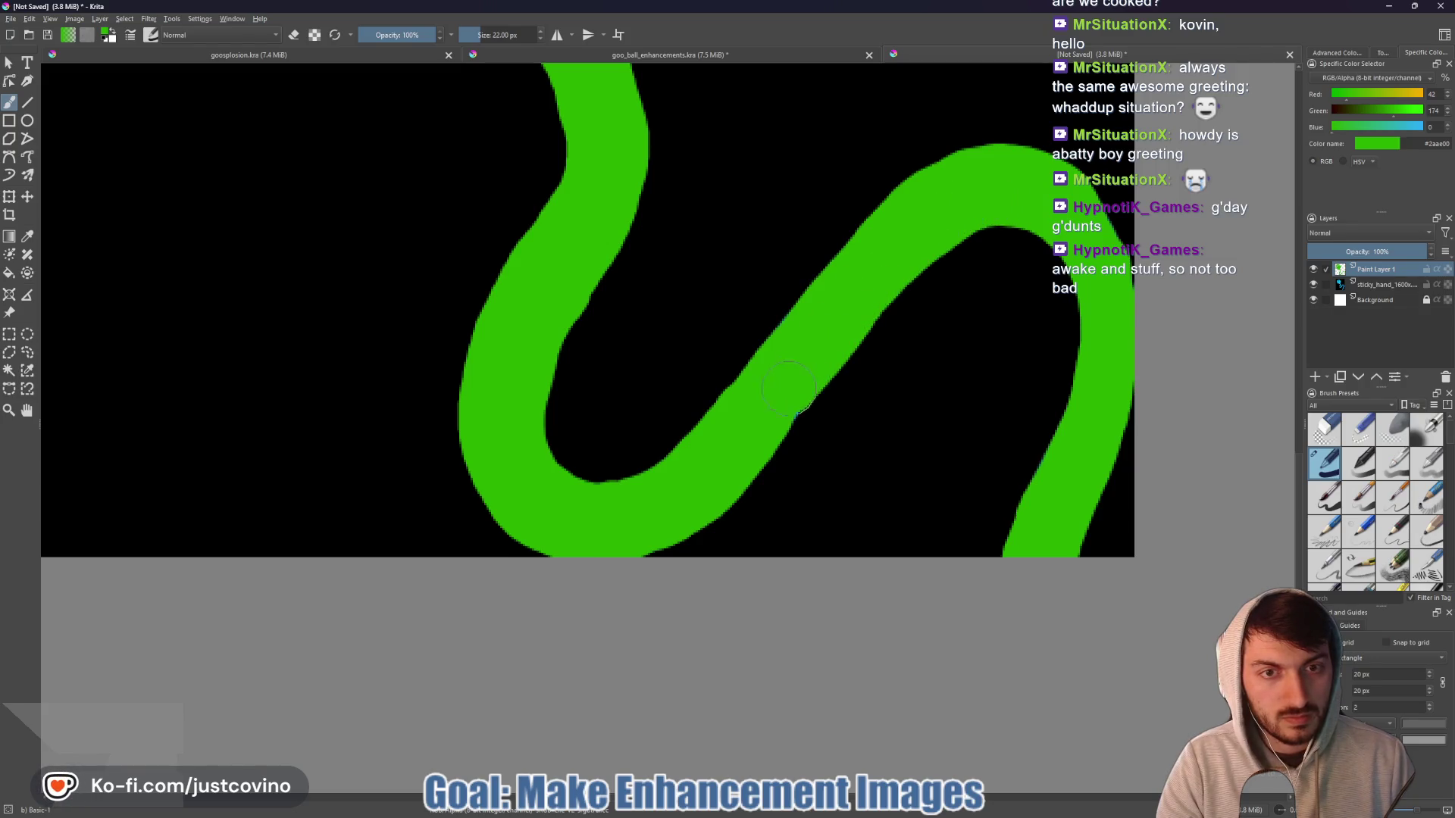
scroll(714, 361, "down", 5)
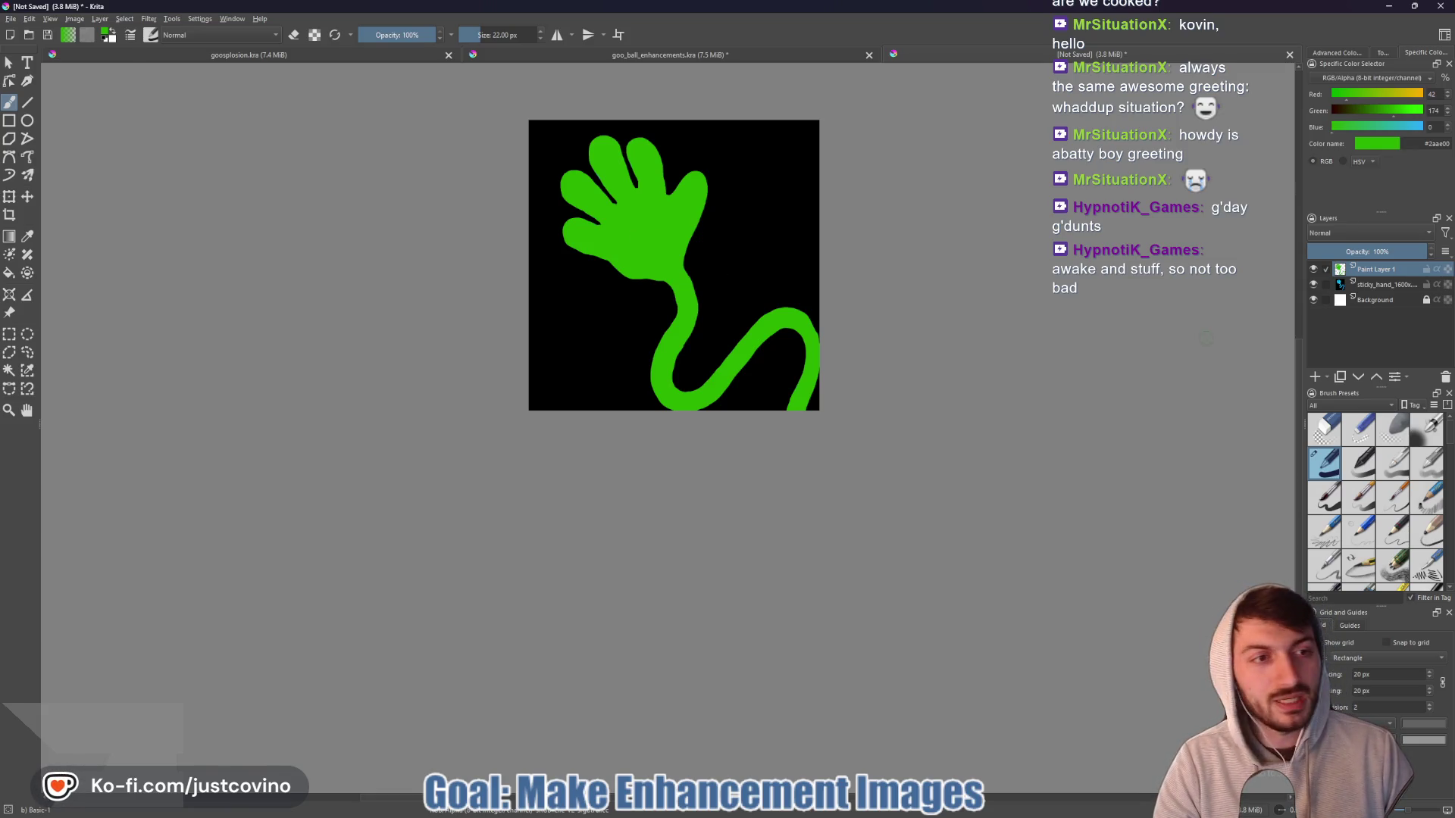
- Delete the sticky_hand photo layer, frame the whole green hand, then switch to goo_ball_enhancements.kra
left_click(1421, 285)
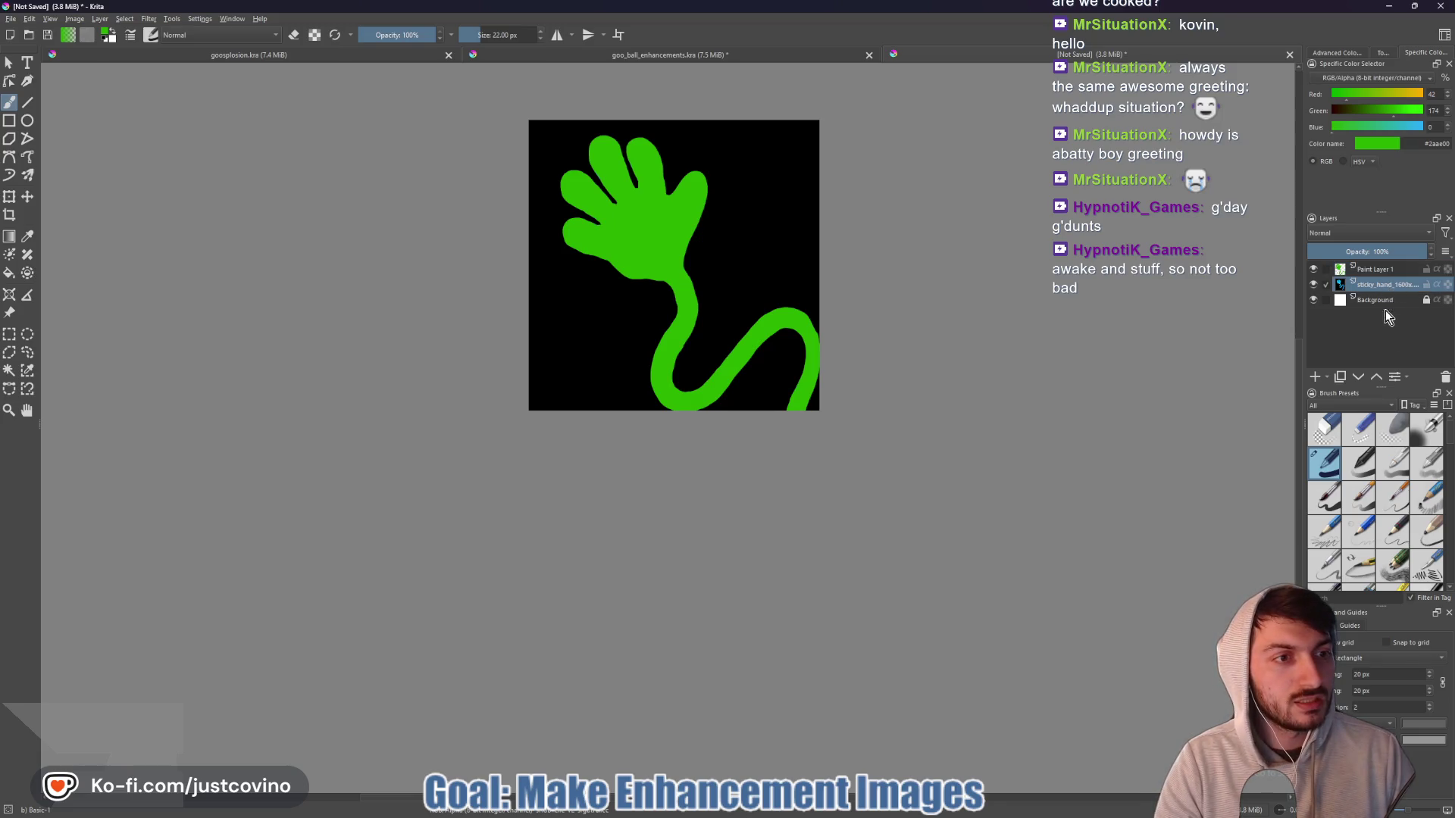
left_click(1445, 377)
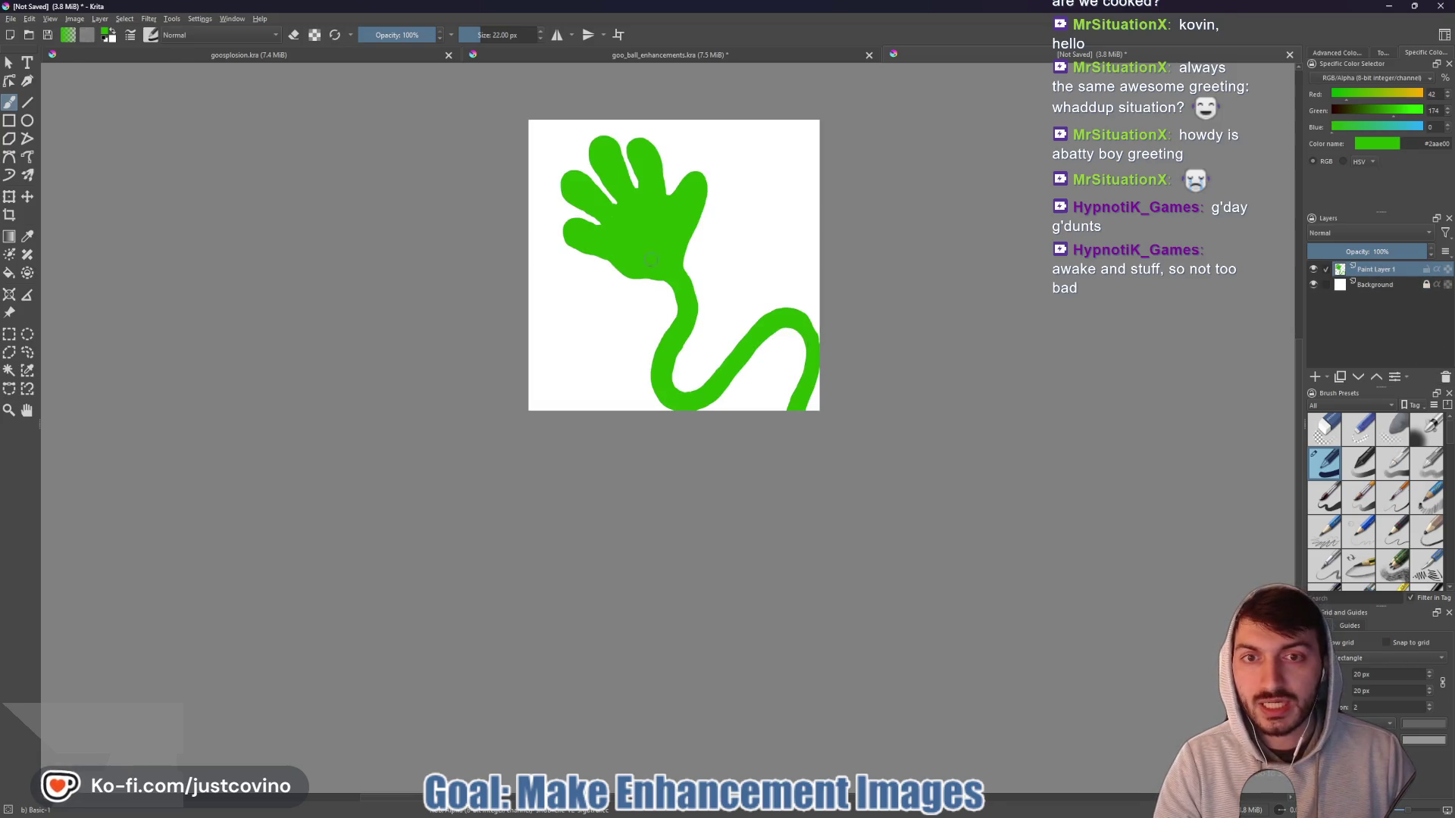
scroll(654, 261, "up", 2)
left_click_drag(632, 198, 641, 296)
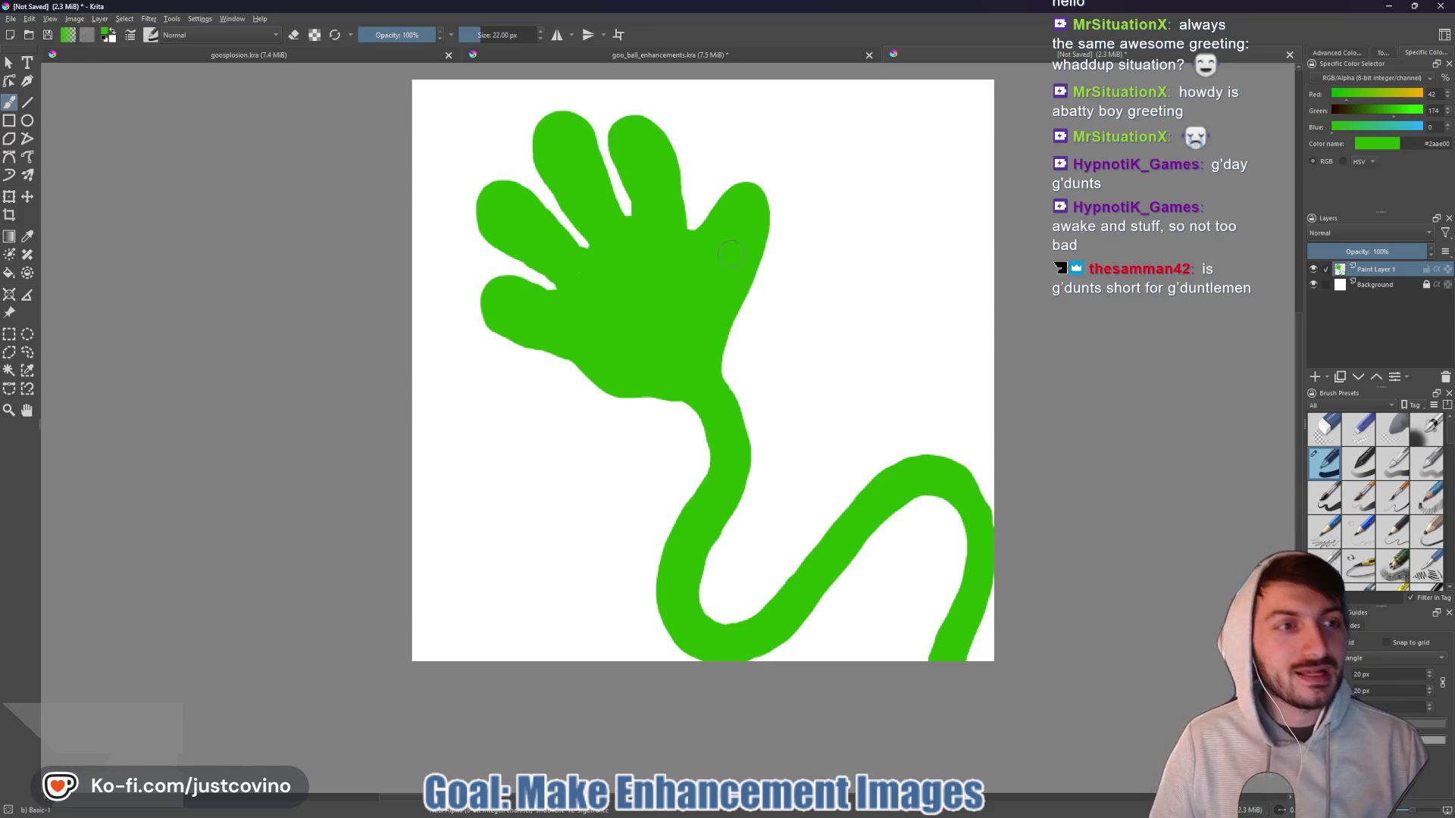
left_click(568, 58)
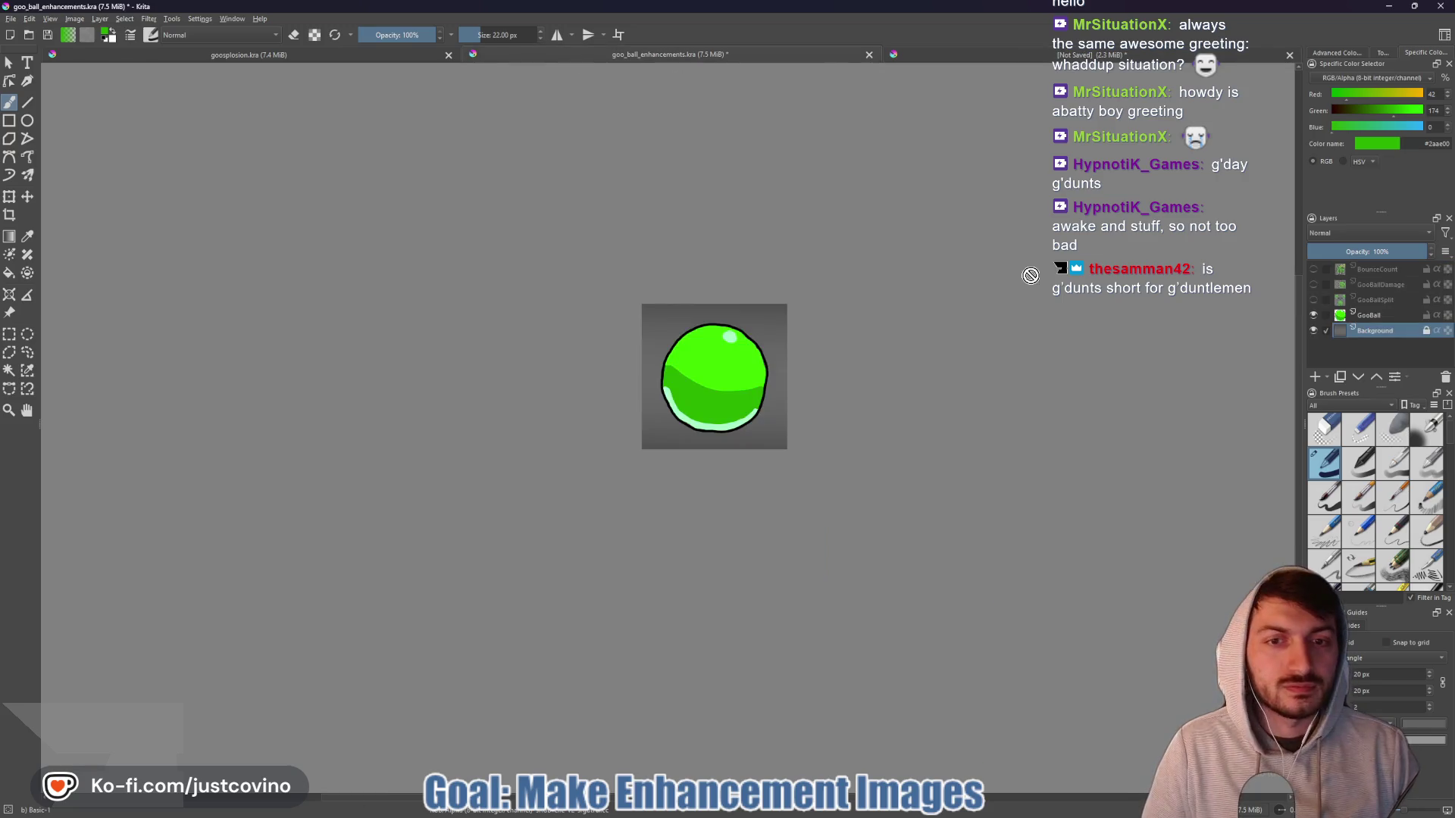
- Sample the bright green #3eff00 from the goo ball and go back to the hand document
scroll(718, 422, "up", 1)
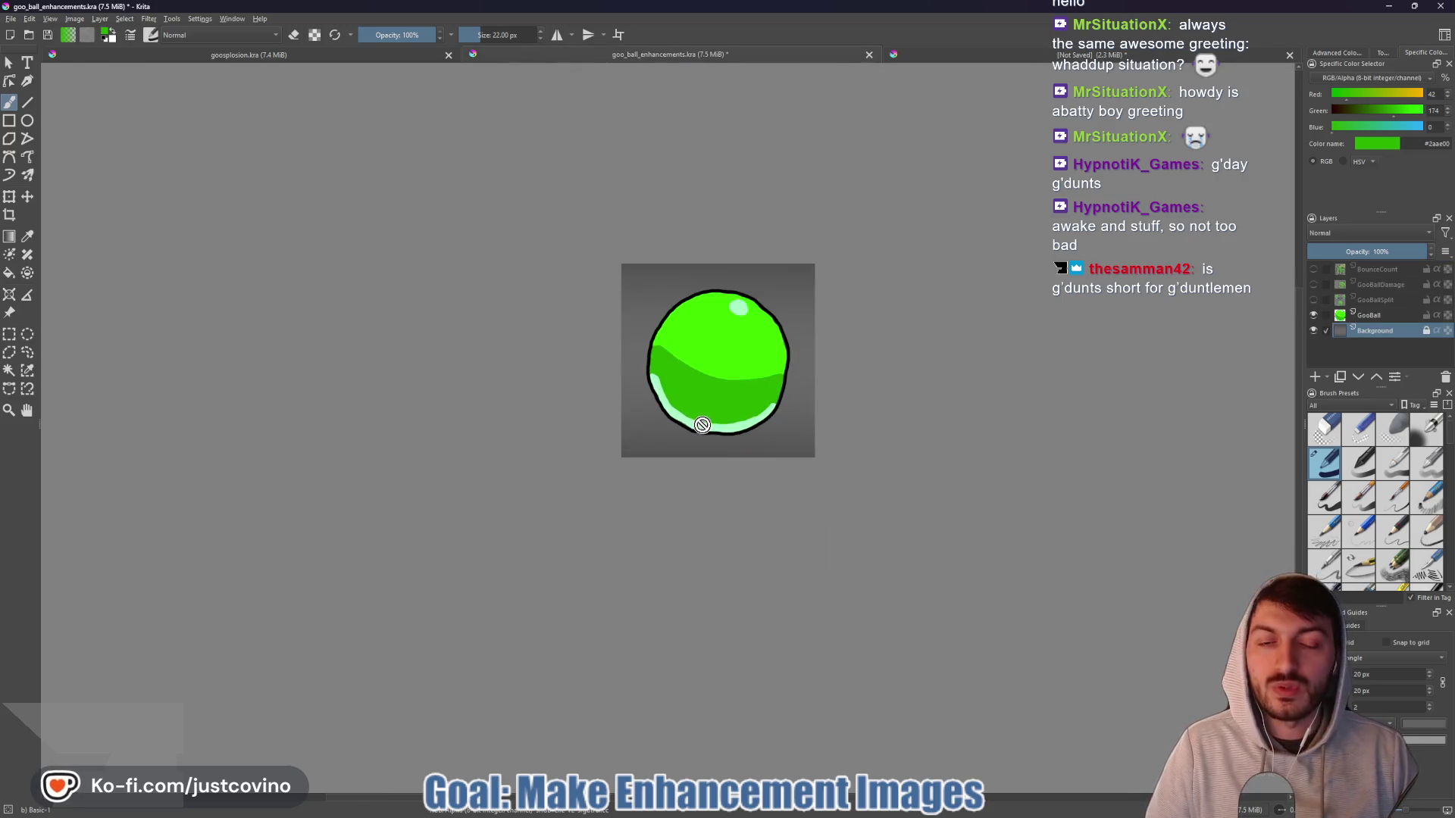
left_click(726, 329, "ctrl")
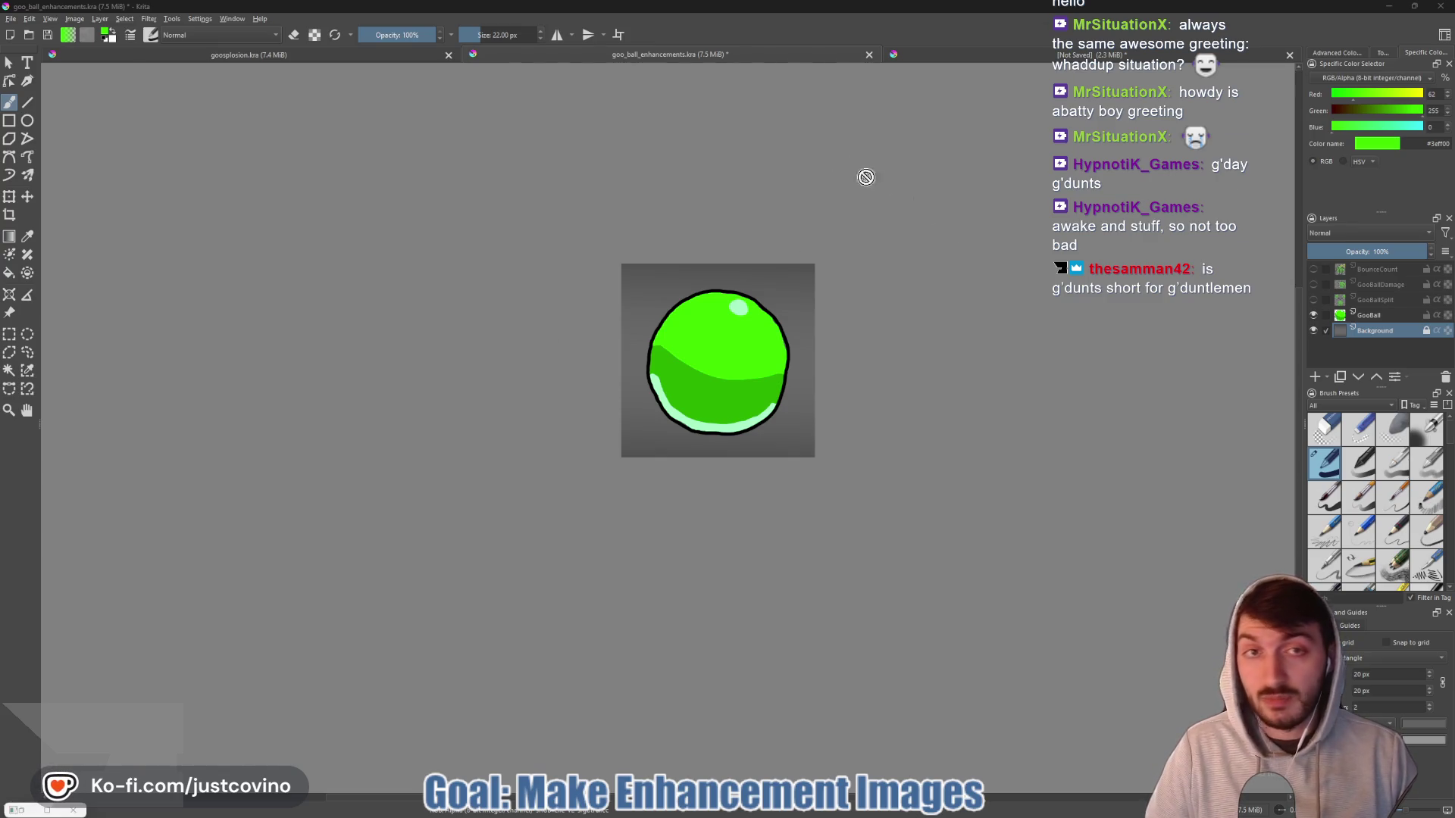
left_click(971, 57)
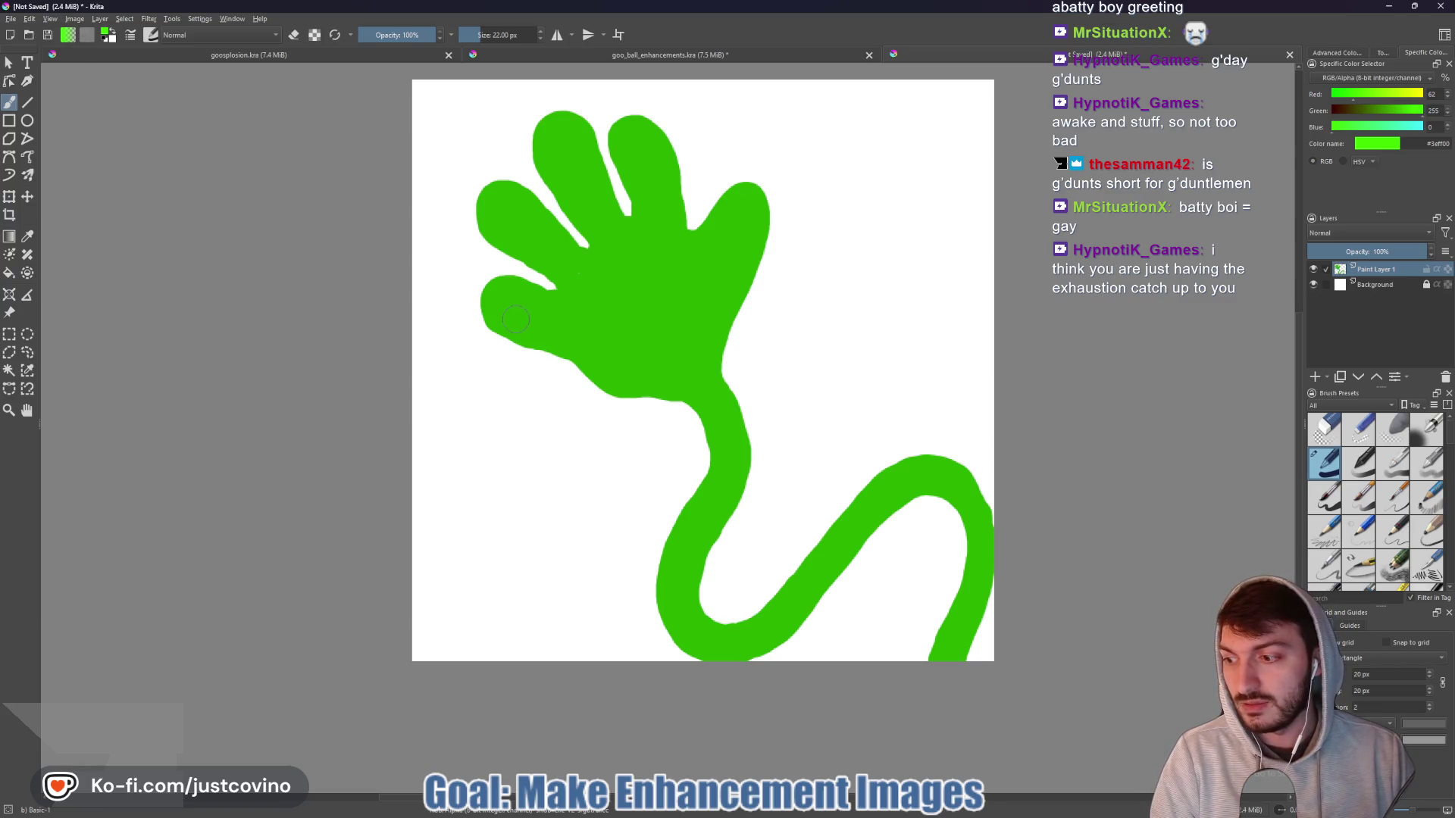
- Enlarge the brush to 32 px and add a new paint layer for the highlight
key("bracketright")
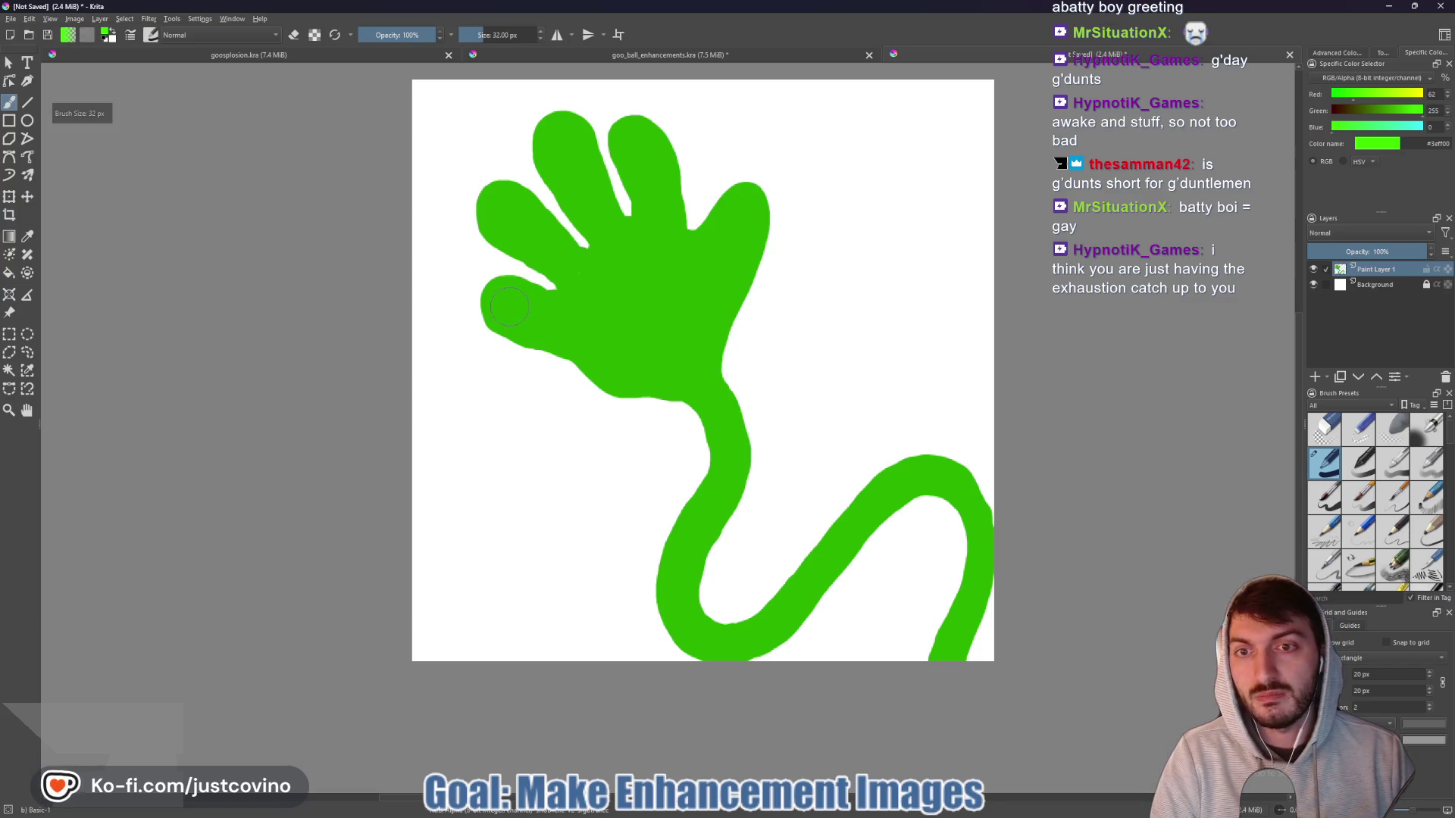
scroll(509, 307, "up", 3)
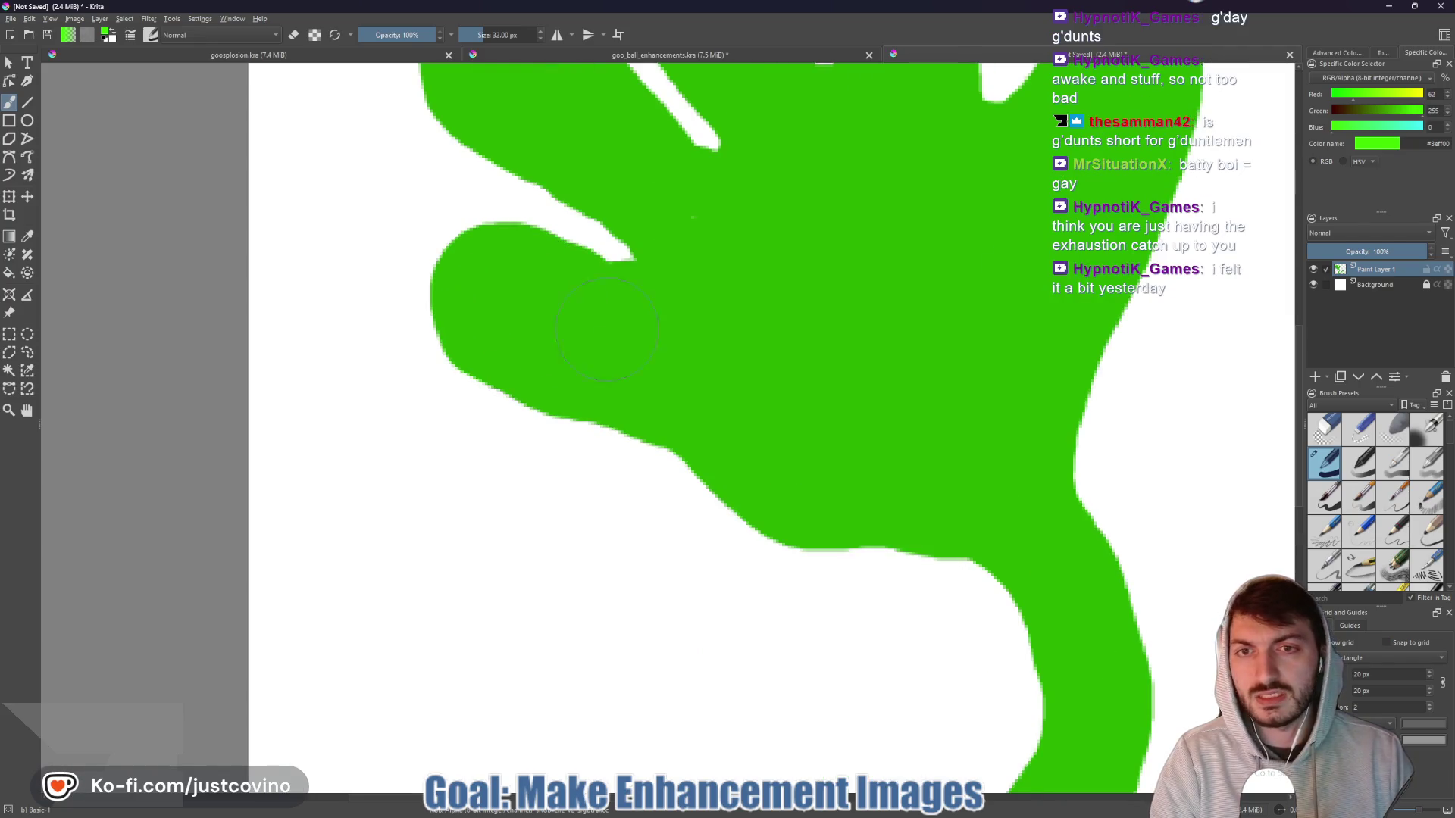
scroll(637, 351, "down", 3)
scroll(708, 494, "up", 3)
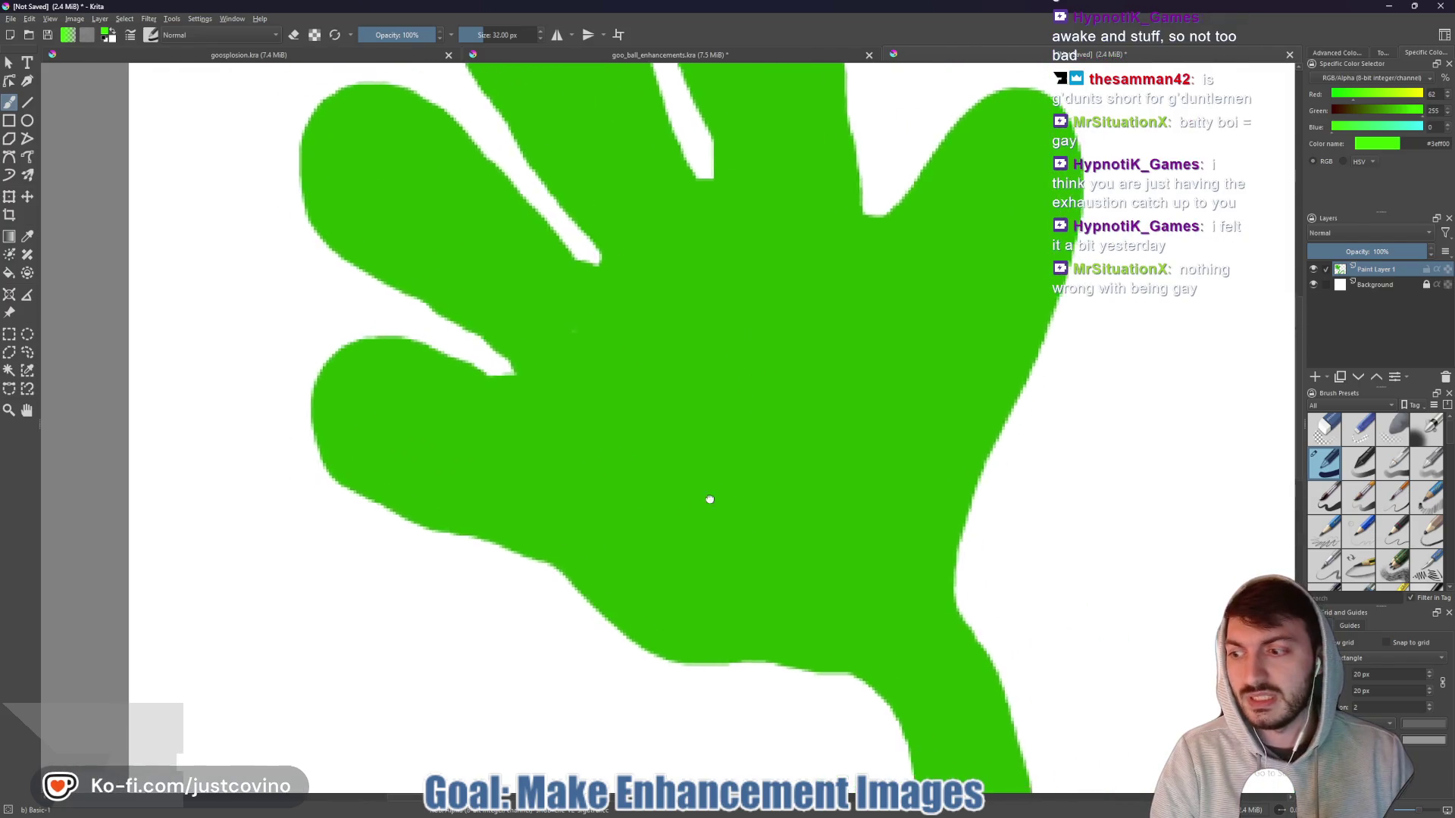
left_click_drag(655, 385, 639, 391)
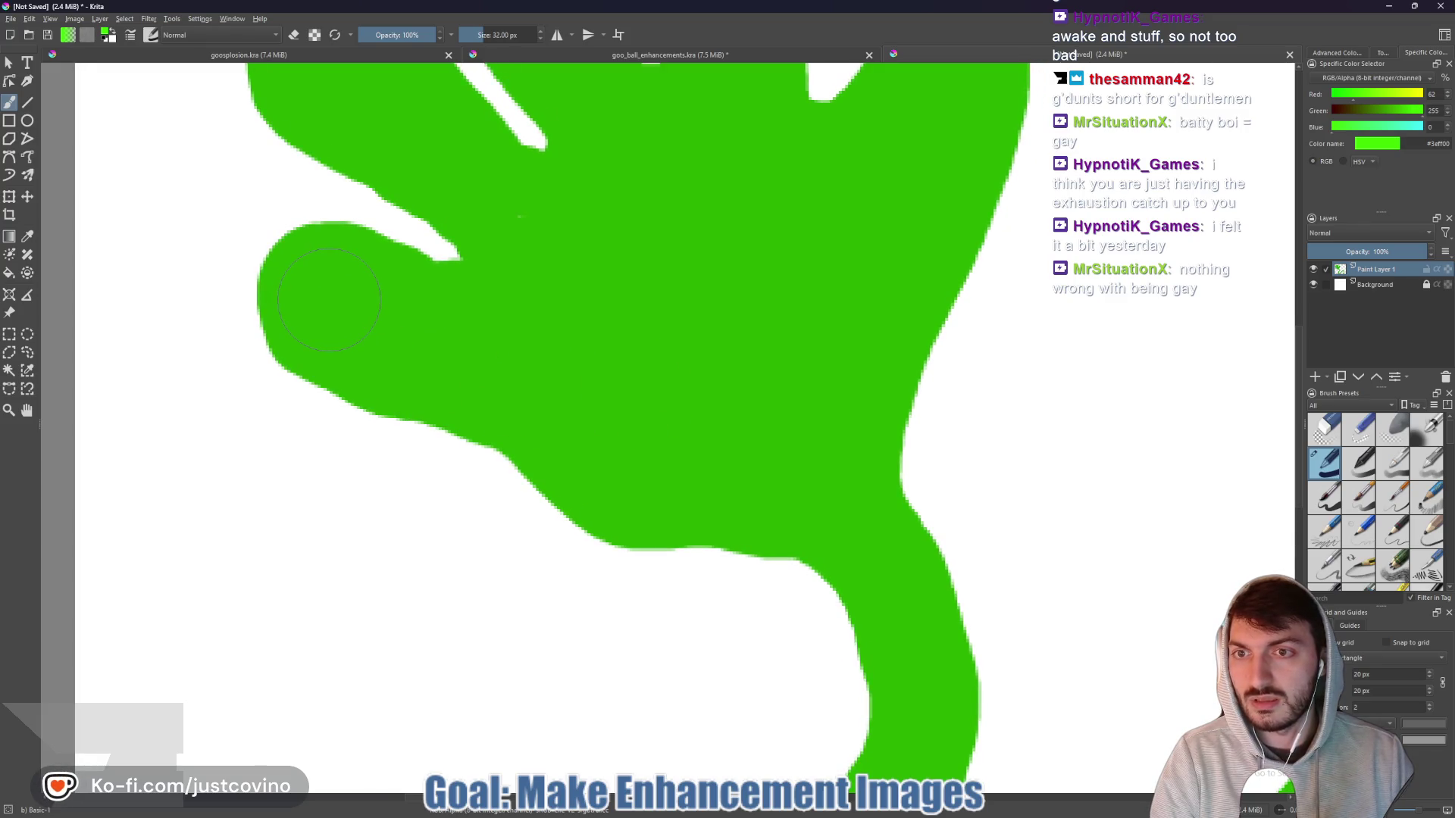
left_click(329, 299)
key("ctrl+z")
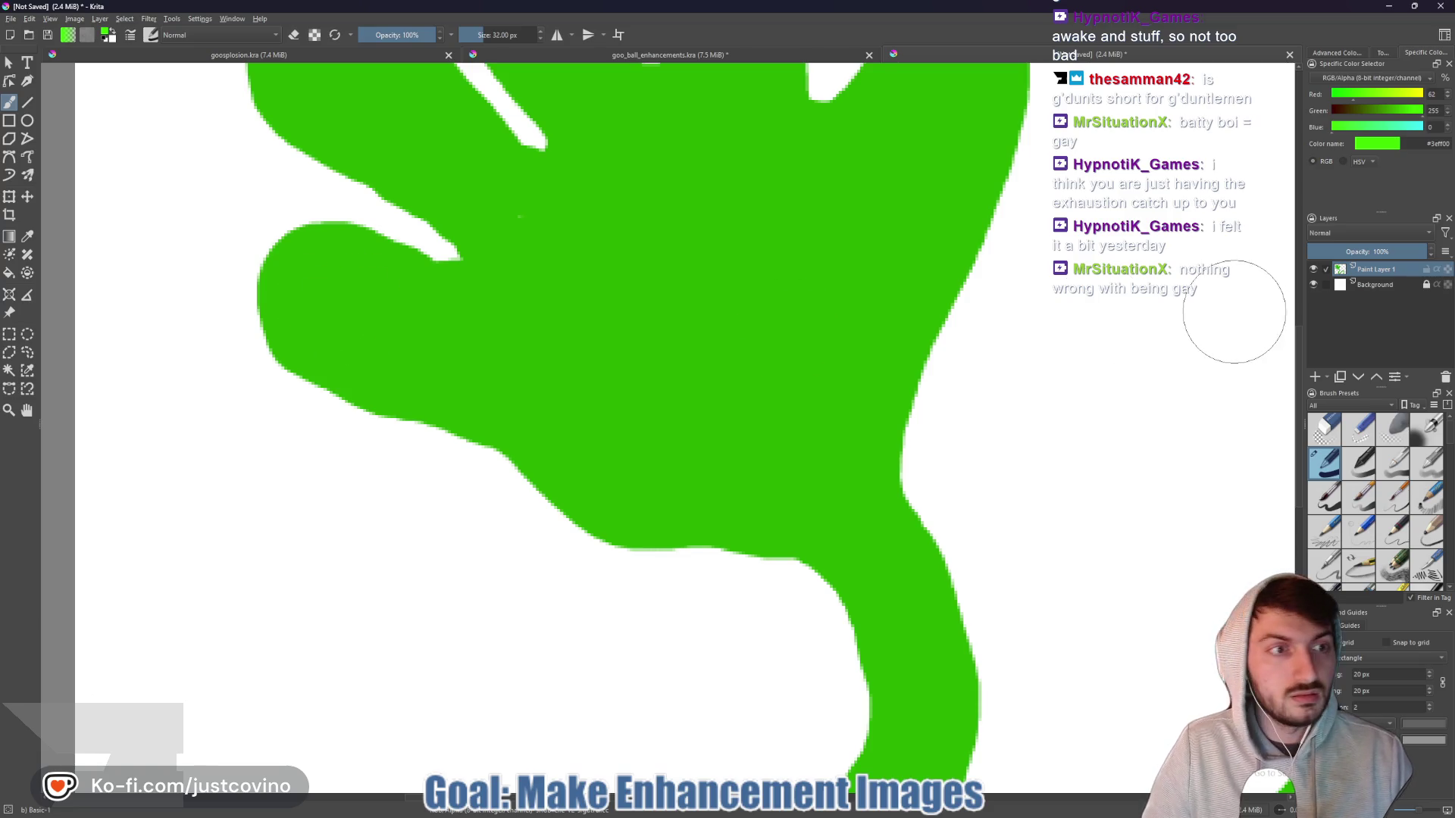
key("Insert")
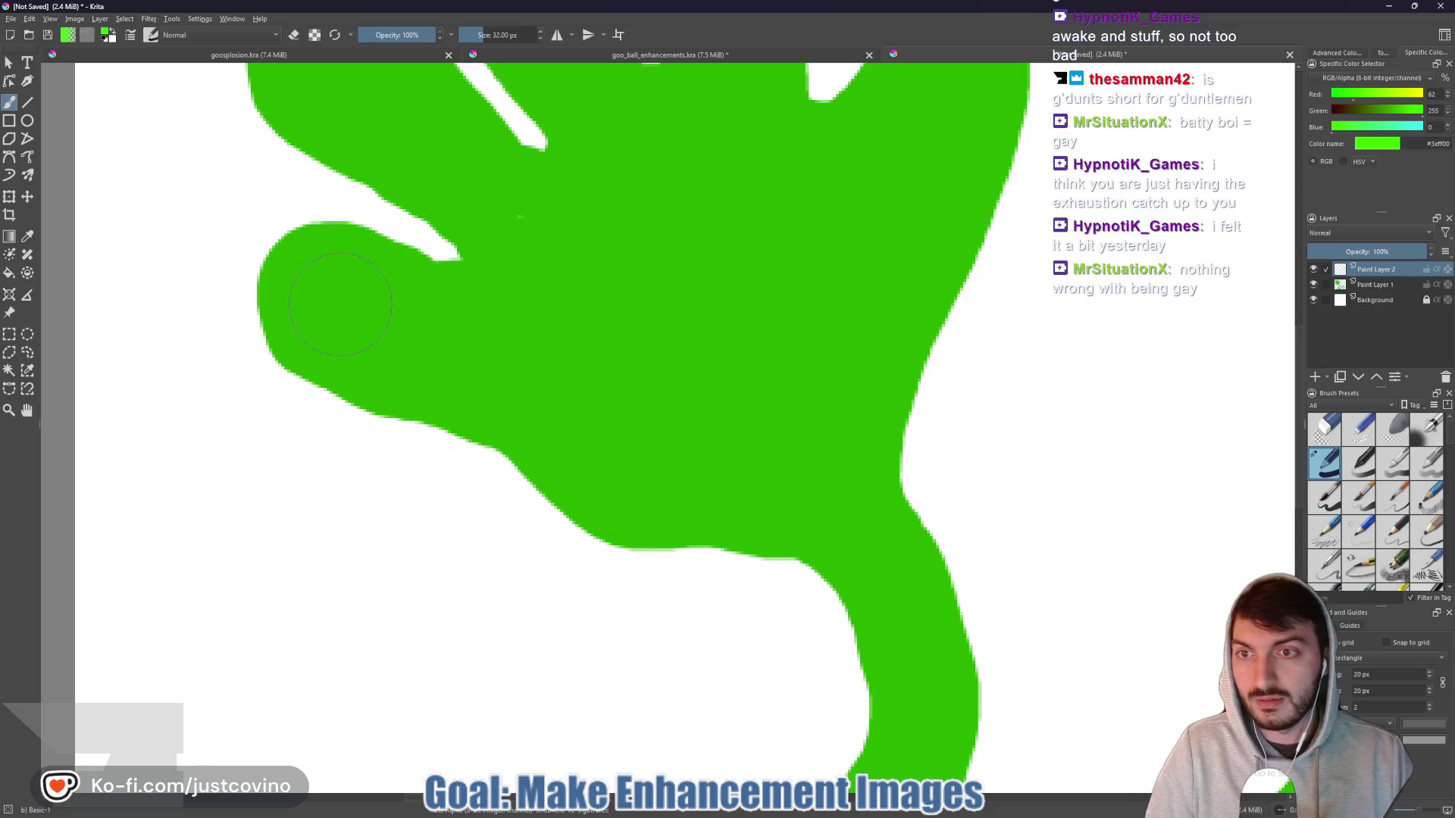
- Paint a lighter green highlight along the thumb and the lower palm
mouse_move(331, 297)
left_mouse_down()
mouse_move(515, 345)
mouse_move(682, 288)
mouse_move(757, 220)
mouse_move(701, 330)
left_mouse_up()
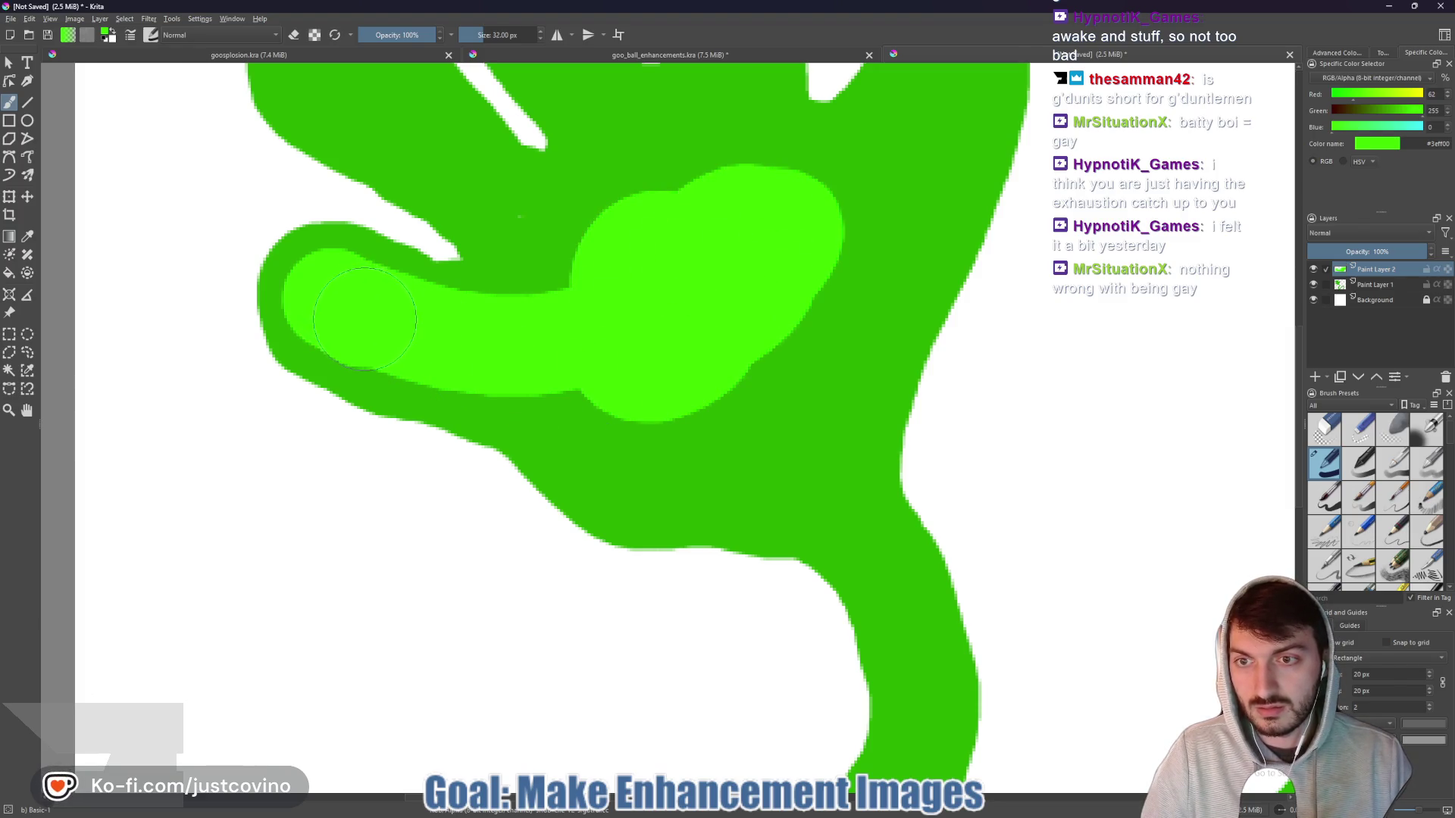
mouse_move(423, 345)
left_mouse_down()
mouse_move(580, 385)
mouse_move(642, 378)
left_mouse_up()
left_click_drag(473, 337, 571, 294)
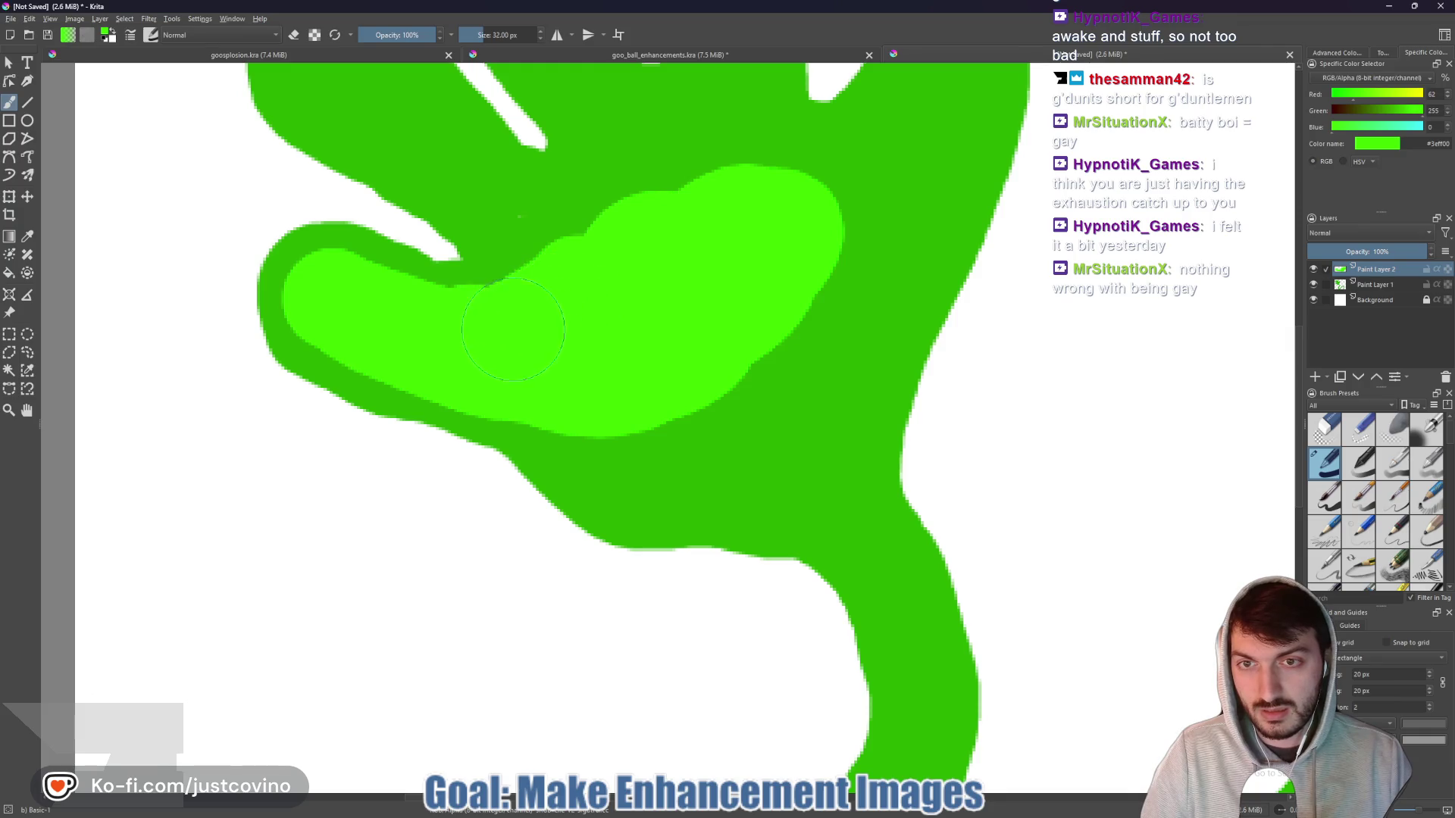
- Paint the highlight down the upper finger from its tip toward the palm
left_click_drag(572, 311, 732, 419)
mouse_move(497, 199)
left_mouse_down()
mouse_move(663, 346)
mouse_move(714, 371)
left_mouse_up()
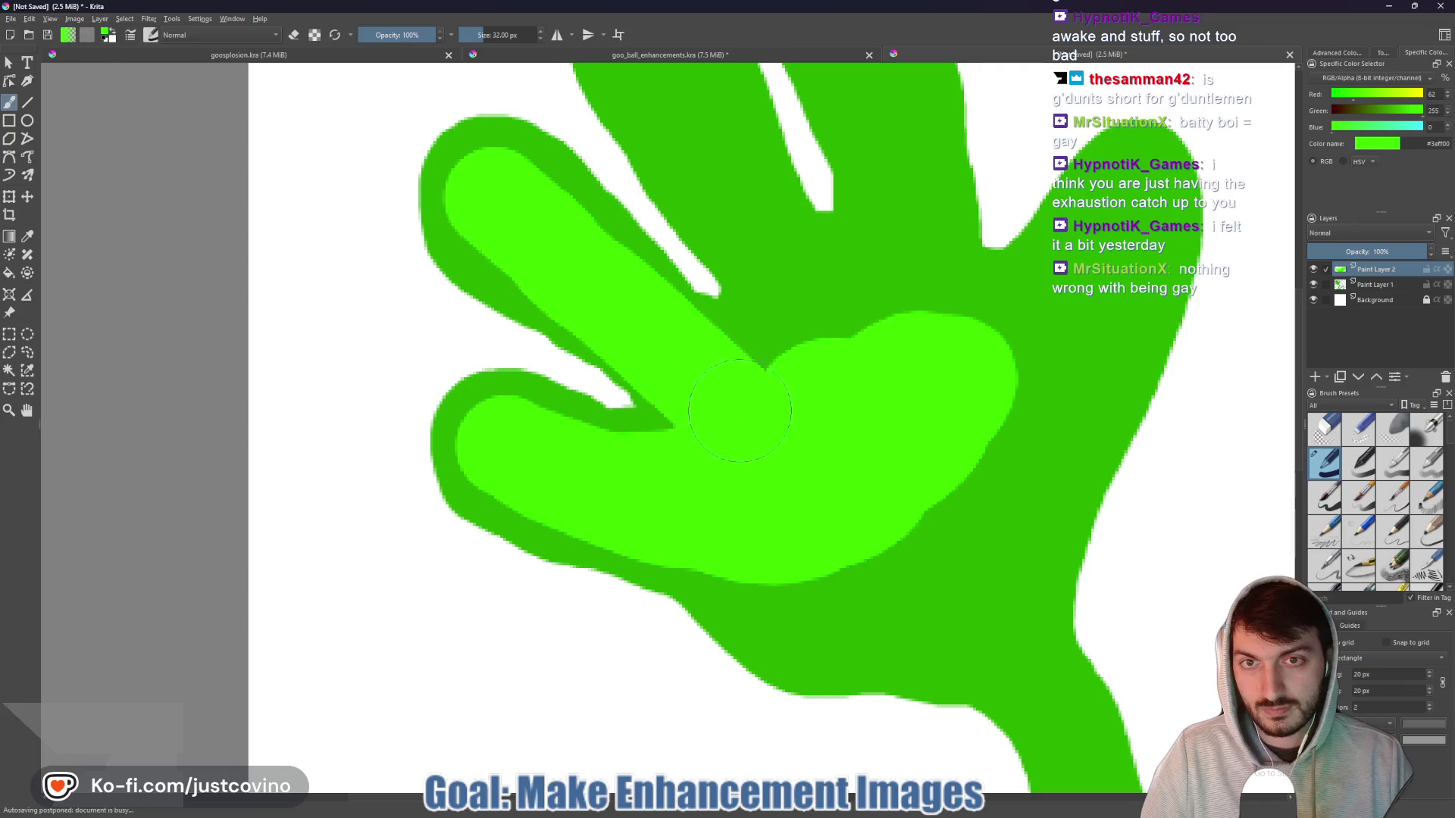
left_click_drag(552, 234, 520, 193)
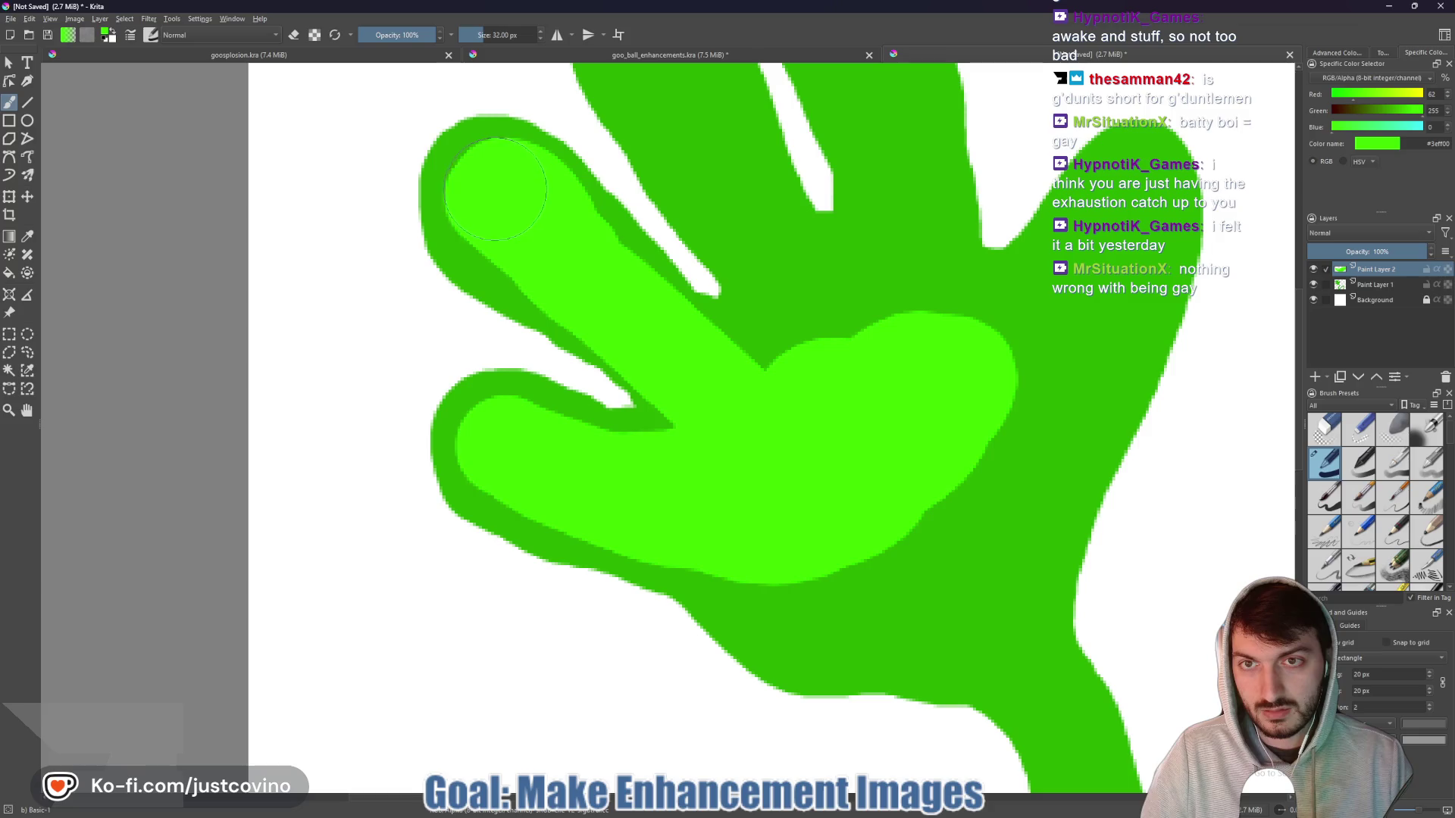
mouse_move(512, 244)
left_mouse_down()
mouse_move(642, 344)
mouse_move(591, 276)
mouse_move(735, 413)
mouse_move(720, 367)
mouse_move(804, 322)
mouse_move(801, 309)
mouse_move(746, 315)
mouse_move(770, 377)
left_mouse_up()
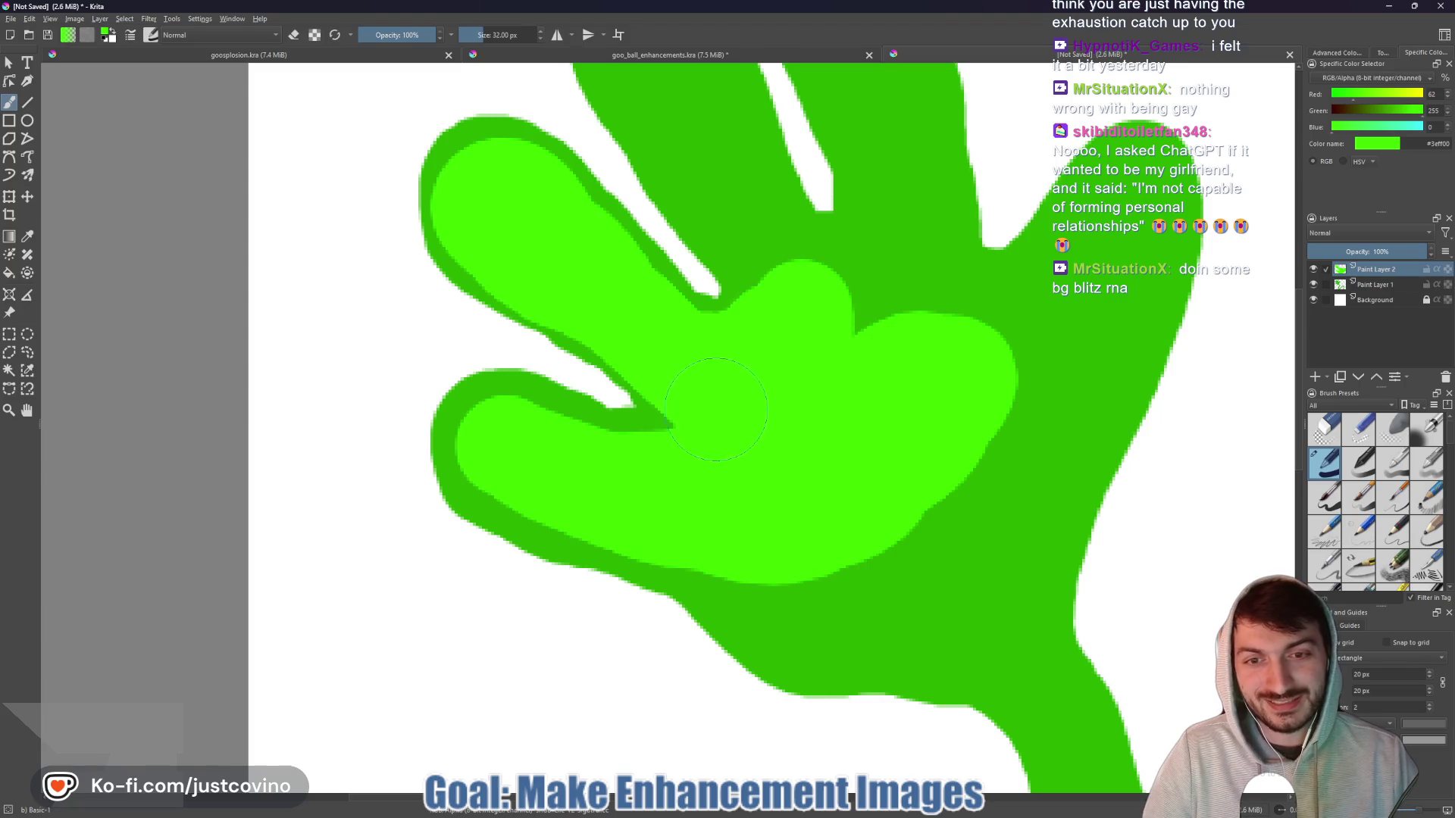
mouse_move(666, 462)
left_mouse_down()
mouse_move(652, 458)
mouse_move(682, 456)
left_mouse_up()
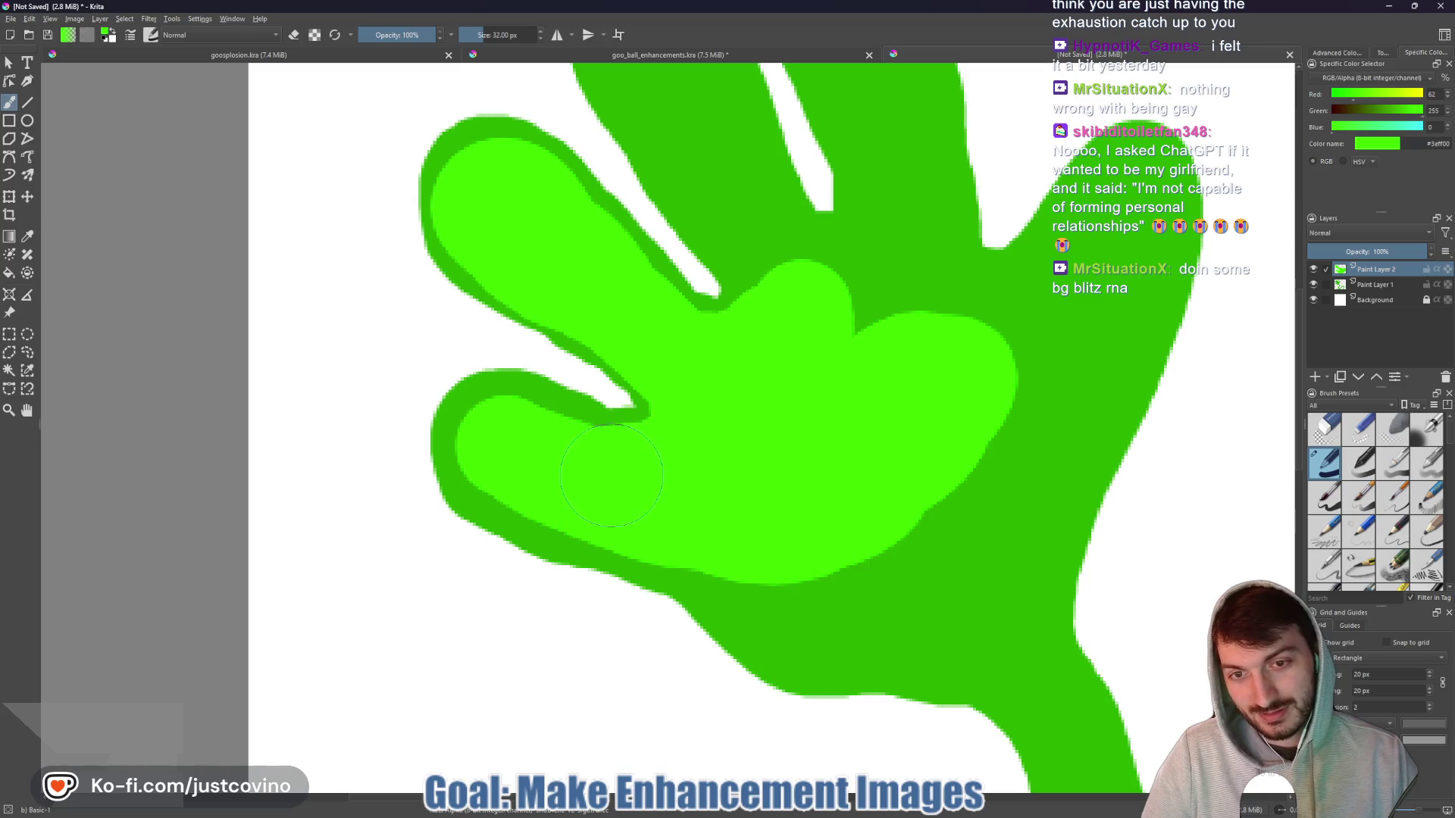
key("ctrl+z")
left_click_drag(818, 397, 704, 578)
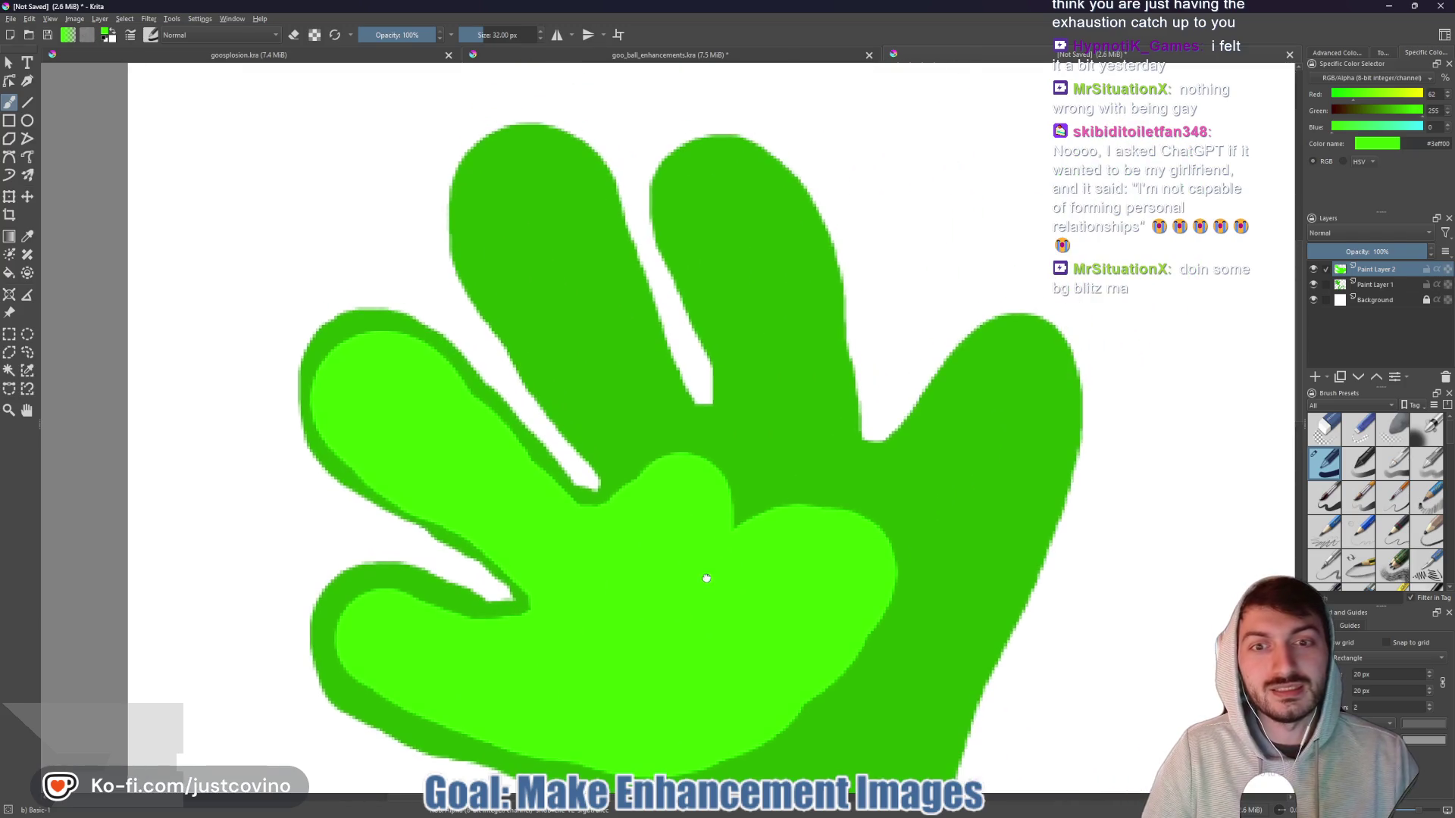
- Highlight the finger gap, third and fourth fingers, and the stem's lower bend in light green
mouse_move(669, 513)
left_mouse_down()
mouse_move(576, 253)
mouse_move(523, 182)
mouse_move(498, 223)
mouse_move(566, 326)
left_mouse_up()
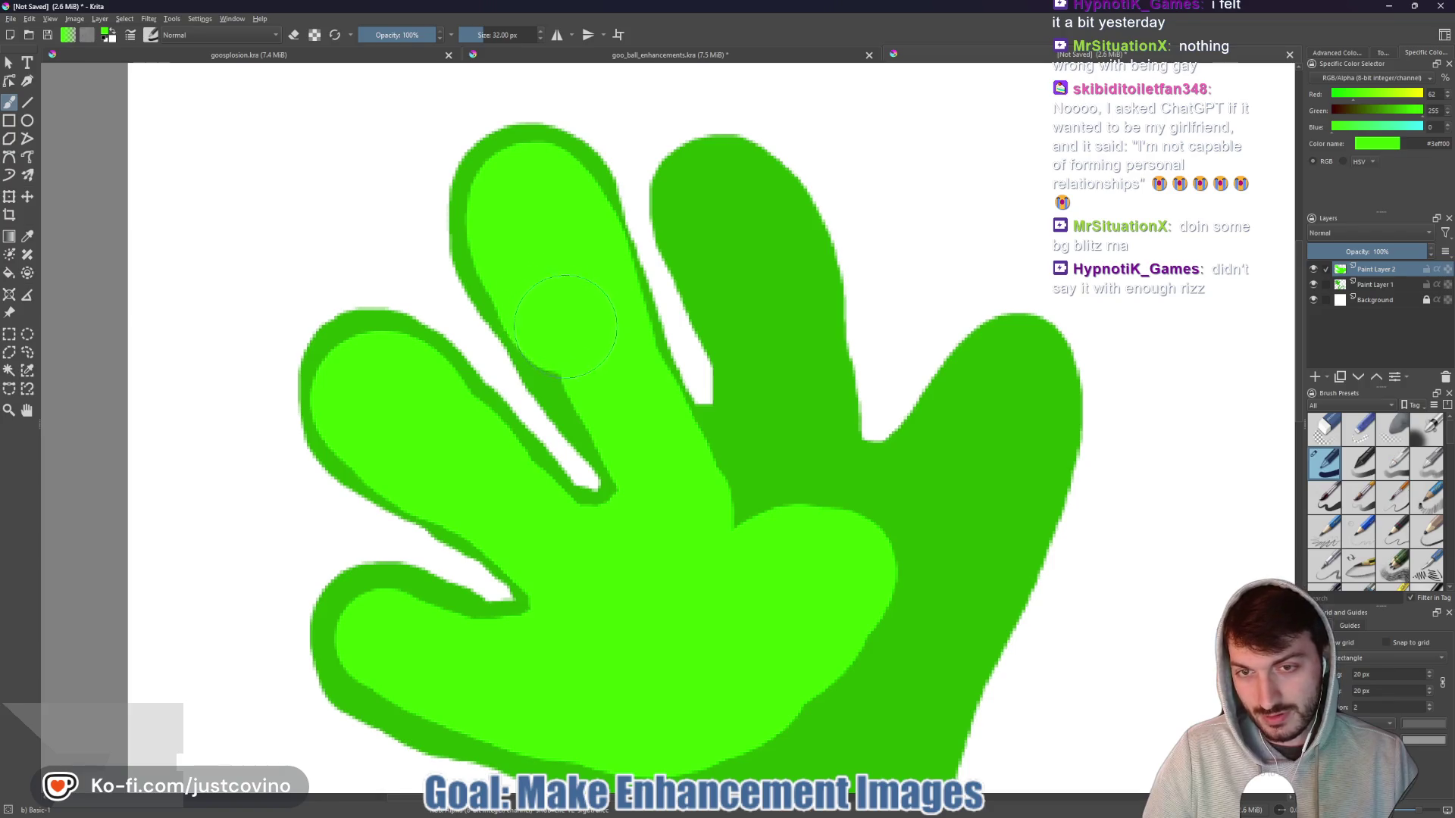
mouse_move(668, 475)
left_mouse_down()
mouse_move(718, 463)
mouse_move(765, 493)
mouse_move(750, 451)
mouse_move(803, 521)
mouse_move(719, 473)
mouse_move(826, 500)
mouse_move(869, 574)
left_mouse_up()
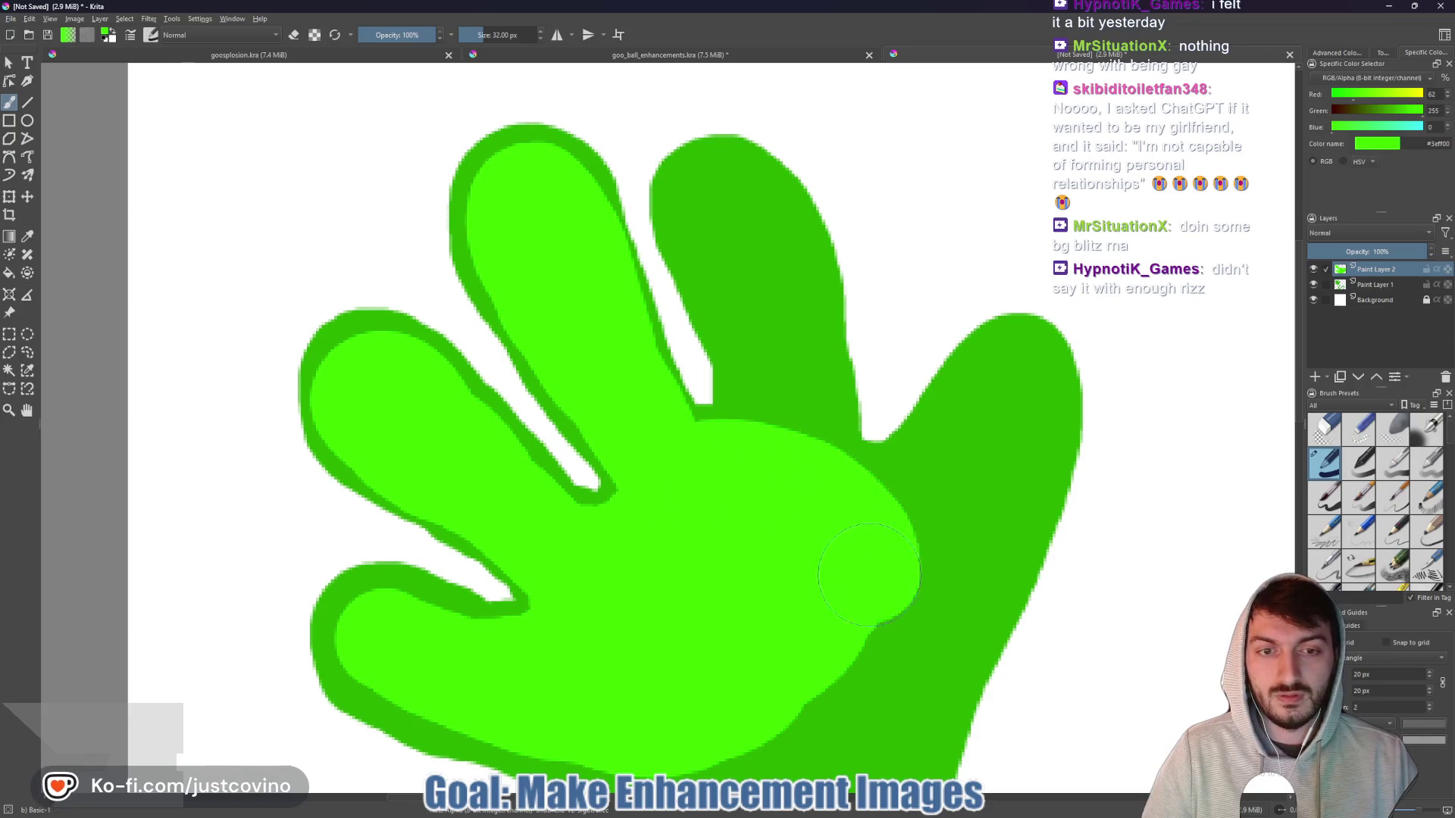
left_click_drag(761, 449, 765, 390)
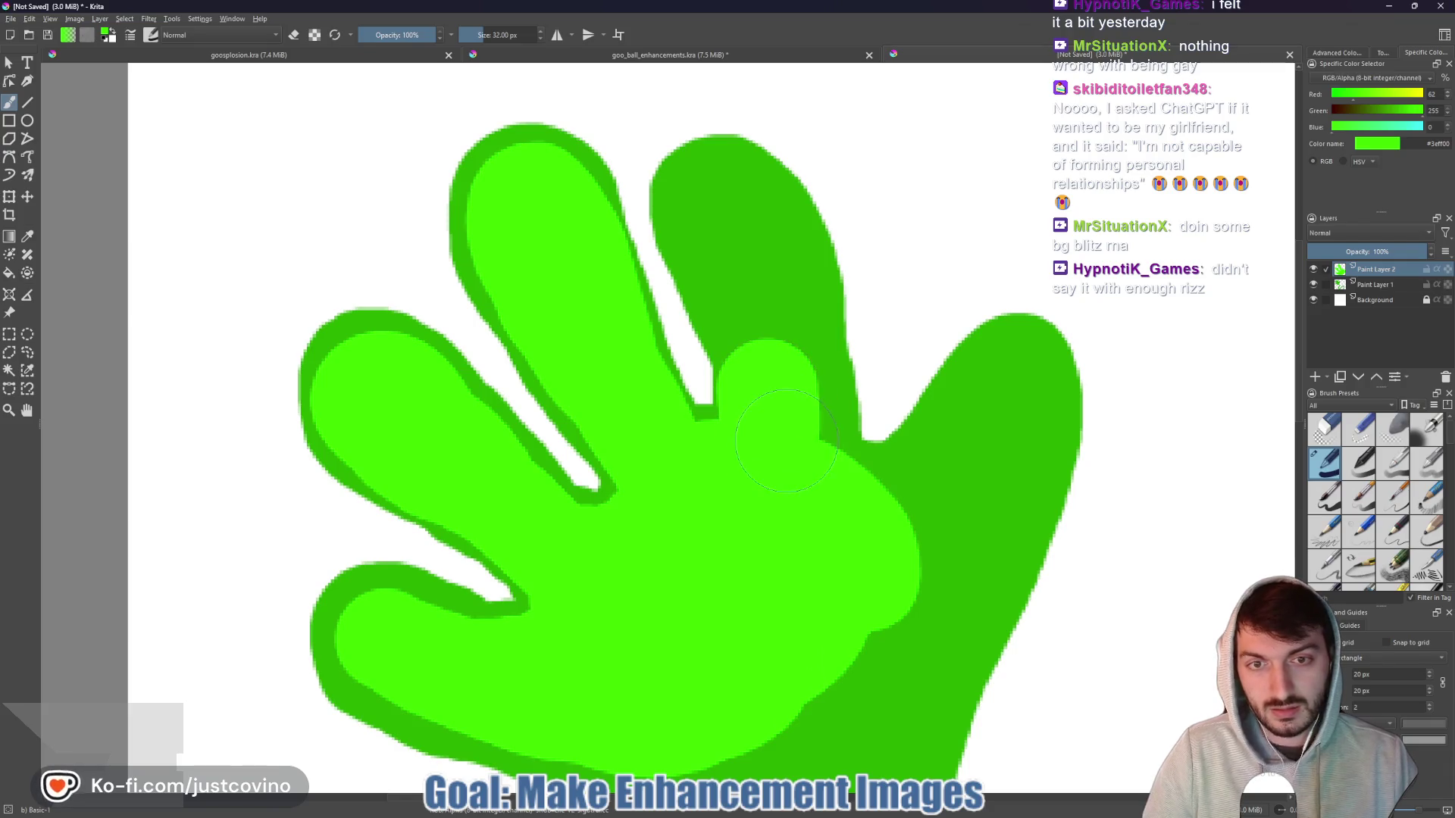
key("ctrl+z")
mouse_move(718, 201)
left_mouse_down()
mouse_move(755, 275)
mouse_move(767, 422)
left_mouse_up()
key("ctrl+z")
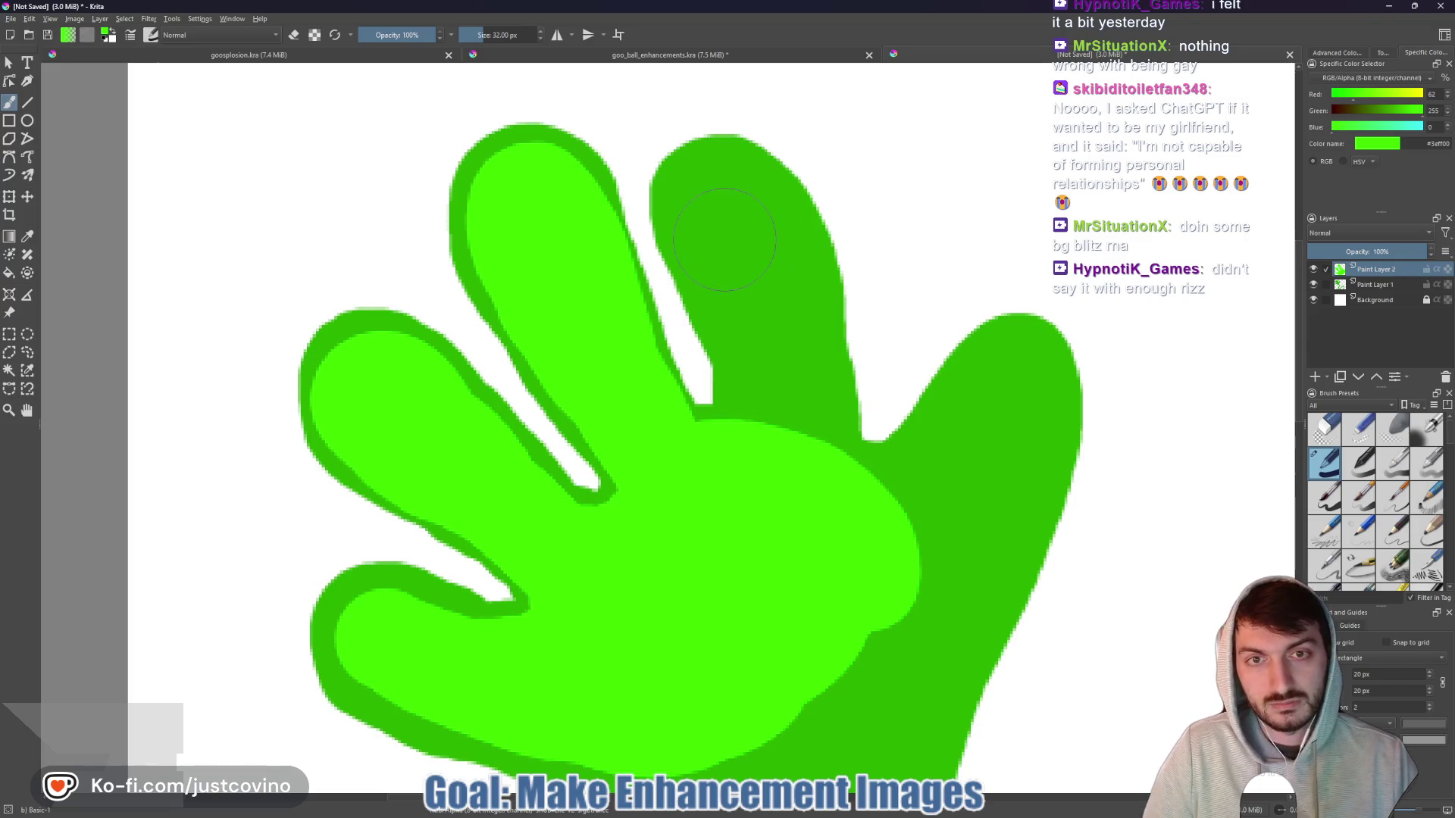
mouse_move(722, 212)
left_mouse_down()
mouse_move(763, 289)
mouse_move(781, 392)
left_mouse_up()
mouse_move(765, 511)
left_mouse_down()
mouse_move(830, 564)
mouse_move(940, 540)
left_mouse_up()
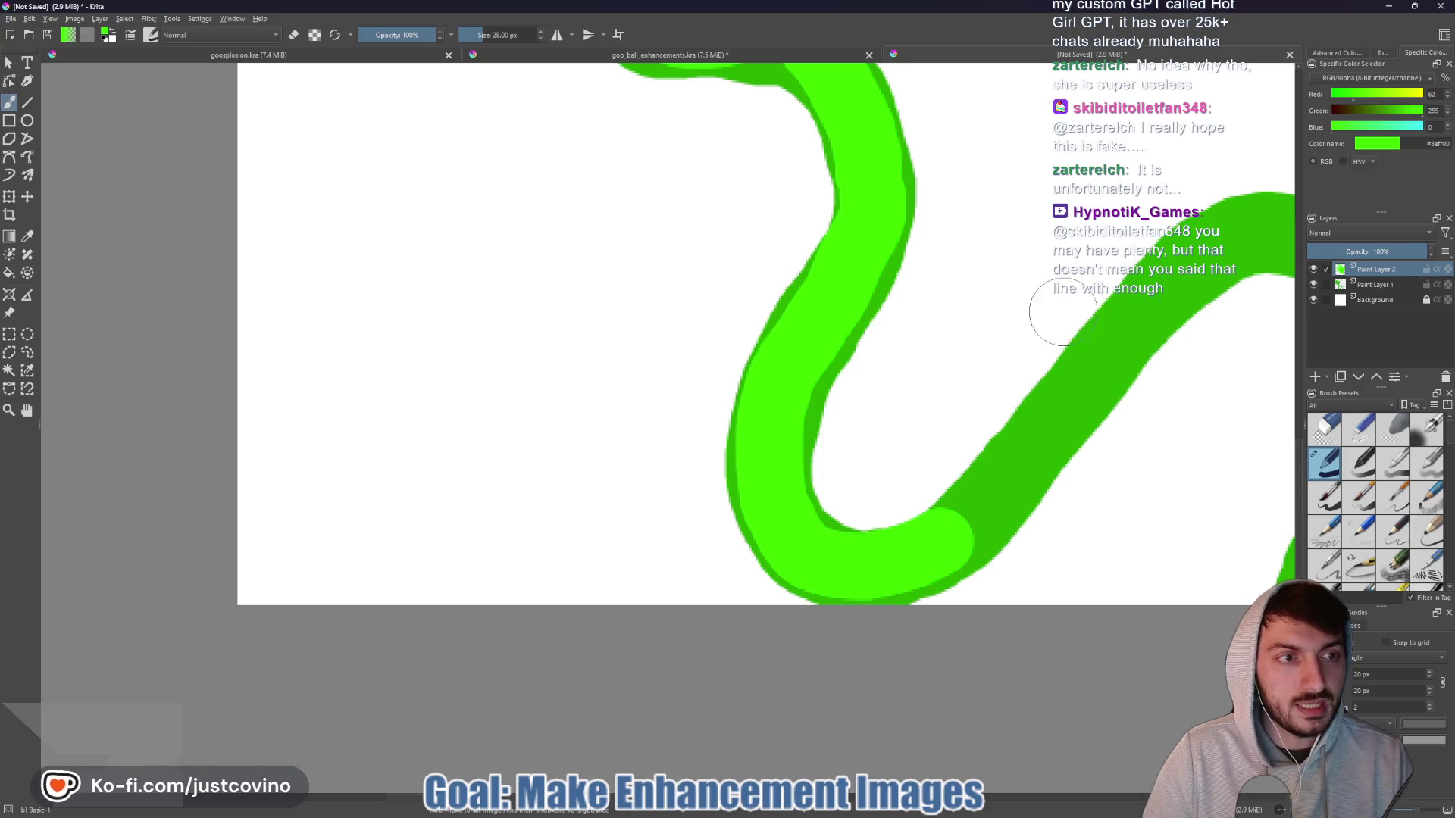
- Hide Paint Layer 2 and bucket-fill the hand and stem on Paint Layer 1 with #3eff00
scroll(1084, 386, "down", 5)
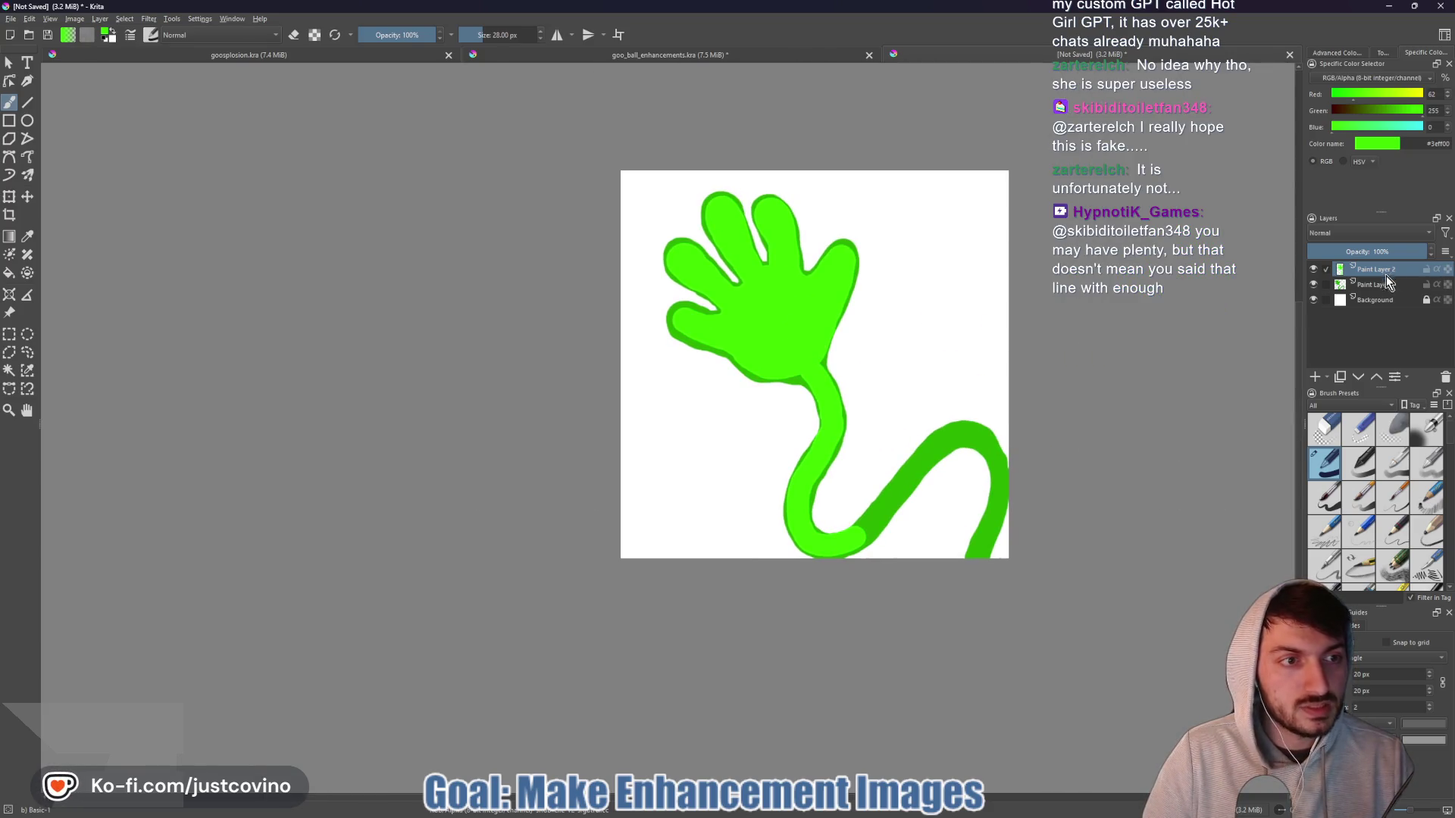
left_click(1329, 285)
left_click(1325, 269)
left_click(1313, 269)
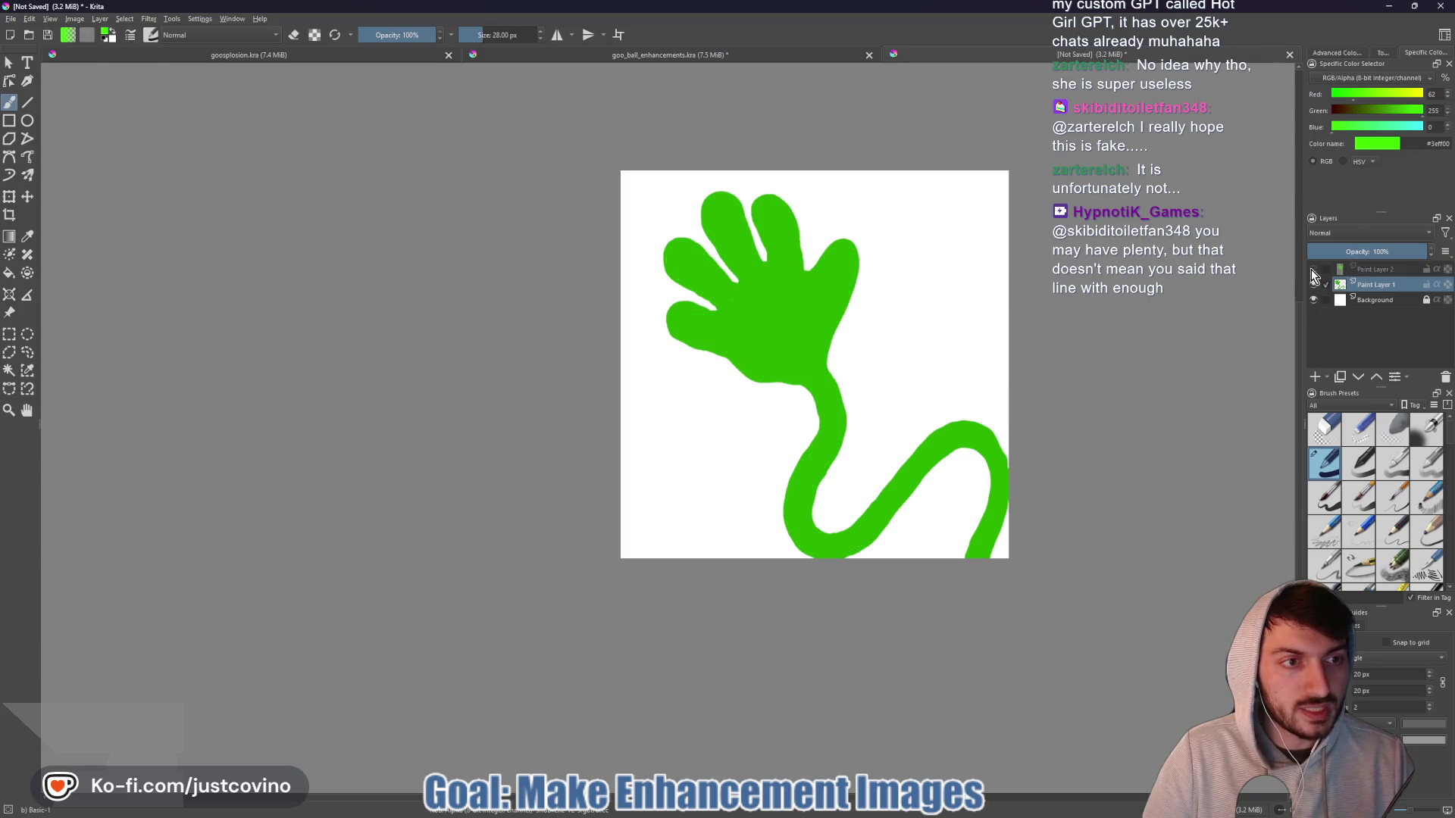
key("f")
left_click(780, 317)
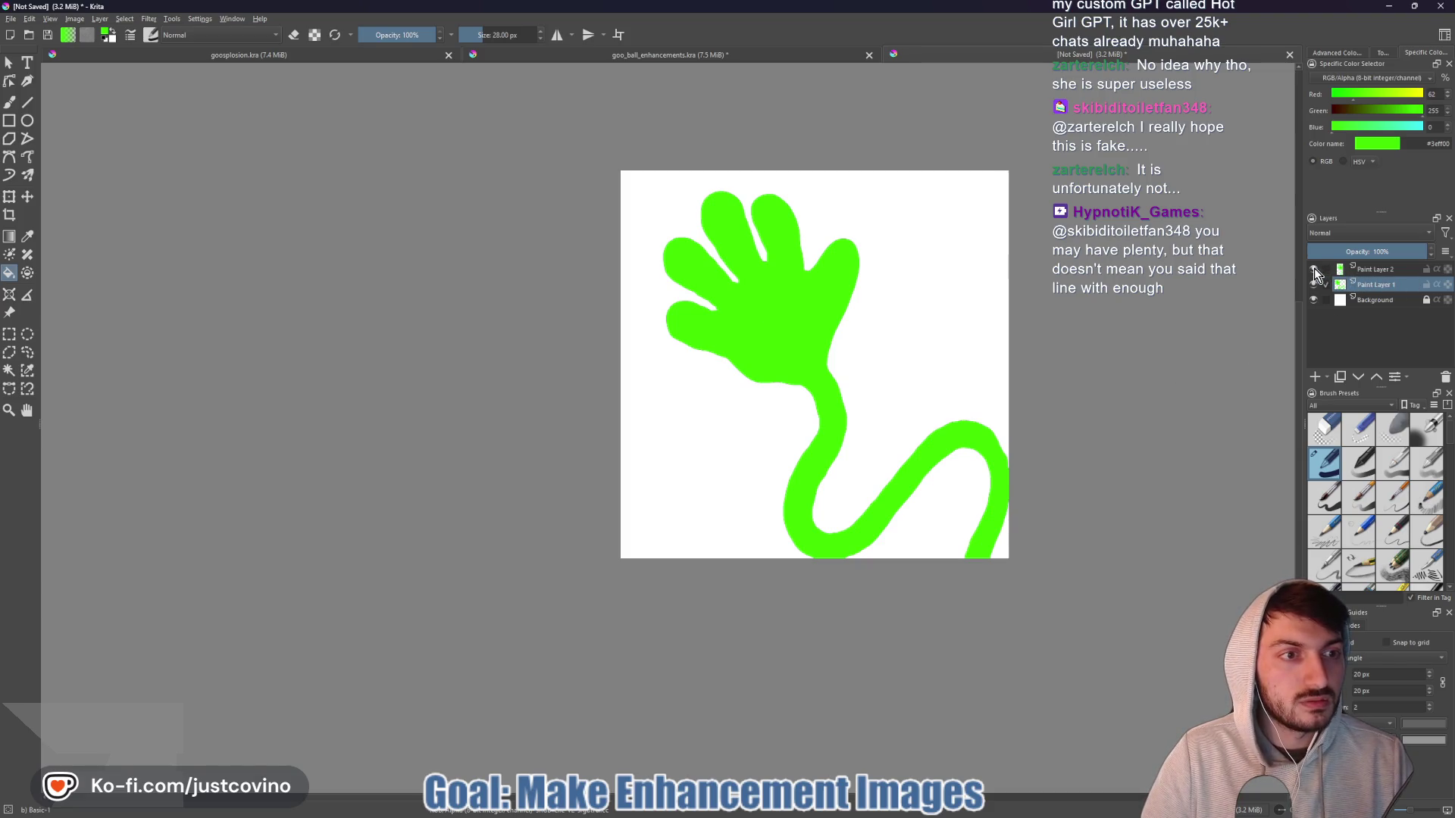
- Erase the highlight strokes from Paint Layer 2, then show Paint Layer 1 again
left_click(1364, 270)
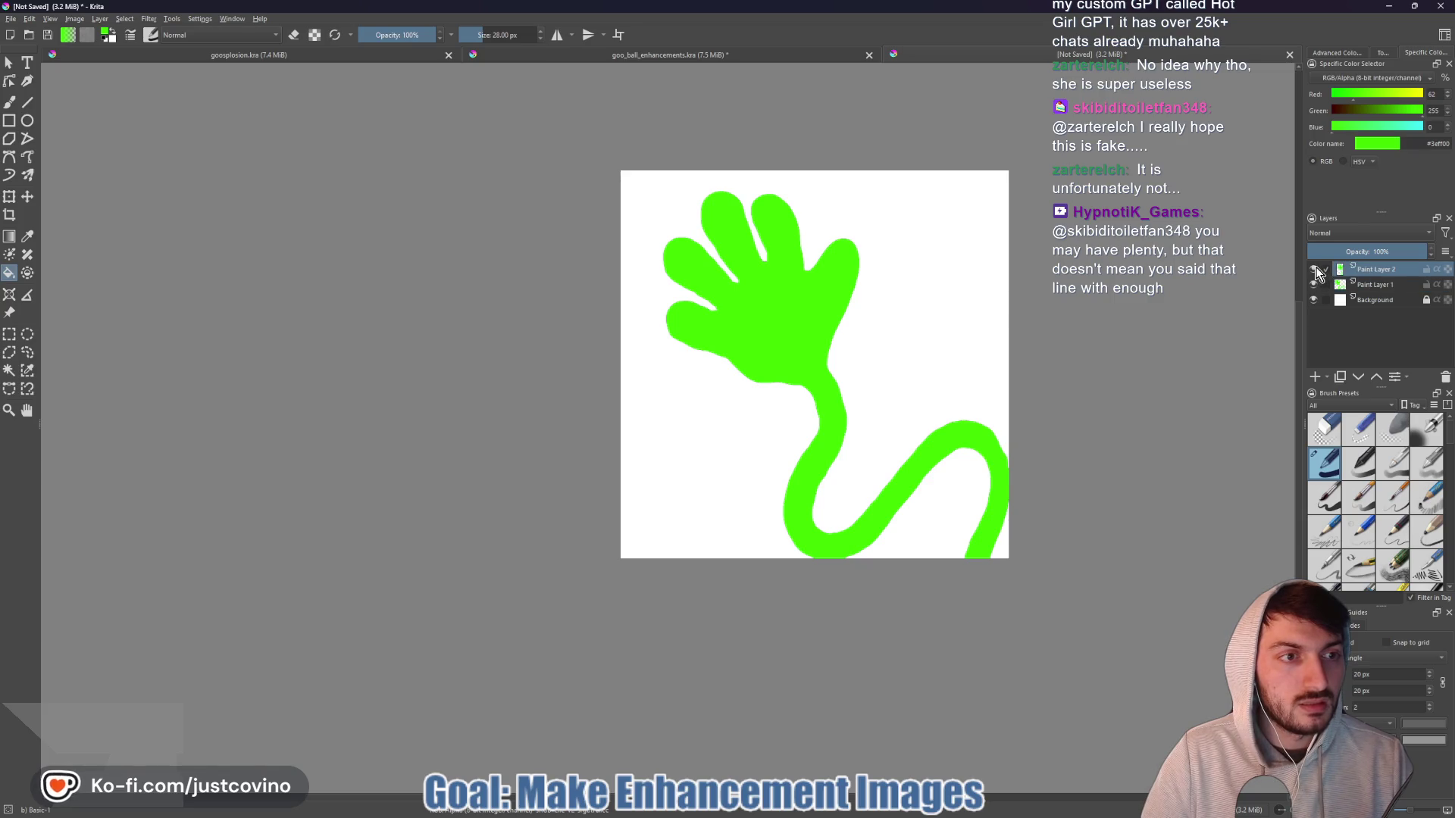
key("e")
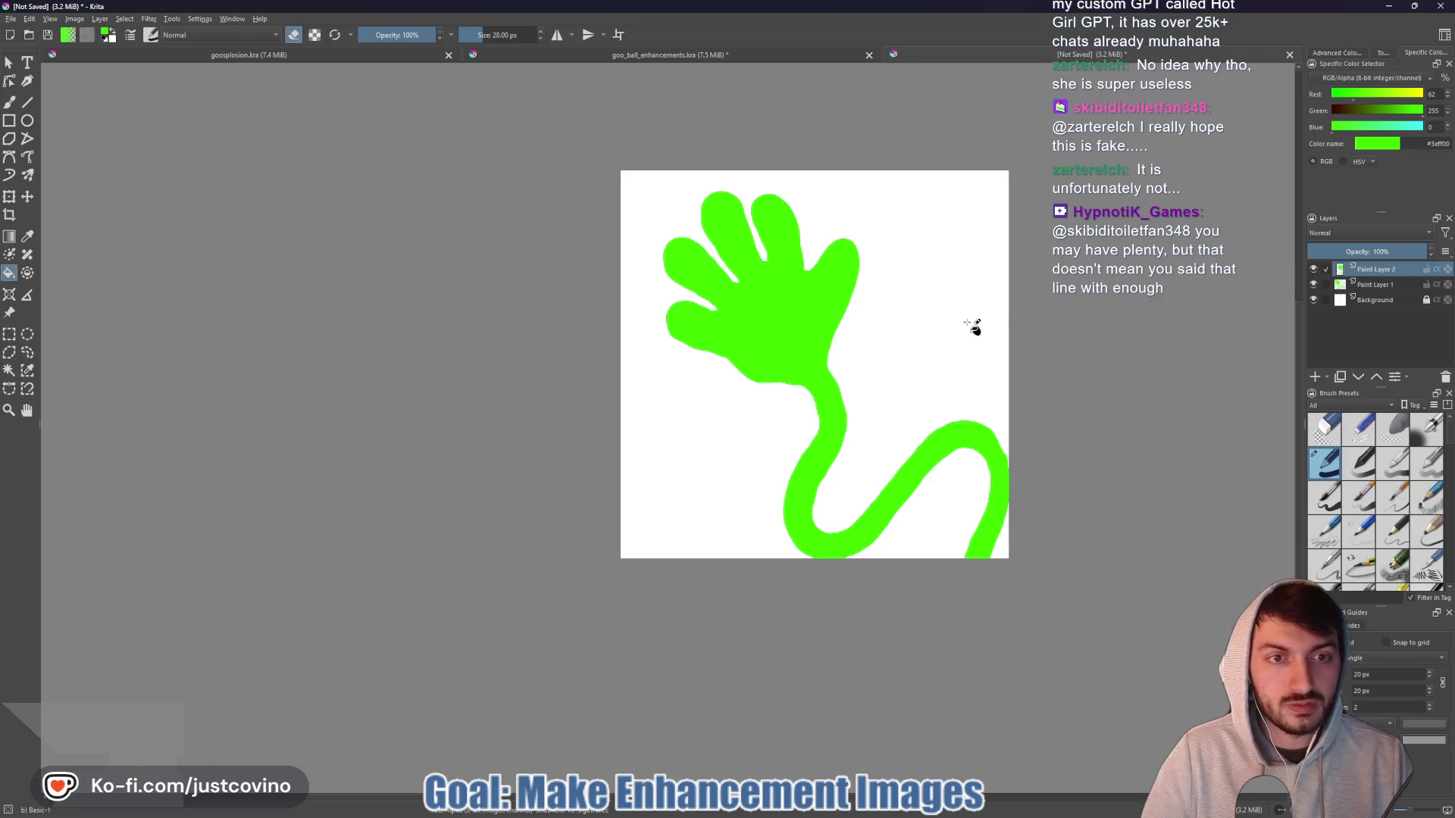
key("b")
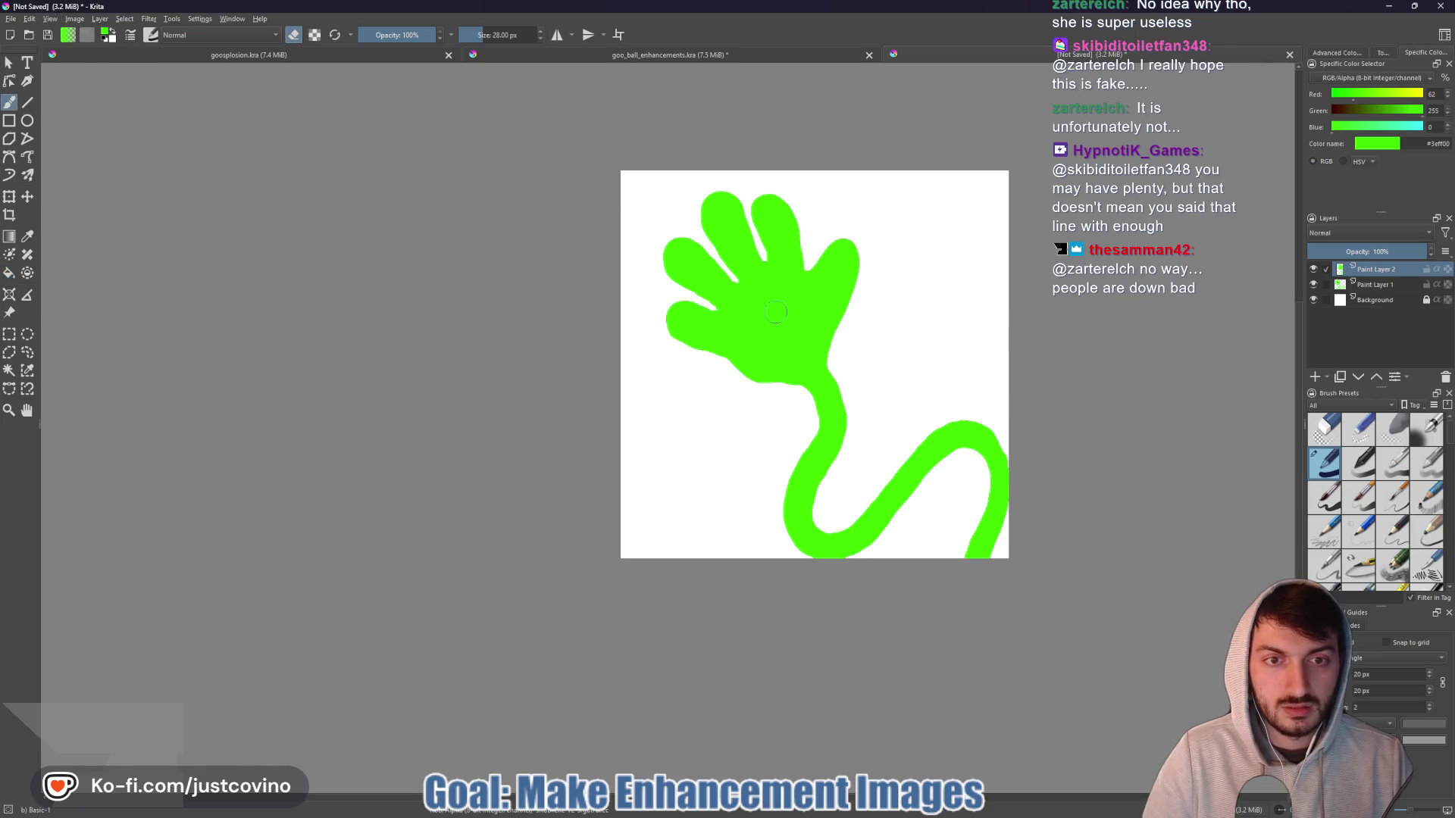
key("bracketright")
key("bracketright")
key("bracketright")
key("bracketright")
left_click(1313, 284)
mouse_move(841, 409)
left_mouse_down()
mouse_move(902, 454)
mouse_move(912, 500)
mouse_move(701, 353)
mouse_move(878, 213)
left_mouse_up()
left_click_drag(788, 209, 696, 227)
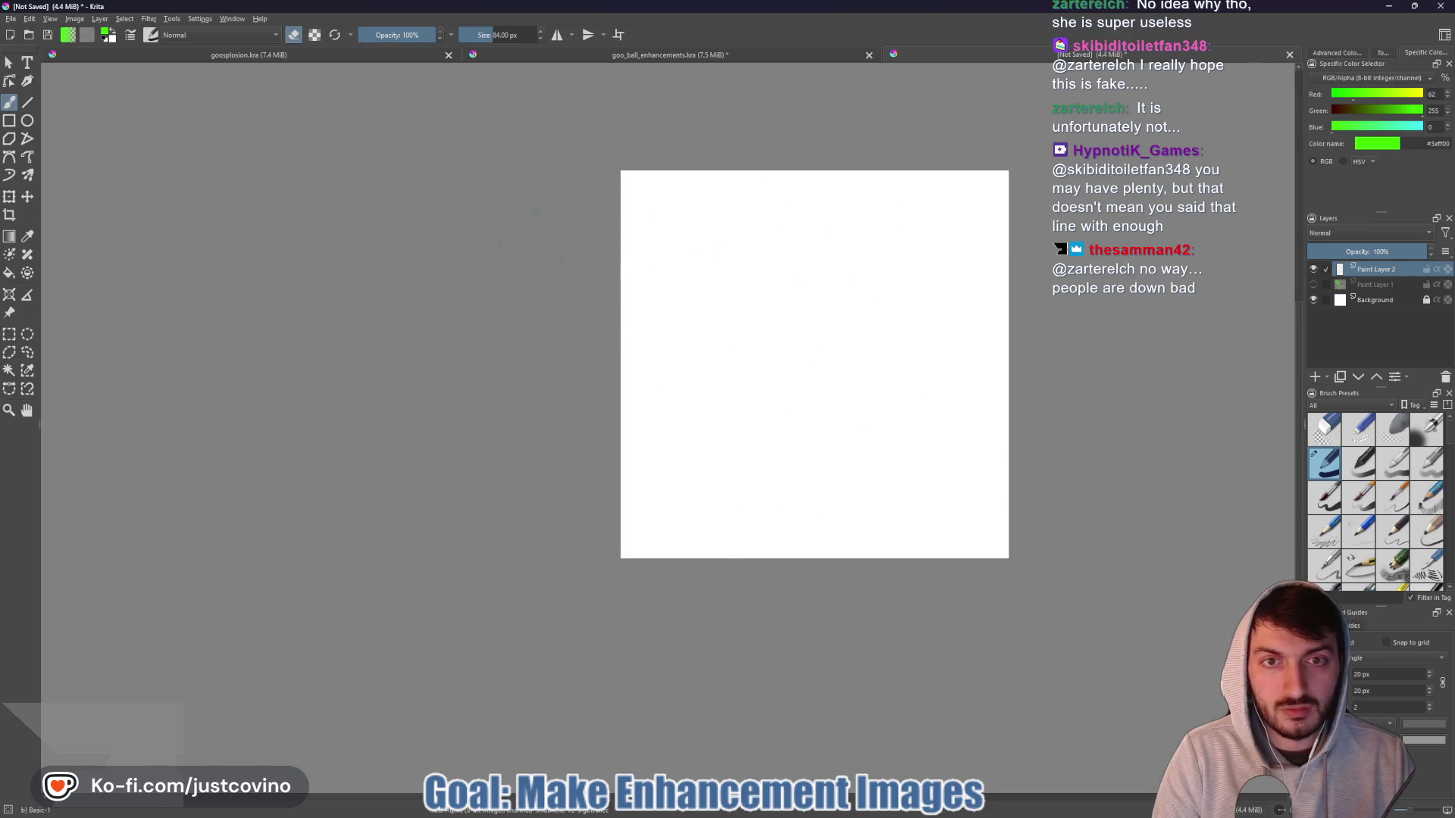
left_click(1313, 284)
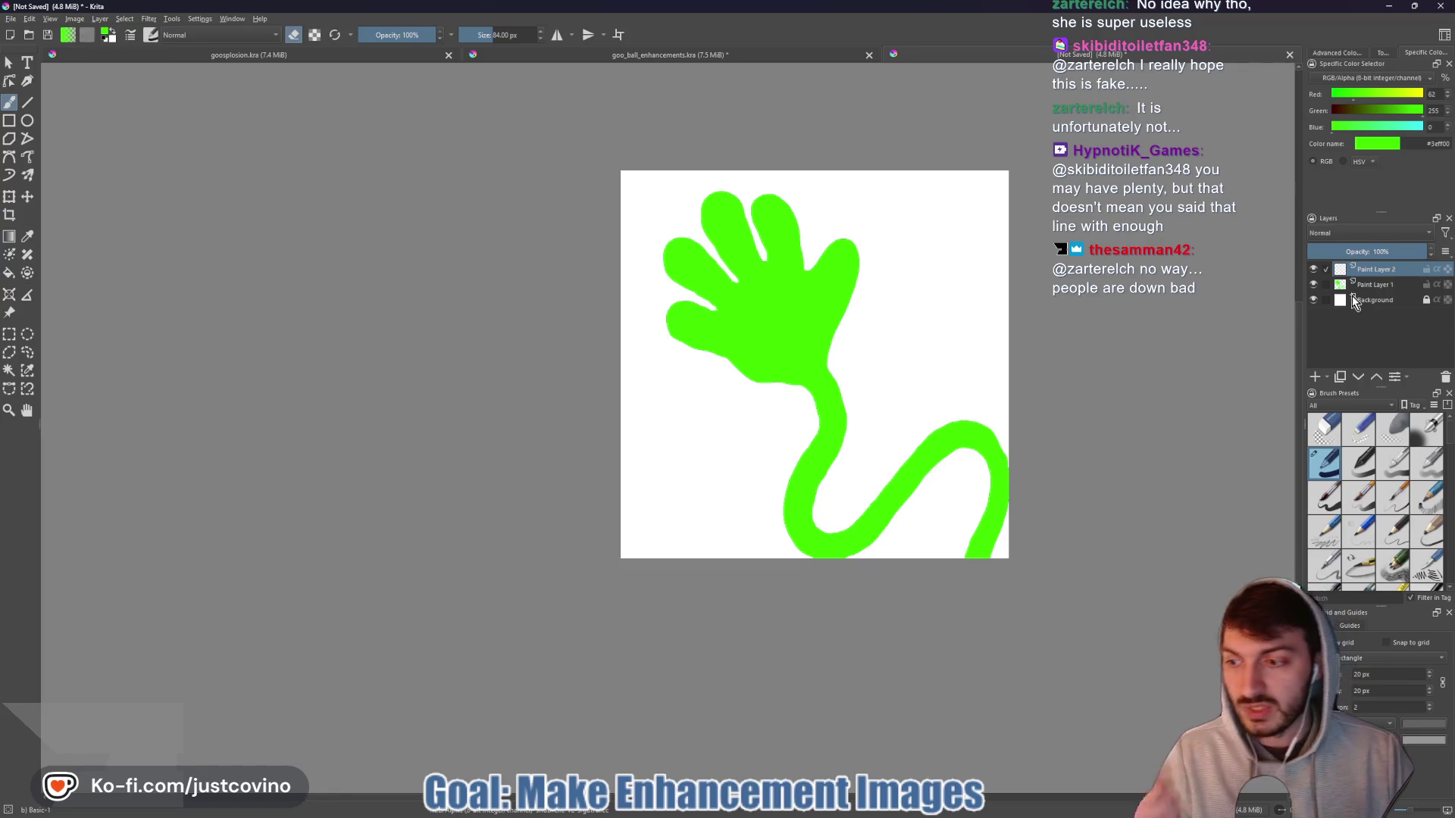
- Rename Paint Layer 1 to Base
mouse_move(1372, 292)
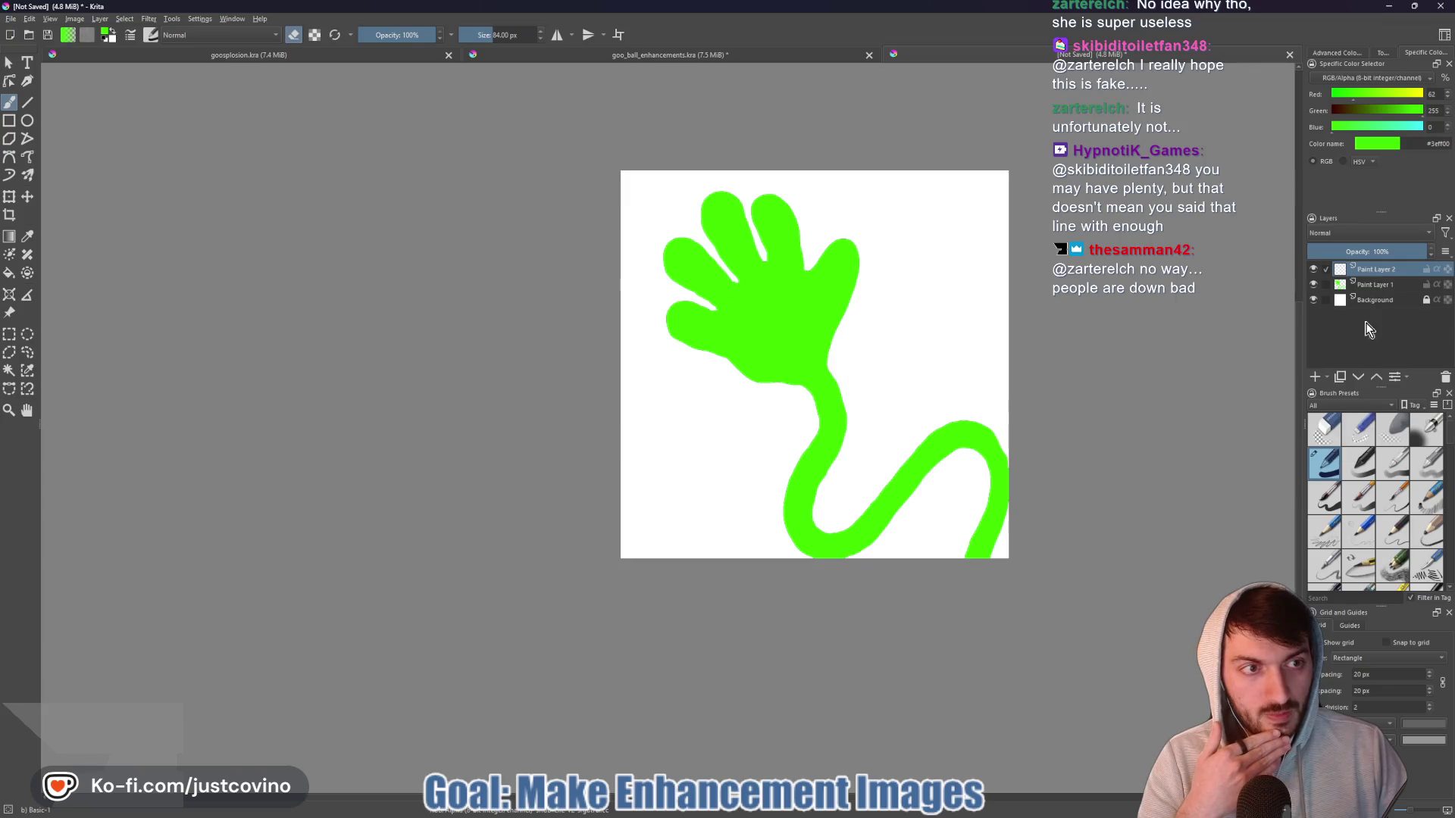
double_click(1400, 284)
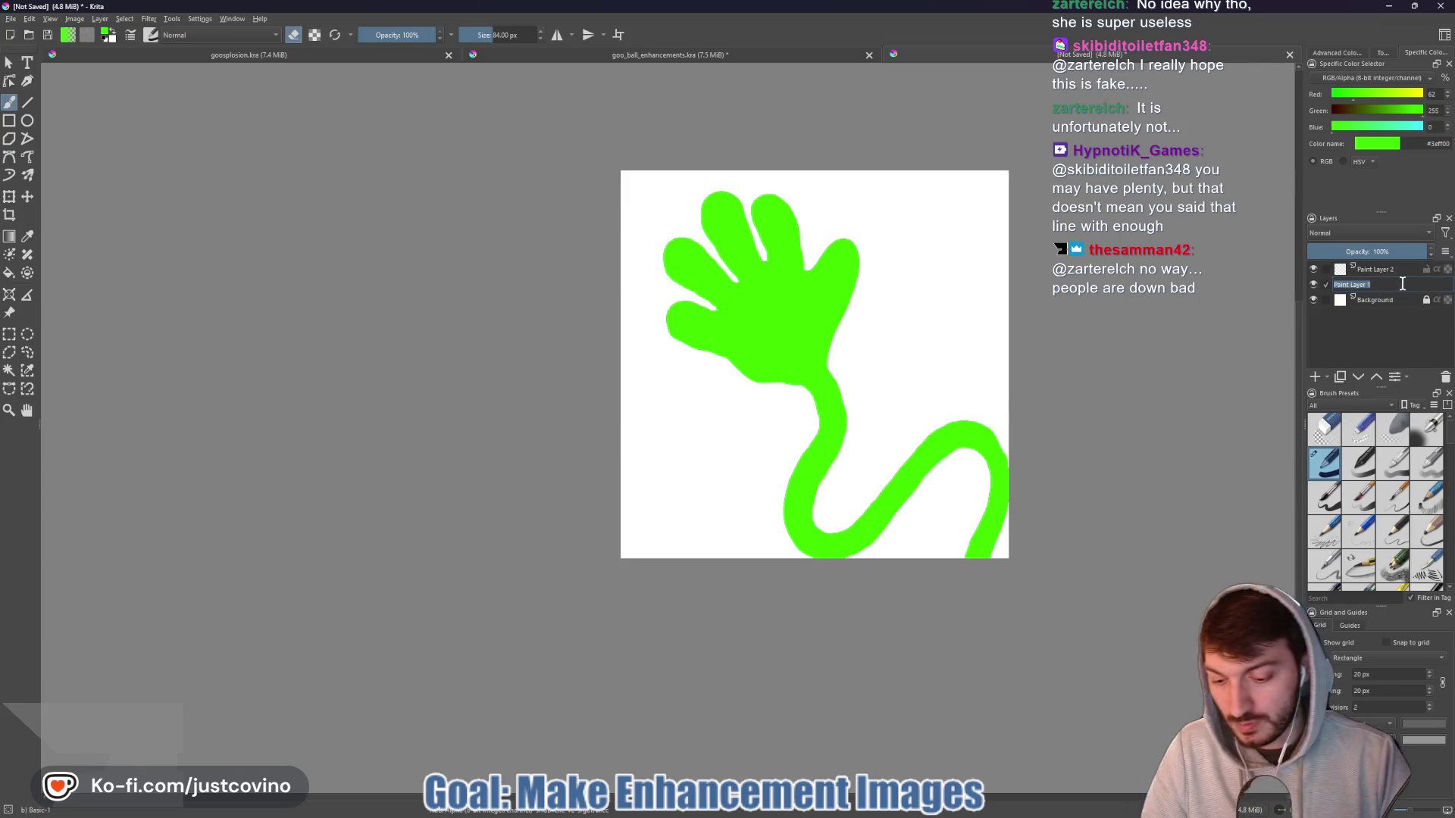
type("Base")
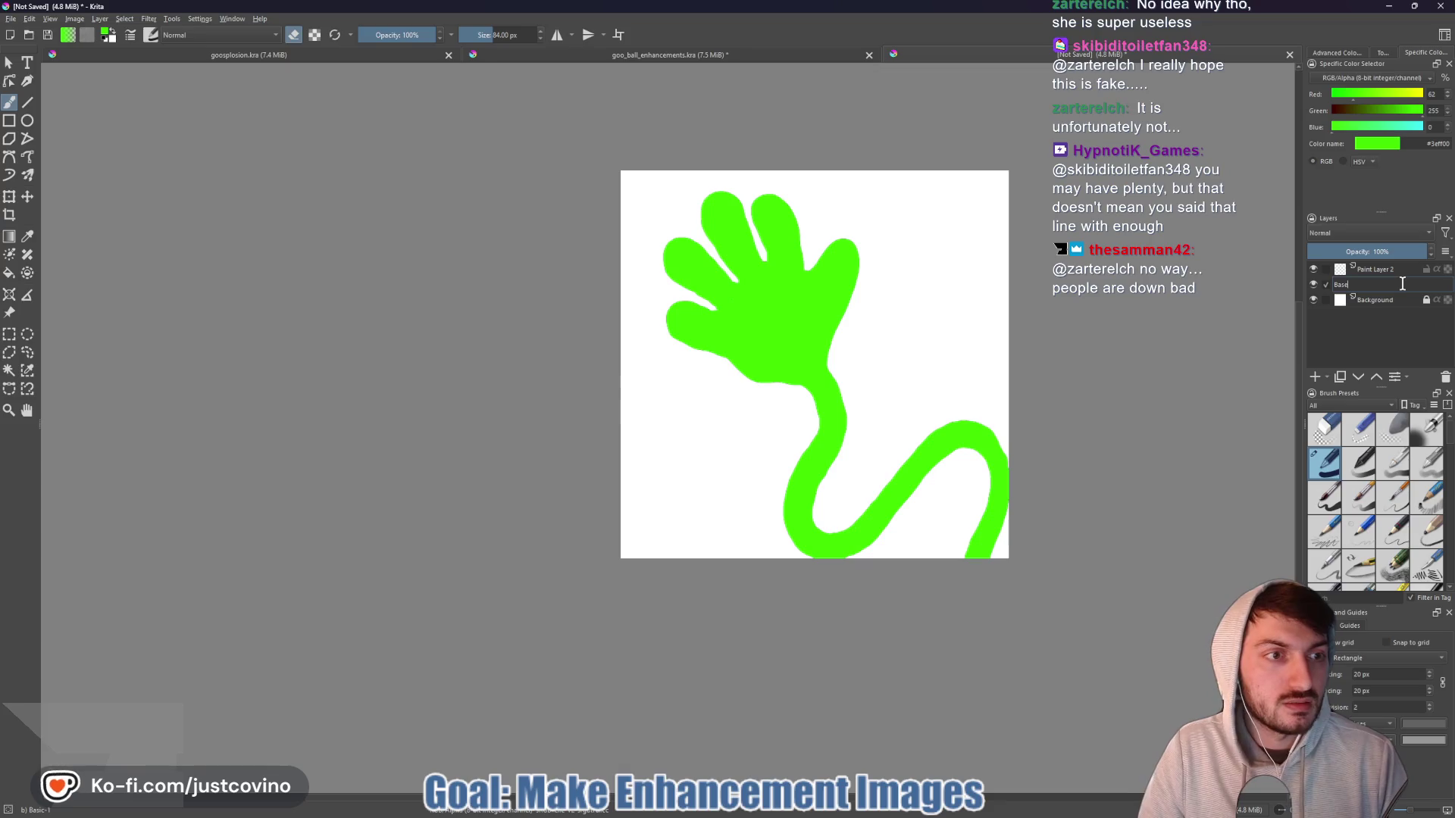
key("Return")
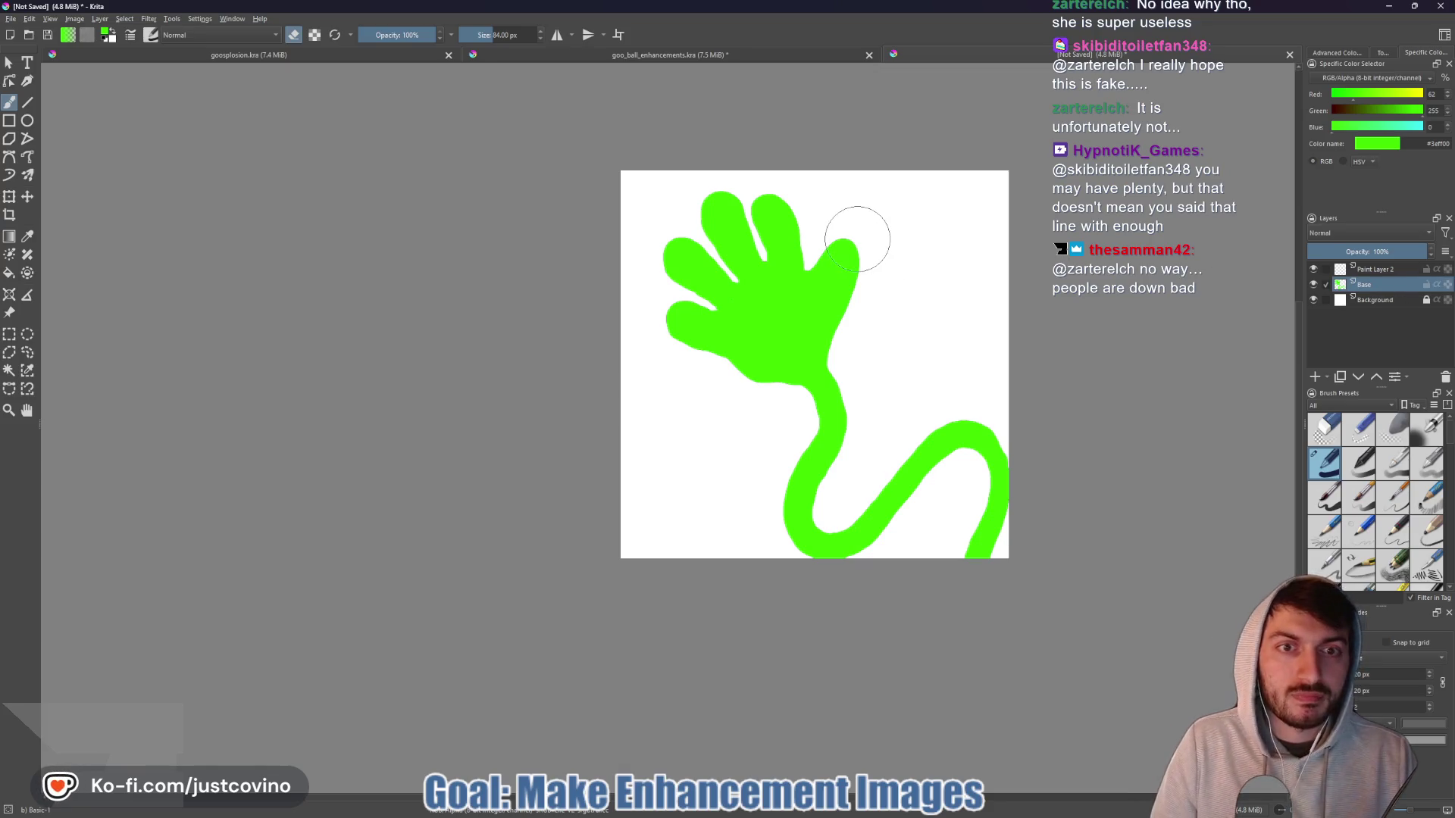
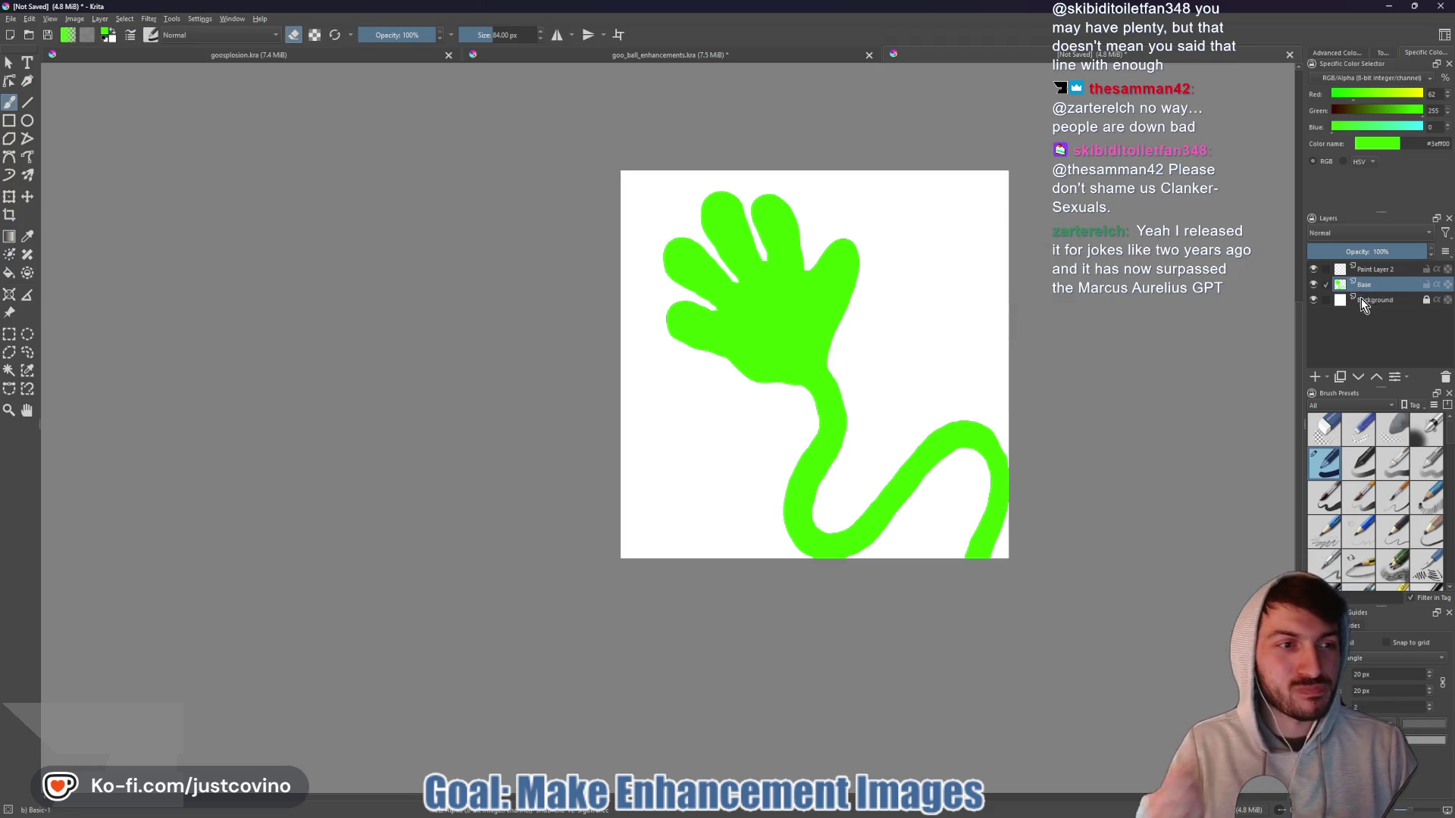
- Move the Base layer above Paint Layer 2 with the Move Layer Up arrow
left_click(1326, 270)
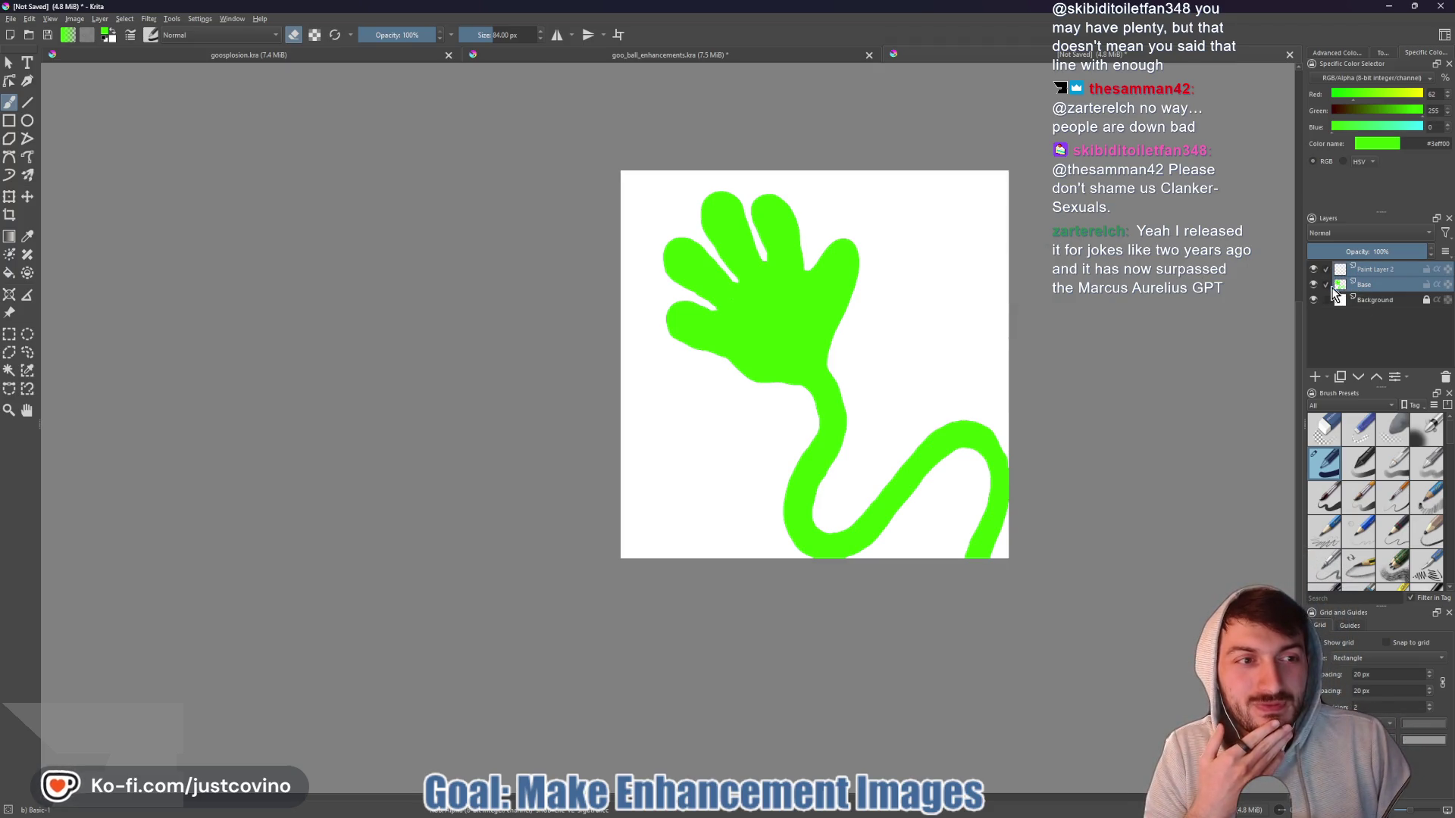
left_click(1326, 285)
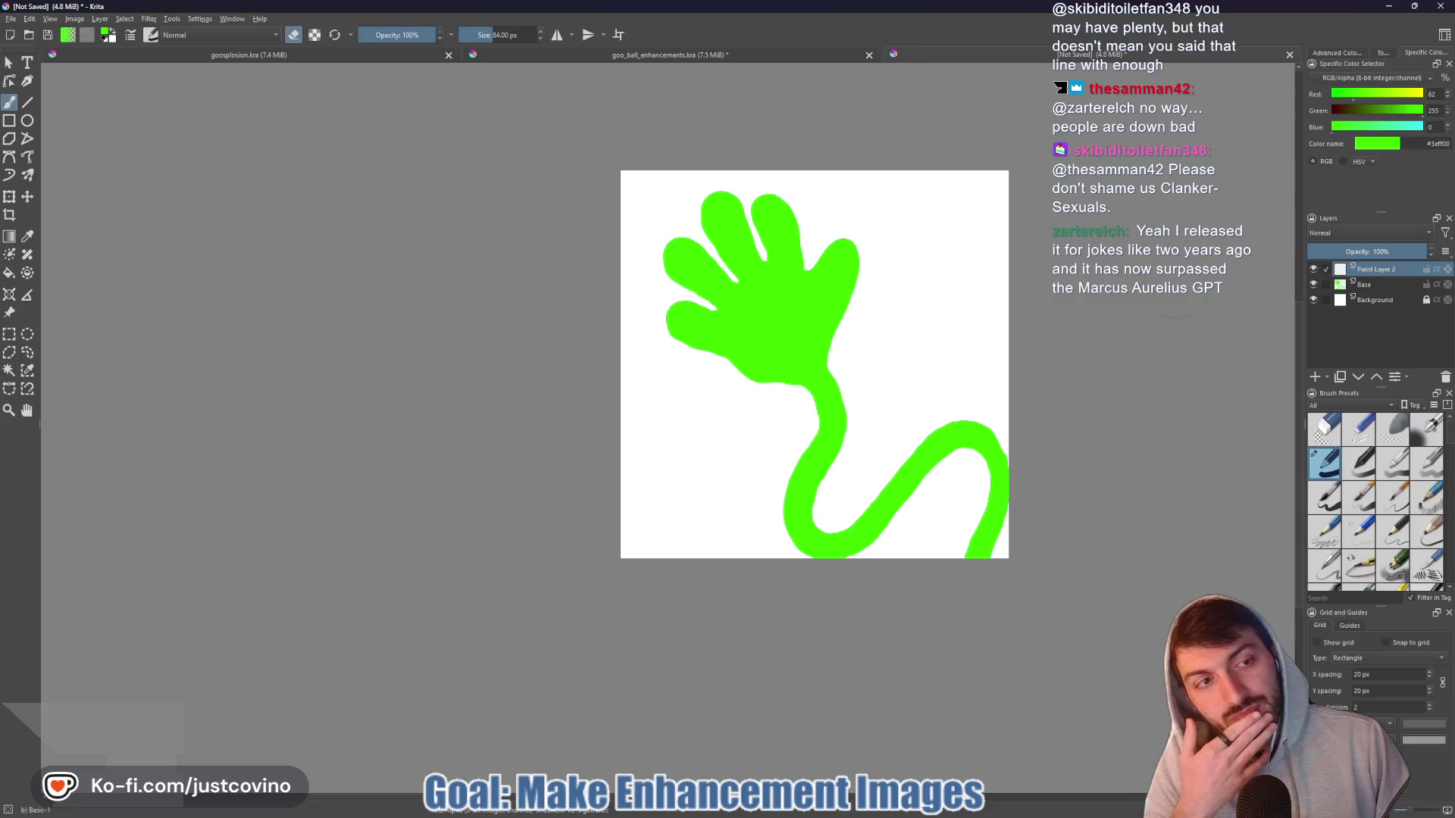
left_click(1379, 288)
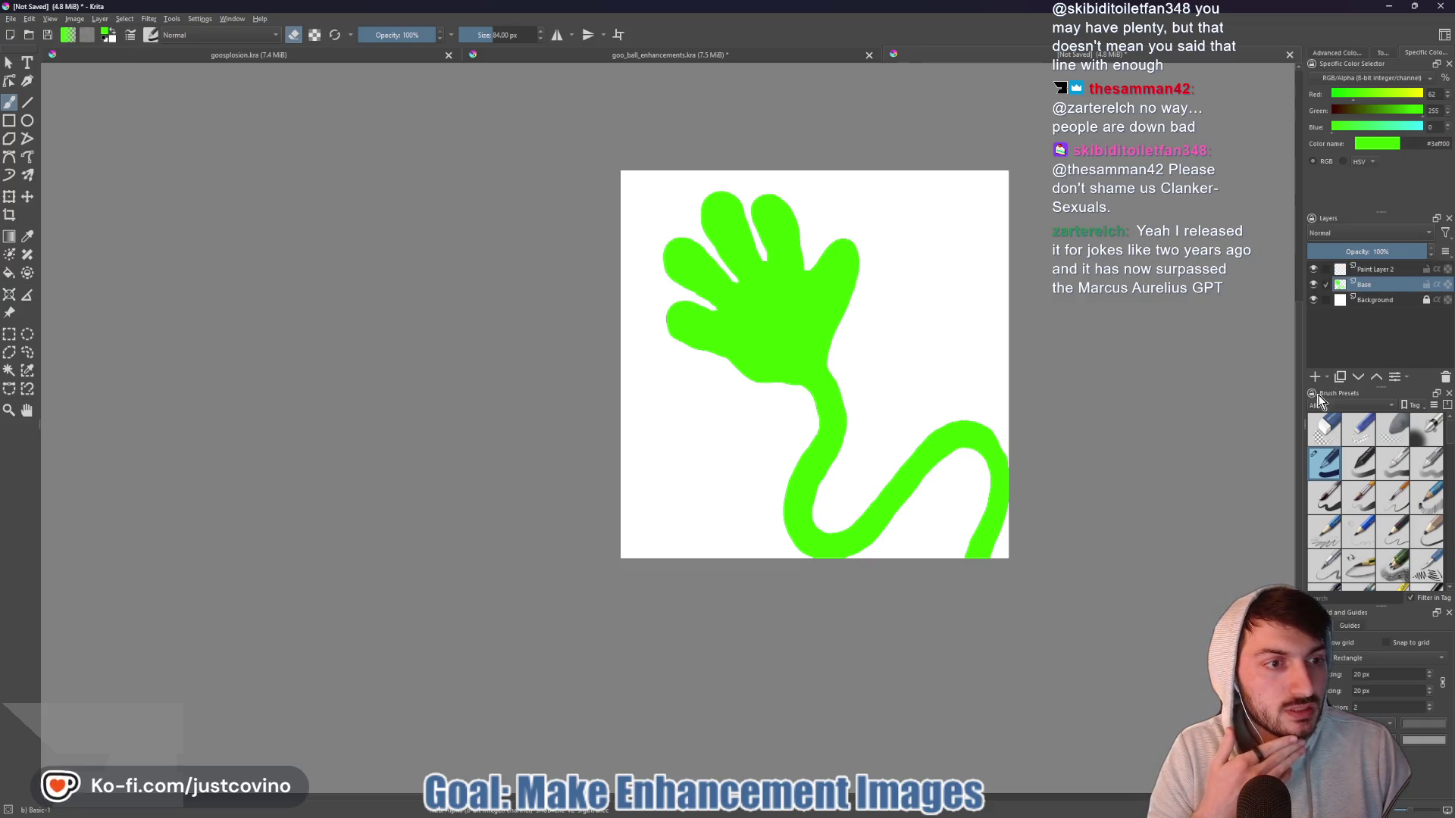
left_click(1376, 376)
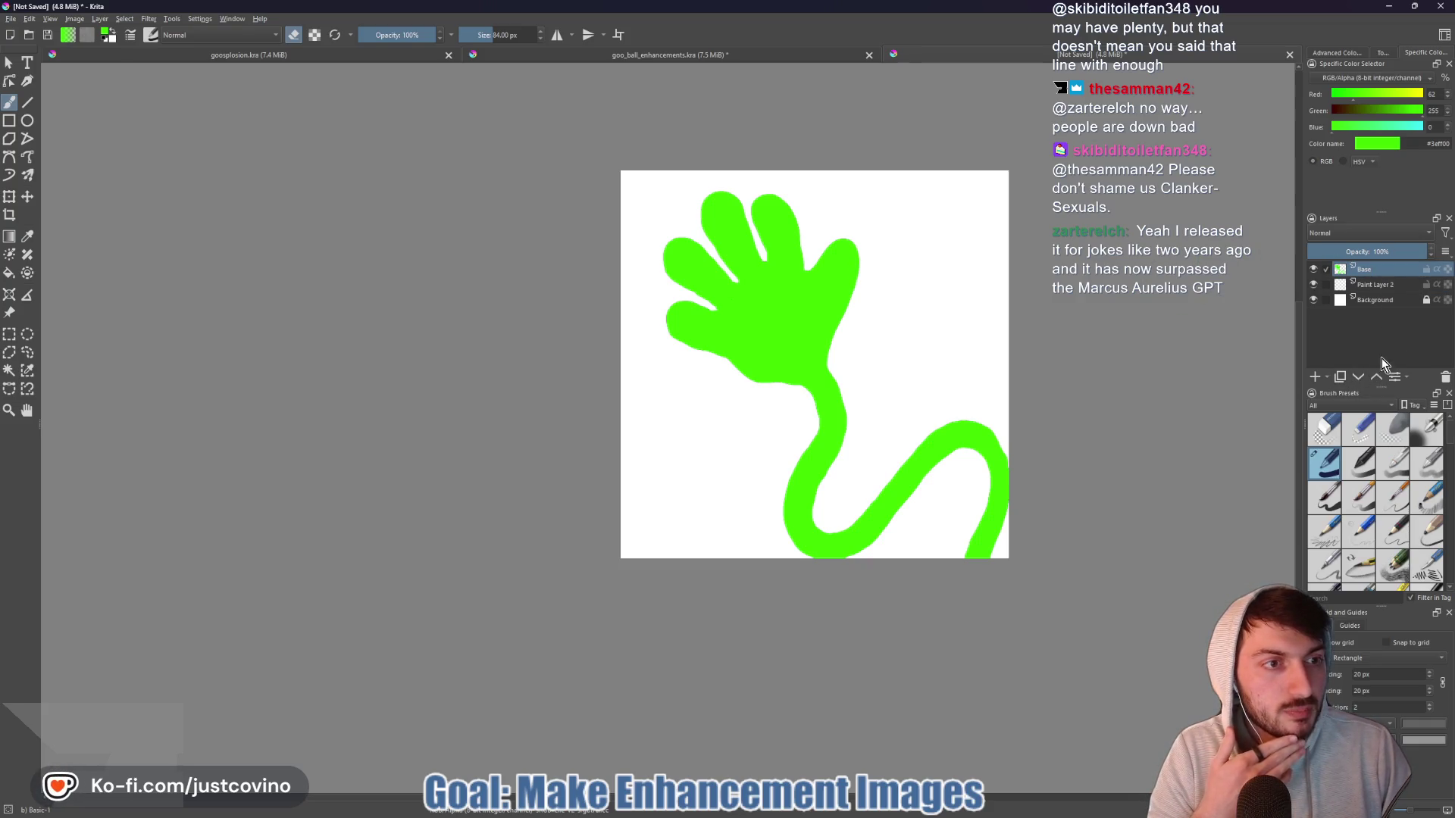
left_click(1376, 287)
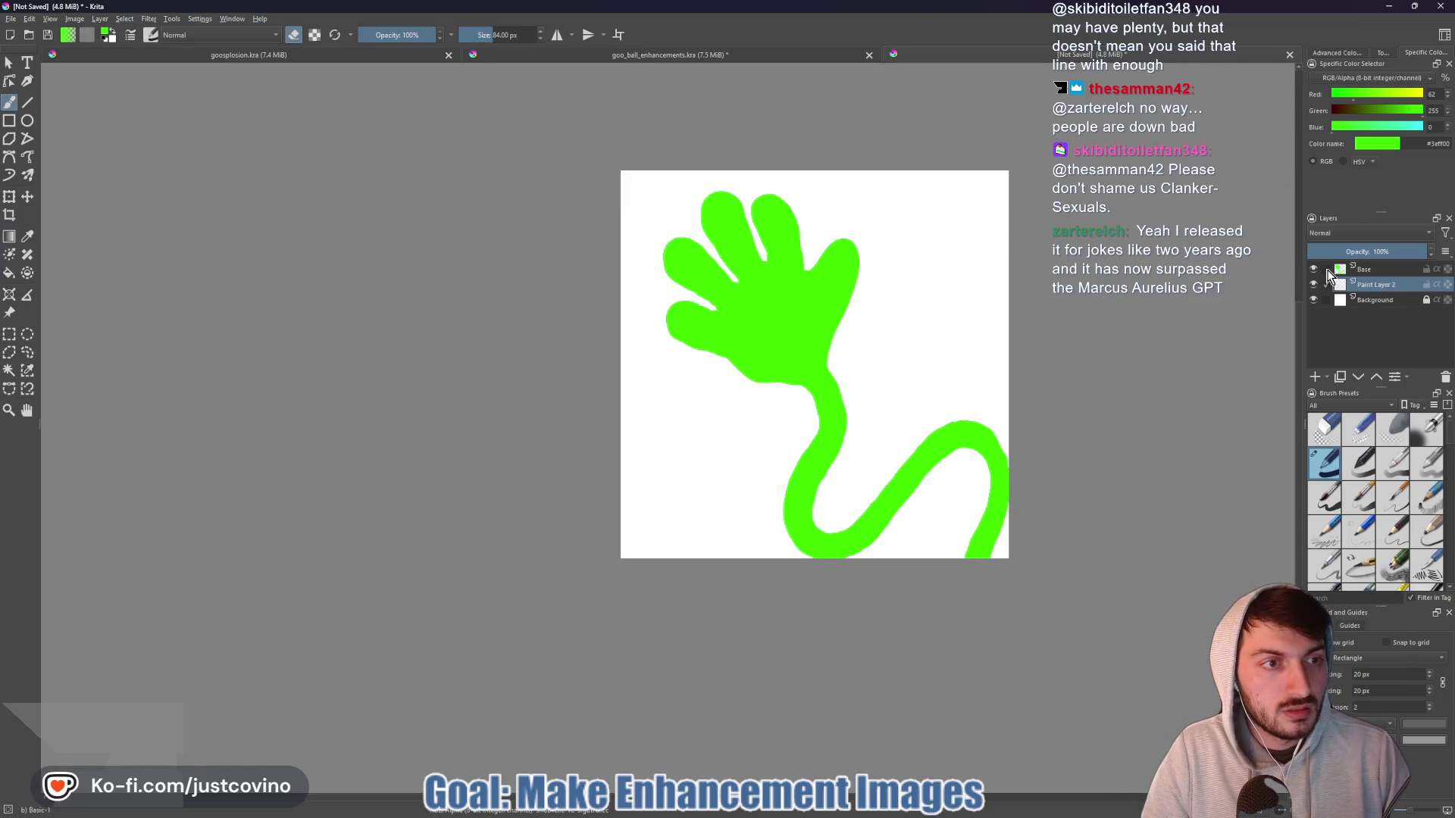
- Group Base and Paint Layer 2 together into Group 3 with Ctrl+G
left_click(1380, 273)
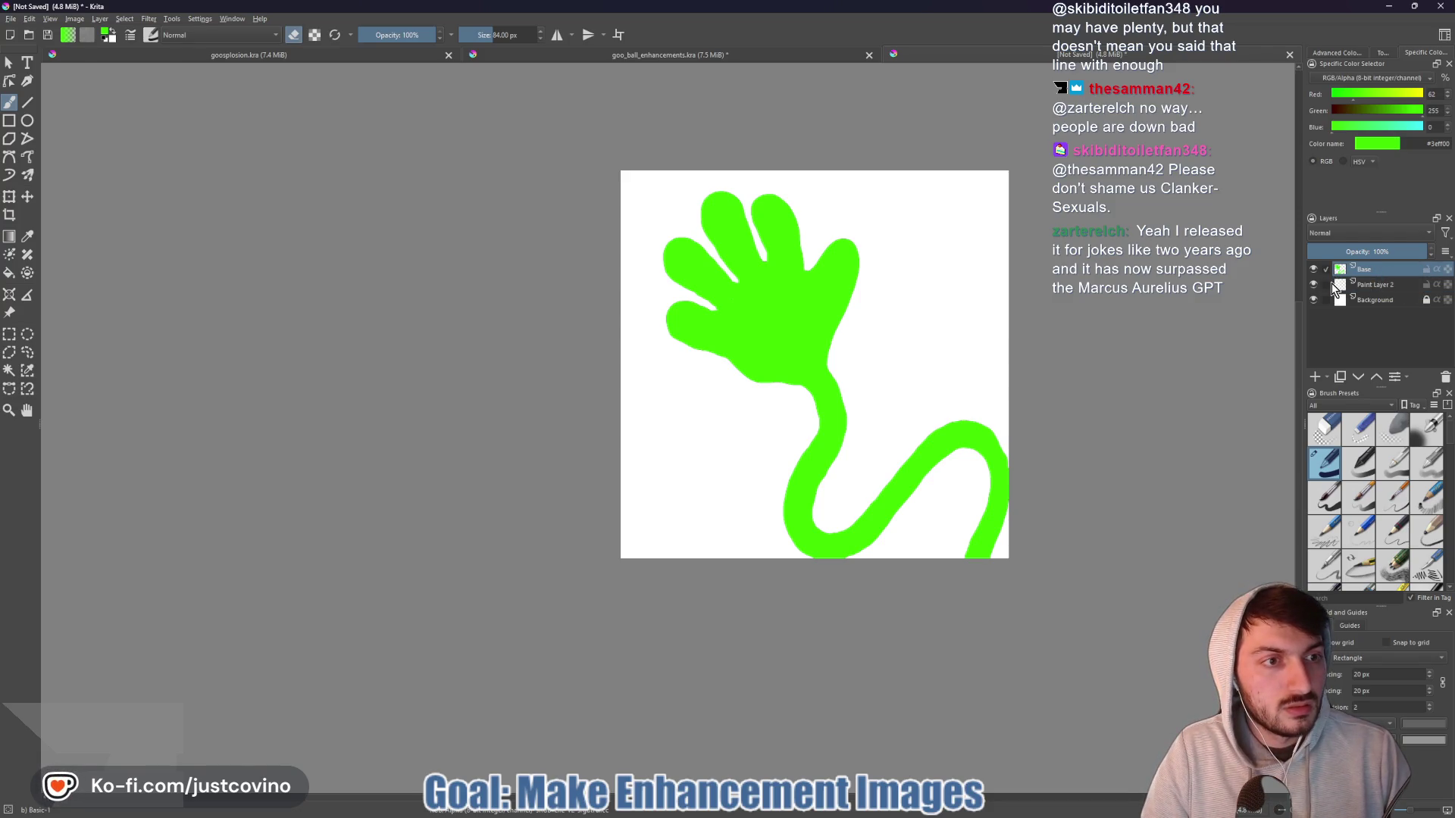
left_click(1356, 285, "ctrl")
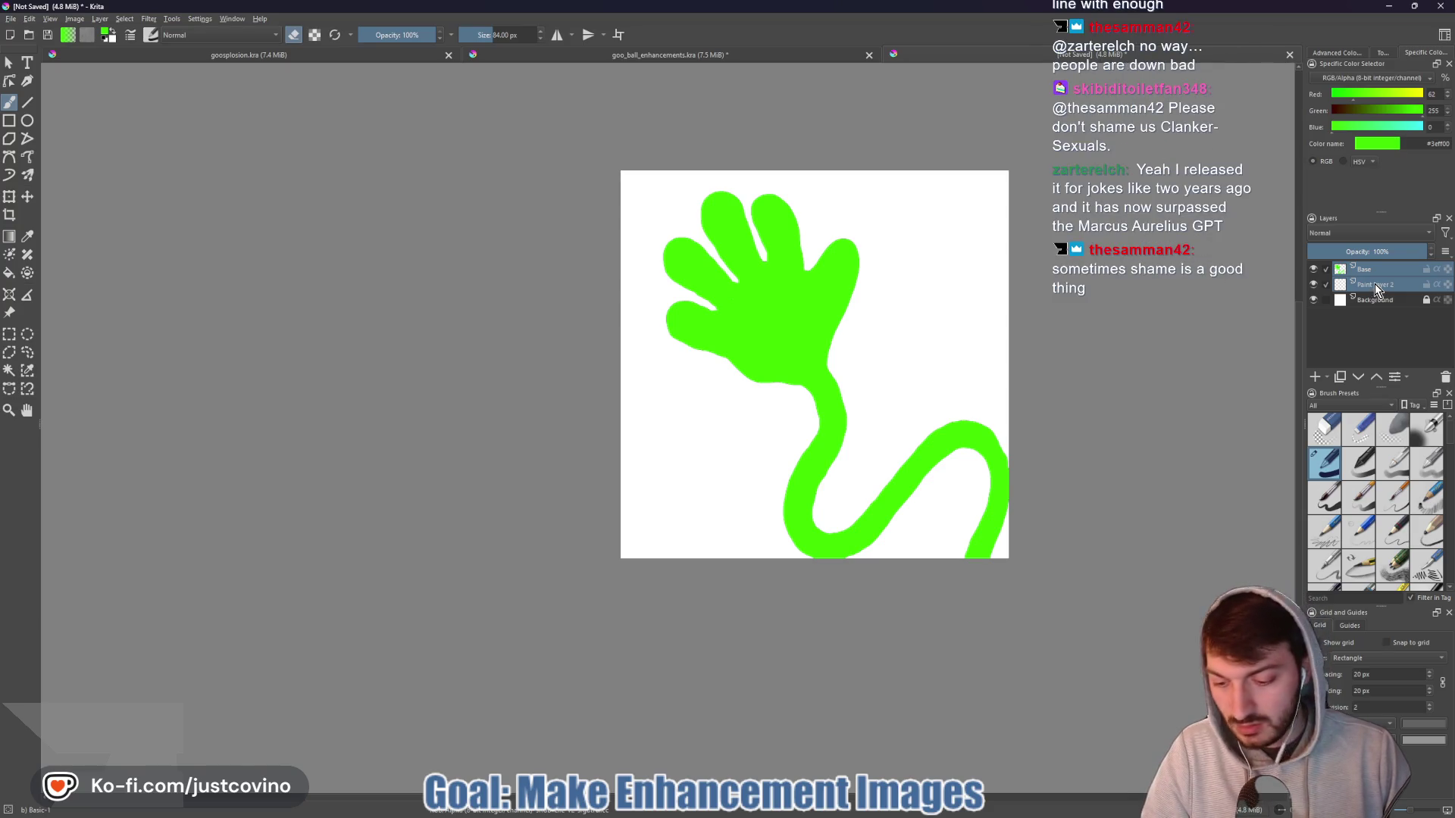
key("ctrl+g")
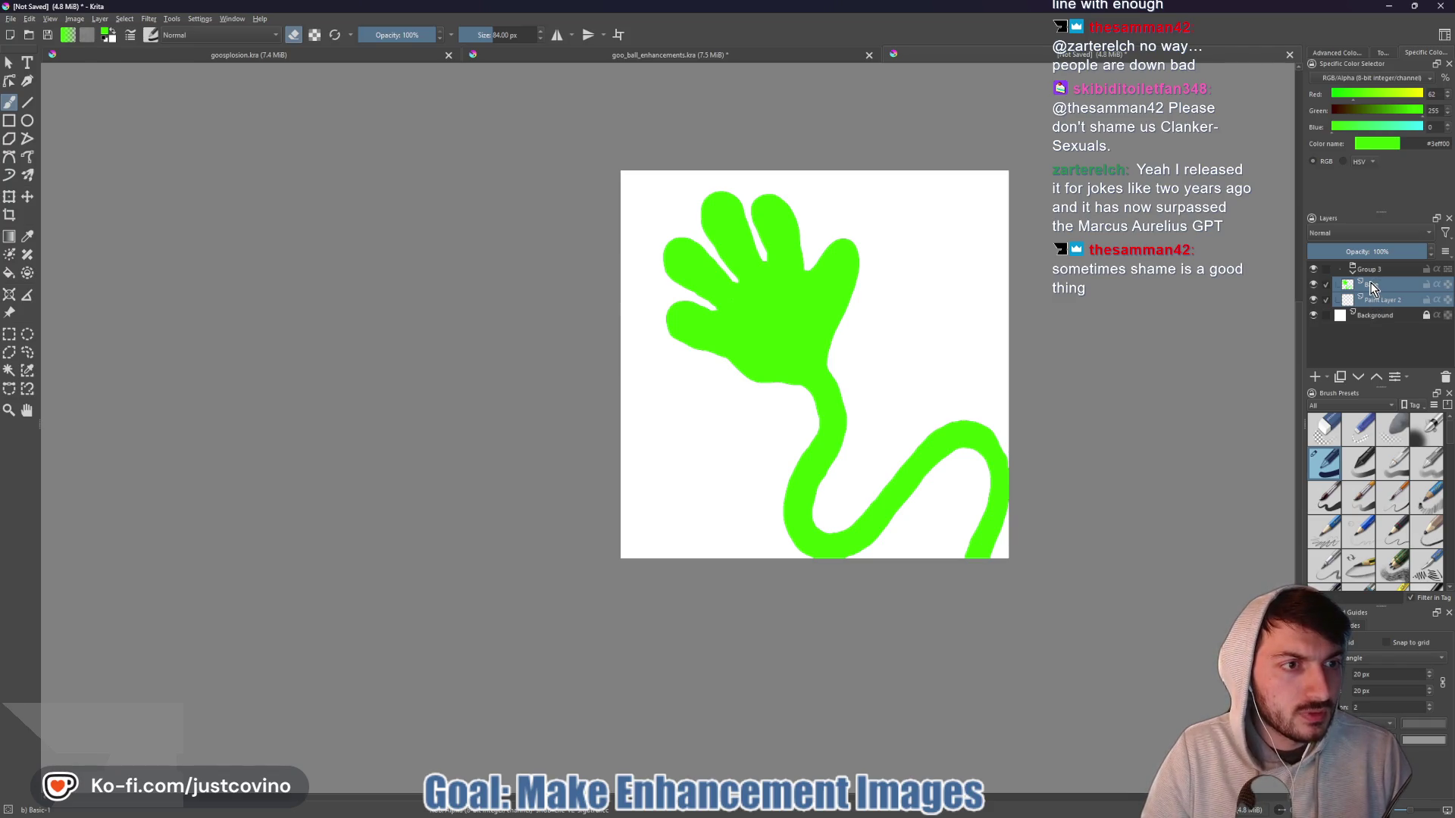
- Move Base up out of Group 3 and darken the paint colour to dark red
left_click(1372, 288)
left_click(1377, 376)
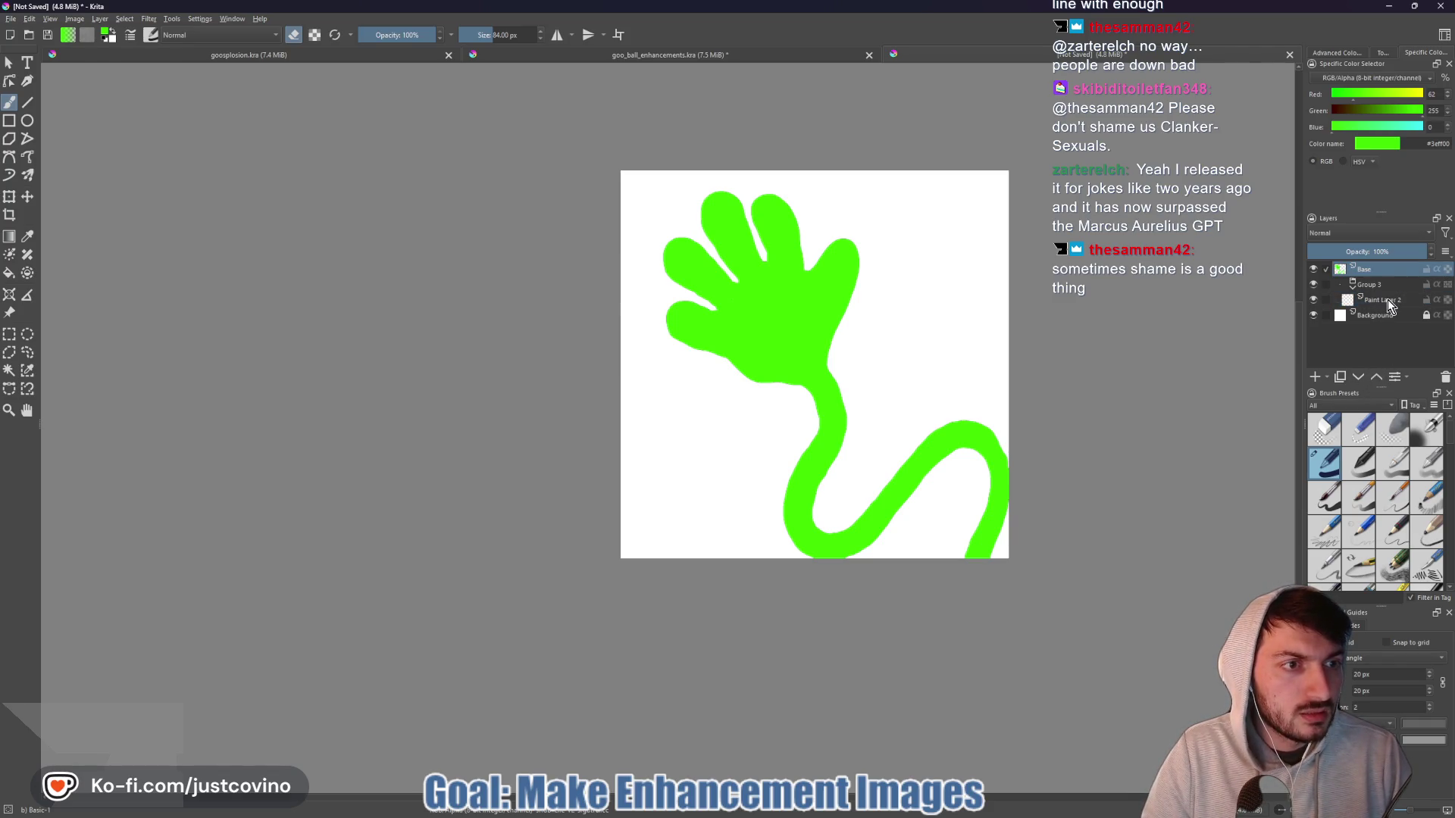
left_click(1390, 301)
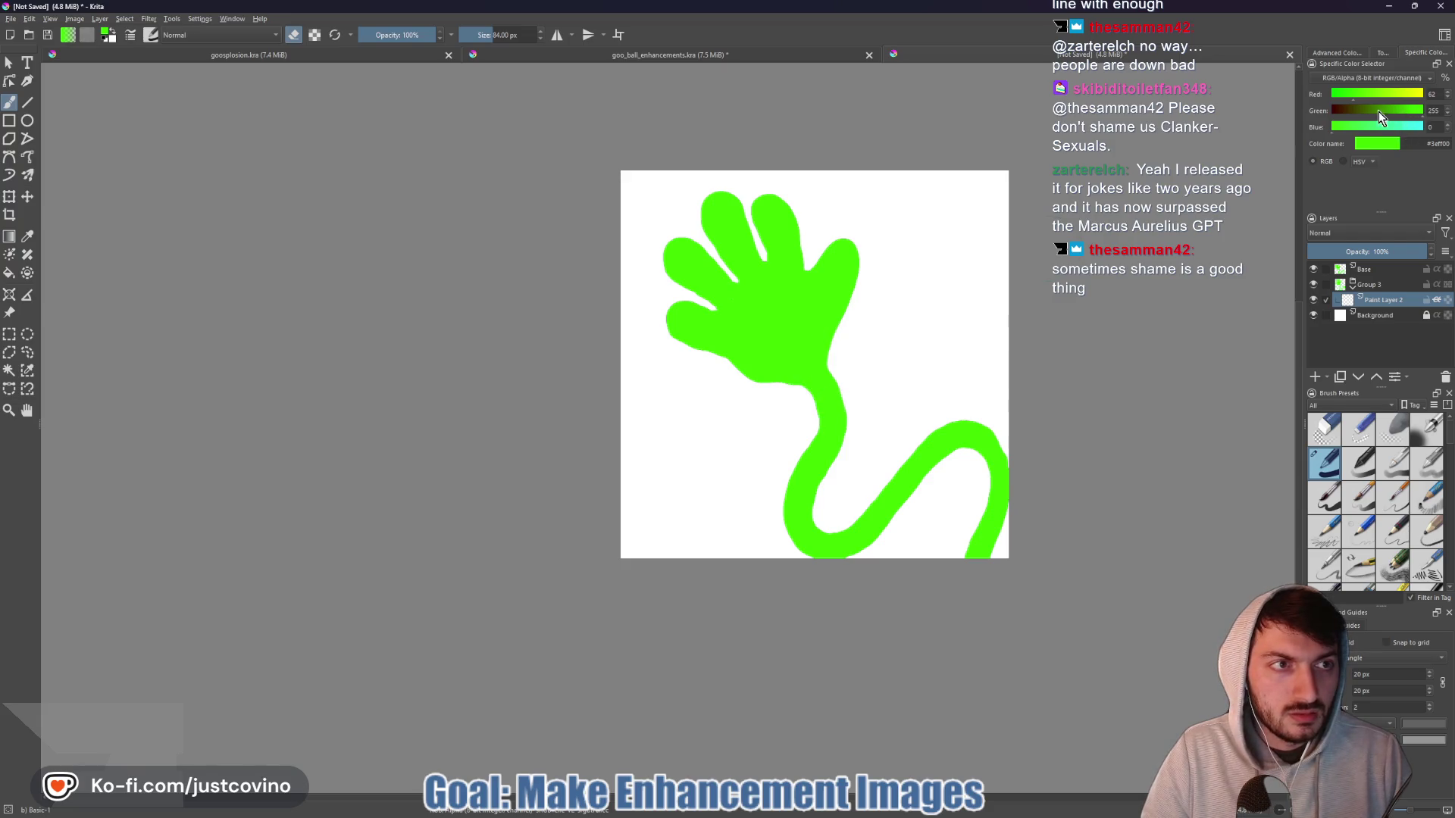
left_click_drag(1377, 111, 1335, 112)
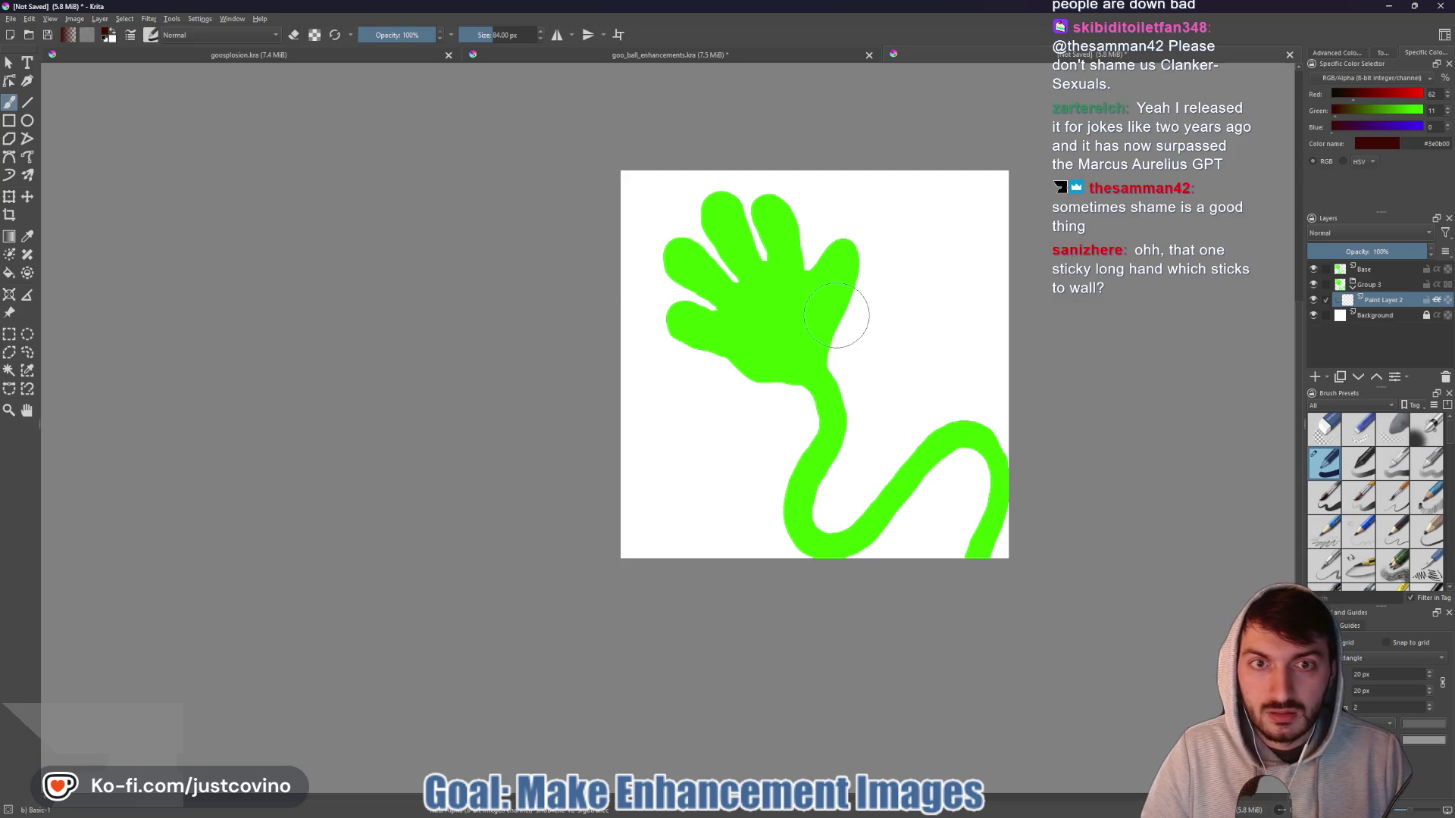
- Paint a dark red stroke on Paint Layer 2, then switch to goo_ball_enhancements.kra
left_click_drag(836, 315, 847, 315)
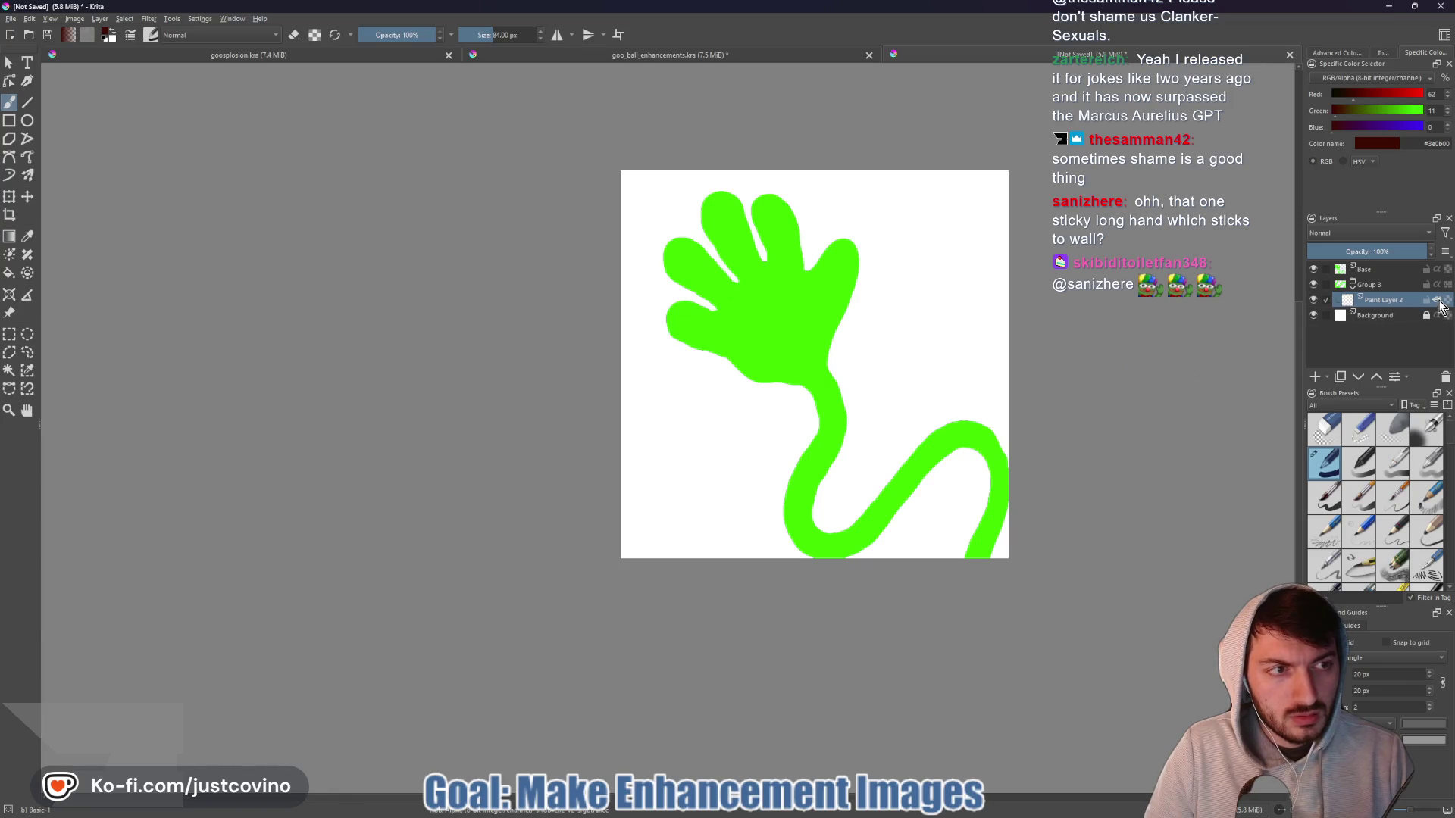
mouse_move(1373, 276)
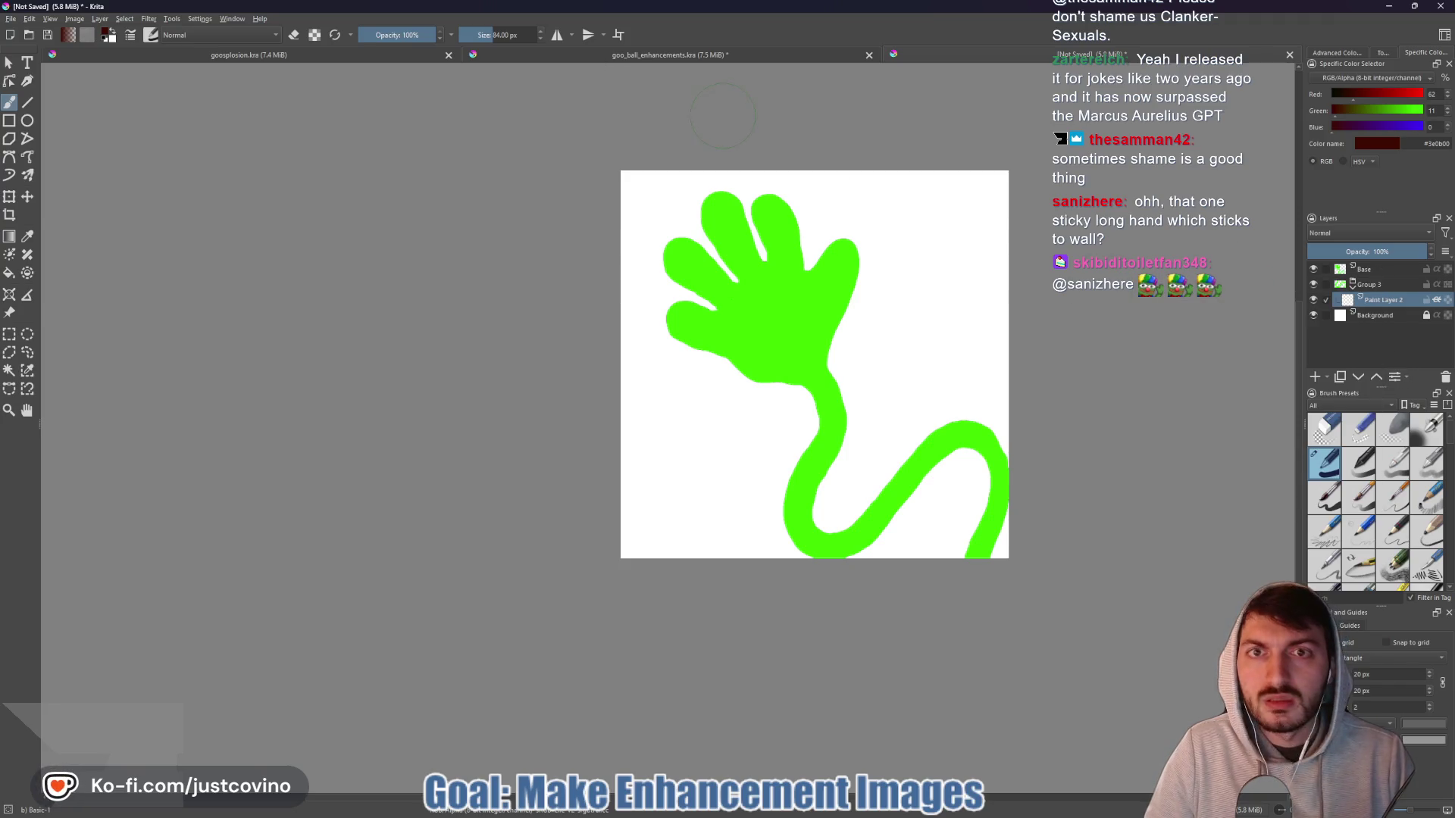
left_click(710, 57)
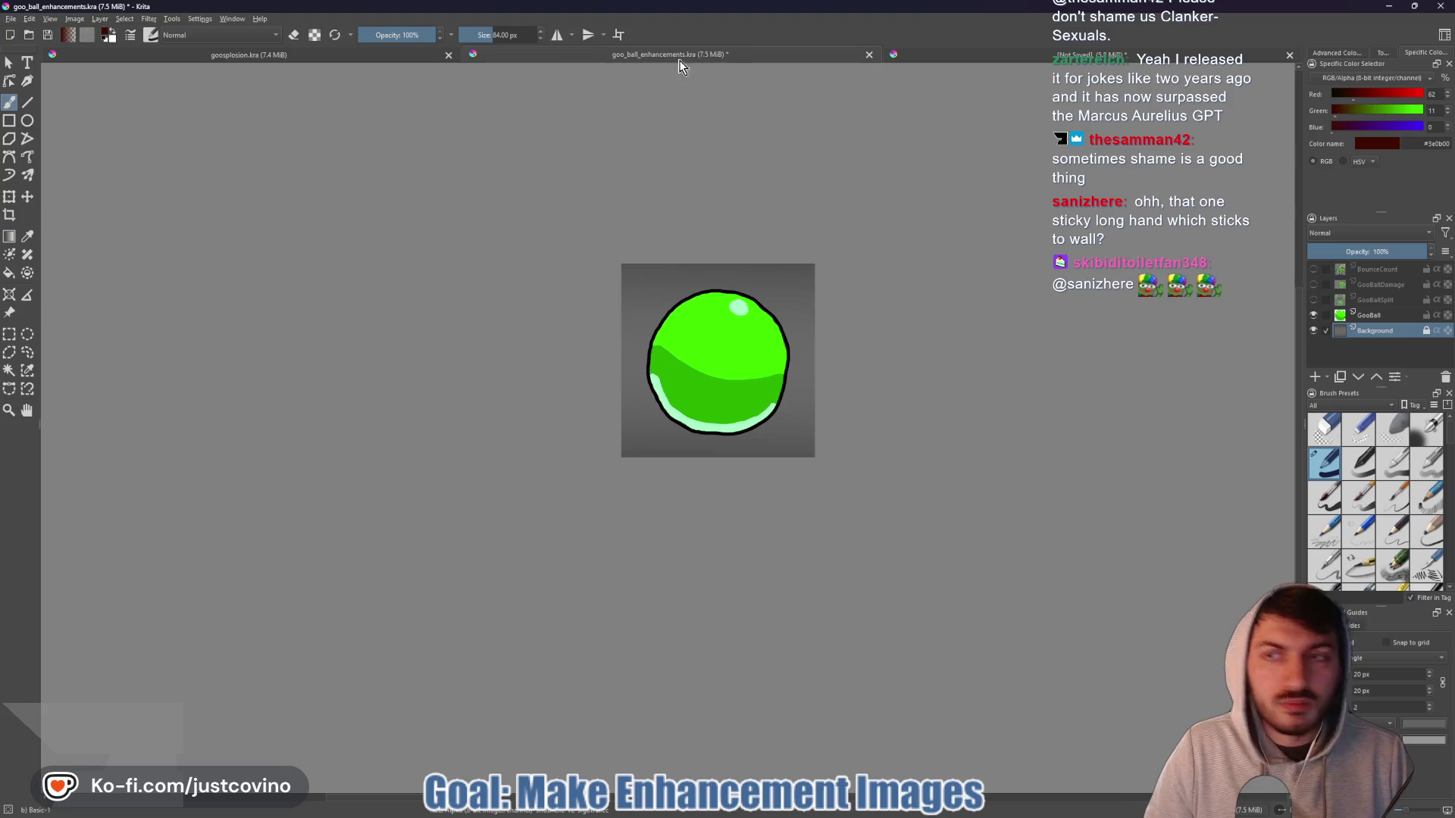
left_click(267, 57)
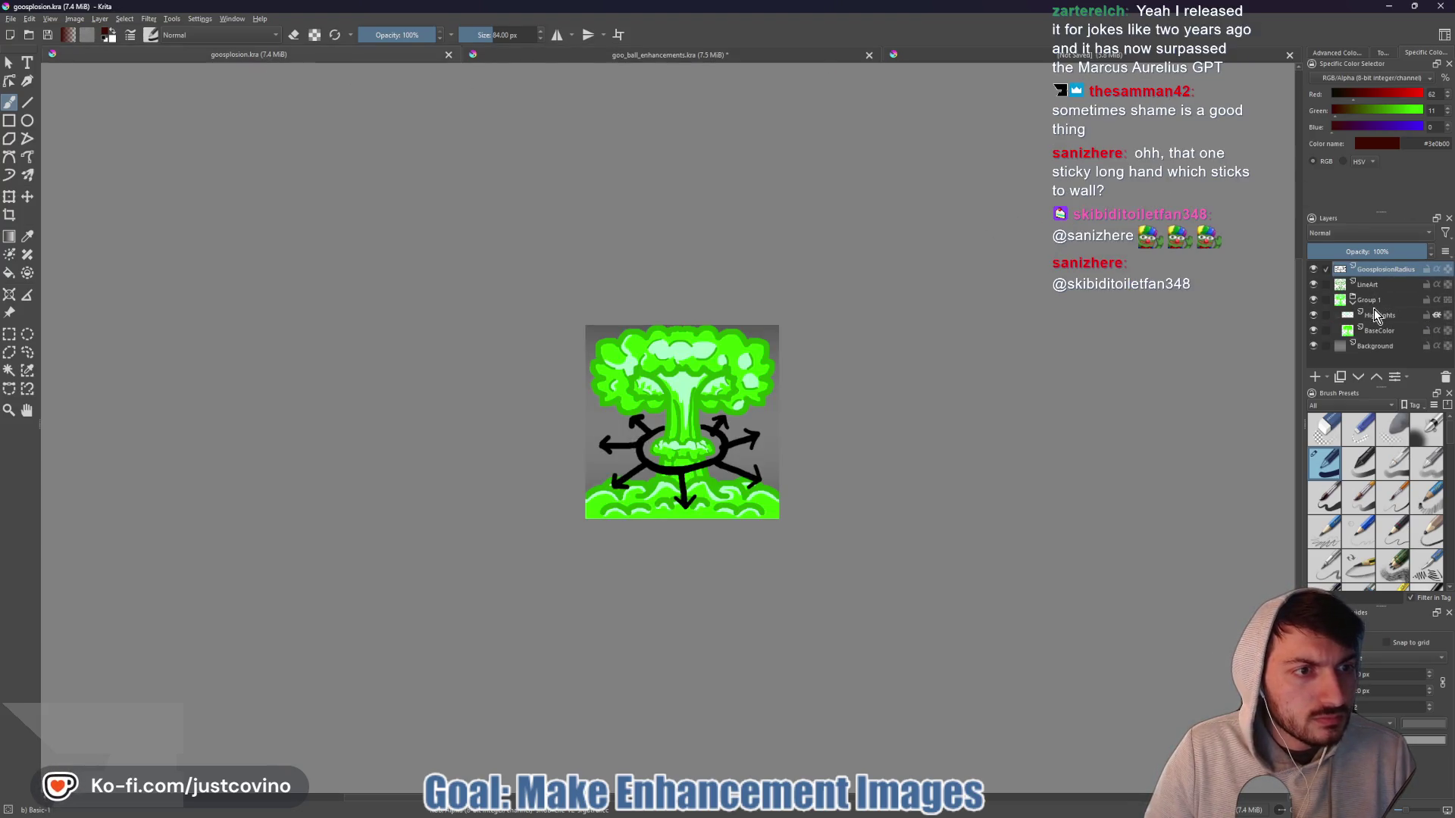
left_click(957, 55)
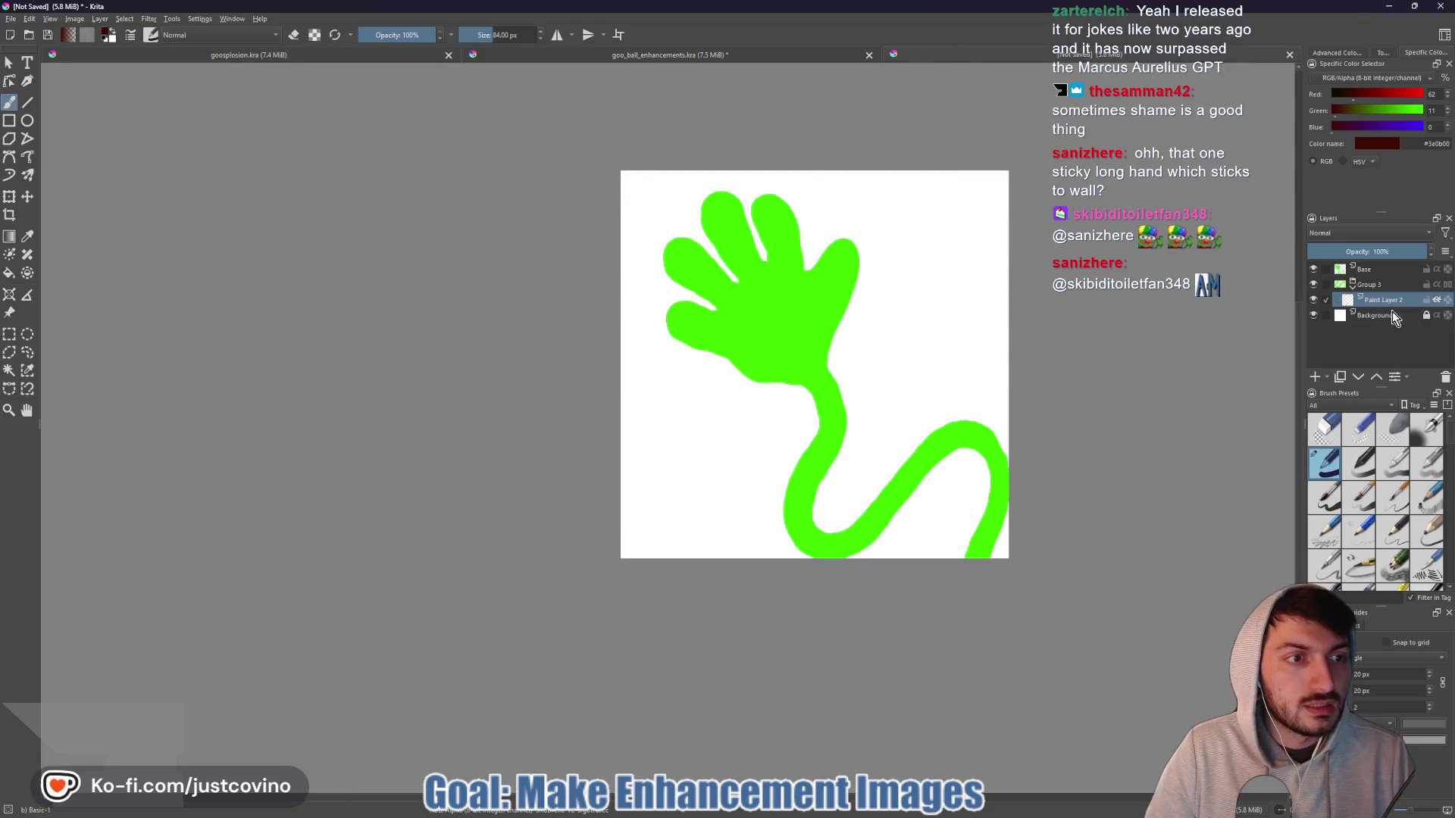
- Move the Base layer into Group 3 and back up out of it
left_click(1369, 271)
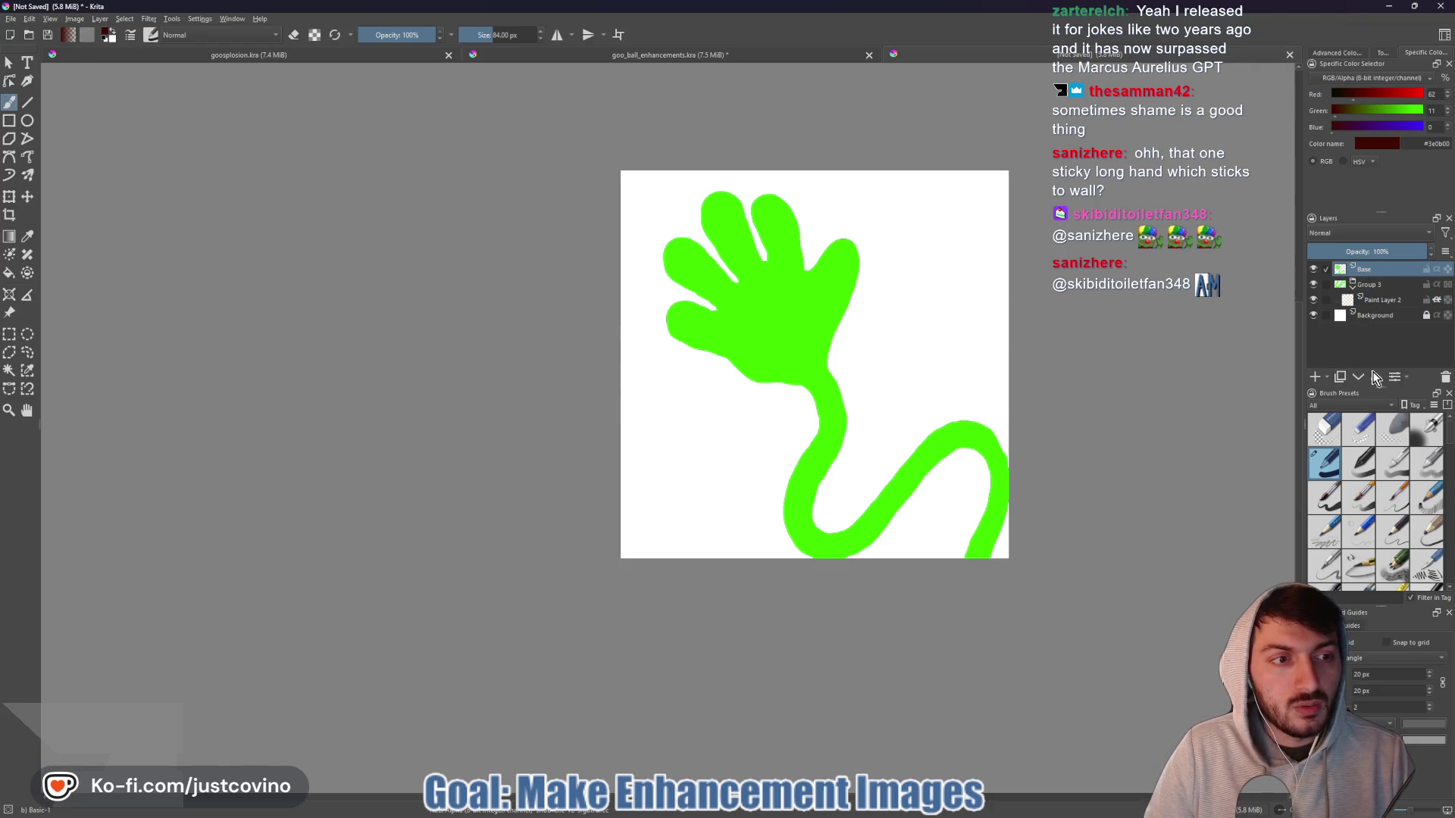
left_click(1358, 377)
left_click(1378, 303)
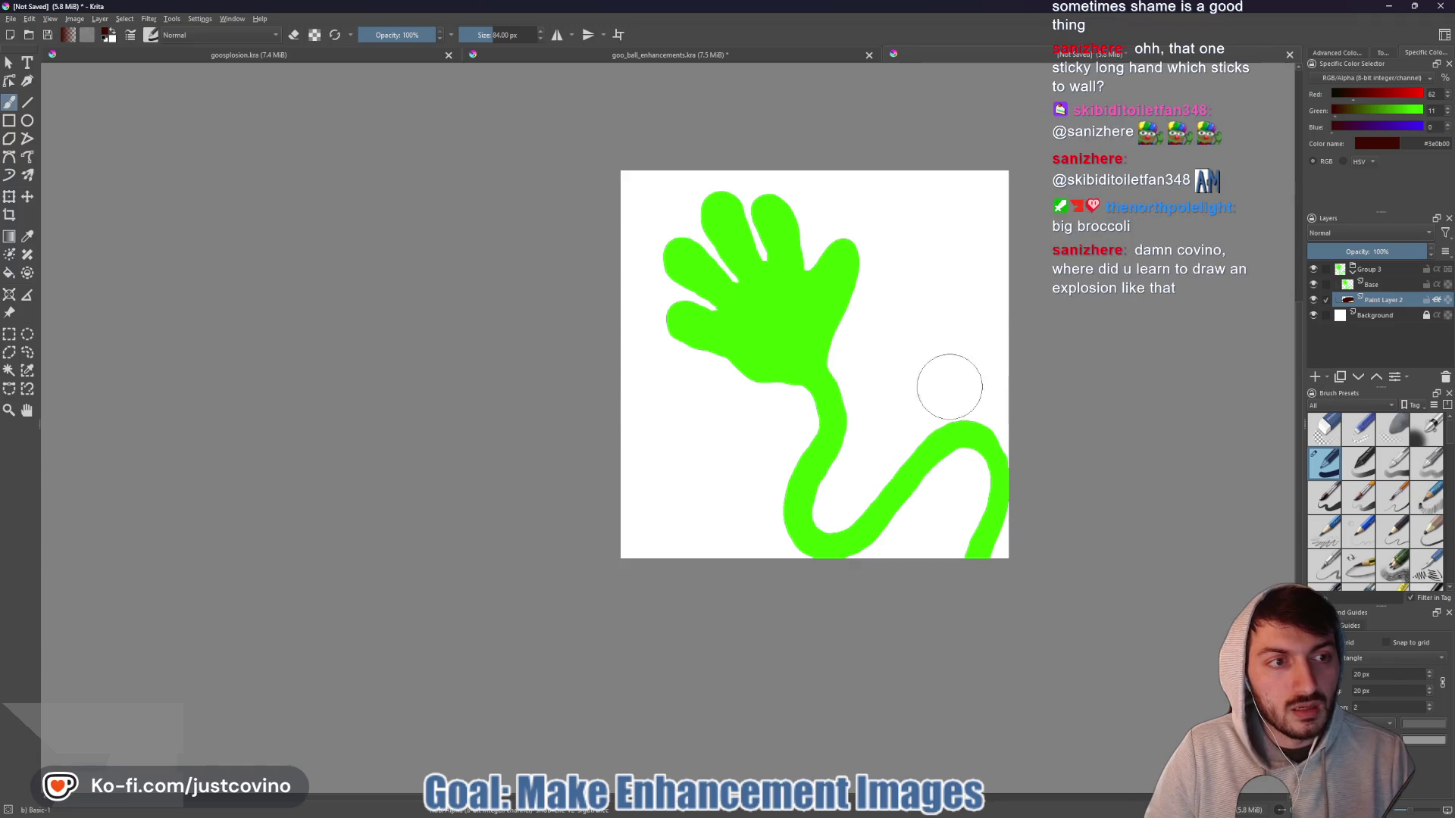
left_click(1375, 285)
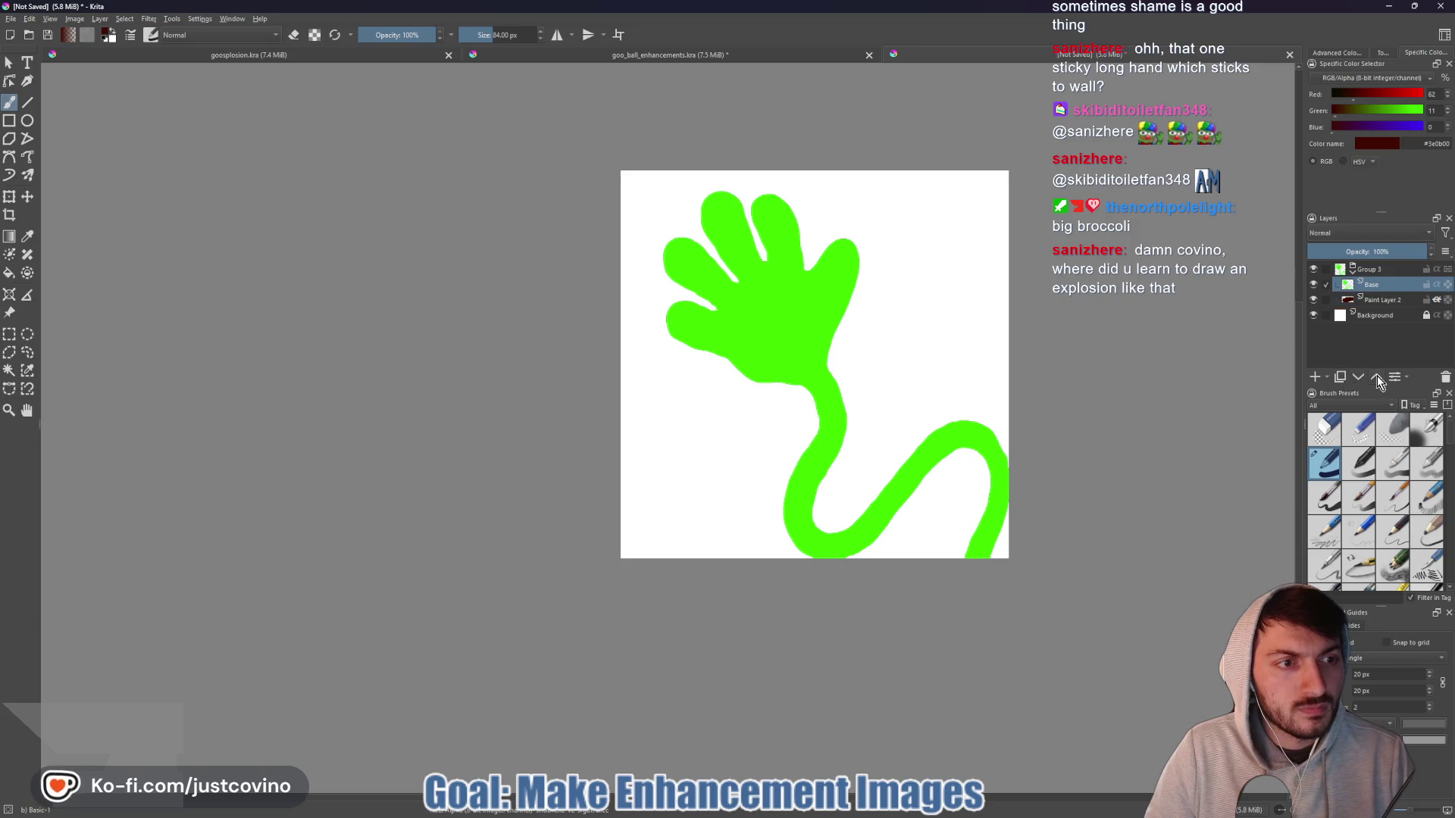
left_click(1376, 377)
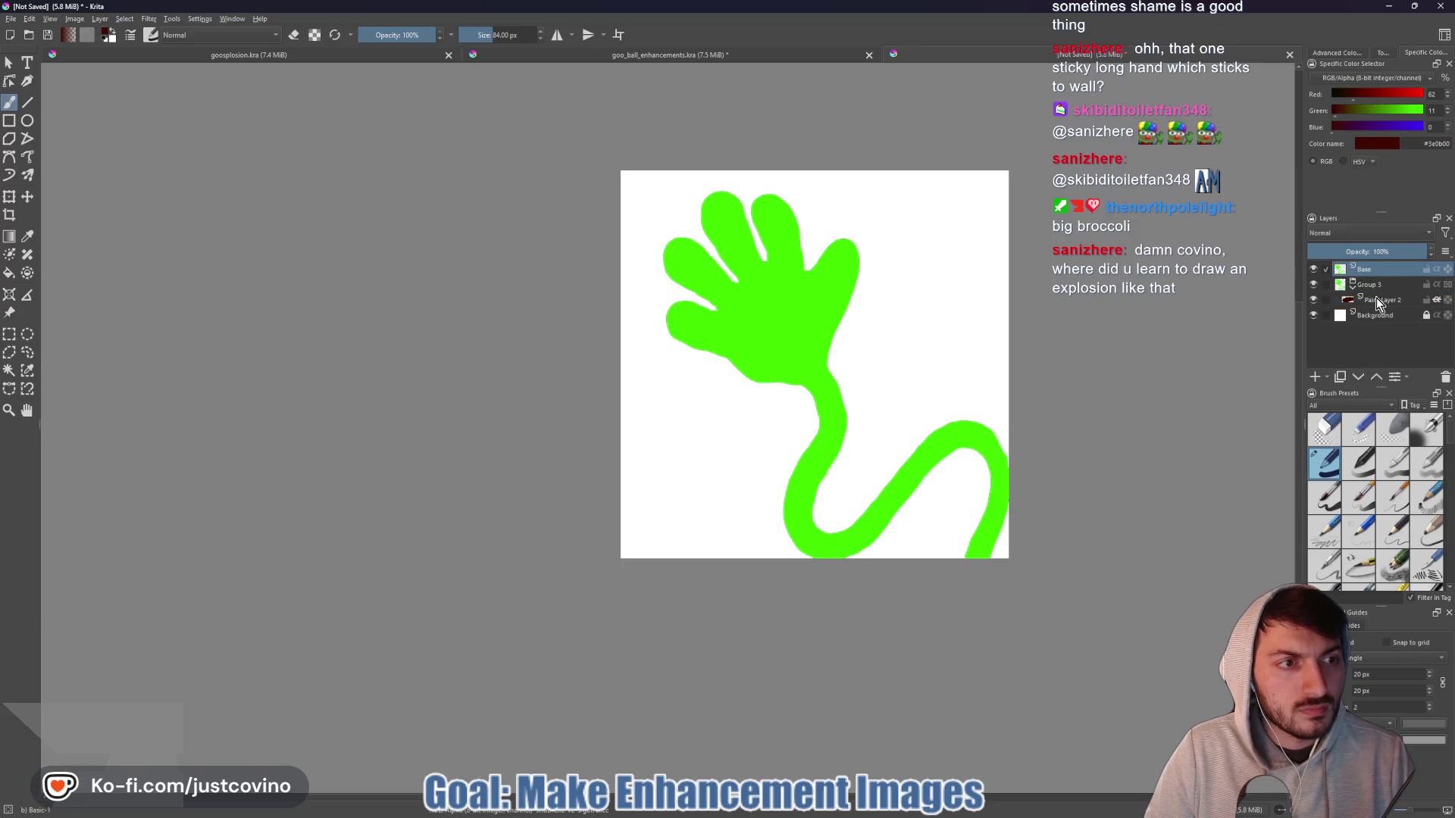
- Move Paint Layer 2 out of Group 3, delete the empty group, and reselect Paint Layer 2
left_click(1376, 300)
left_click(1376, 377)
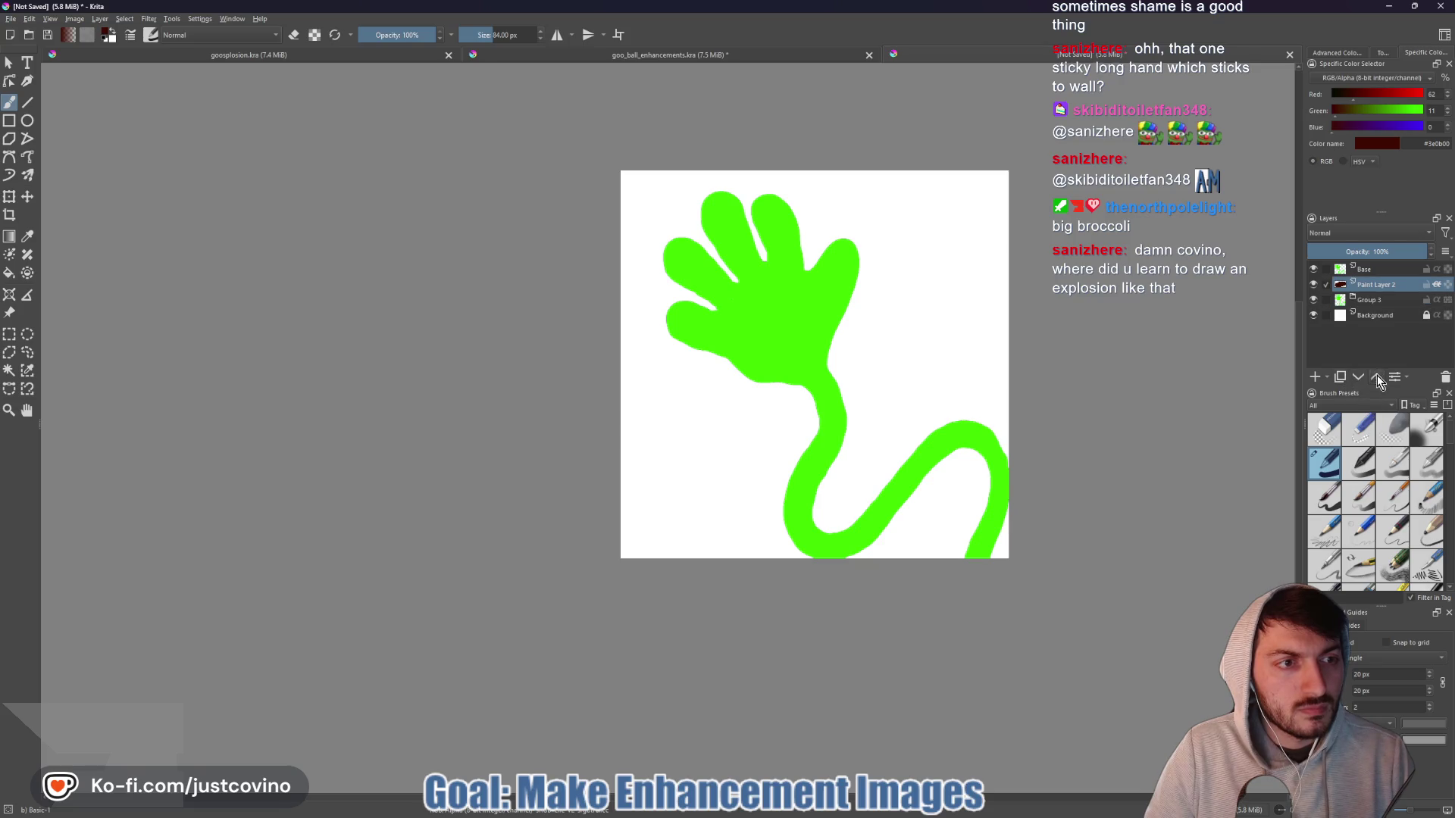
left_click(1387, 300)
left_click(1445, 378)
left_click(1376, 285)
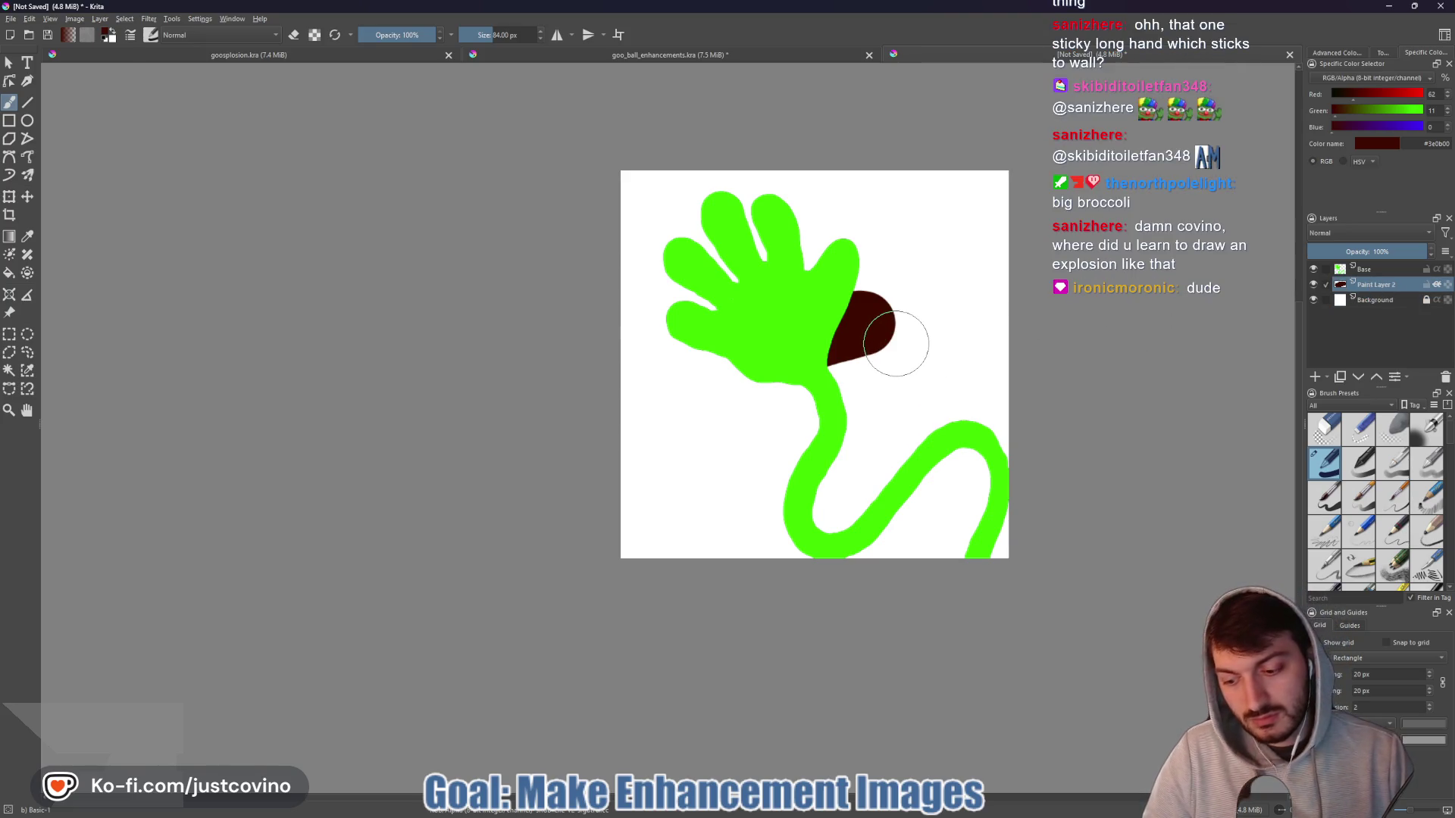
- Erase the dark red blob in eraser mode, then resize the brush from 390 px to 78 px
key("e")
mouse_move(877, 325)
left_mouse_down()
mouse_move(849, 341)
mouse_move(860, 303)
left_mouse_up()
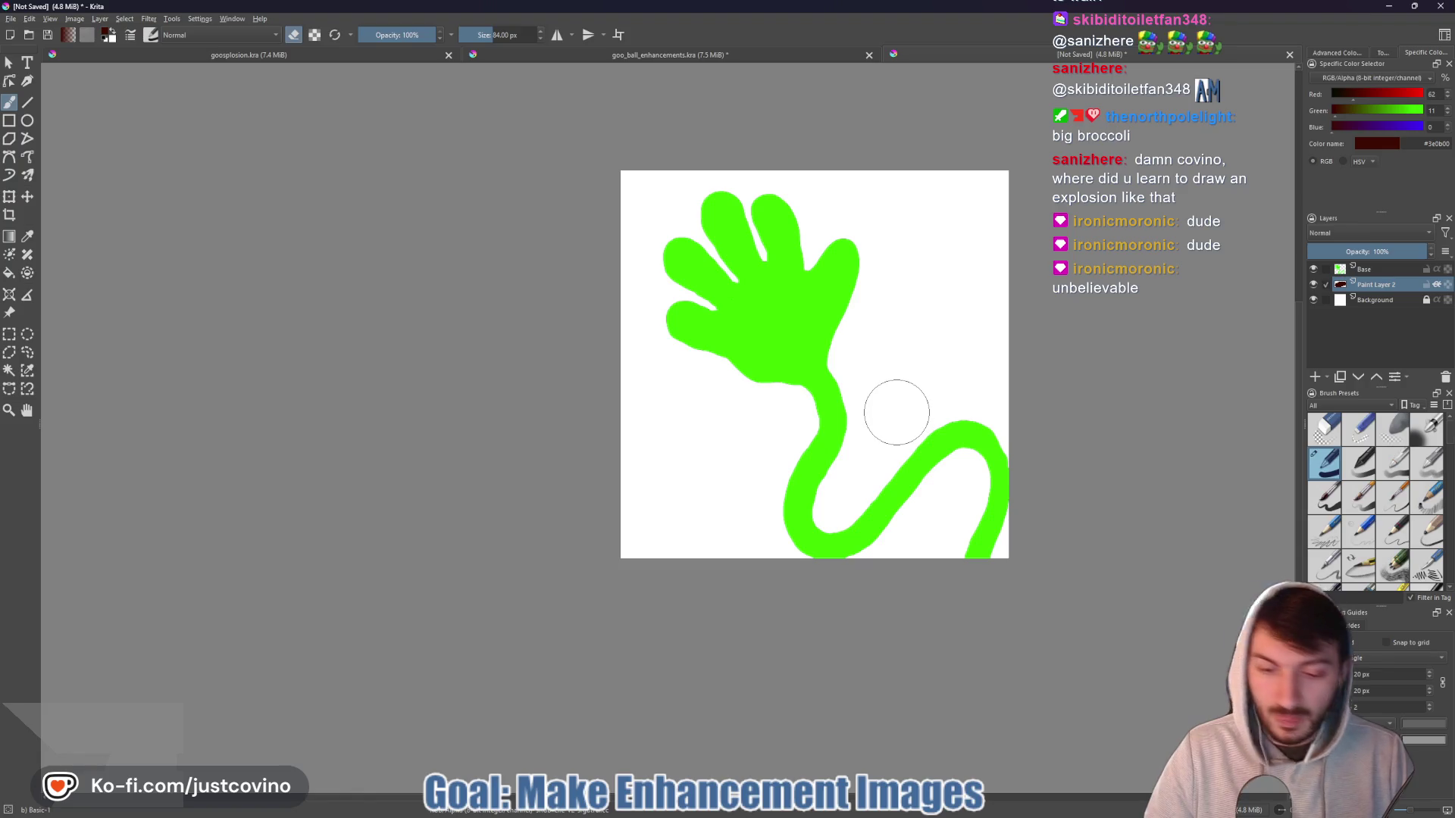
mouse_move(897, 413)
left_mouse_down("shift")
mouse_move(985, 413)
mouse_move(804, 228)
left_mouse_up("shift")
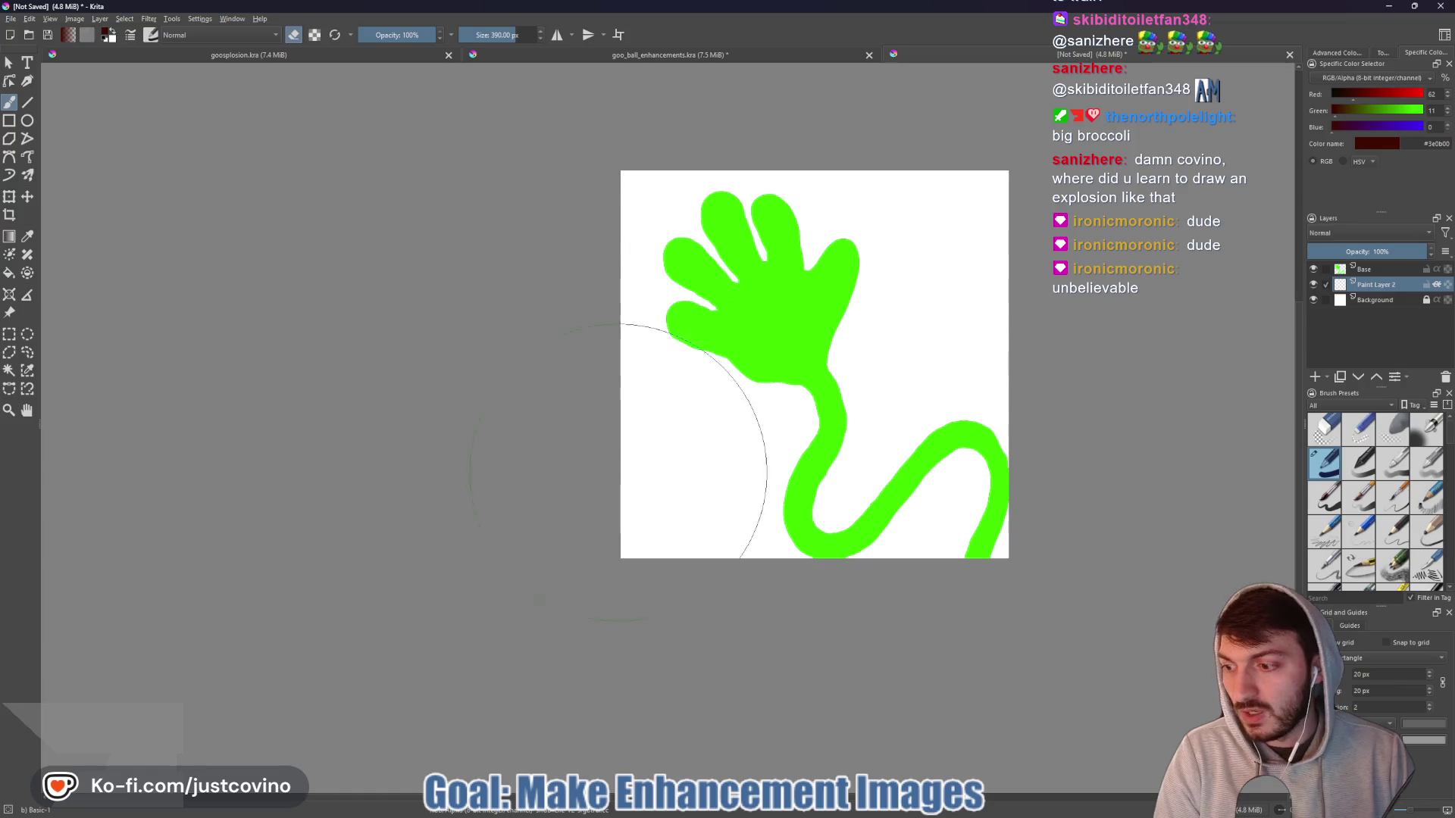
left_click_drag(885, 396, 892, 388, "shift")
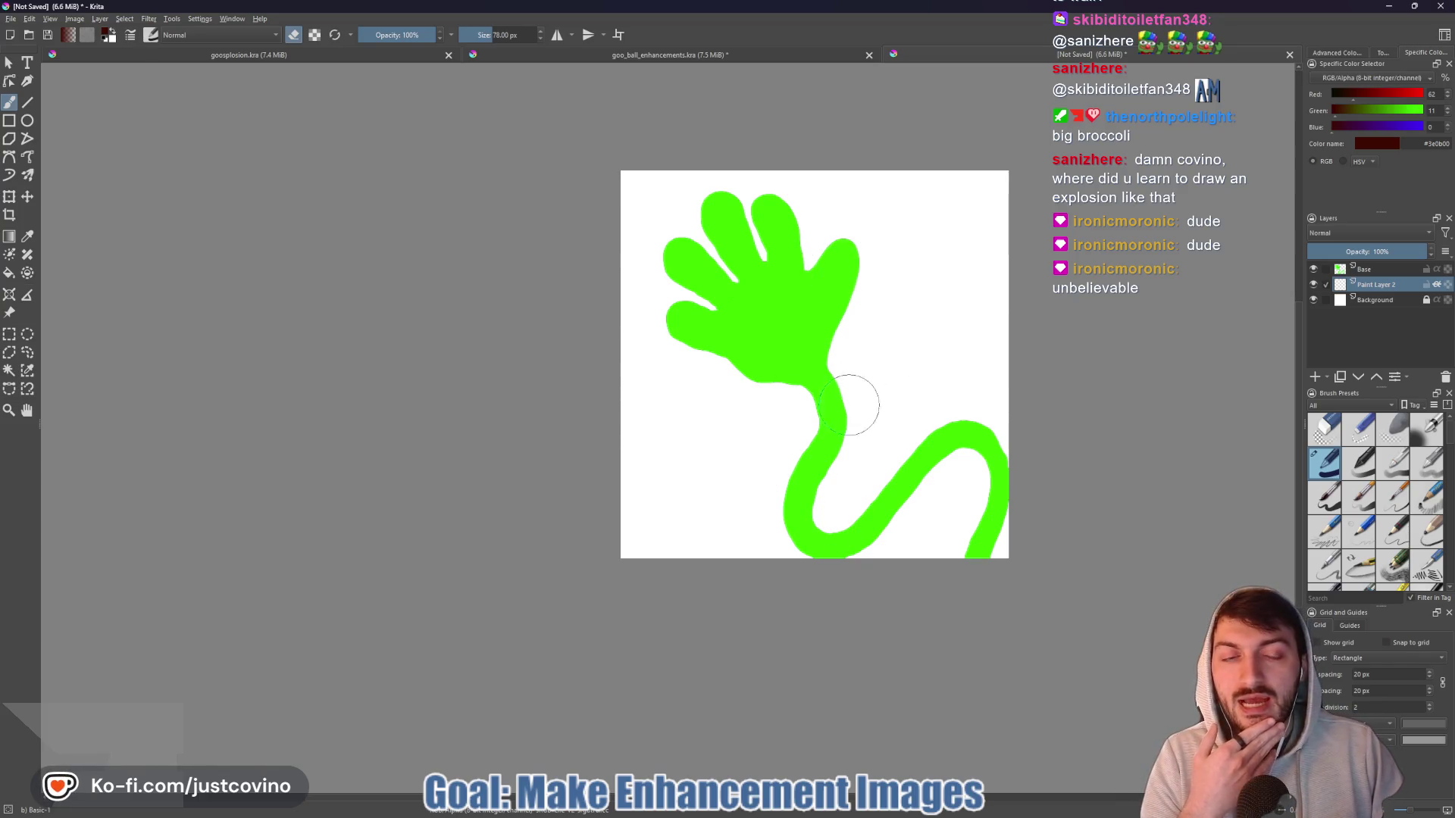
- Zoom the canvas to 200% and lock the Background layer
scroll(852, 350, "up", 5)
scroll(853, 360, "down", 1)
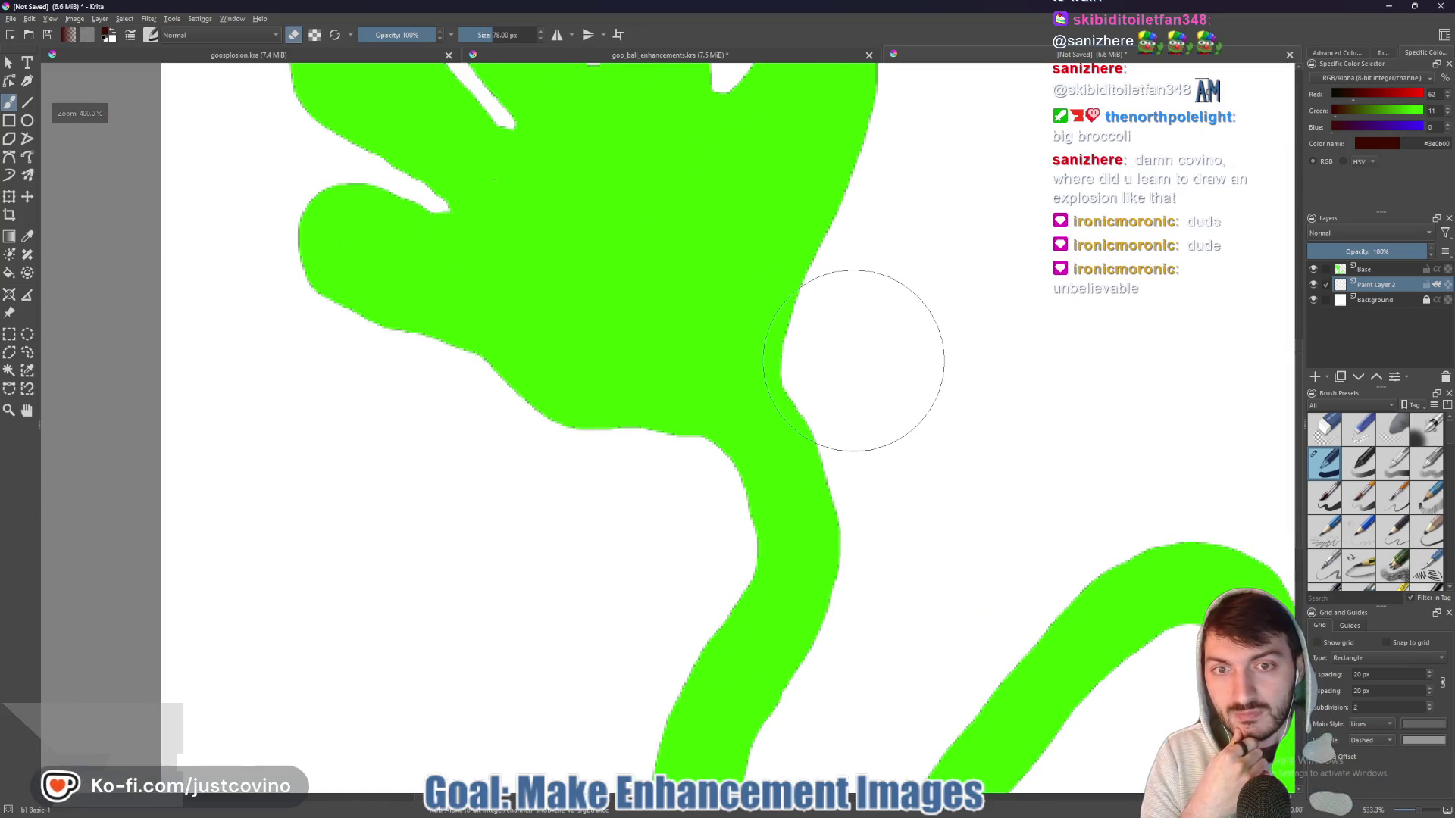
scroll(853, 360, "down", 3)
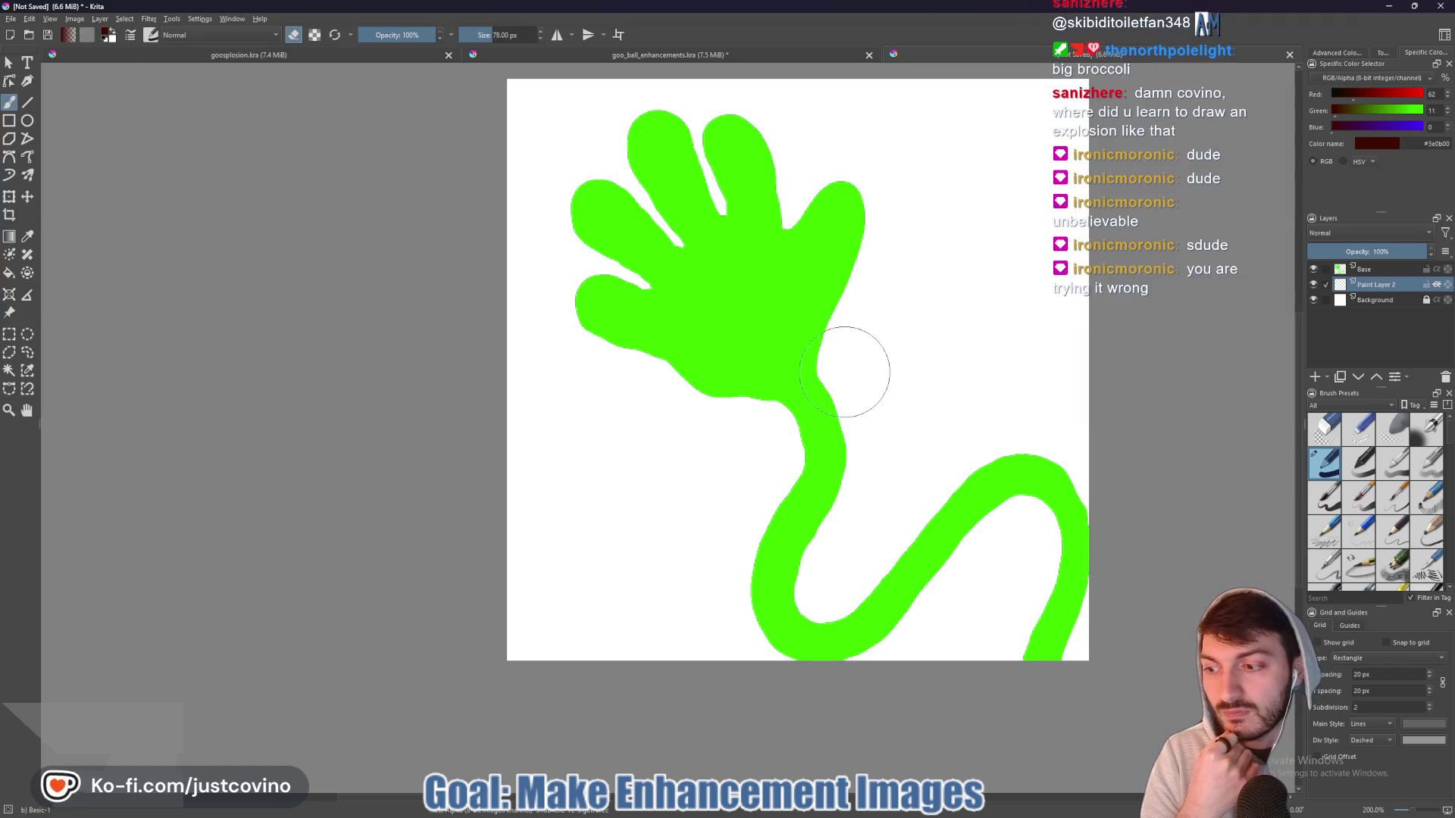
left_click(1427, 302)
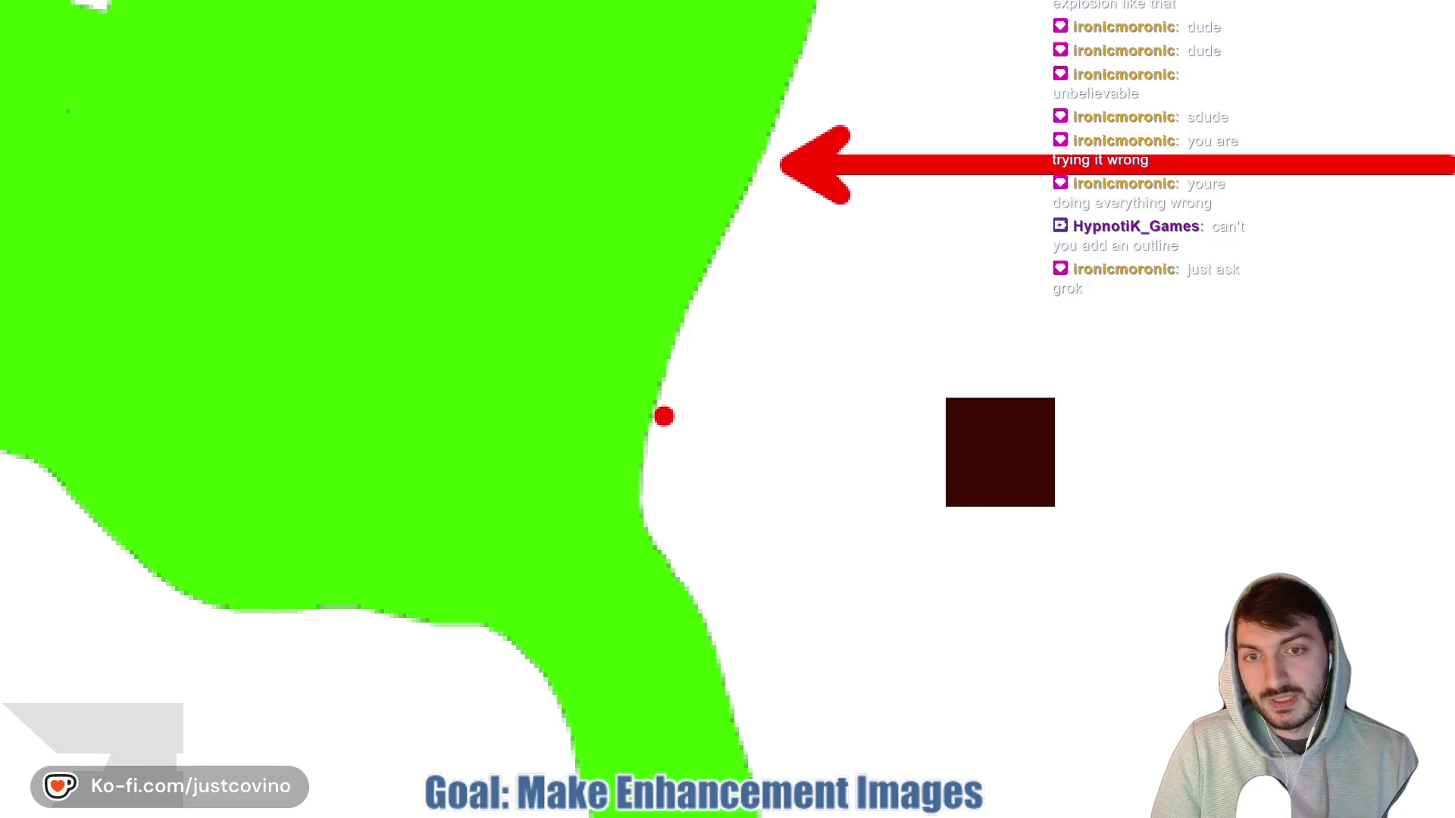
- Raise Paint Layer 2 above Base and bring the Notepad++ colour notes forward
mouse_move(690, 322)
left_mouse_down()
mouse_move(595, 372)
mouse_move(677, 291)
left_mouse_up()
left_click_drag(656, 341, 606, 451)
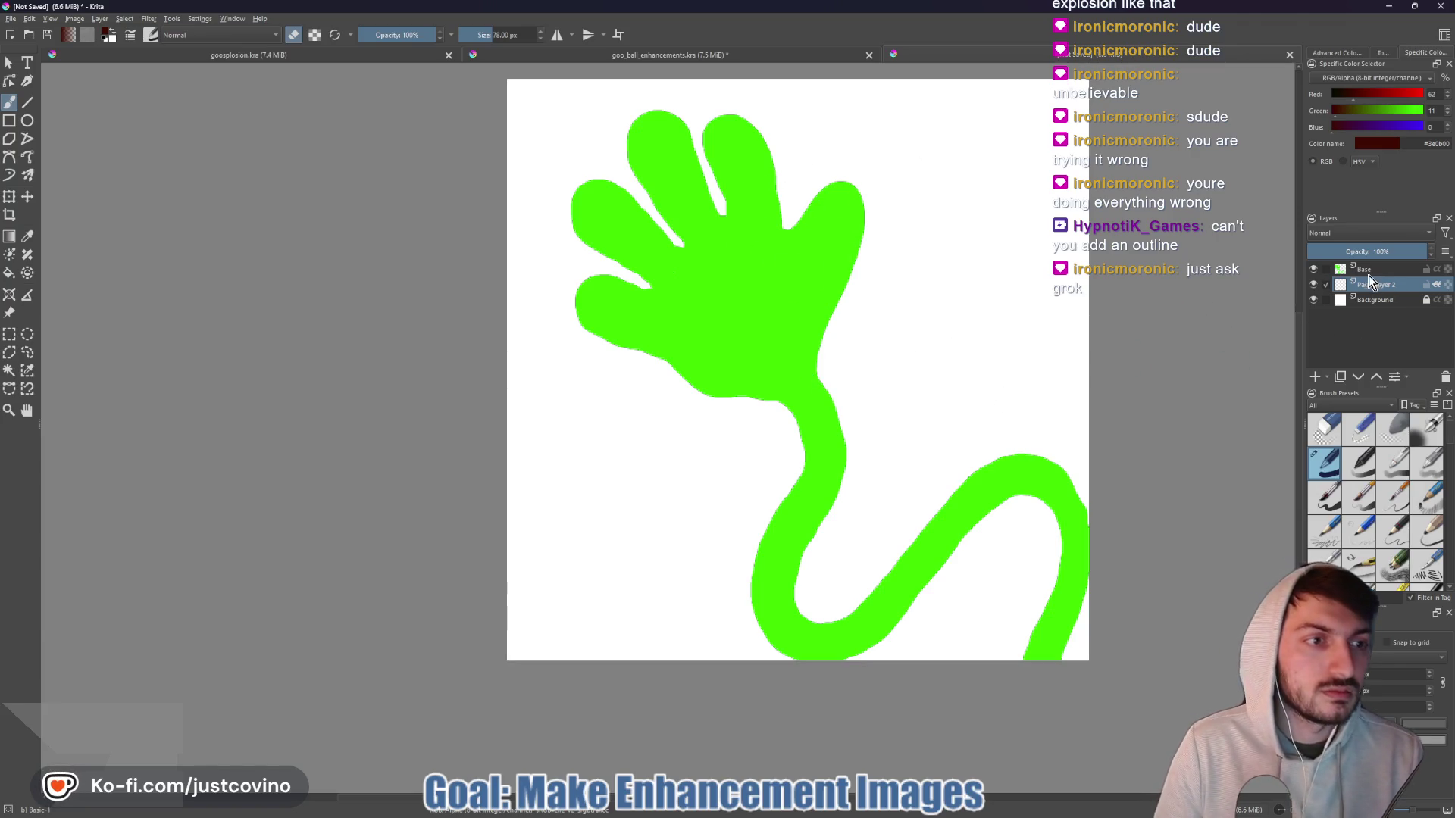
left_click(1376, 379)
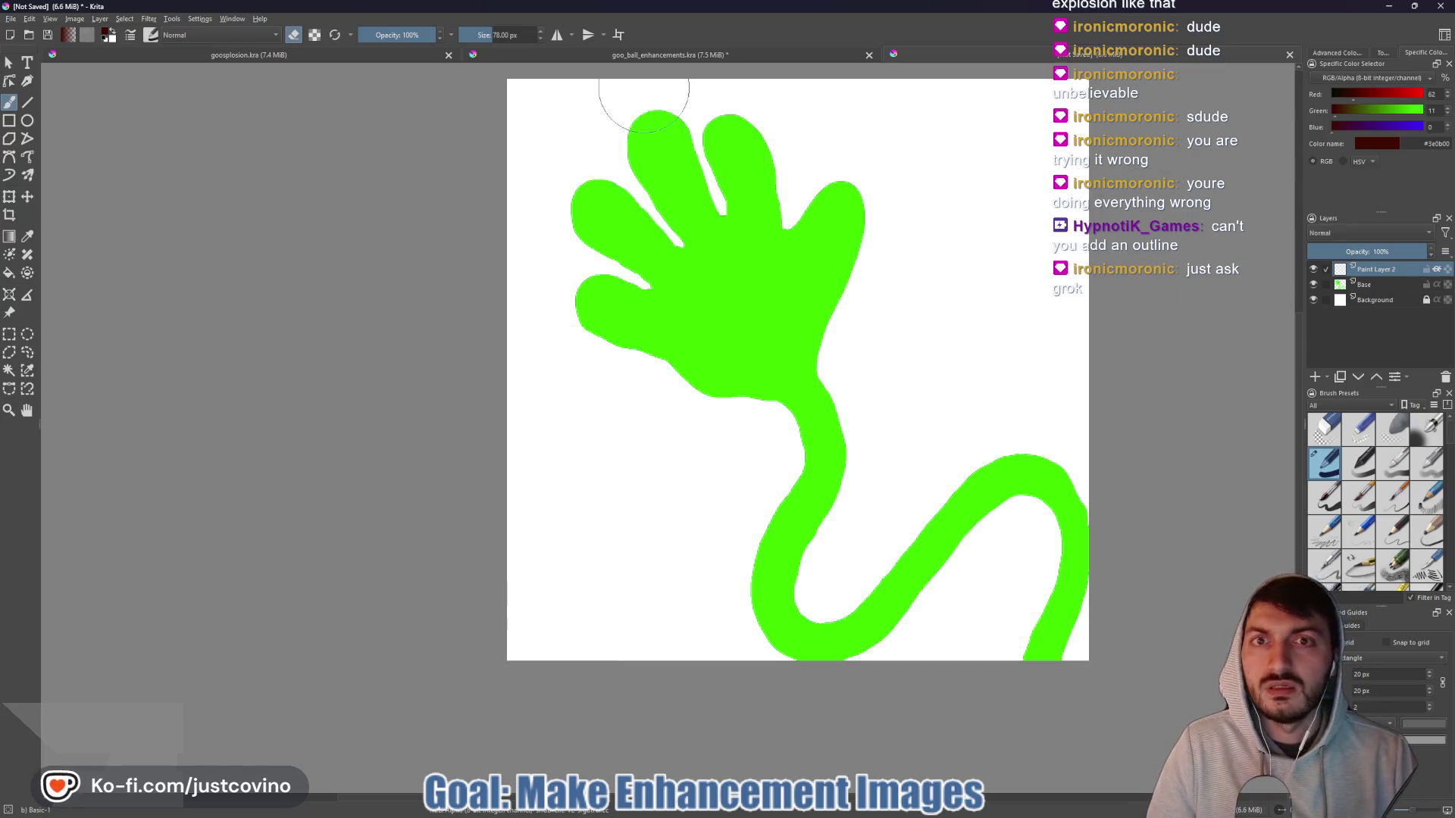
mouse_move(769, 815)
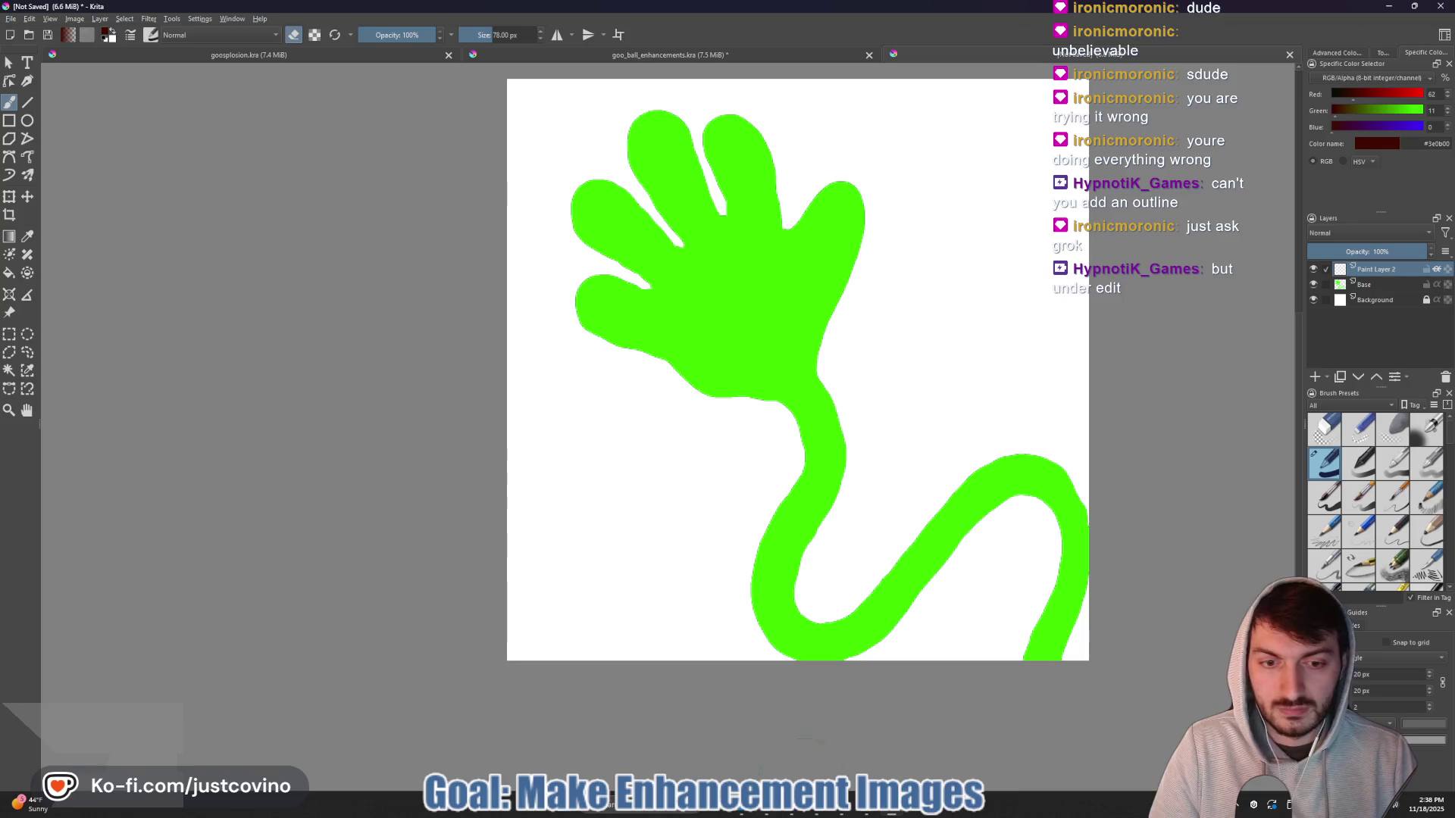
left_click(873, 815)
- Select the Dark Color value #2aae00 in the Notepad++ notes and return to Krita
left_click(581, 275)
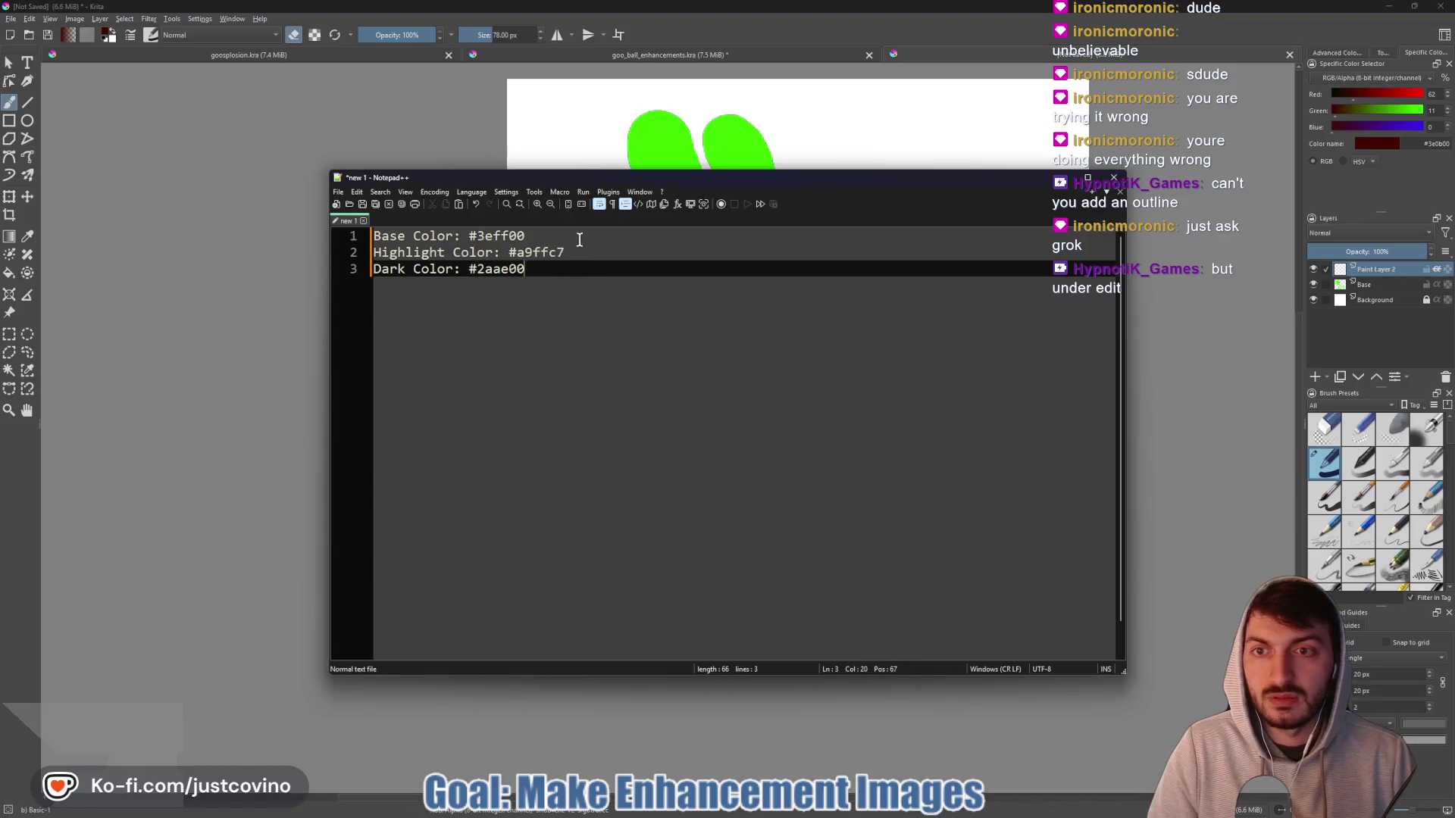
left_click_drag(553, 269, 486, 270)
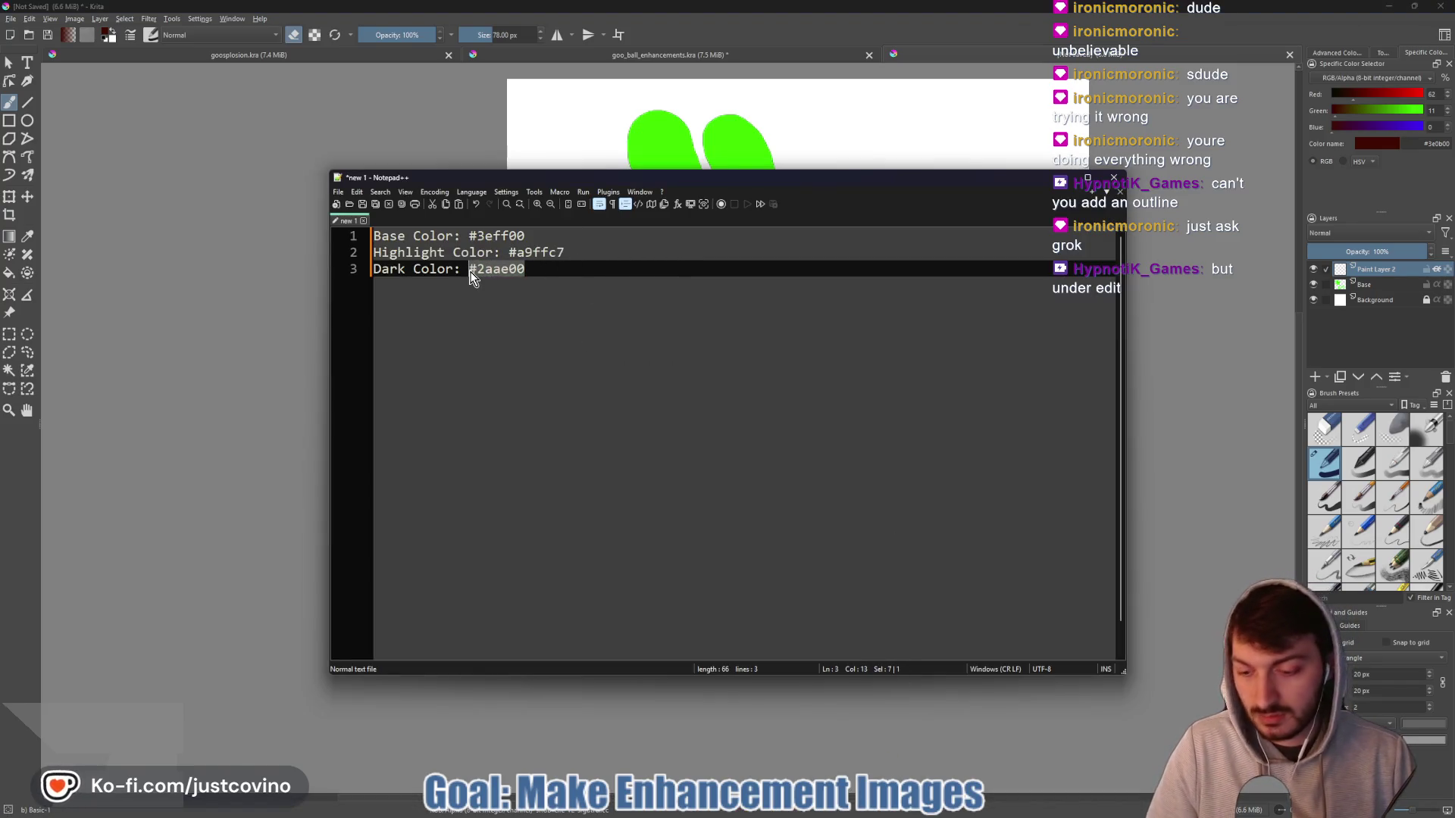
left_click(1436, 142)
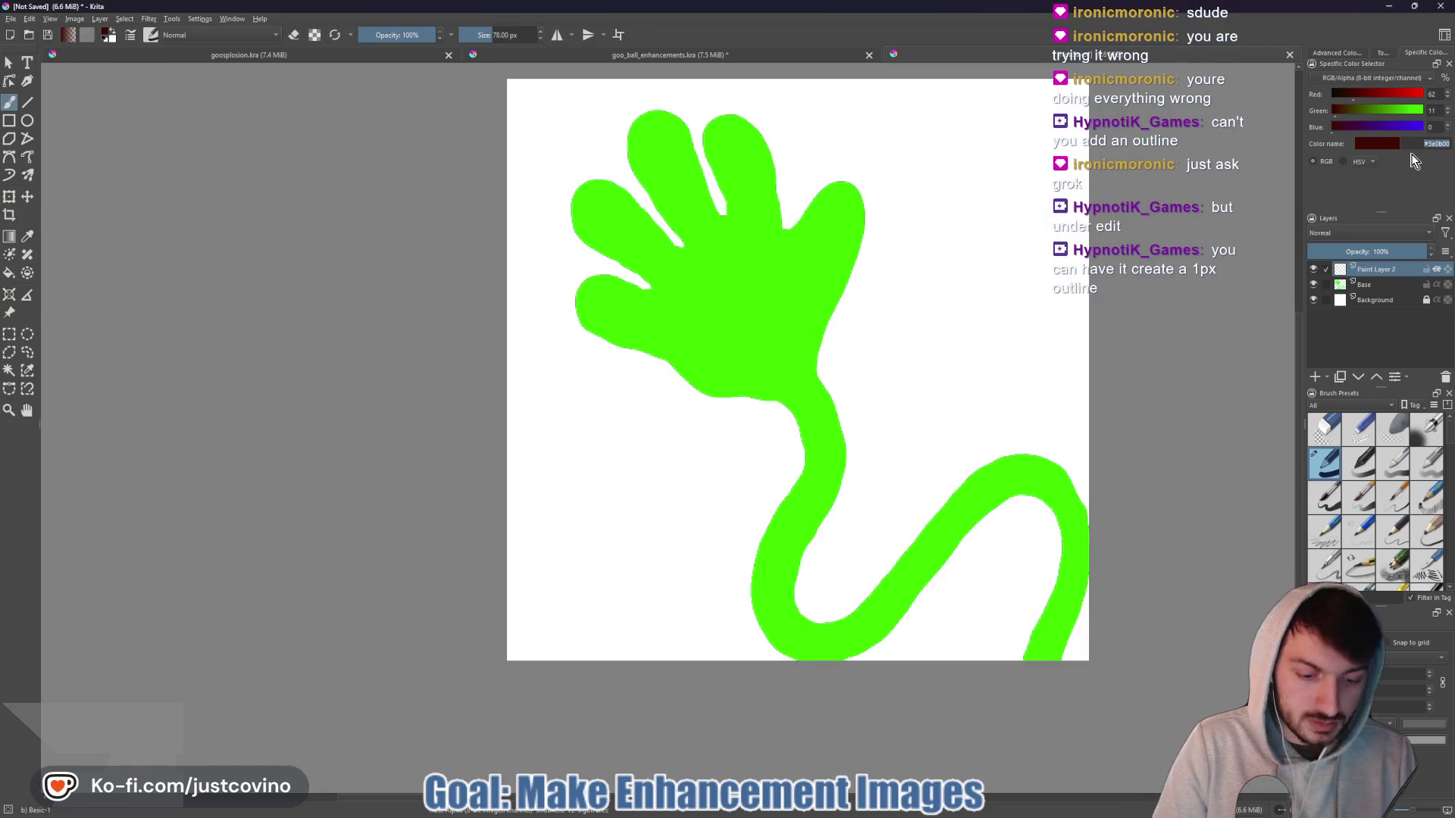
key("alt+f")
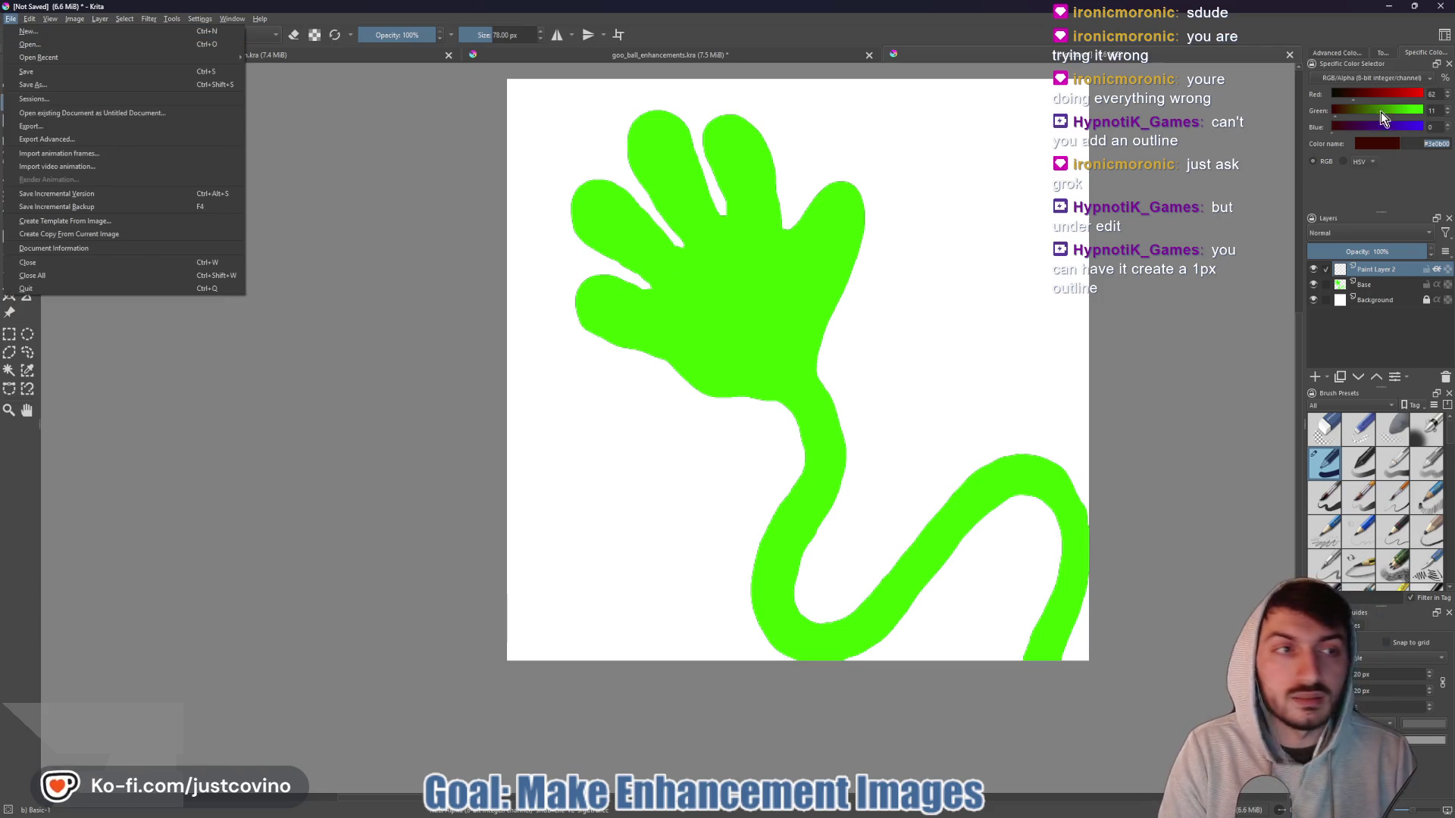
- Enter #2aae00 as the paint colour in the Color name field, then select the Base layer
key("Escape")
left_click(1422, 144)
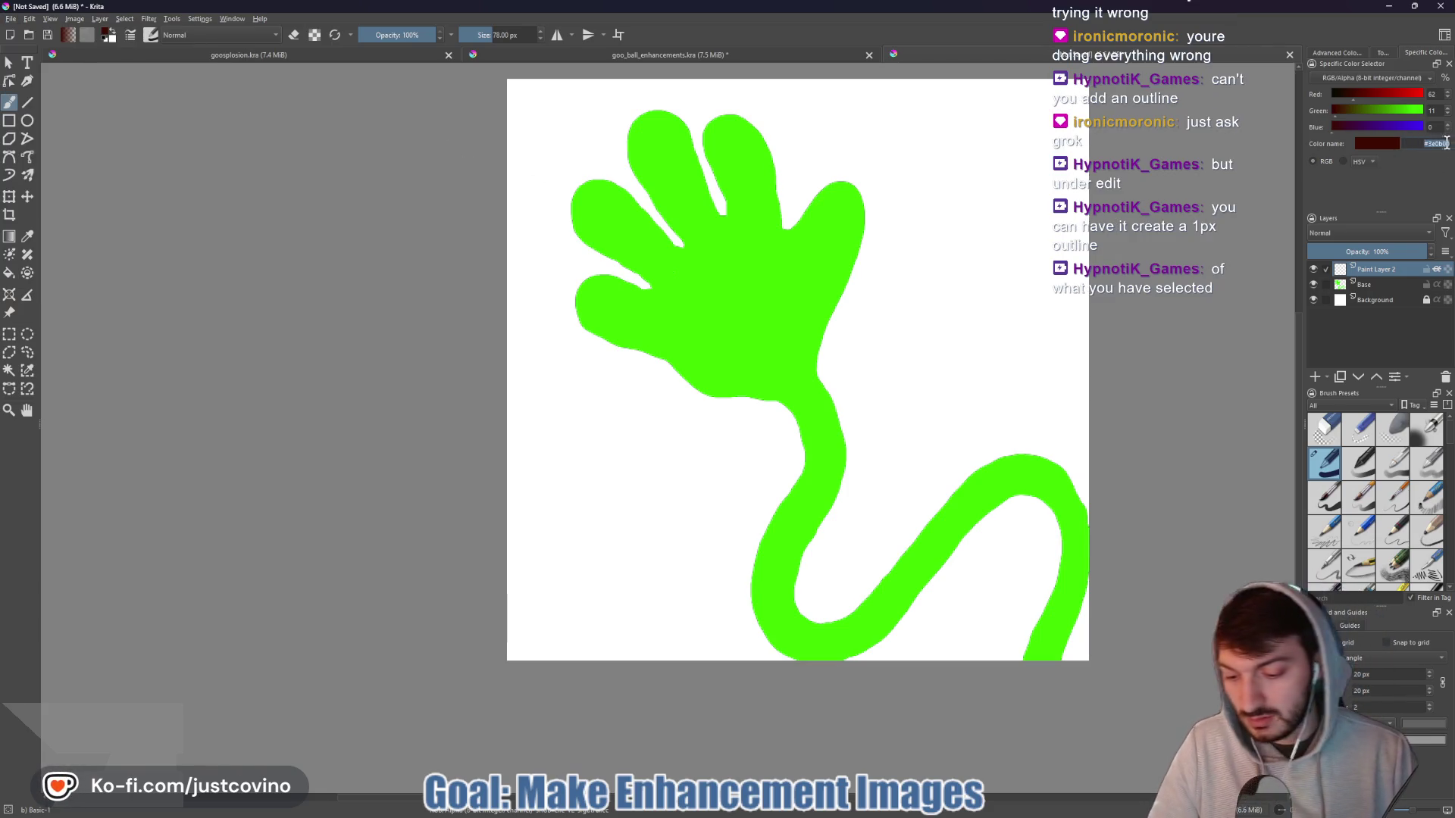
key("Return")
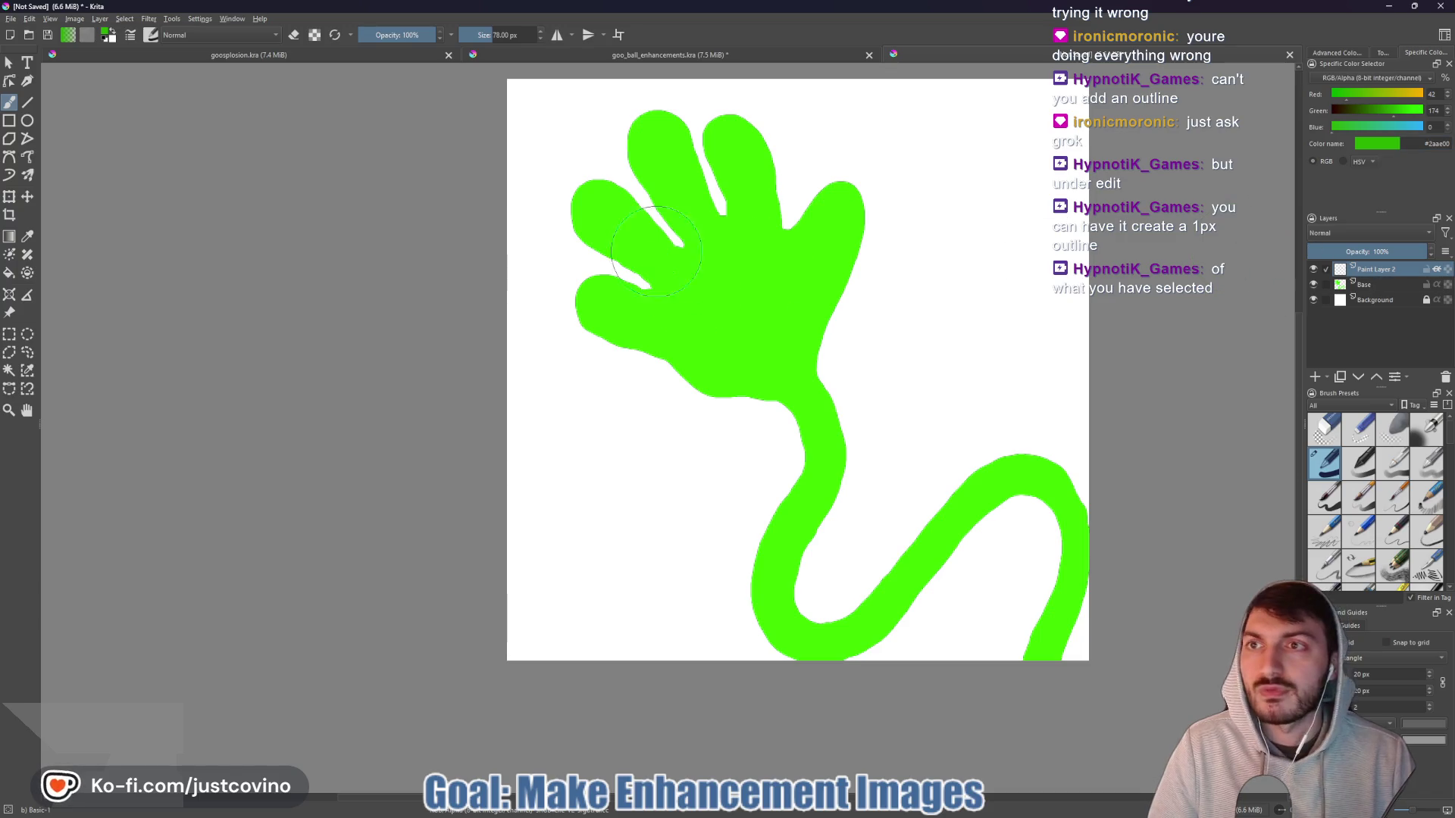
left_click(1328, 286)
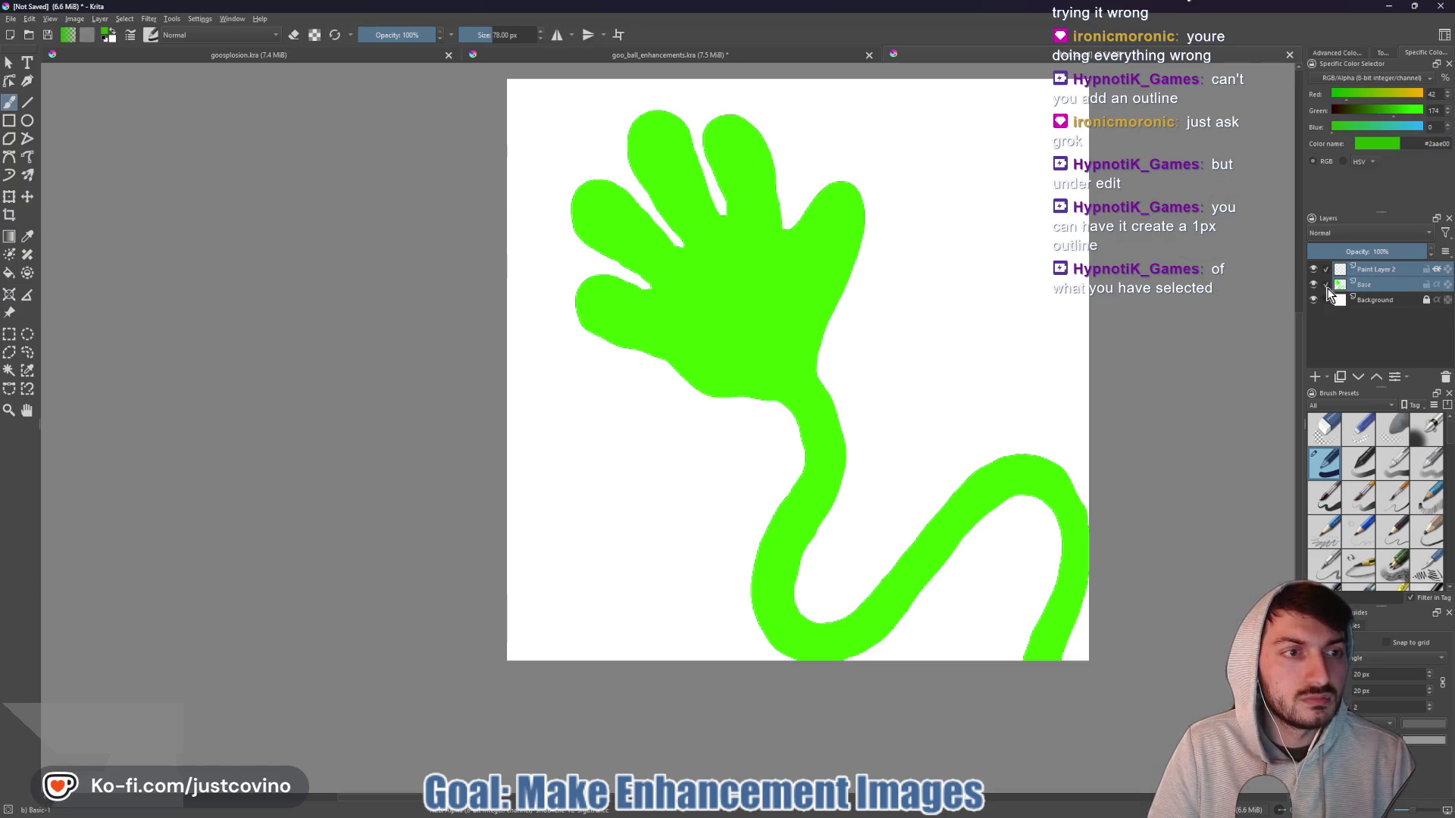
- Skip Edit > Fill Special and use the Transform tool to frame the Base layer's hand
left_click(27, 21)
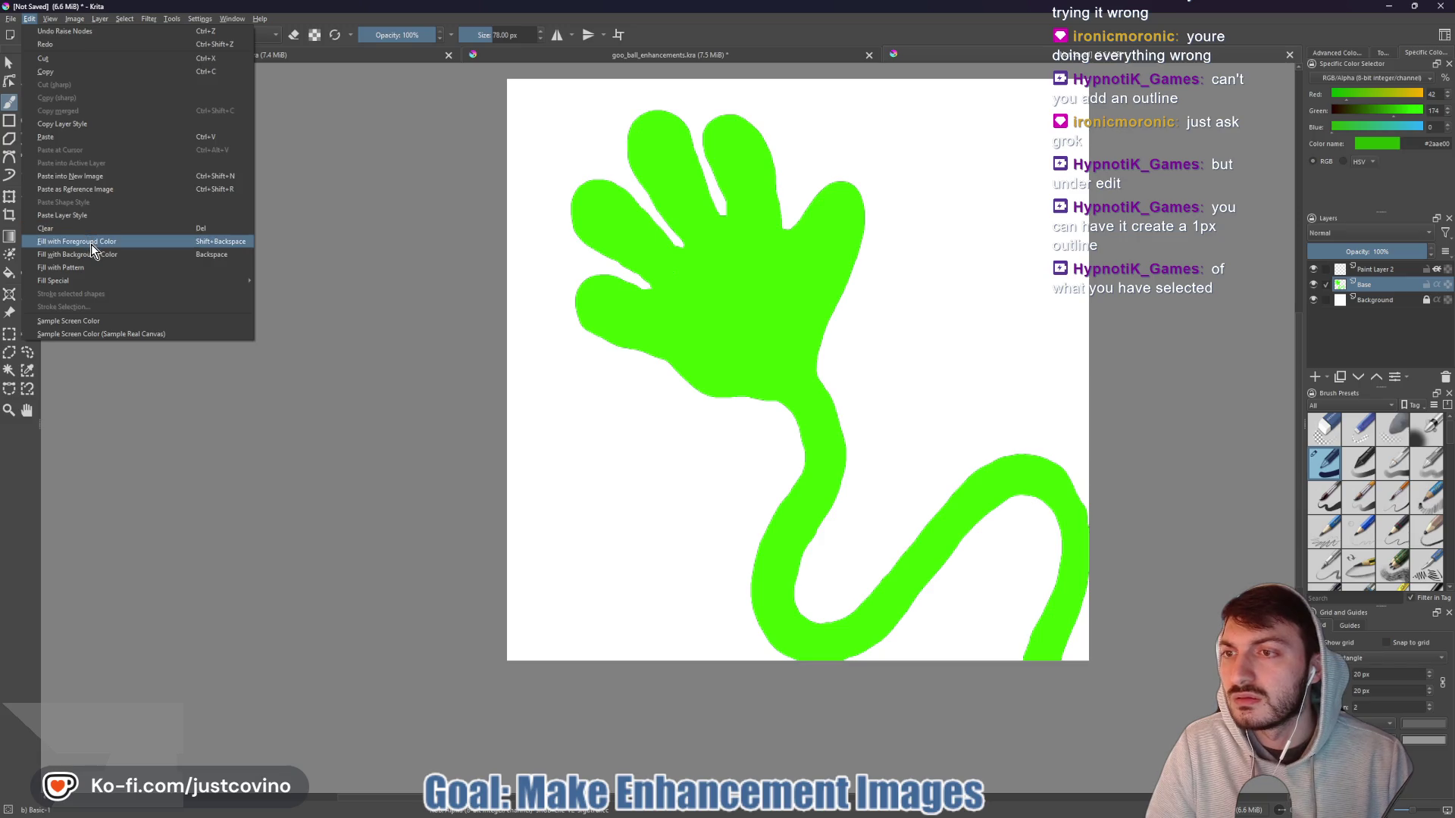
mouse_move(92, 280)
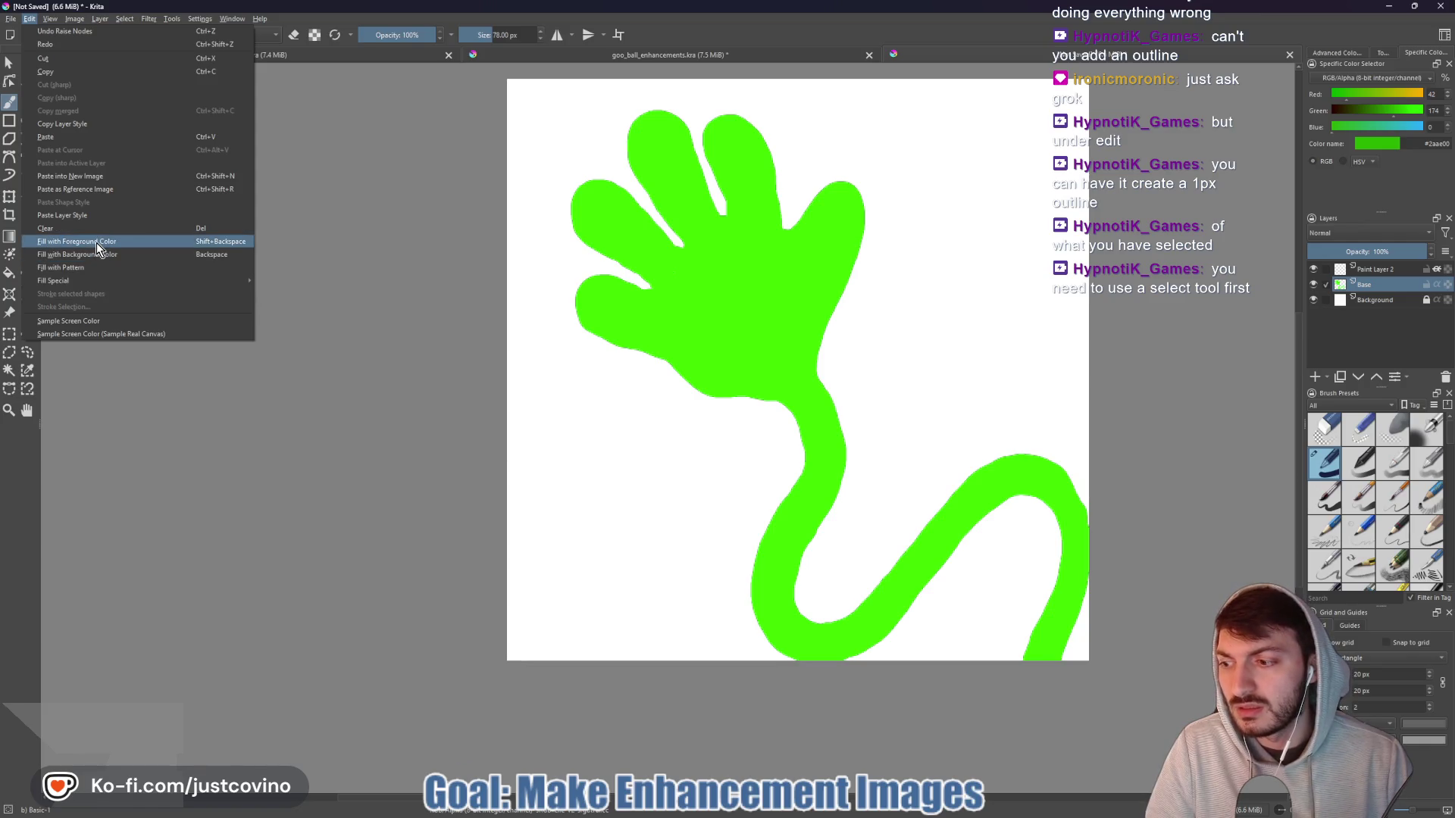
left_click(6, 68)
left_click(6, 65)
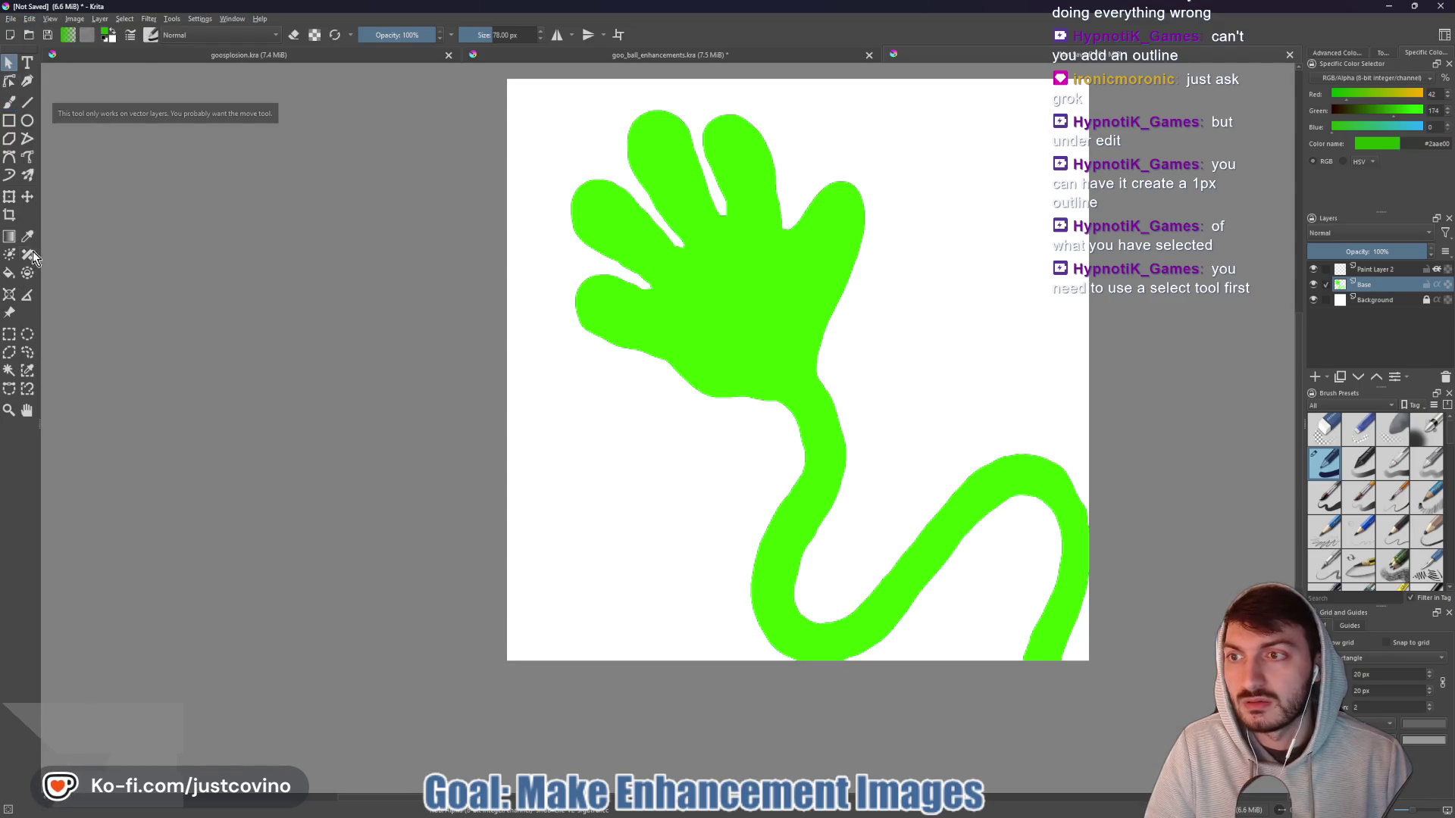
left_click(9, 196)
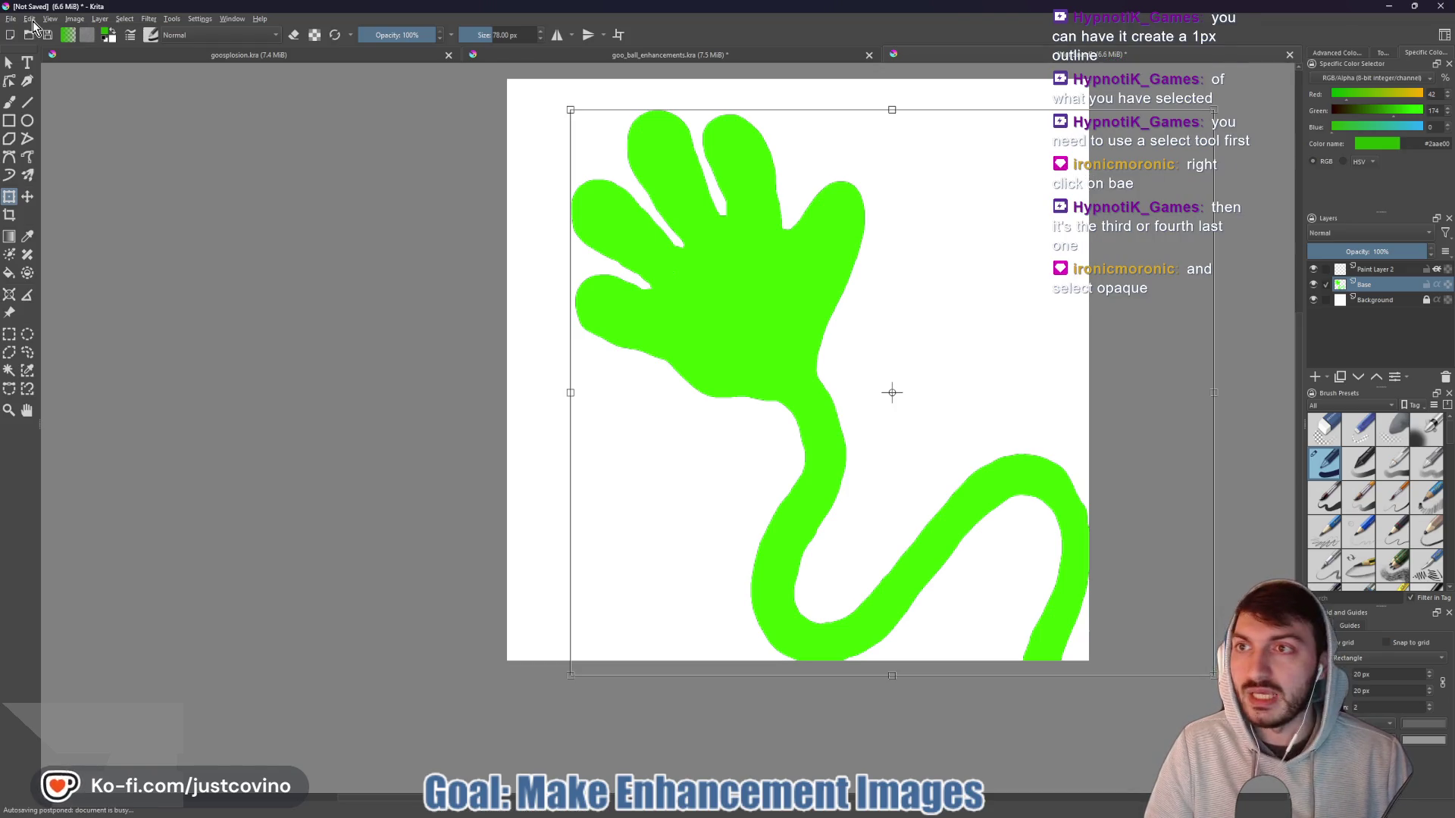
left_click(32, 22)
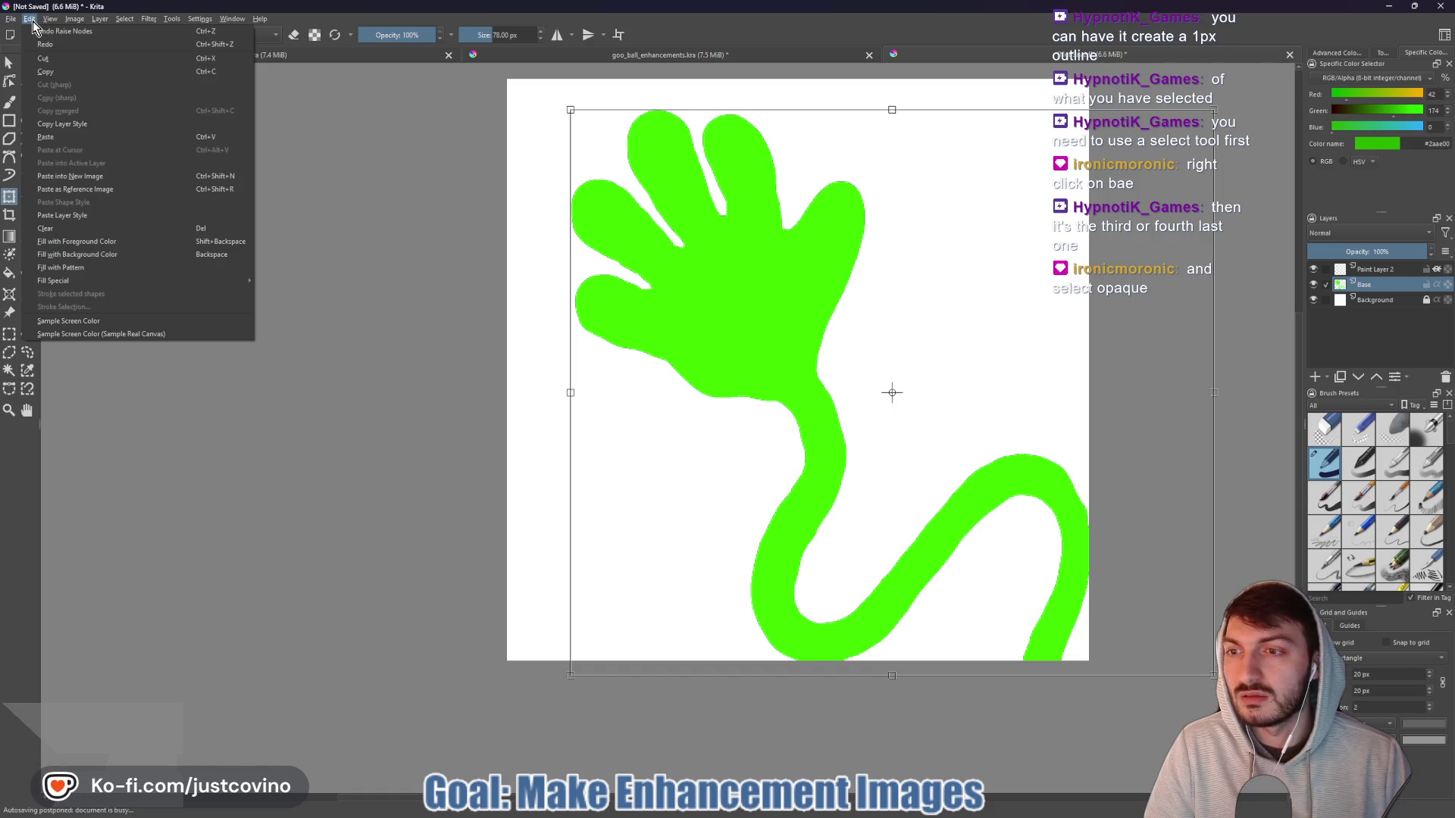
left_click(33, 21)
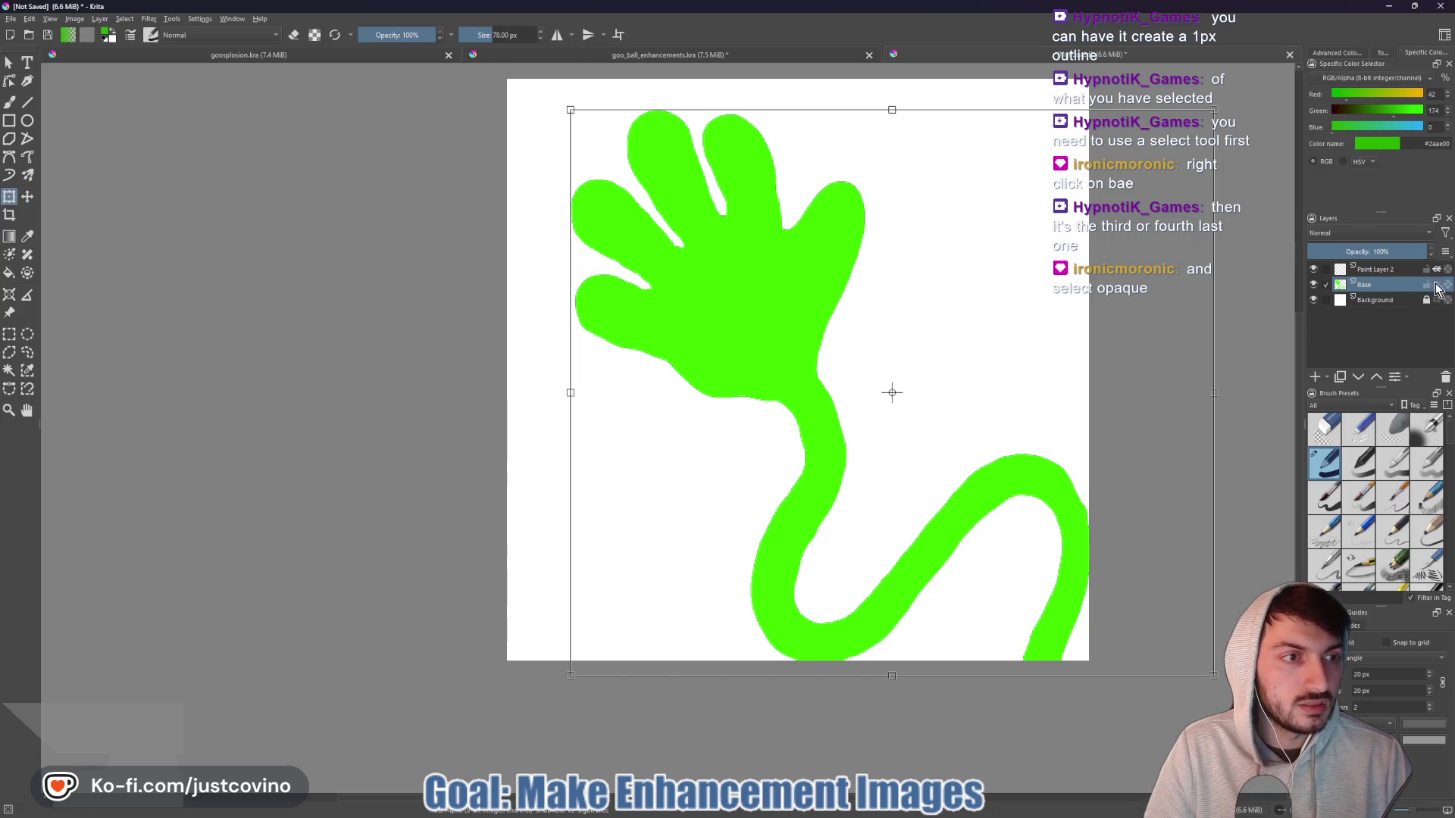
mouse_move(1447, 294)
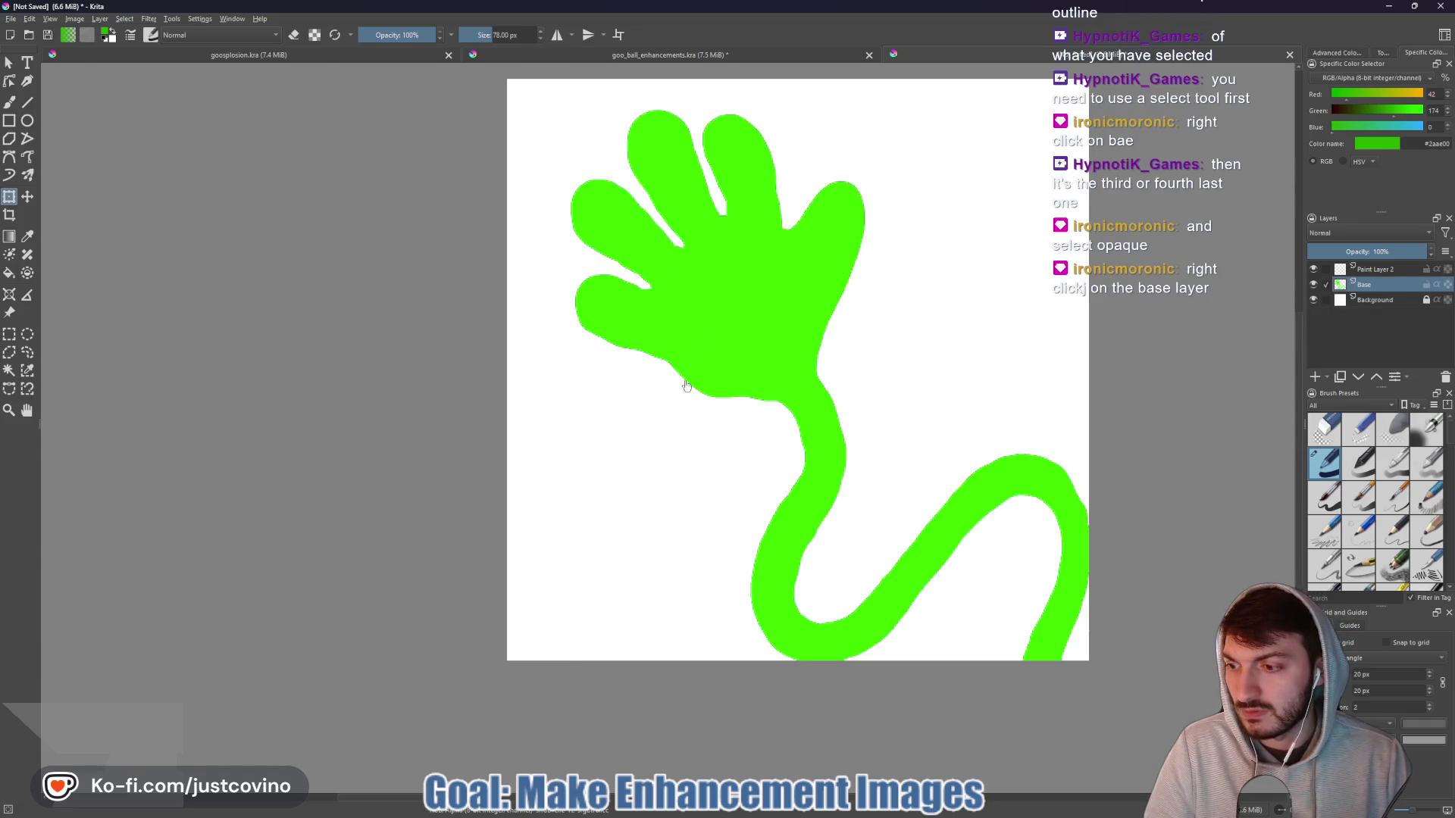
right_click(1371, 286)
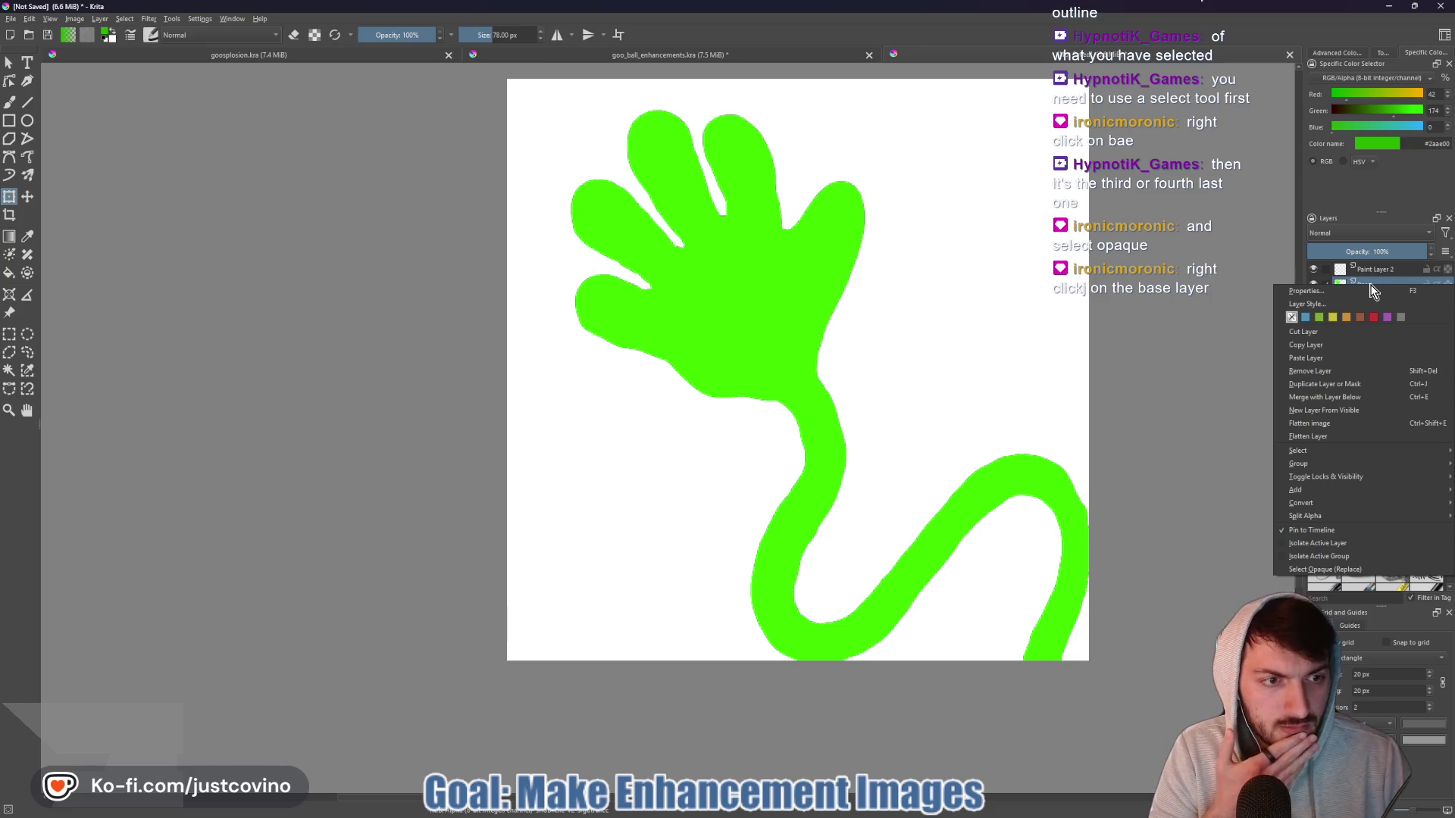
- Use Select Opaque (Replace) on the Base layer to select the green hand
mouse_move(1321, 451)
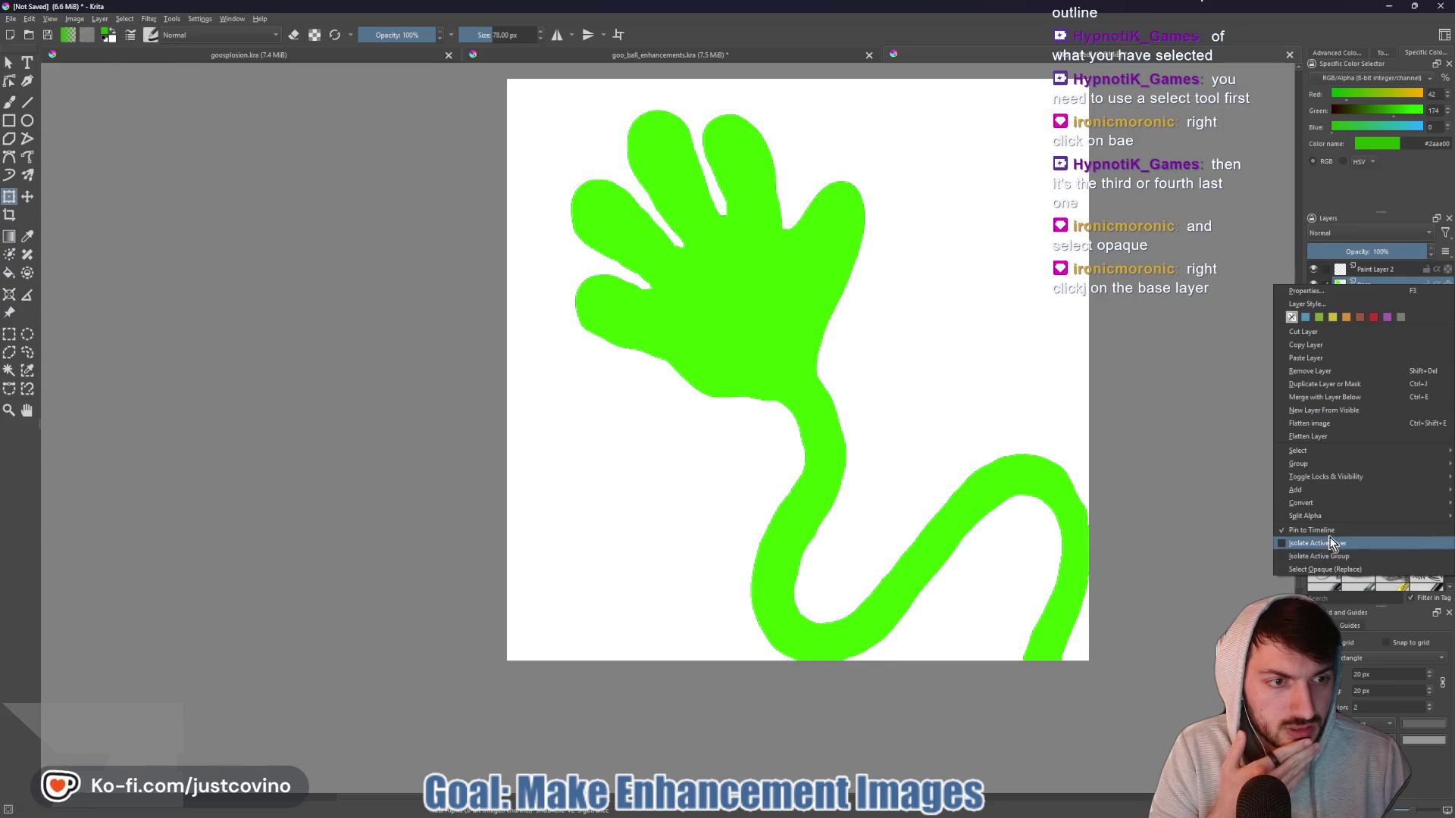
mouse_move(1311, 505)
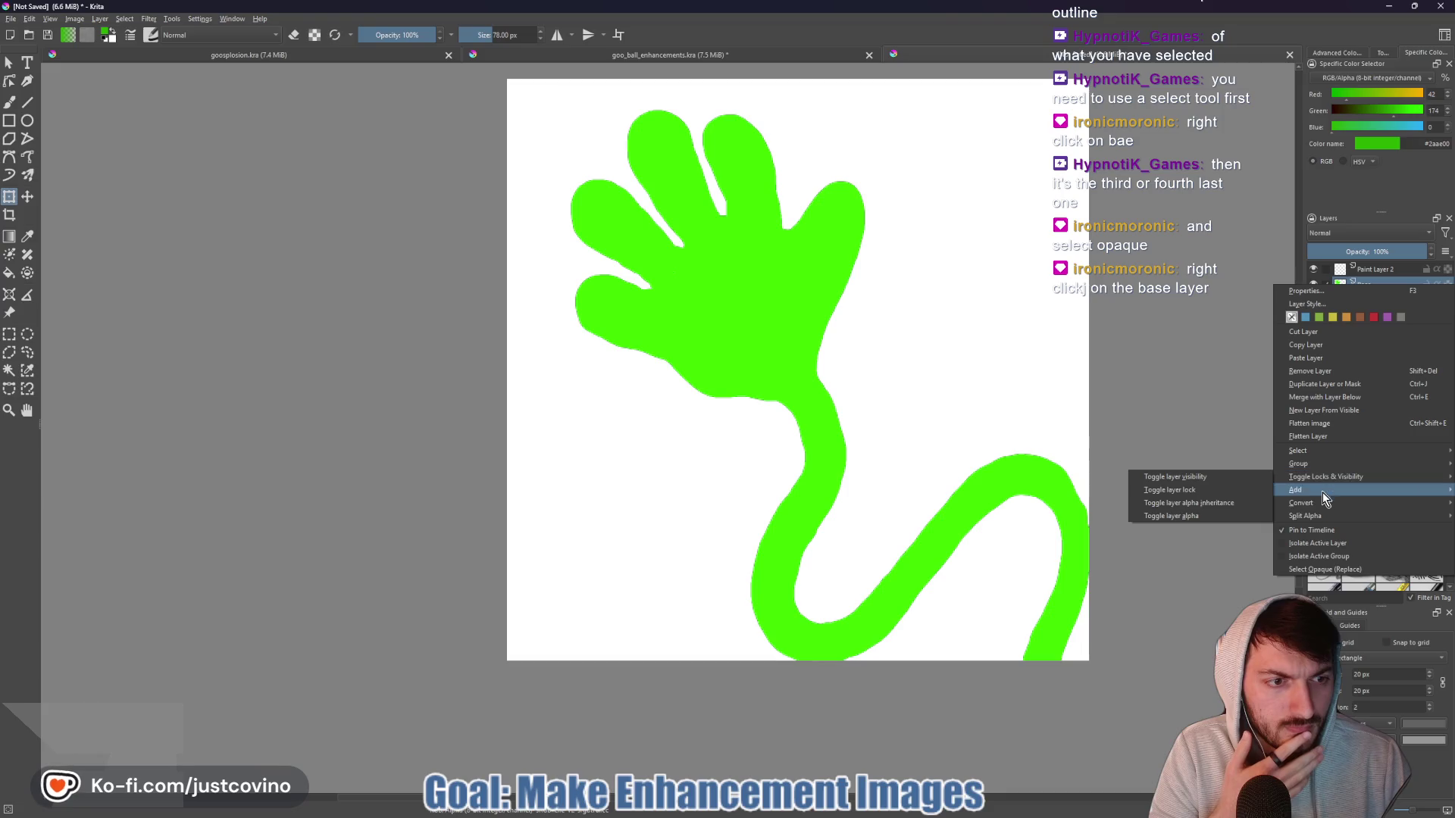
left_click(1322, 571)
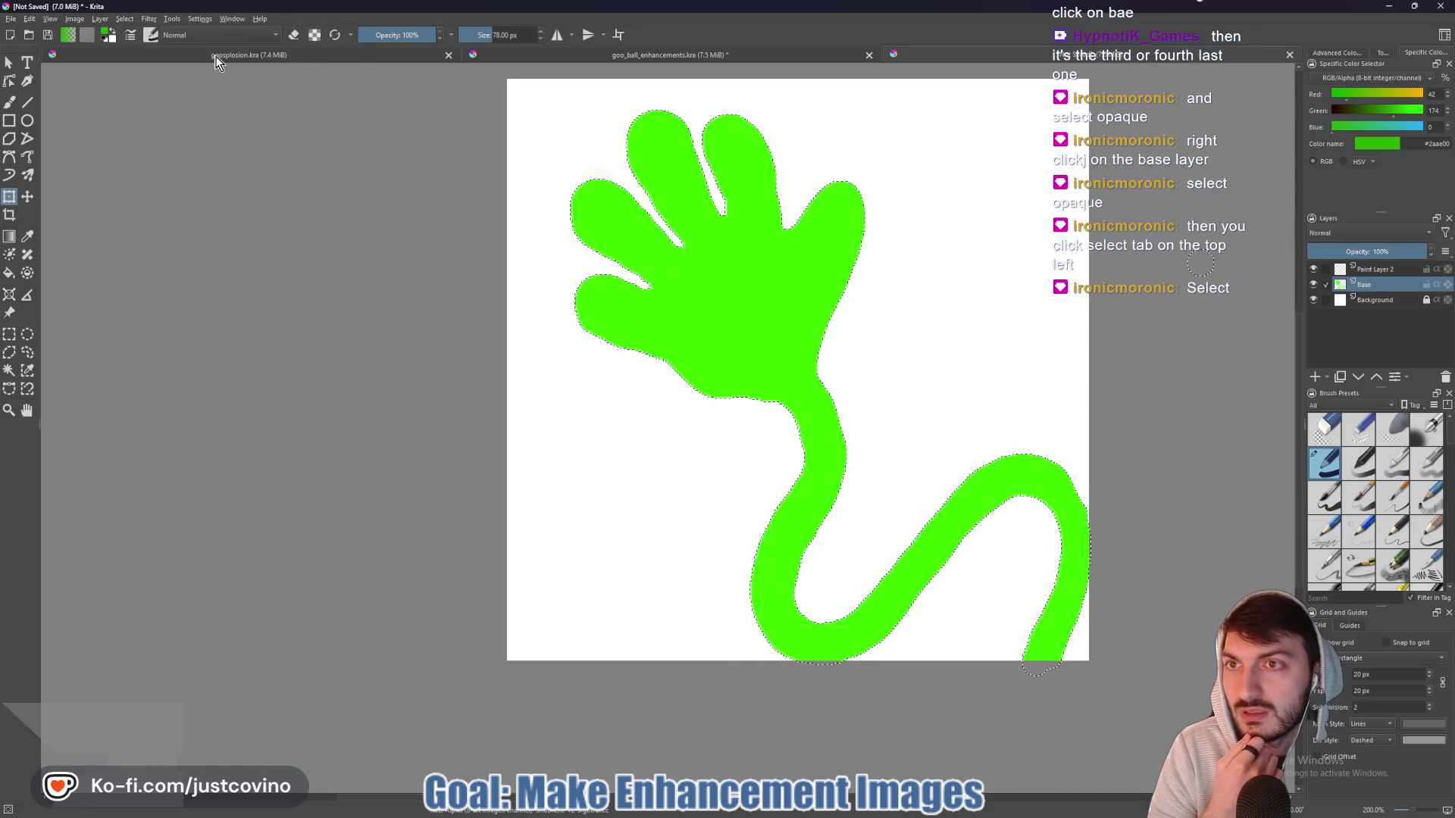
left_click(125, 19)
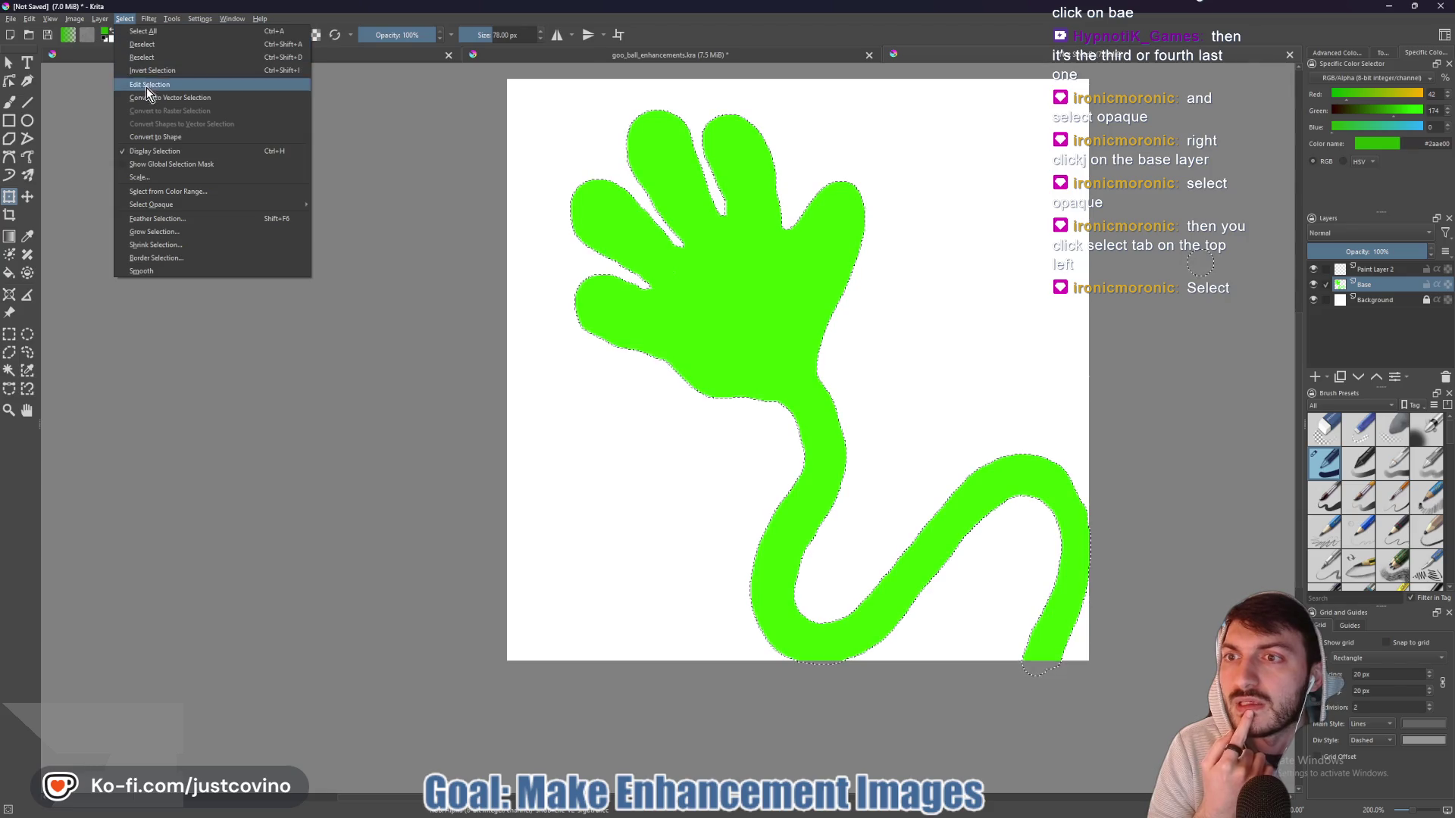
- Choose Select > Border Selection… for the hand's opaque selection
mouse_move(162, 204)
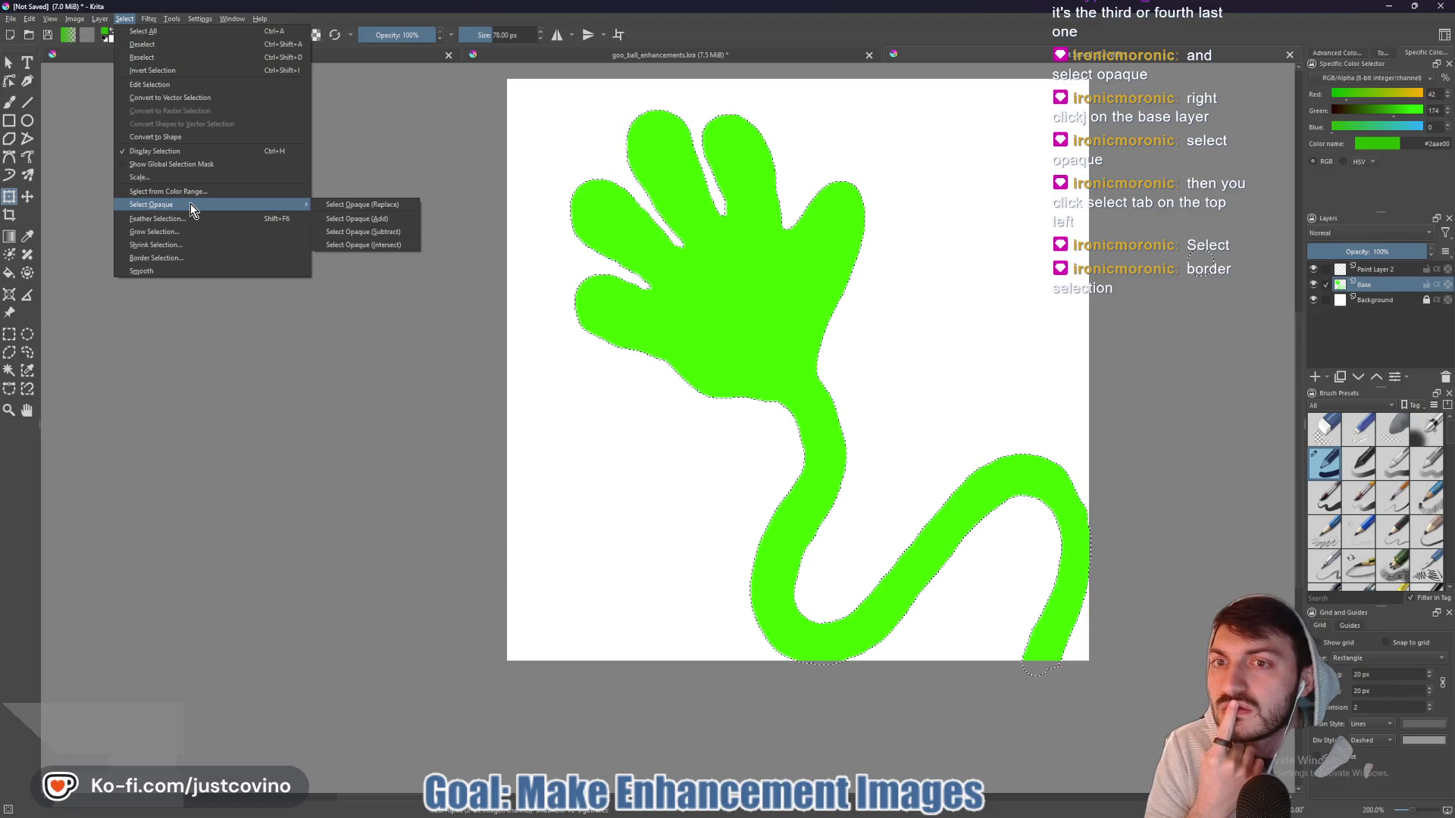
left_click(181, 258)
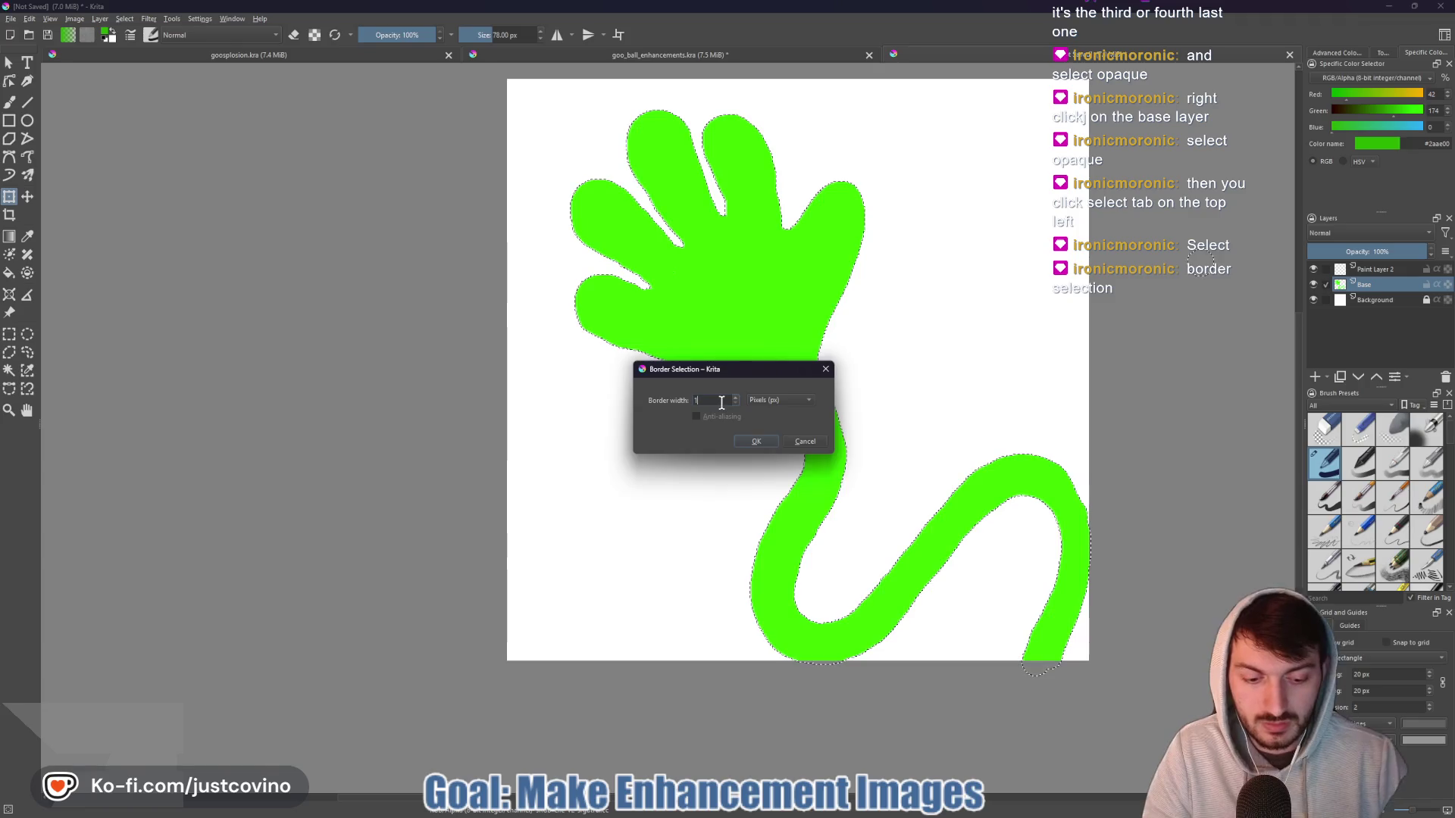
- Apply a 5 px border selection to the hand twice, then undo it
type("5")
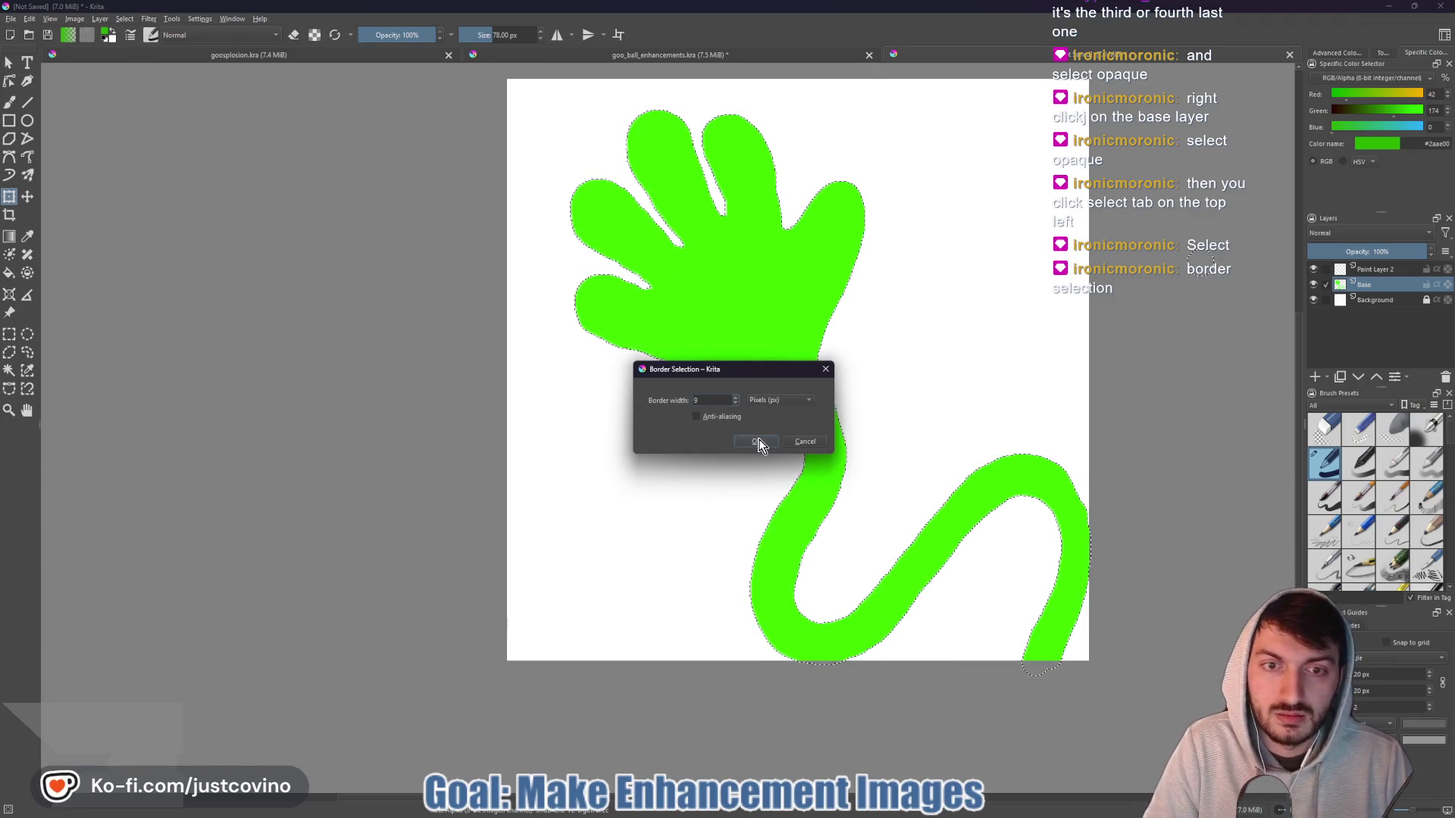
left_click(757, 441)
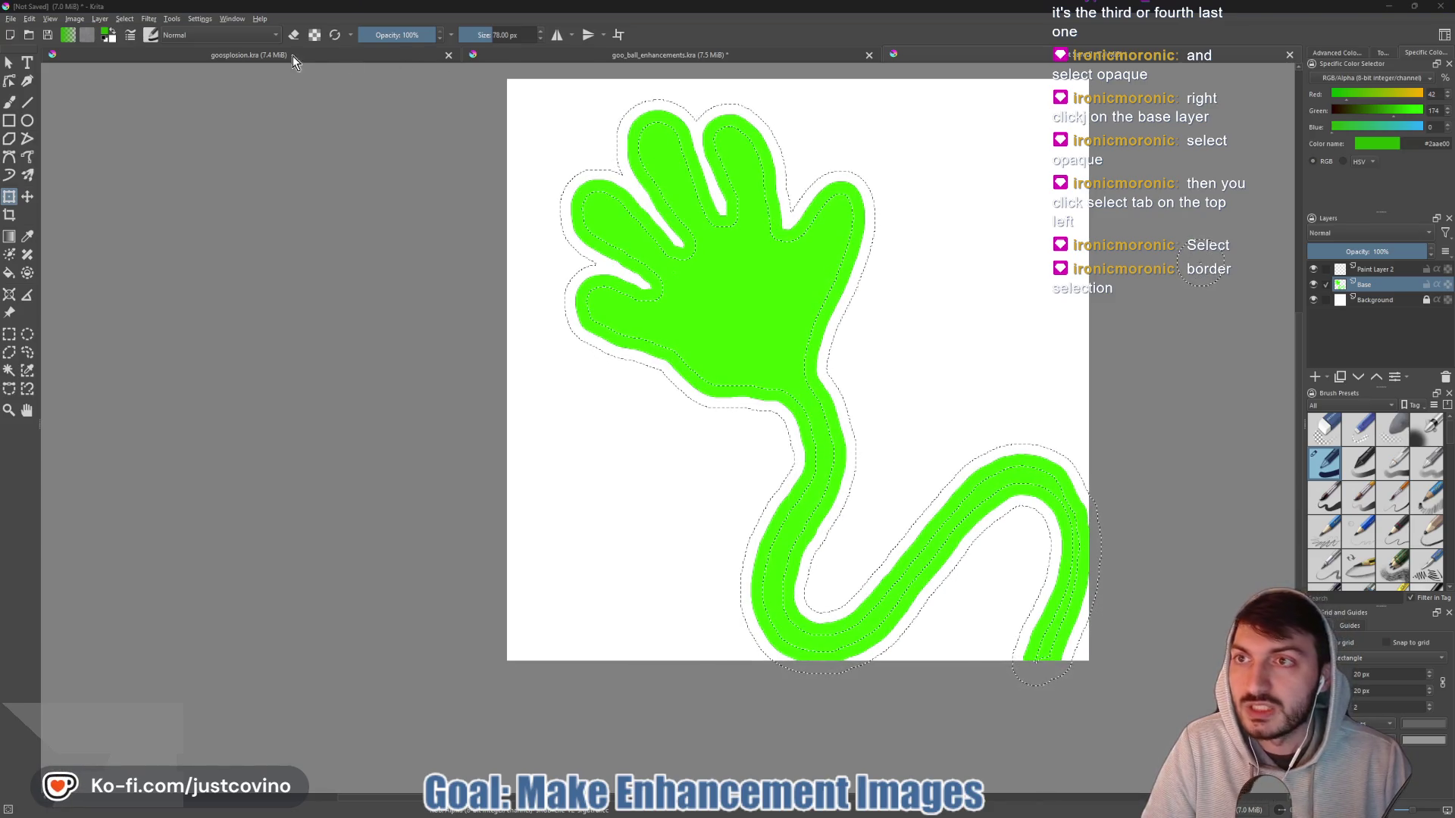
left_click(124, 19)
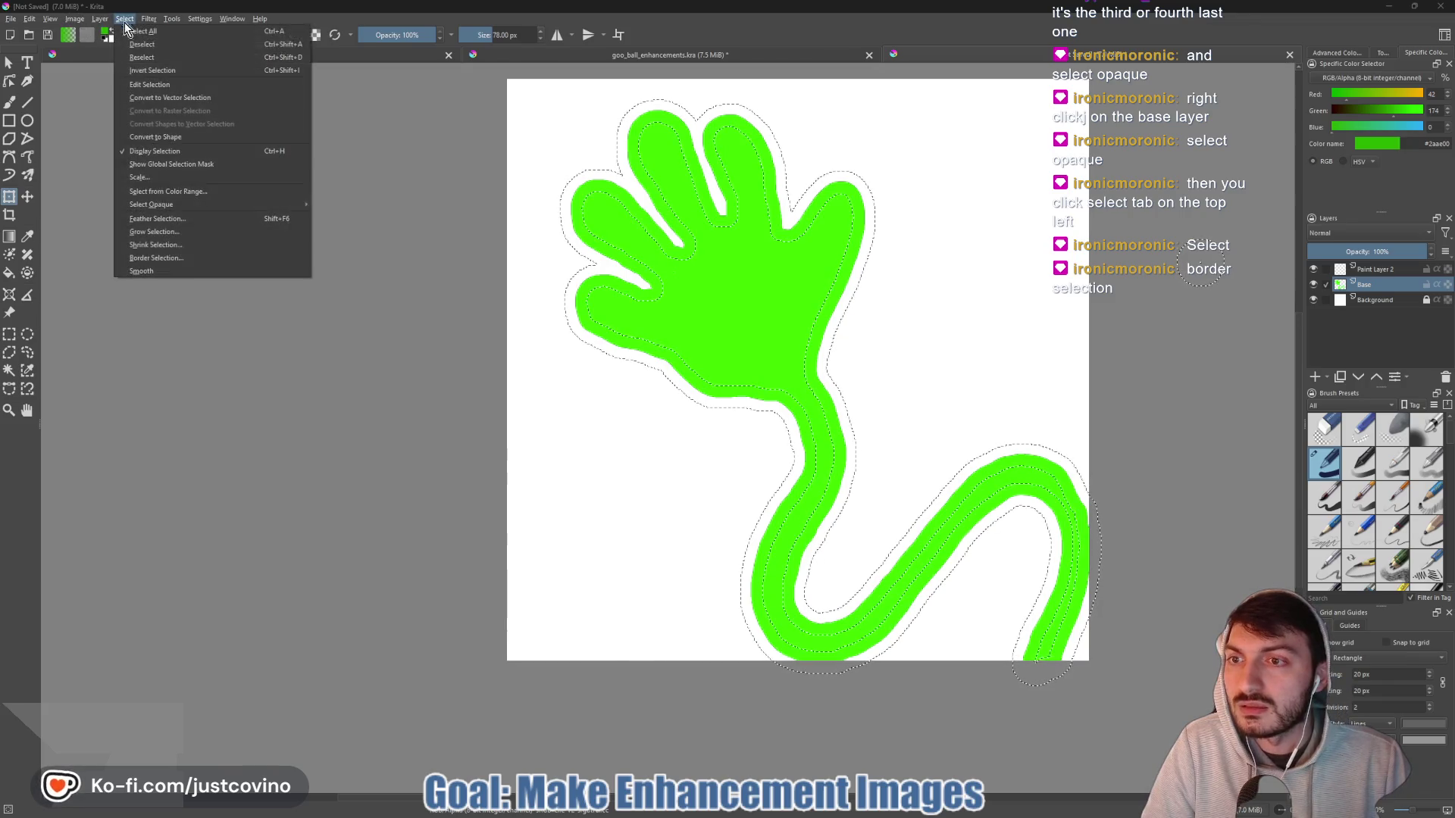
left_click(195, 270)
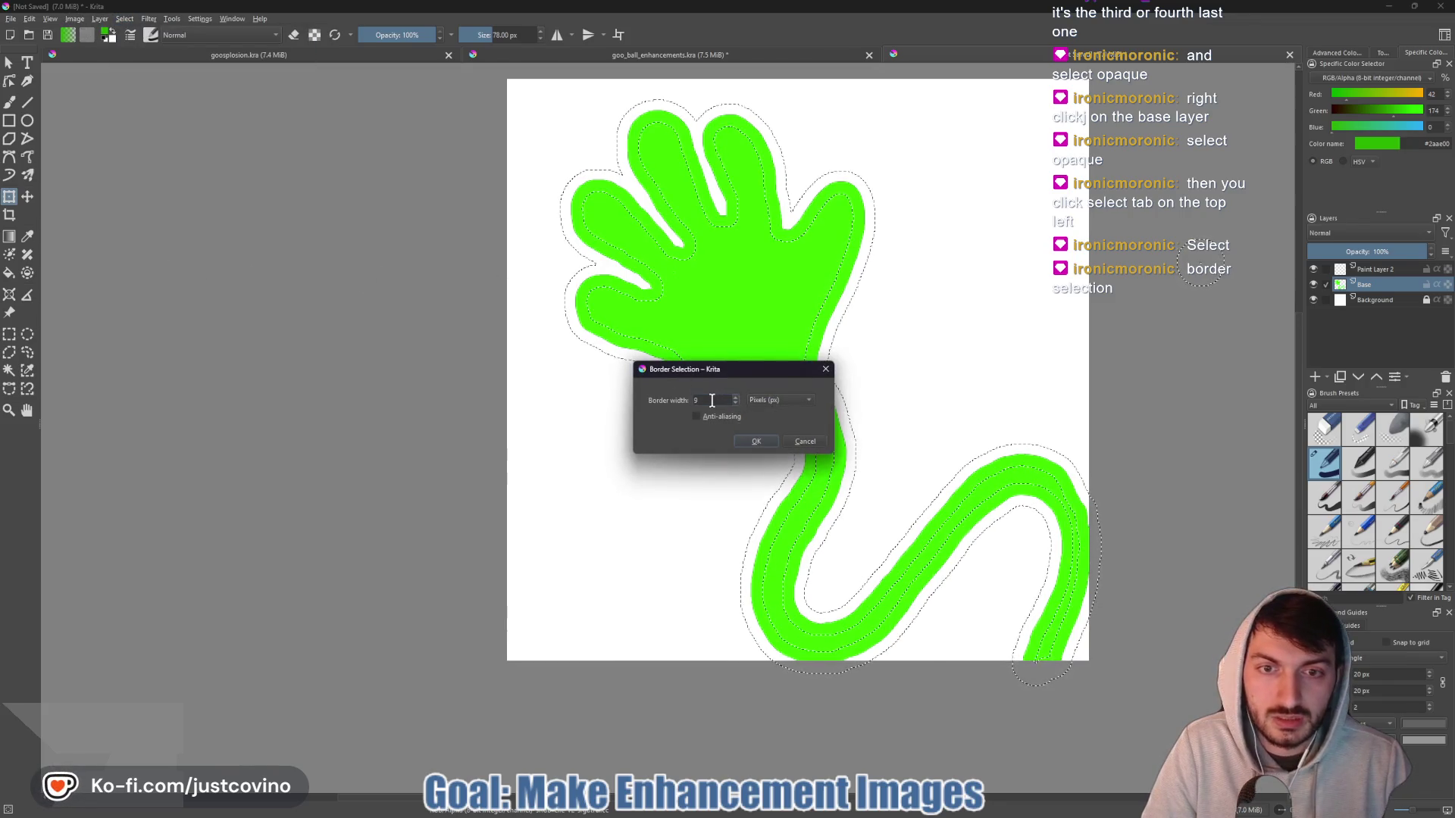
left_click(755, 441)
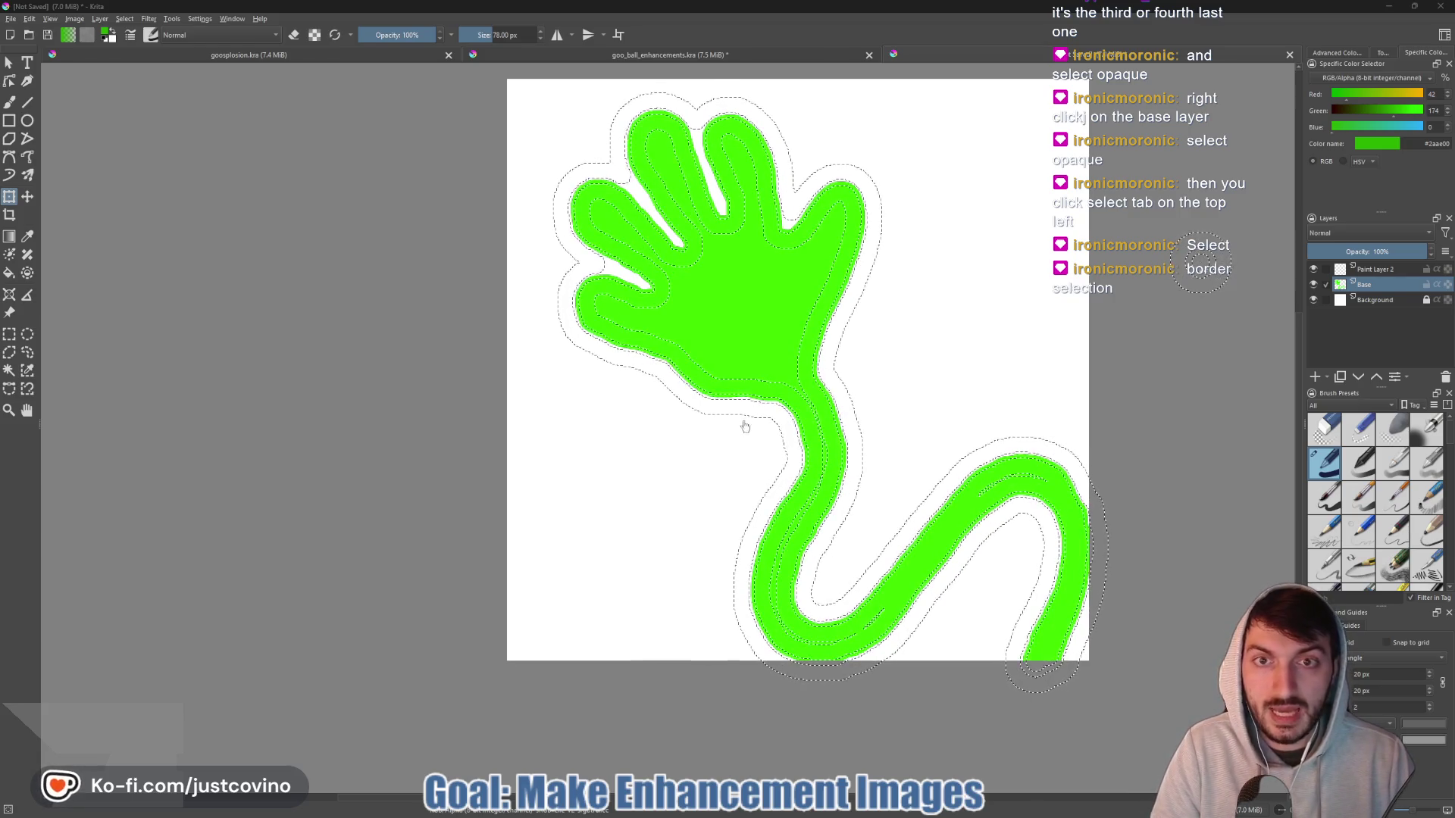
key("ctrl+z")
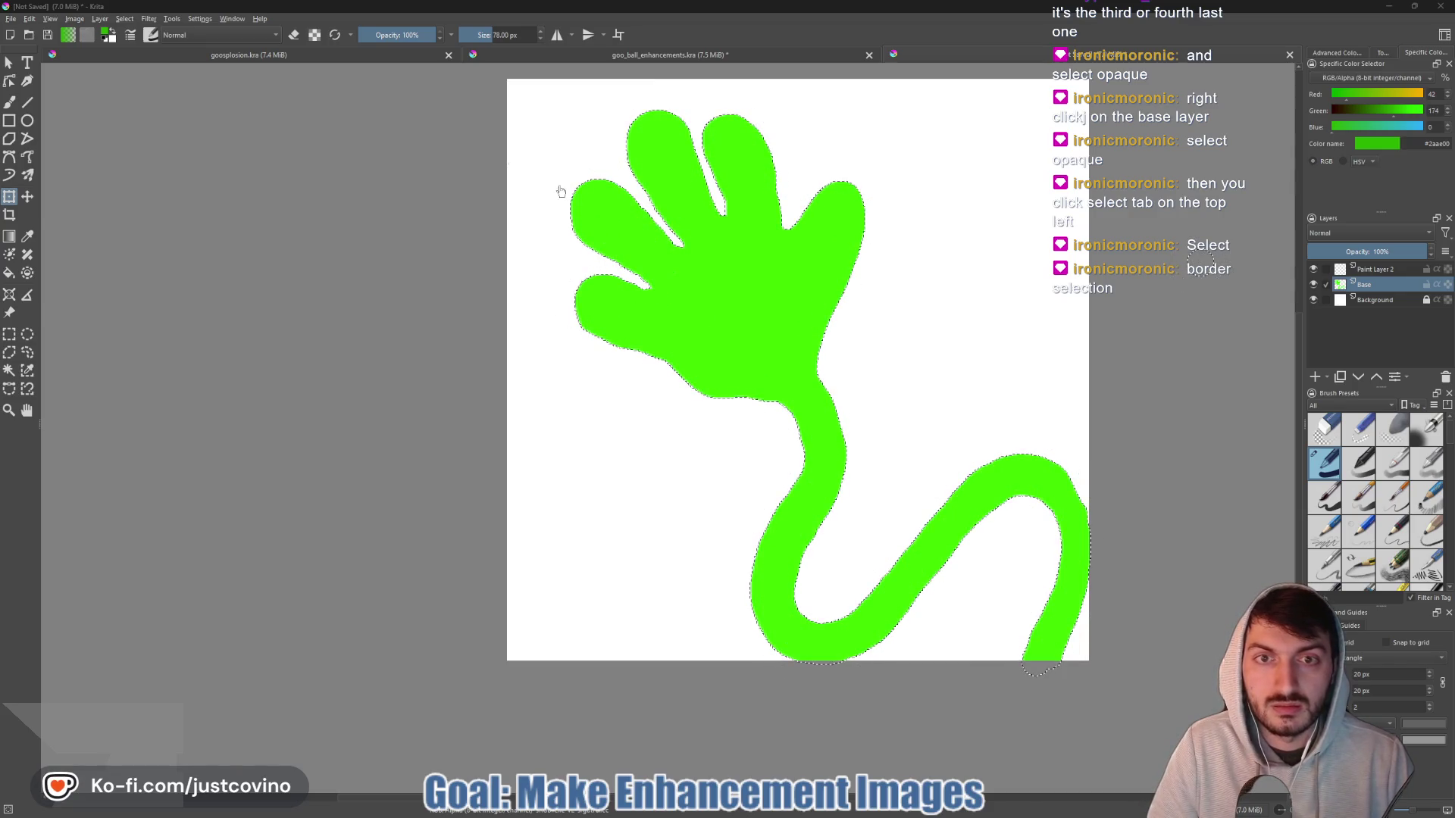
- Reapply Border Selection around the green hand at the unchanged width
left_click(126, 20)
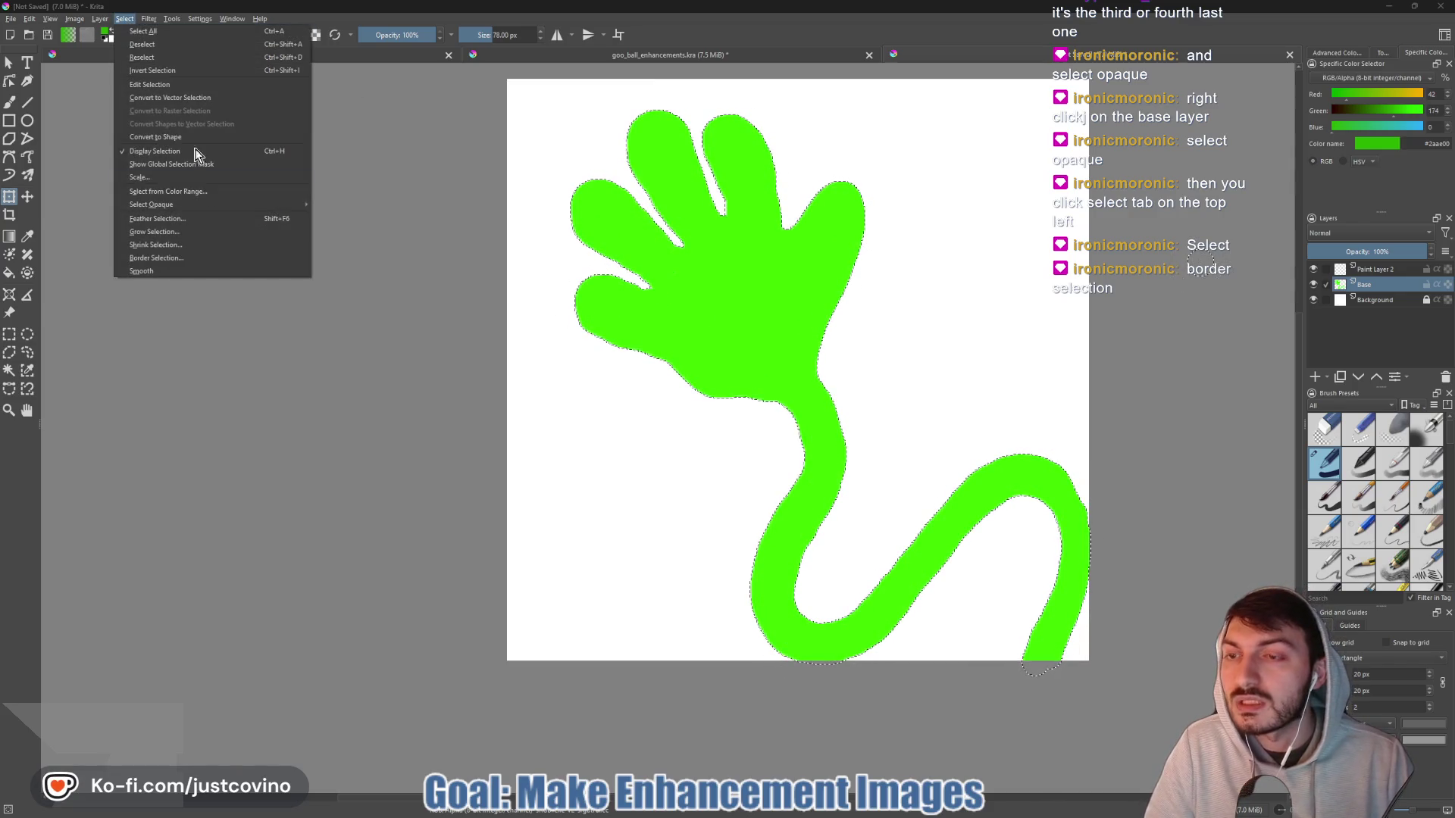
left_click(181, 260)
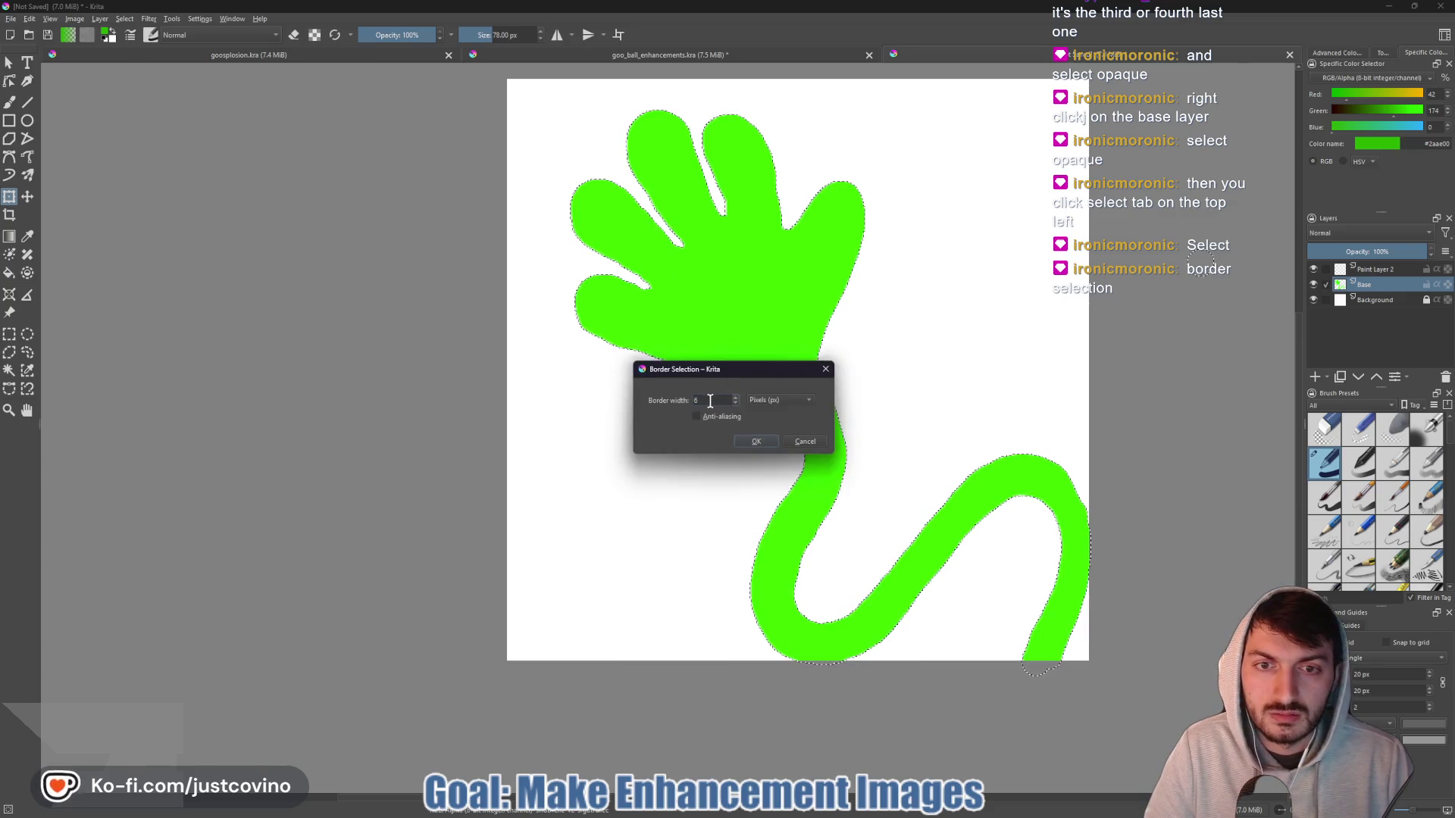
left_click(754, 444)
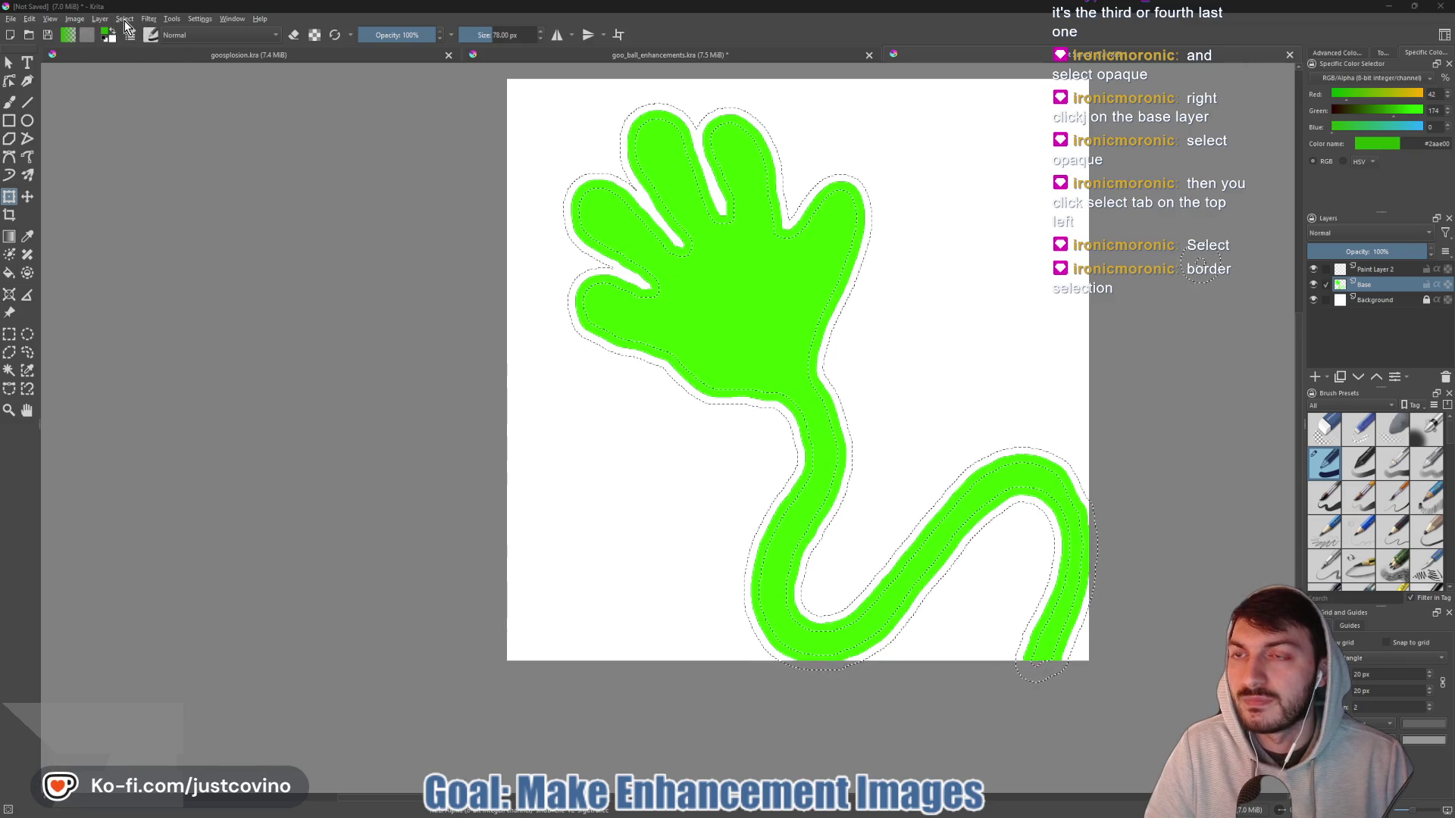
left_click(30, 18)
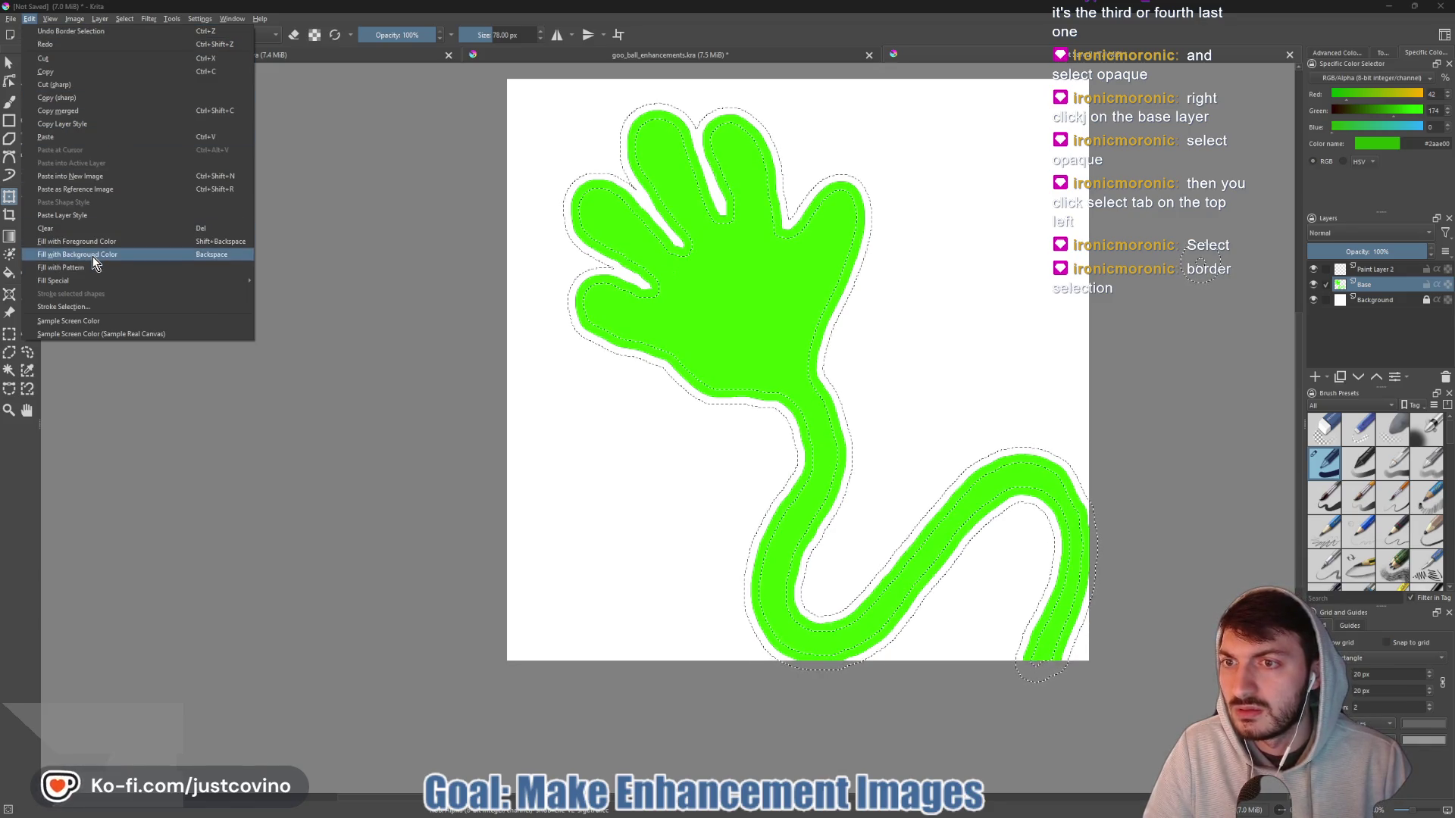
mouse_move(90, 283)
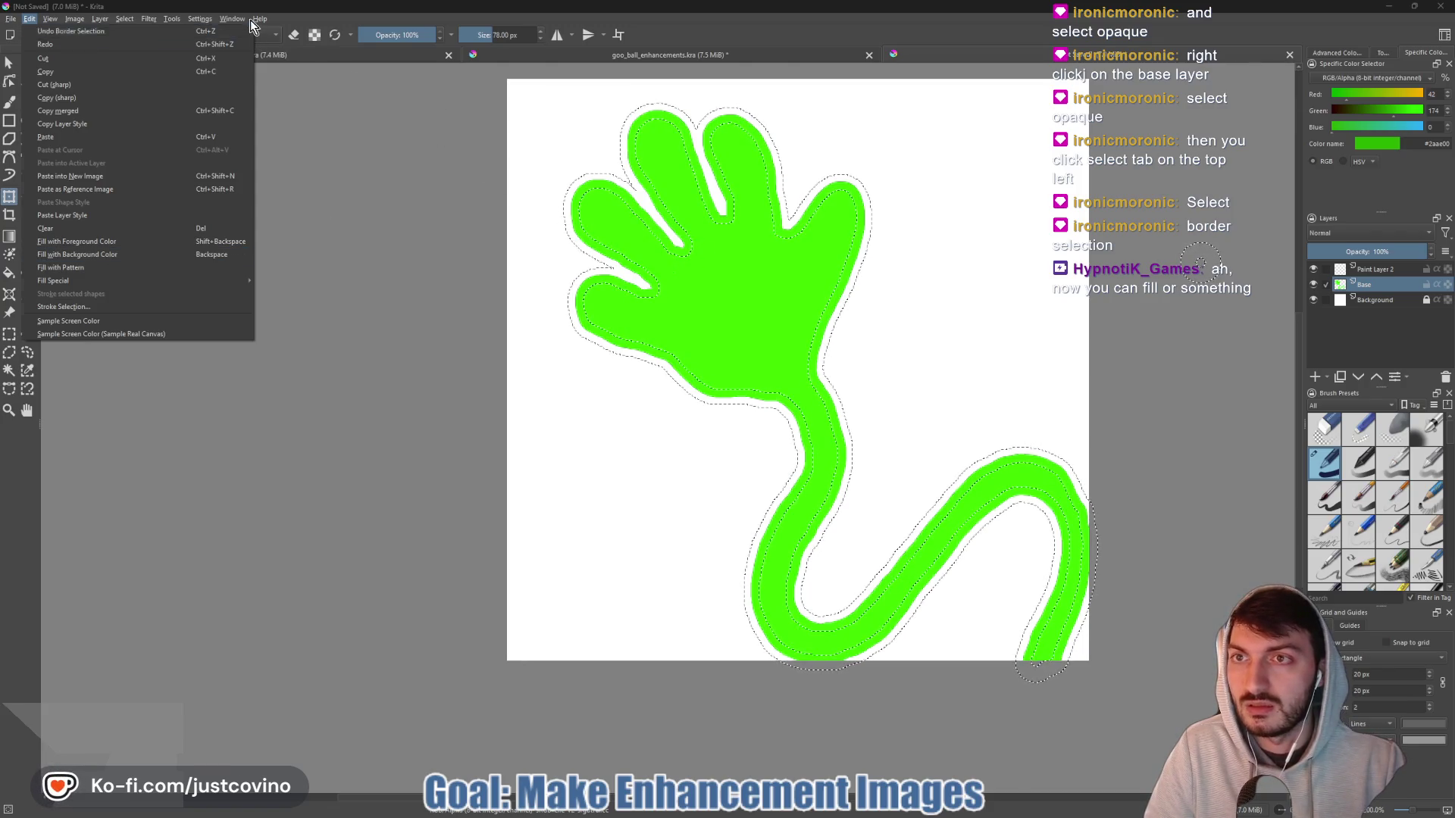
mouse_move(252, 20)
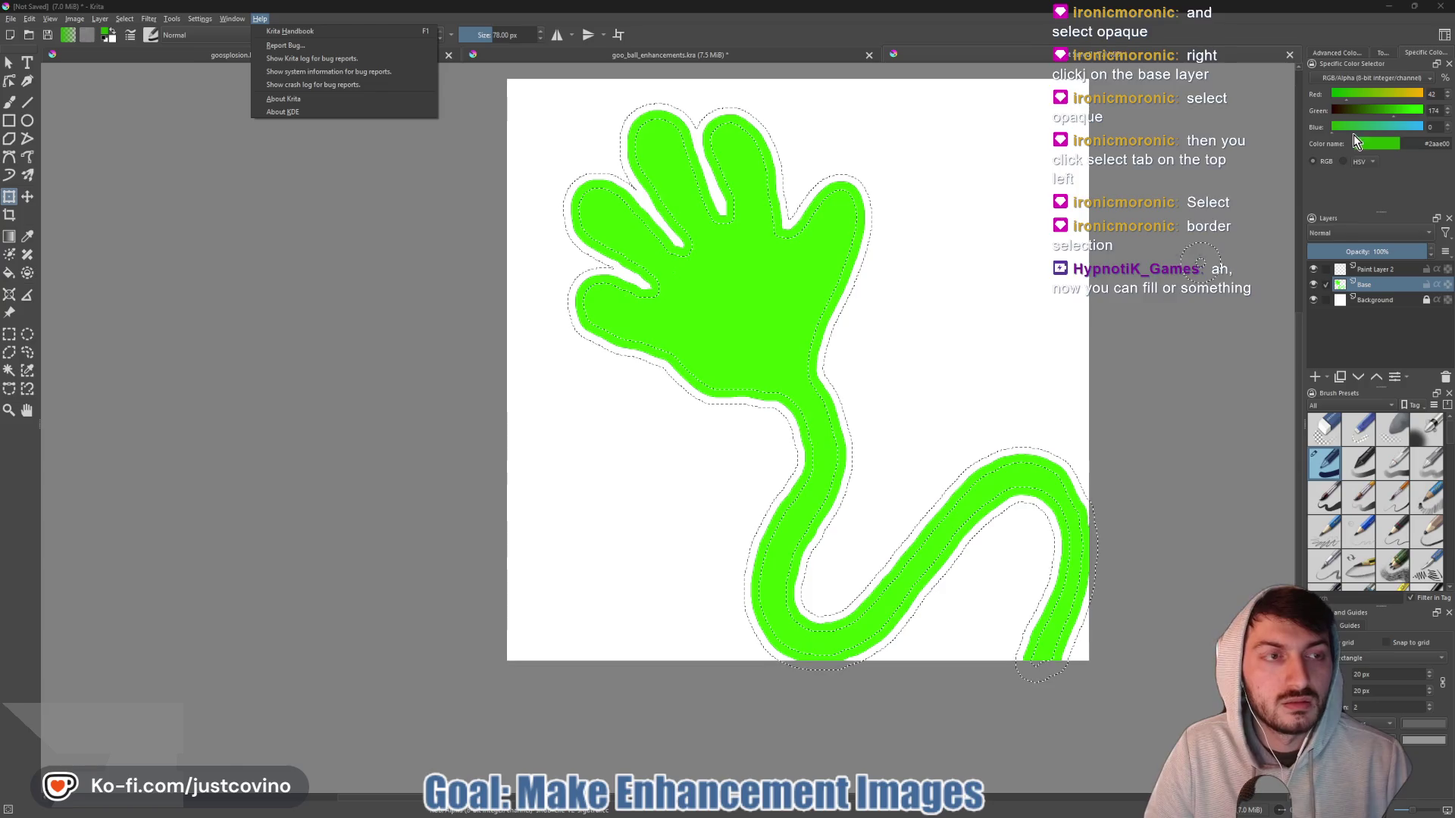